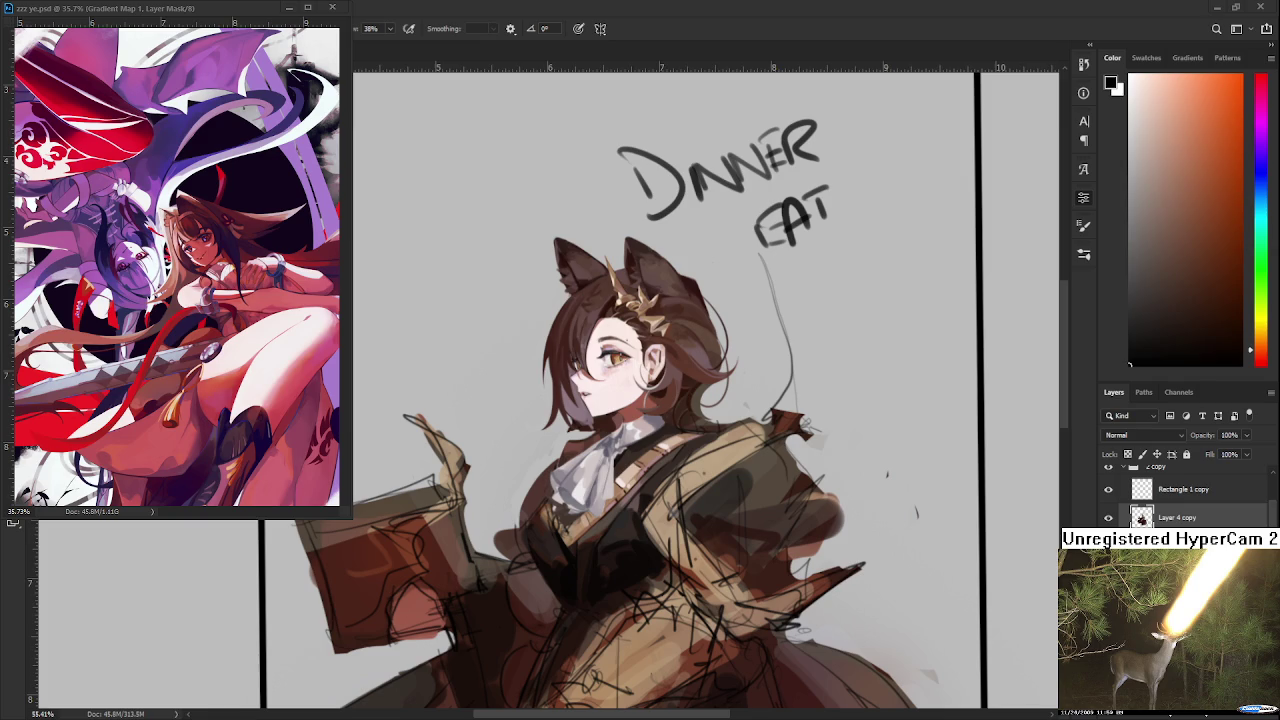
- Lasso and delete the DANNER EAT note above the head, then deselect
{"action": "scroll", "coordinate": [540, 491], "scroll_direction": "up", "scroll_amount": 2}
{"action": "scroll", "coordinate": [540, 491], "scroll_direction": "up", "scroll_amount": 2}
{"action": "scroll", "coordinate": [540, 491], "scroll_direction": "up", "scroll_amount": 2}
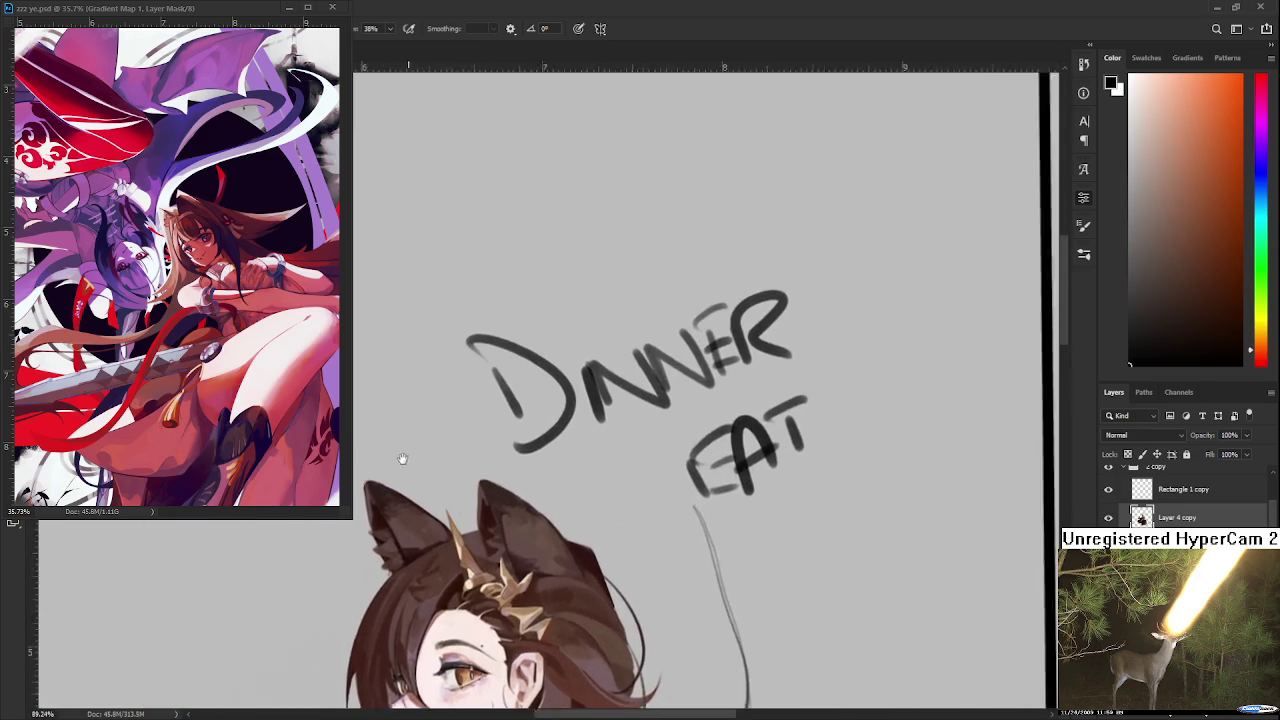
{"action": "scroll", "coordinate": [540, 491], "scroll_direction": "up", "scroll_amount": 2}
{"action": "mouse_move", "coordinate": [580, 522]}
{"action": "left_mouse_down"}
{"action": "mouse_move", "coordinate": [748, 440]}
{"action": "mouse_move", "coordinate": [718, 545]}
{"action": "left_mouse_up"}
{"action": "key", "text": "Delete"}
{"action": "key", "text": "ctrl+d"}
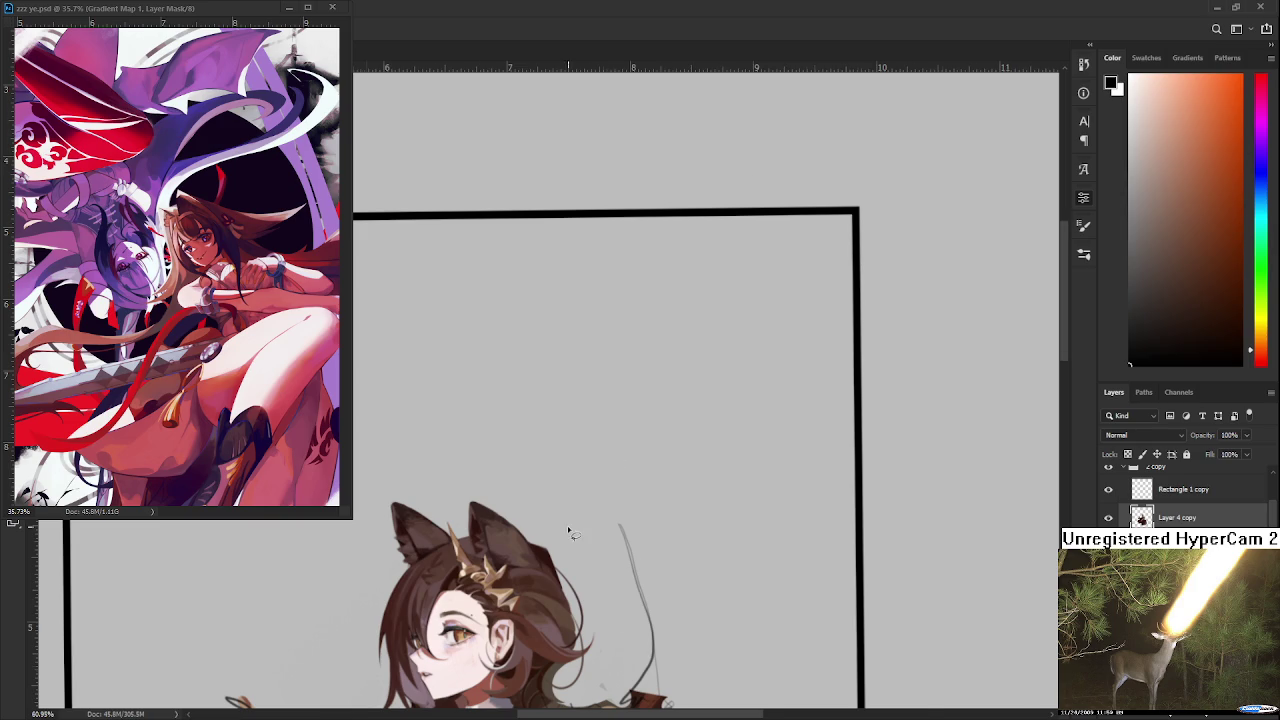
- Zoom in on the face and chest and sample reddish-browns from the coat
{"action": "scroll", "coordinate": [612, 467], "scroll_direction": "up", "scroll_amount": 3}
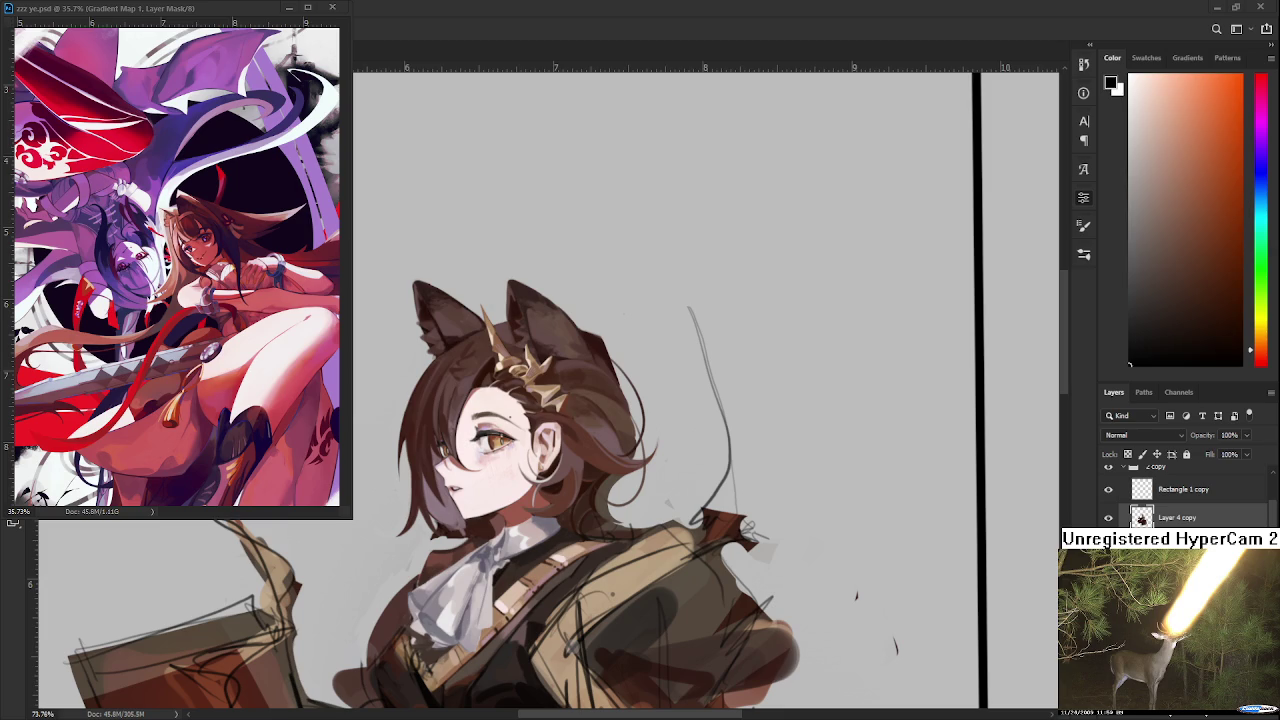
{"action": "left_click_drag", "start_coordinate": [528, 519], "coordinate": [590, 452]}
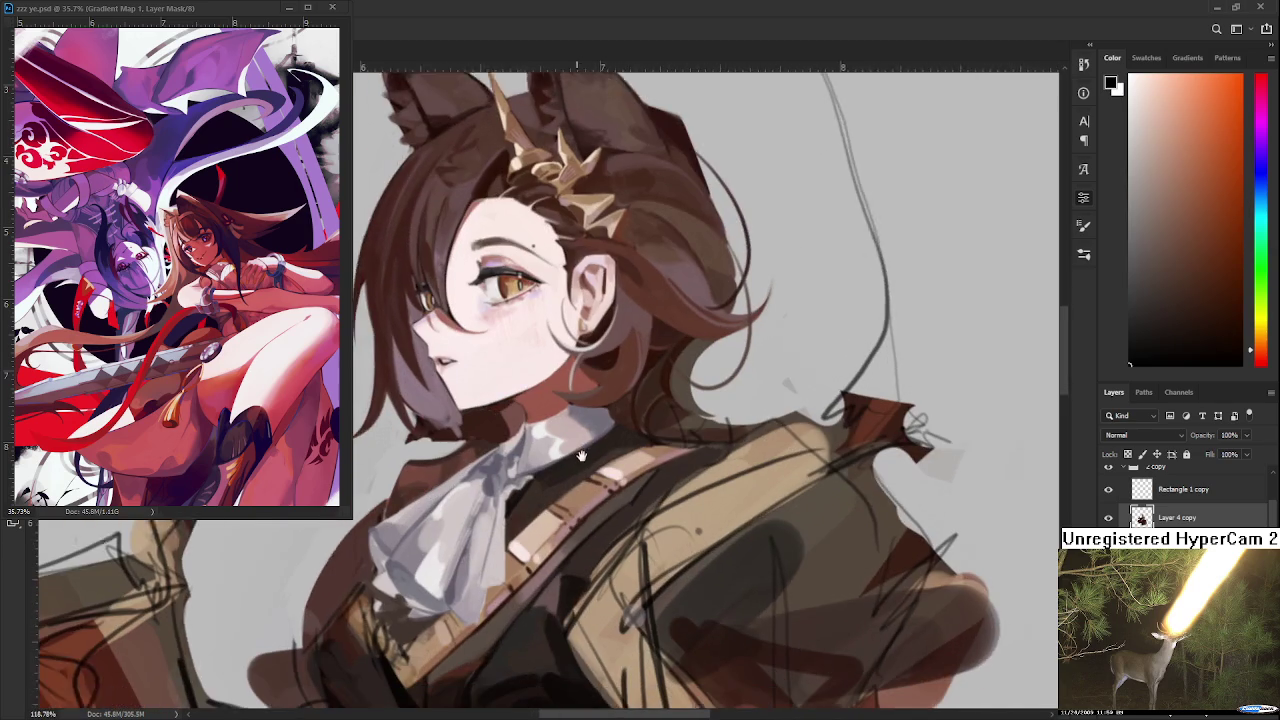
{"action": "scroll", "coordinate": [590, 452], "scroll_direction": "down", "scroll_amount": 2}
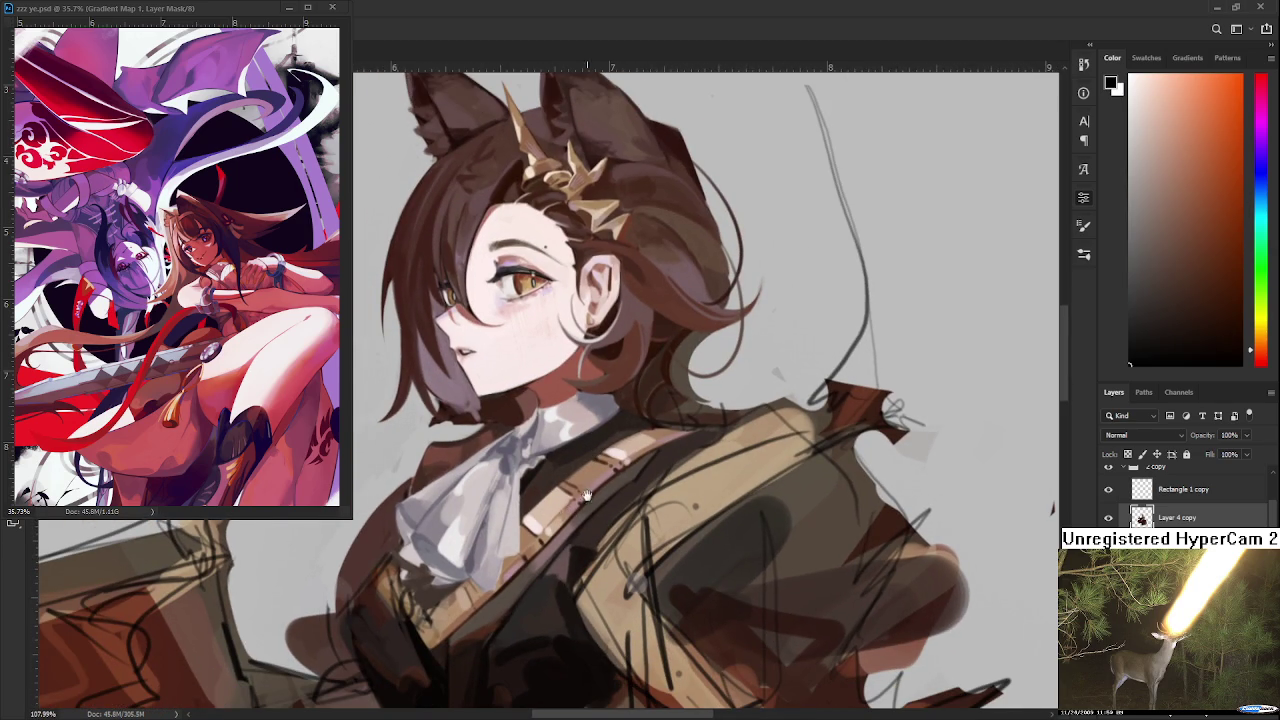
{"action": "left_click_drag", "start_coordinate": [544, 588], "coordinate": [574, 448]}
{"action": "left_click", "coordinate": [514, 493], "text": "alt"}
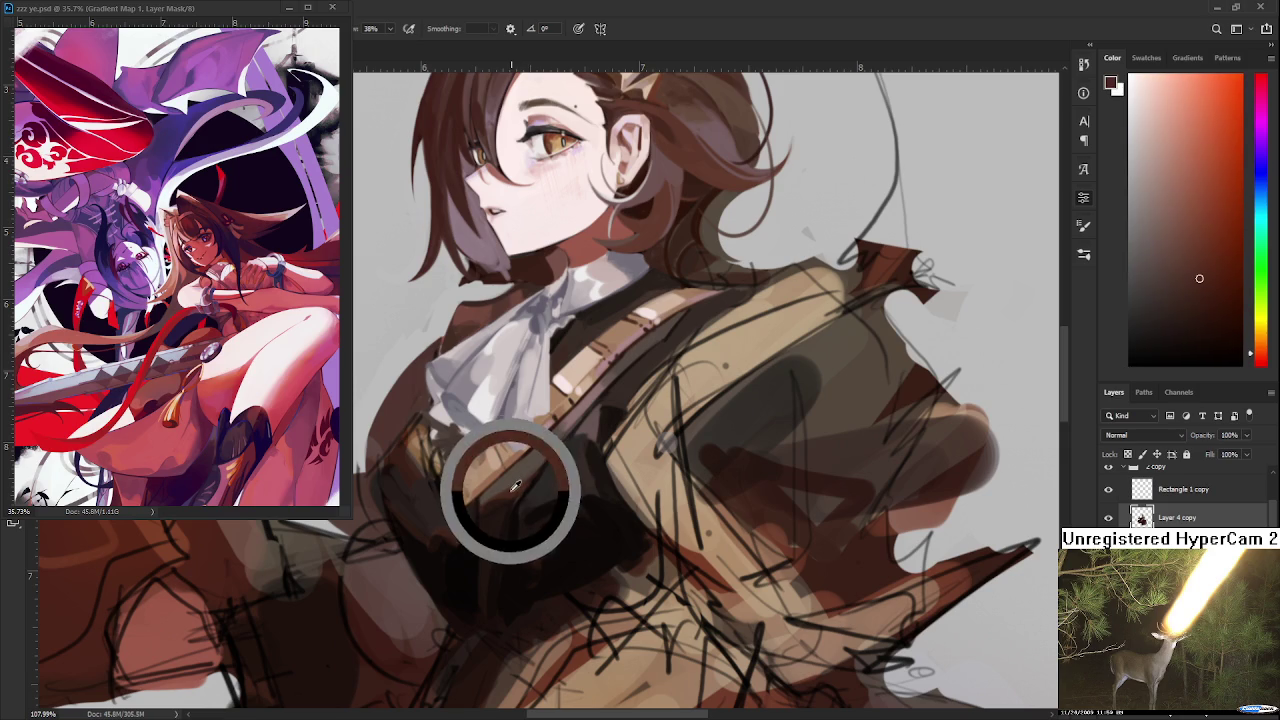
{"action": "left_click", "coordinate": [542, 456], "text": "alt"}
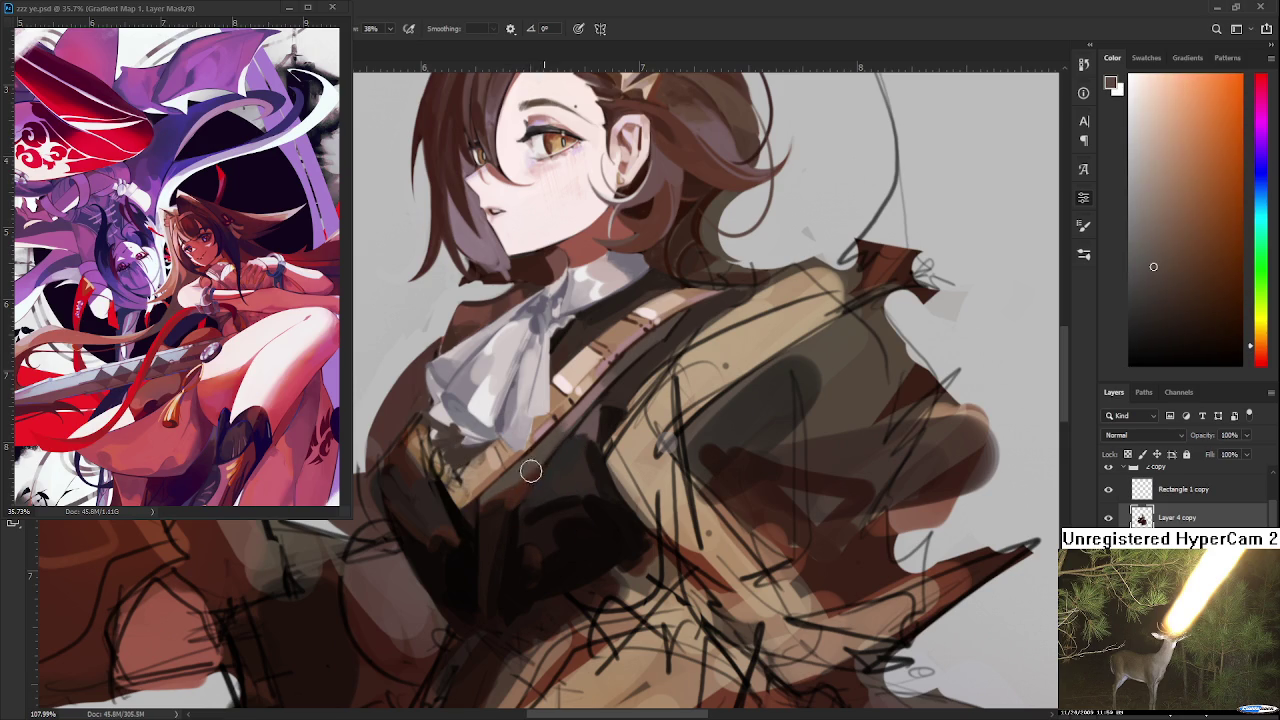
{"action": "left_click", "coordinate": [514, 502], "text": "alt"}
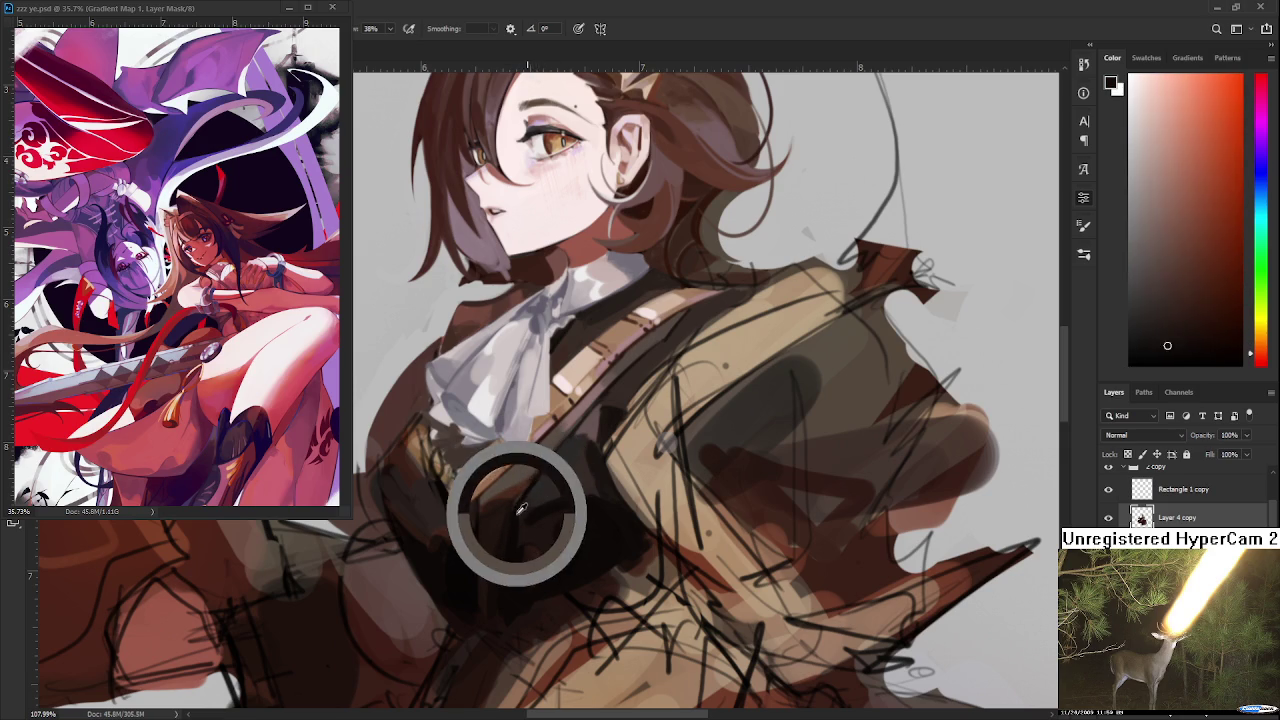
{"action": "left_click", "coordinate": [560, 461], "text": "alt"}
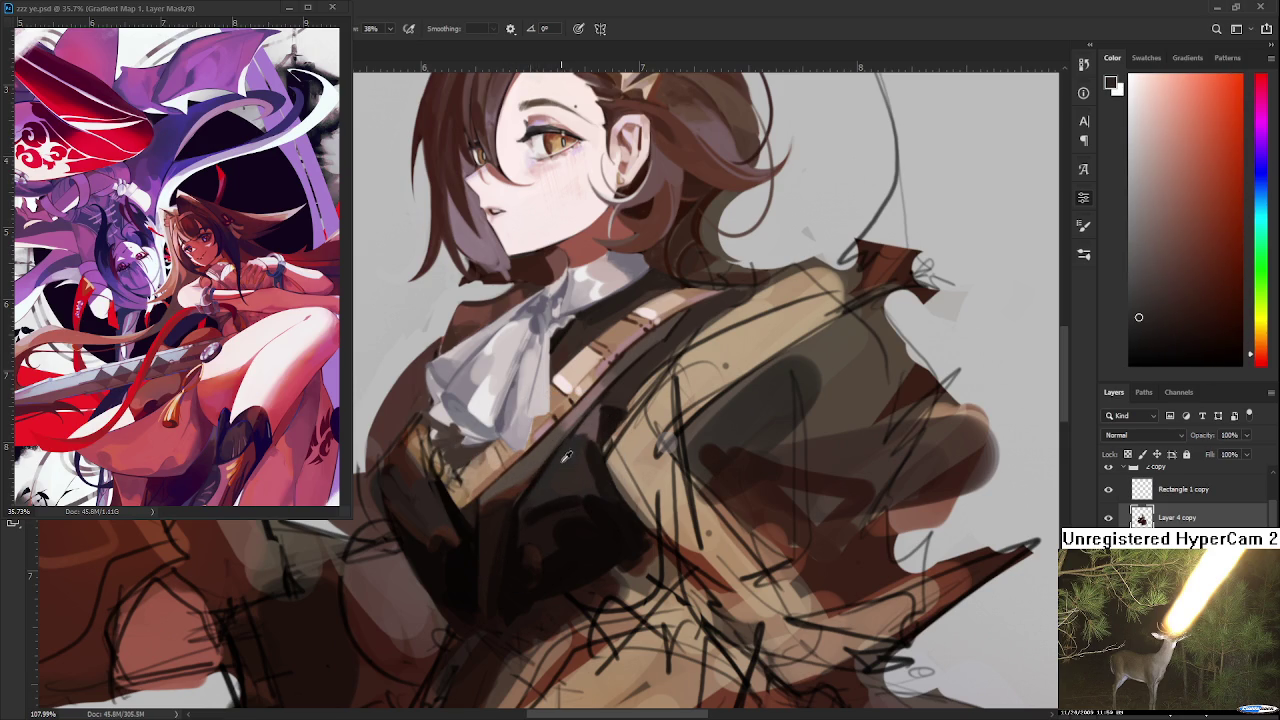
{"action": "left_click", "coordinate": [510, 500], "text": "alt"}
{"action": "left_click", "coordinate": [510, 494], "text": "alt"}
{"action": "left_click", "coordinate": [513, 494], "text": "alt"}
{"action": "left_click", "coordinate": [513, 490], "text": "alt"}
- Paint reddish-brown and dark brown shading strokes across the chest
{"action": "scroll", "coordinate": [529, 512], "scroll_direction": "down", "scroll_amount": 1}
{"action": "left_click_drag", "start_coordinate": [529, 512], "coordinate": [526, 534]}
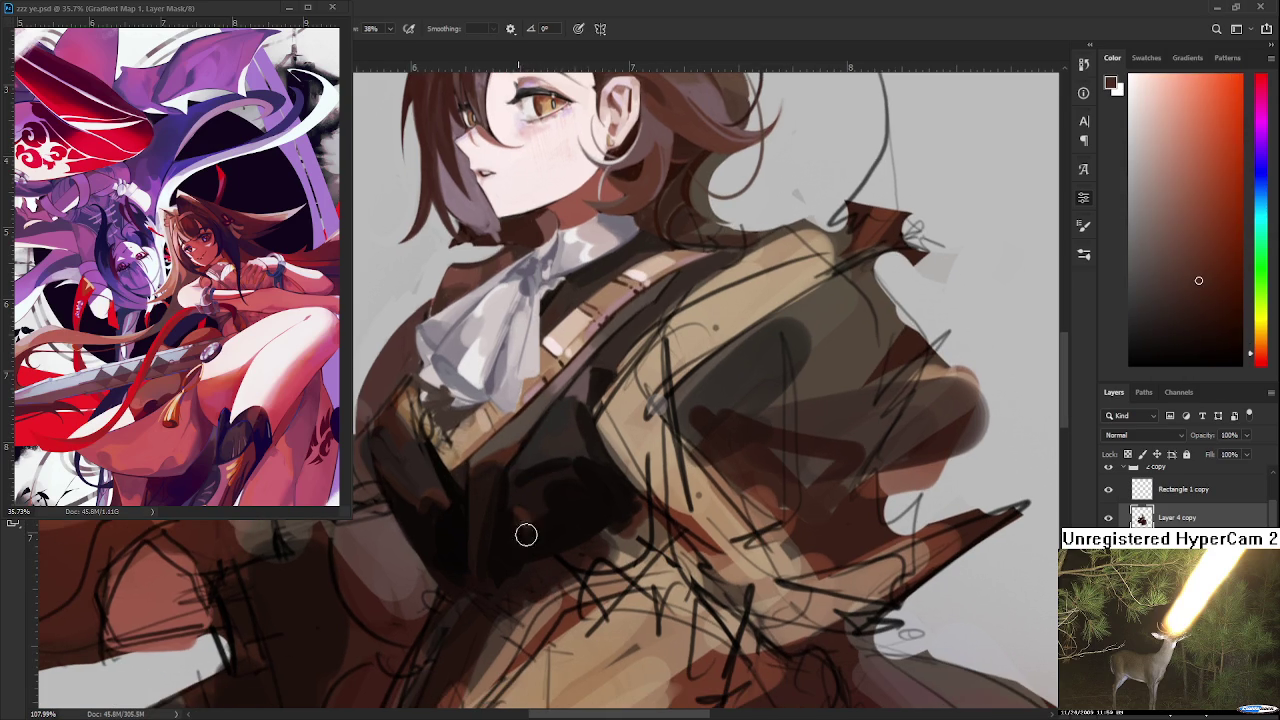
{"action": "left_click", "coordinate": [553, 491], "text": "alt"}
{"action": "left_click", "coordinate": [560, 494], "text": "alt"}
{"action": "left_click", "coordinate": [524, 520], "text": "alt"}
{"action": "left_click_drag", "start_coordinate": [528, 514], "coordinate": [589, 472]}
{"action": "left_click", "coordinate": [594, 486], "text": "alt"}
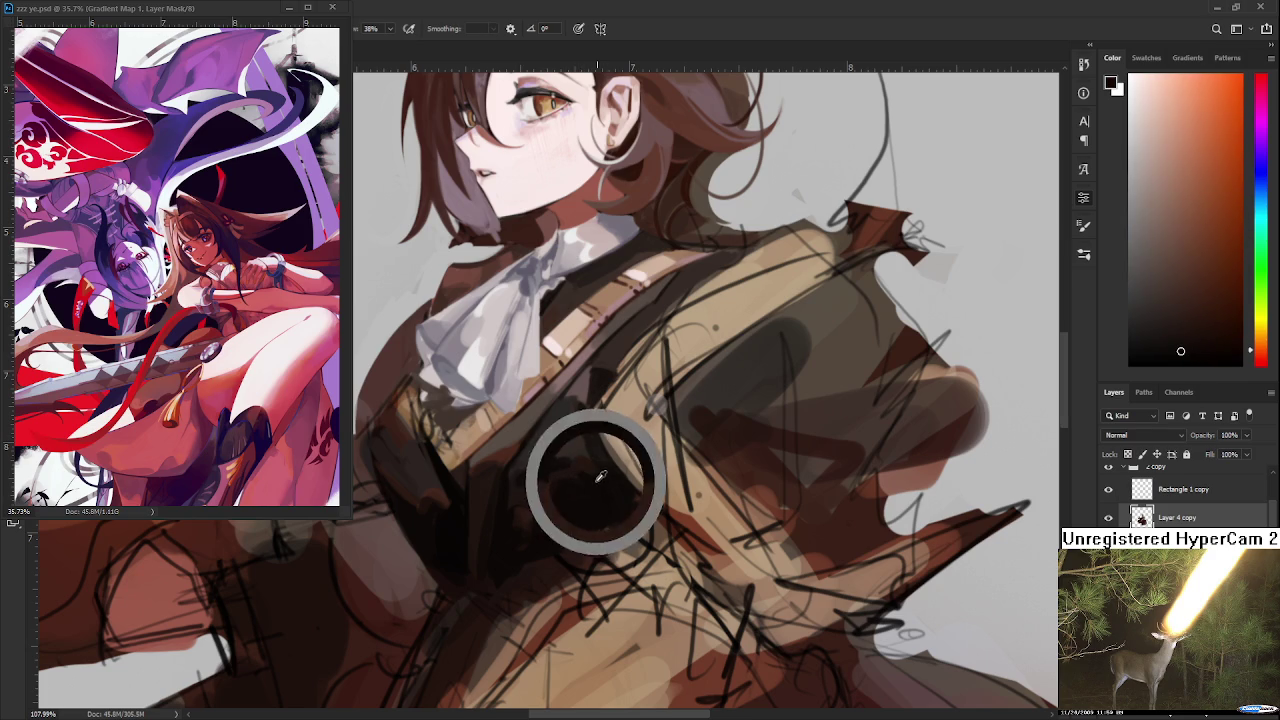
{"action": "left_click_drag", "start_coordinate": [517, 497], "coordinate": [443, 497]}
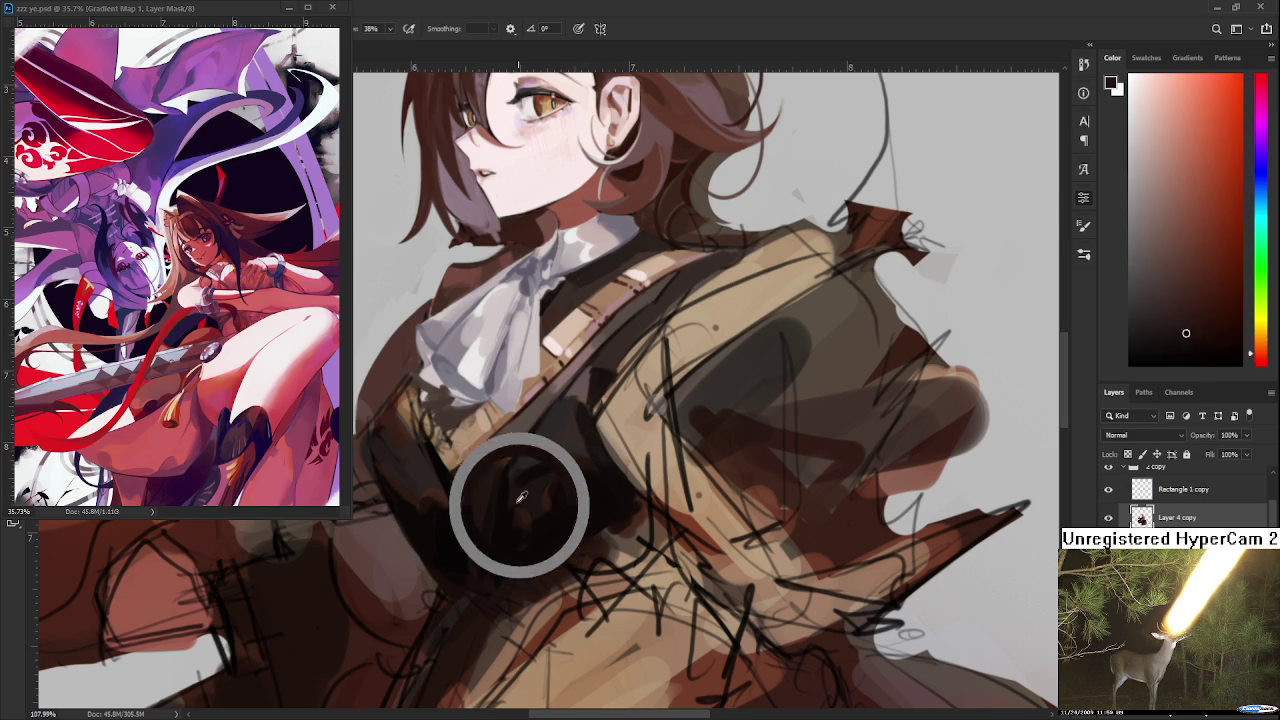
{"action": "left_click", "coordinate": [555, 461], "text": "alt"}
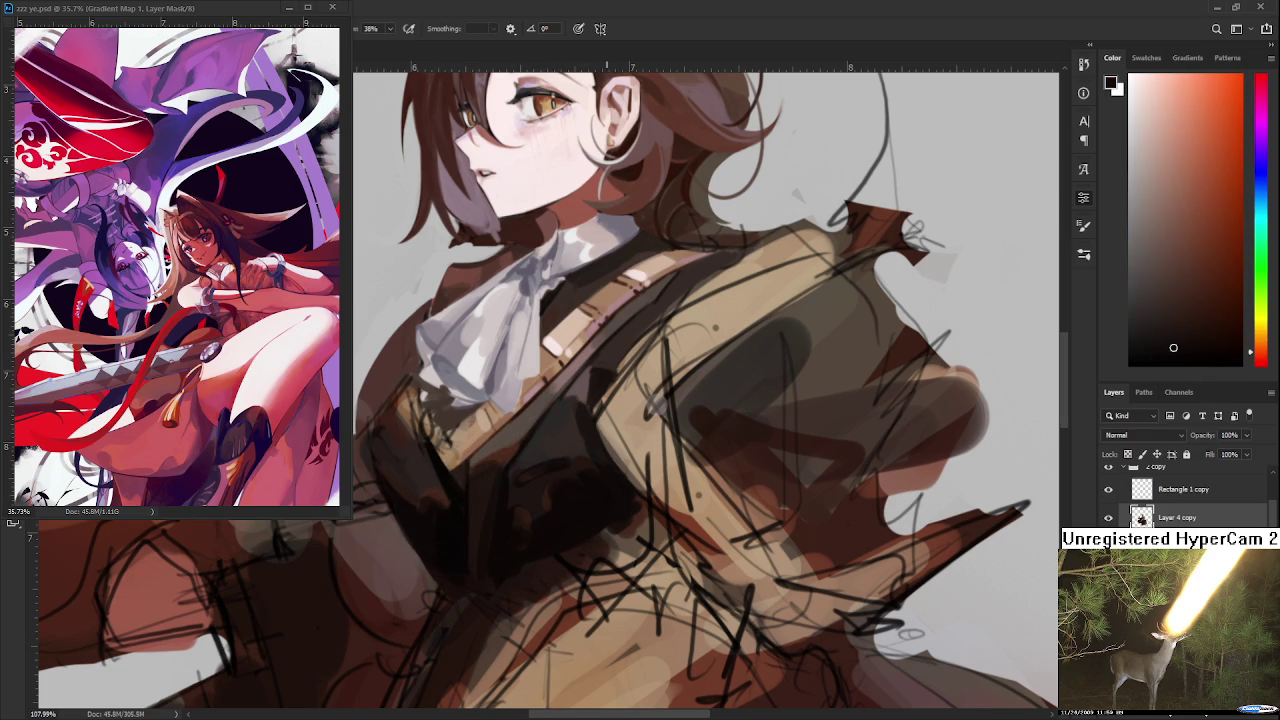
- Shift the view across the chest and sample colours near the coat strap
{"action": "scroll", "coordinate": [636, 400], "scroll_direction": "down", "scroll_amount": 3}
{"action": "scroll", "coordinate": [636, 390], "scroll_direction": "down", "scroll_amount": 2}
{"action": "scroll", "coordinate": [638, 380], "scroll_direction": "down", "scroll_amount": 2}
{"action": "scroll", "coordinate": [641, 350], "scroll_direction": "up", "scroll_amount": 5}
{"action": "scroll", "coordinate": [641, 350], "scroll_direction": "up", "scroll_amount": 2}
{"action": "scroll", "coordinate": [654, 371], "scroll_direction": "up", "scroll_amount": 2}
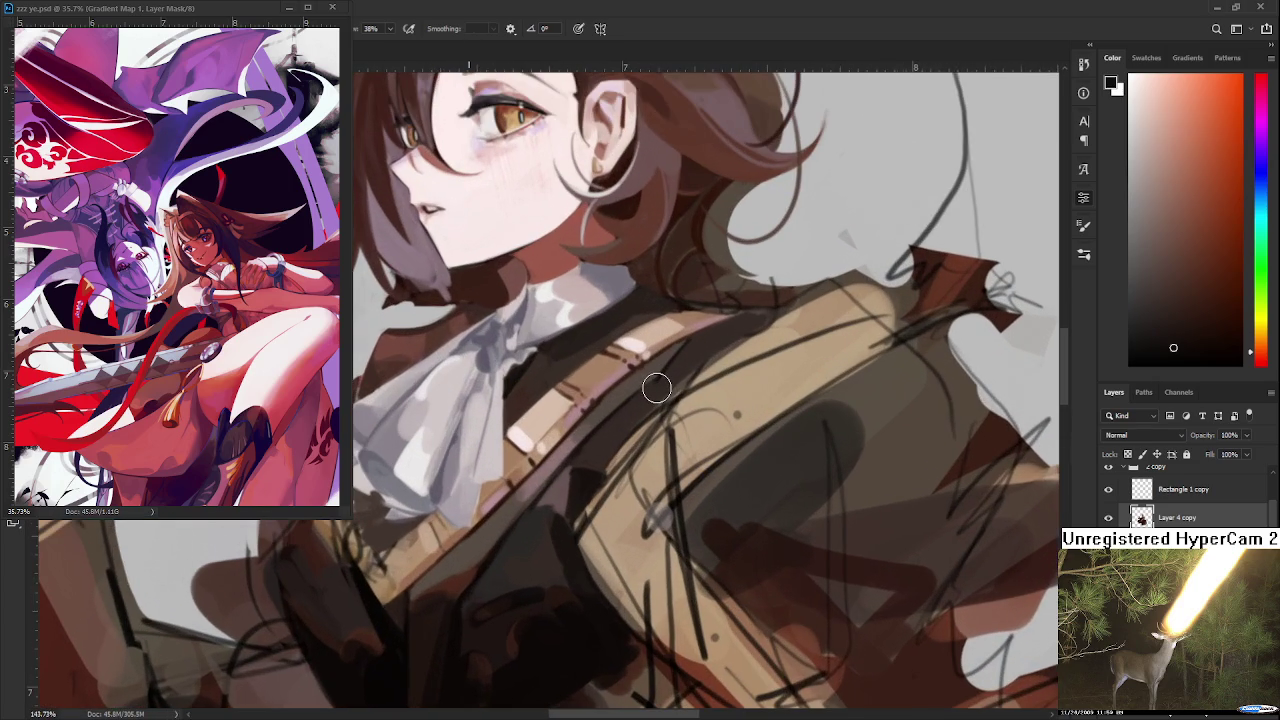
{"action": "left_click_drag", "start_coordinate": [656, 387], "coordinate": [632, 413]}
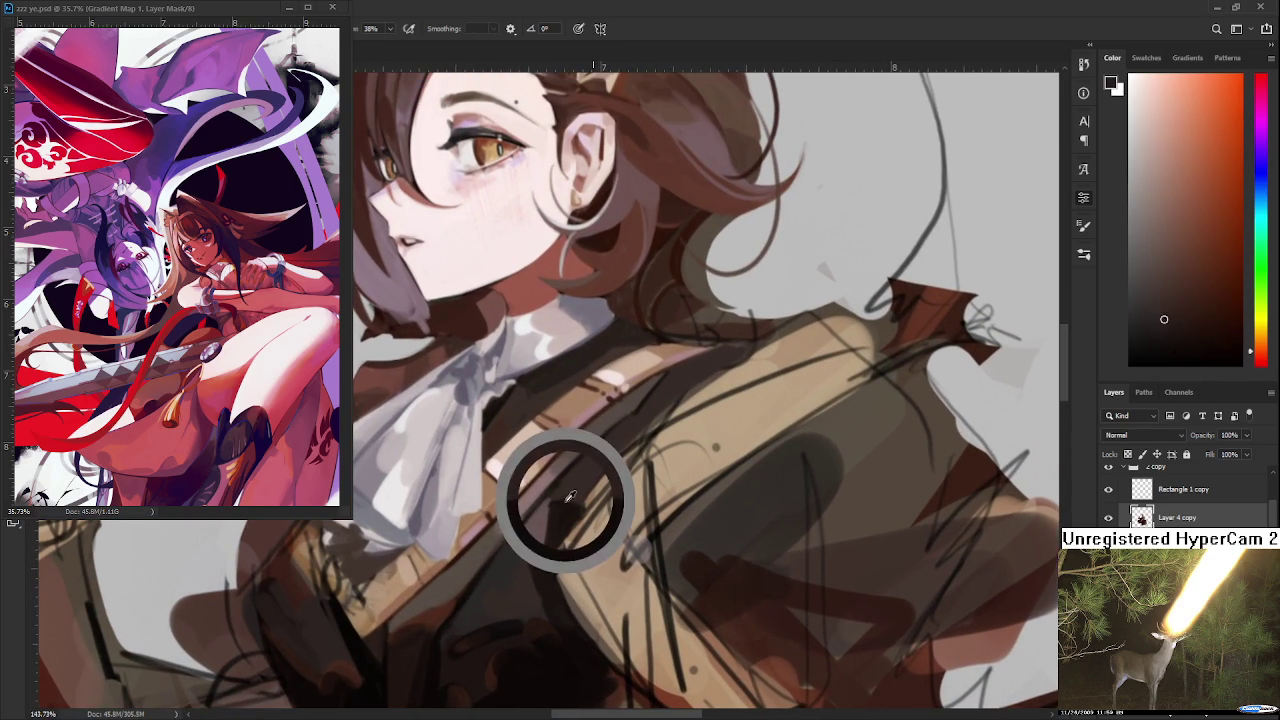
{"action": "left_click", "coordinate": [656, 400], "text": "alt"}
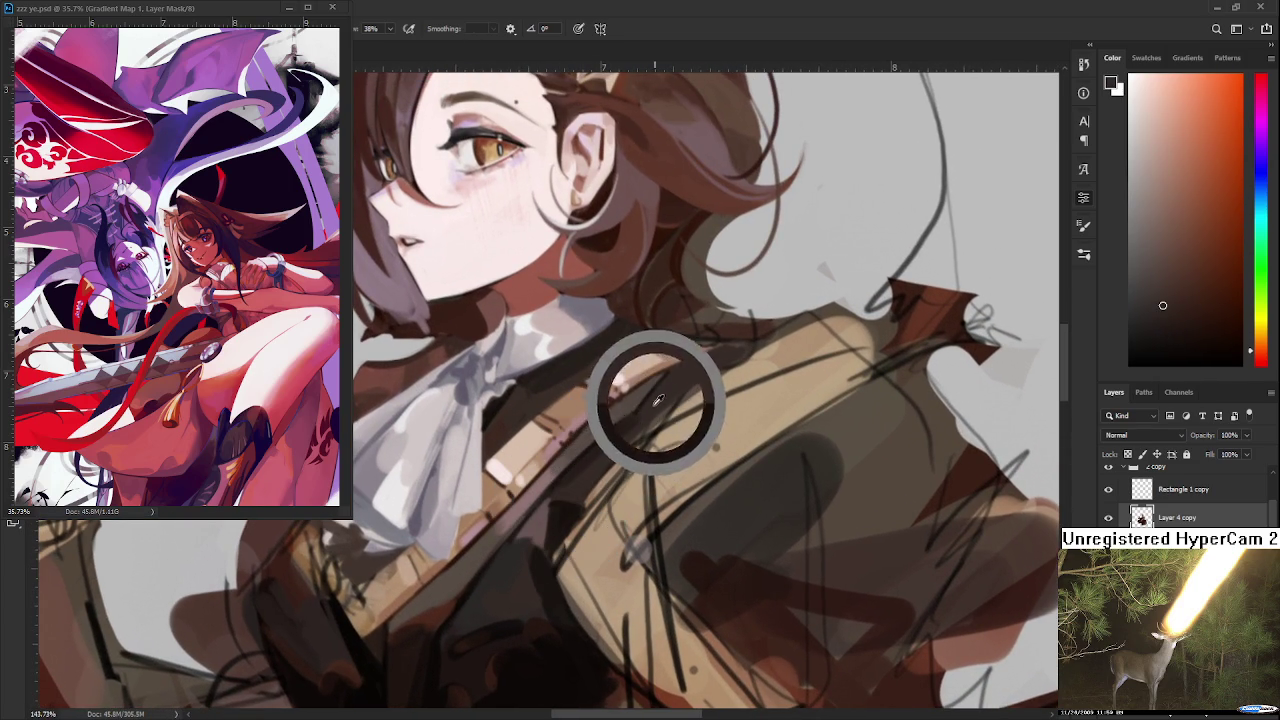
{"action": "left_click", "coordinate": [698, 369], "text": "alt"}
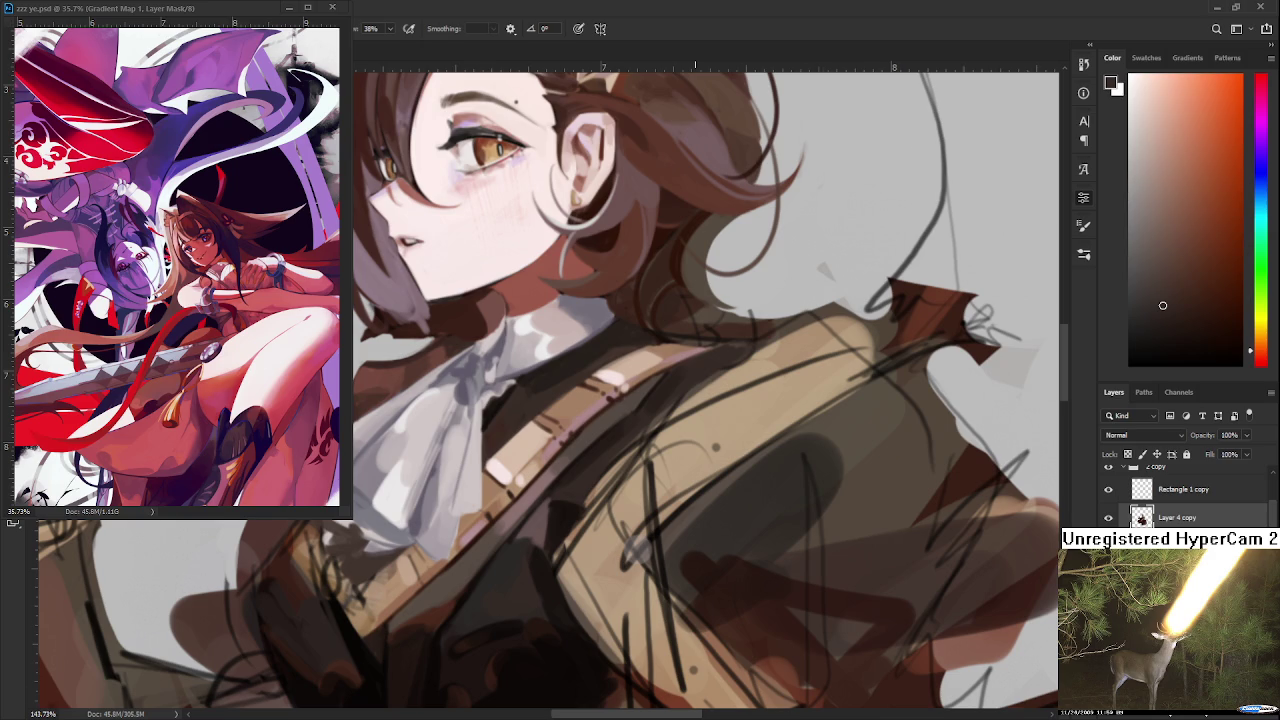
- Sample another chest colour and move the view down over the chest
{"action": "scroll", "coordinate": [695, 400], "scroll_direction": "down", "scroll_amount": 2}
{"action": "scroll", "coordinate": [695, 400], "scroll_direction": "down", "scroll_amount": 2}
{"action": "scroll", "coordinate": [695, 400], "scroll_direction": "down", "scroll_amount": 2}
{"action": "scroll", "coordinate": [695, 400], "scroll_direction": "up", "scroll_amount": 2}
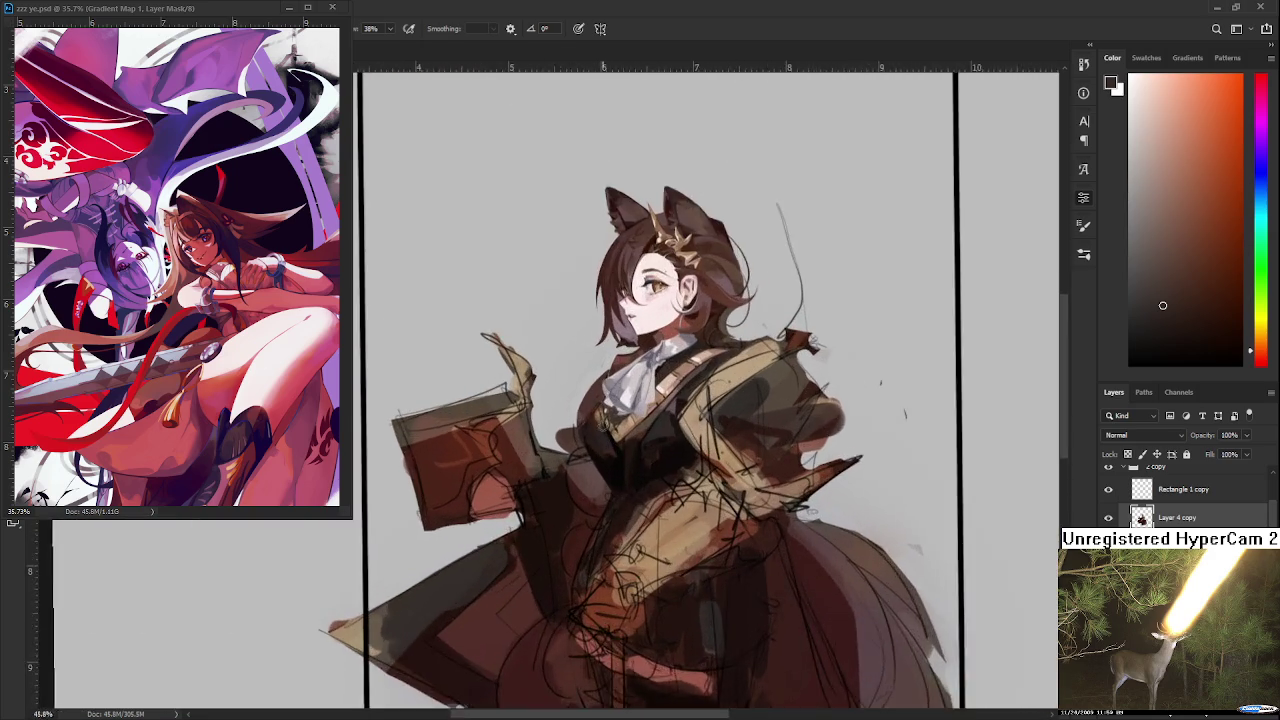
{"action": "scroll", "coordinate": [617, 474], "scroll_direction": "up", "scroll_amount": 1}
{"action": "scroll", "coordinate": [617, 474], "scroll_direction": "up", "scroll_amount": 2}
{"action": "scroll", "coordinate": [546, 492], "scroll_direction": "up", "scroll_amount": 1}
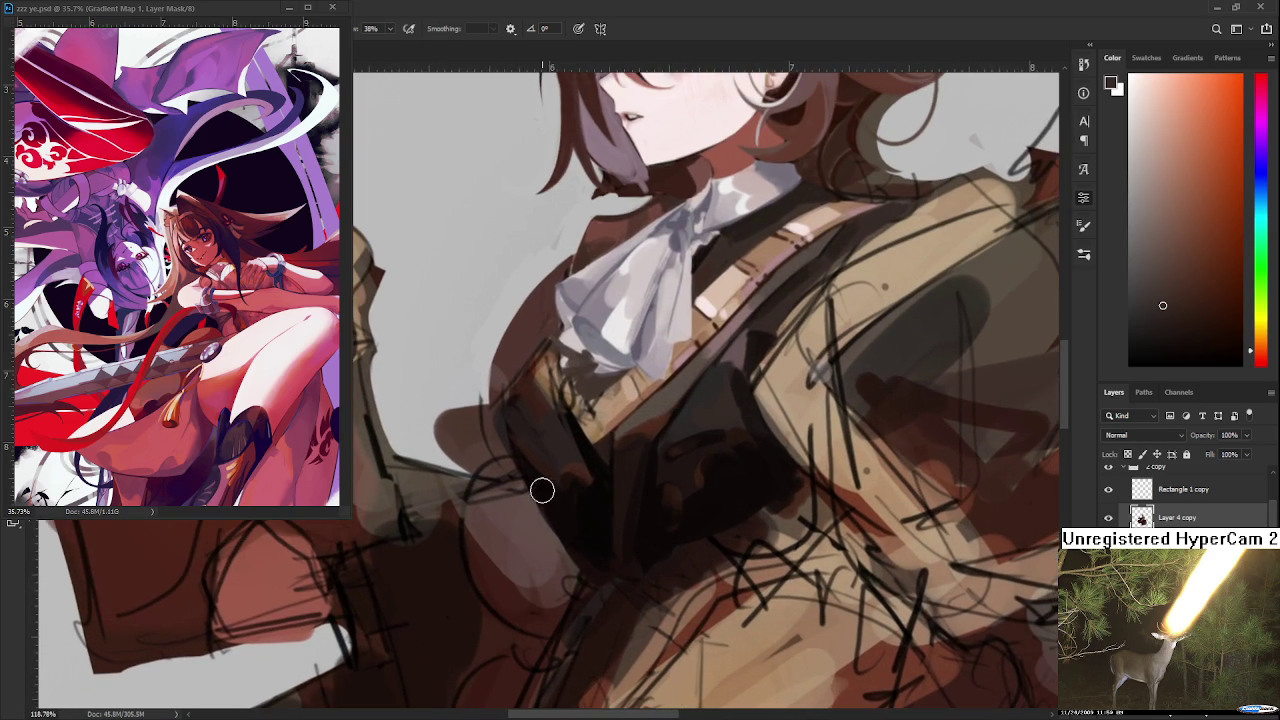
{"action": "left_click", "coordinate": [528, 516], "text": "alt"}
{"action": "left_click_drag", "start_coordinate": [526, 514], "coordinate": [522, 566]}
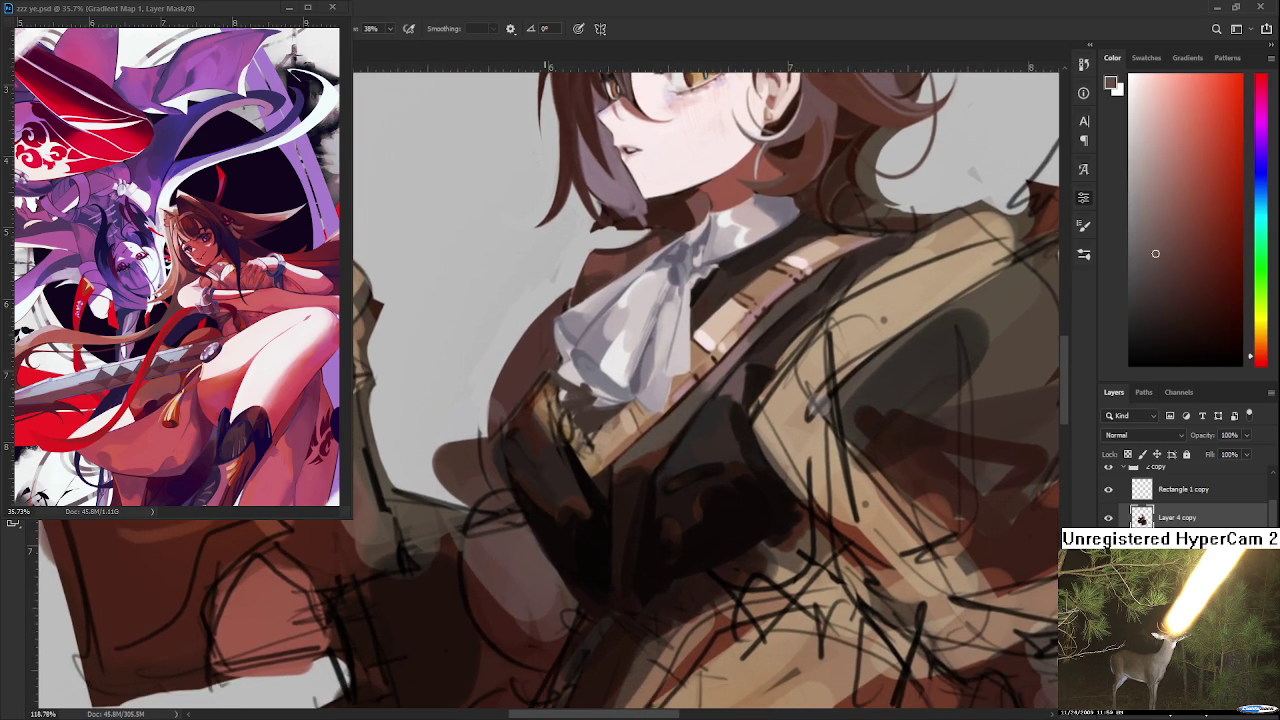
{"action": "scroll", "coordinate": [590, 490], "scroll_direction": "down", "scroll_amount": 4}
{"action": "scroll", "coordinate": [627, 465], "scroll_direction": "down", "scroll_amount": 1}
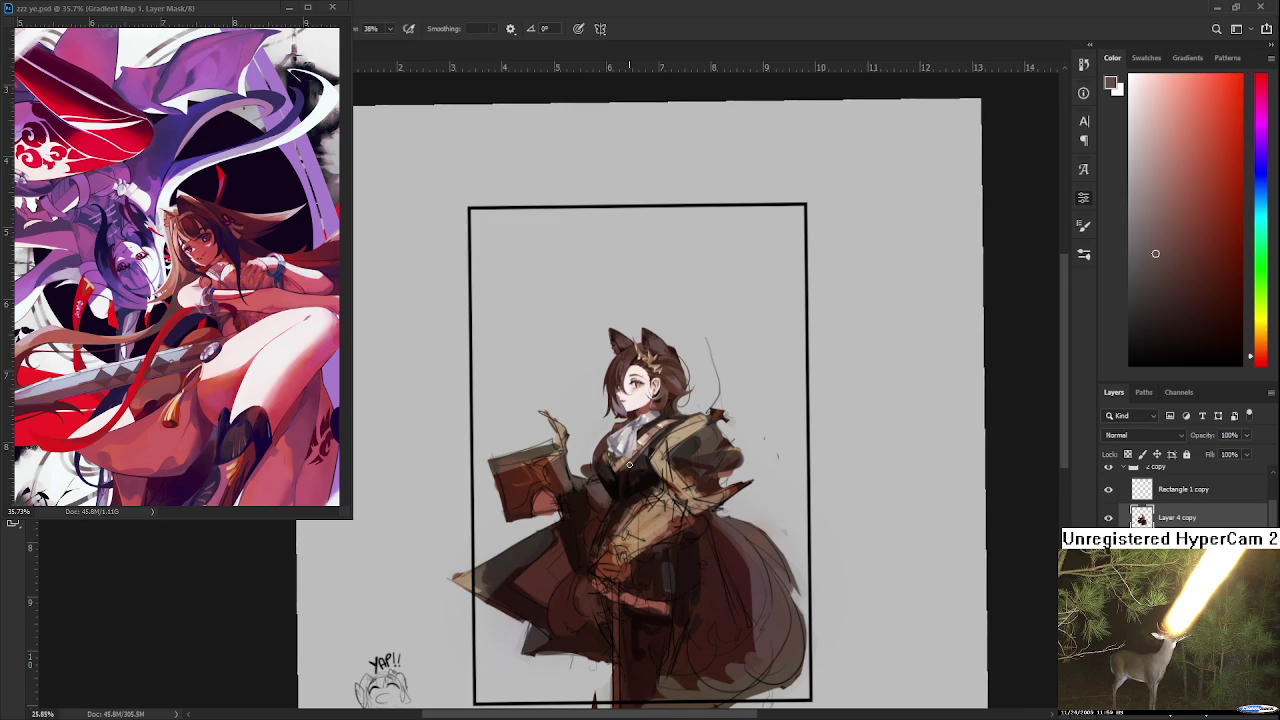
{"action": "scroll", "coordinate": [629, 464], "scroll_direction": "up", "scroll_amount": 2}
{"action": "scroll", "coordinate": [629, 464], "scroll_direction": "up", "scroll_amount": 1}
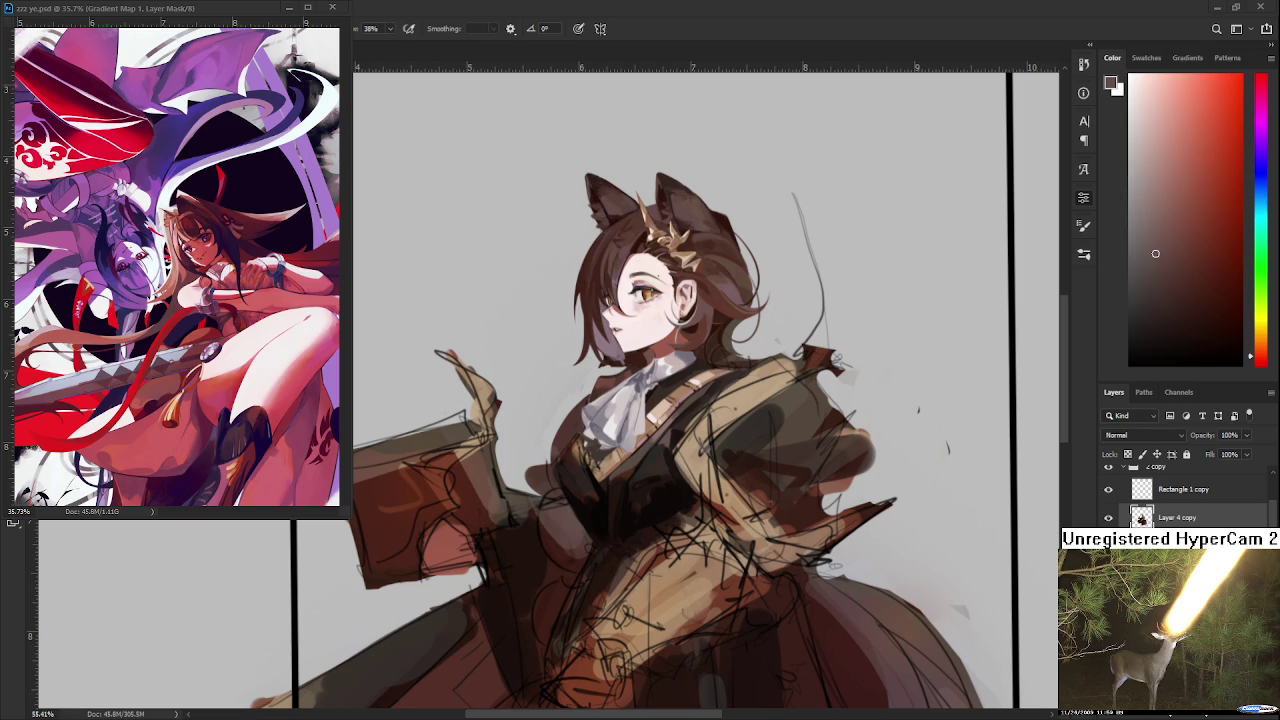
- Shrink the brush and sample darker tones from the chest and vest
{"action": "scroll", "coordinate": [626, 529], "scroll_direction": "up", "scroll_amount": 3}
{"action": "scroll", "coordinate": [617, 529], "scroll_direction": "up", "scroll_amount": 2}
{"action": "scroll", "coordinate": [617, 529], "scroll_direction": "up", "scroll_amount": 1}
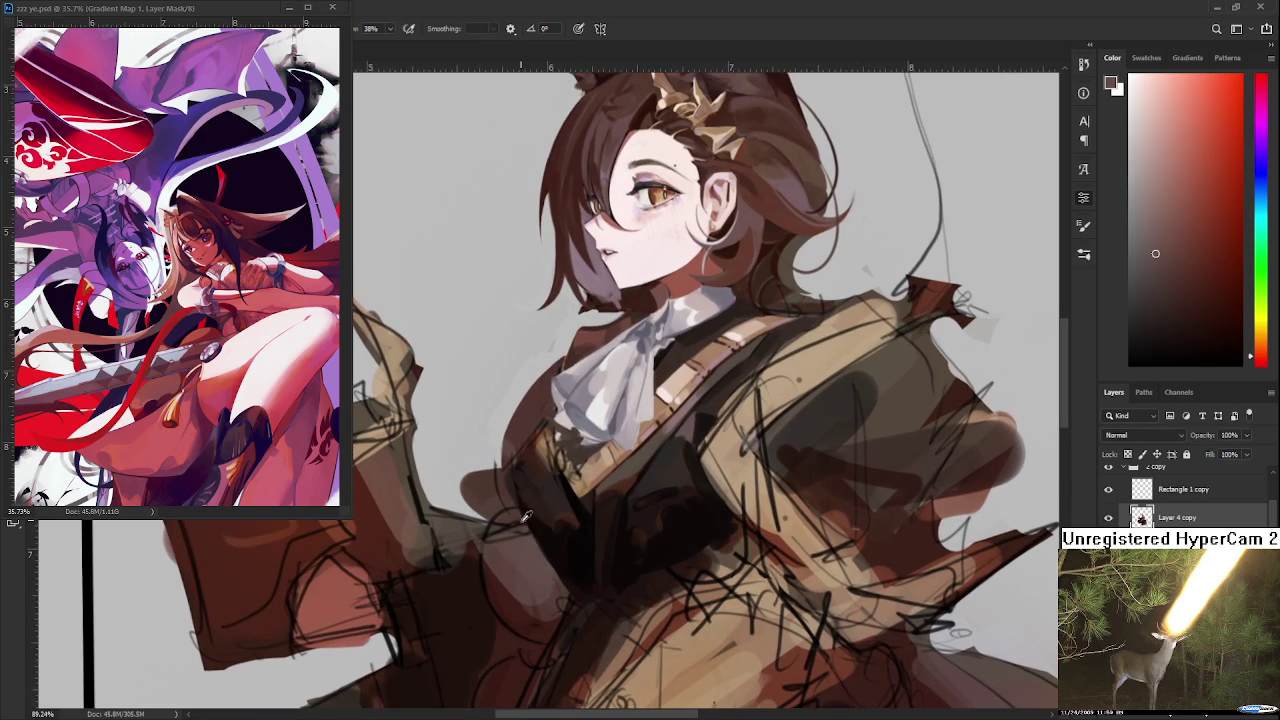
{"action": "key", "text": "bracketleft"}
{"action": "key", "text": "bracketleft"}
{"action": "key", "text": "bracketleft"}
{"action": "left_click", "coordinate": [518, 488], "text": "alt"}
{"action": "left_click", "coordinate": [515, 467], "text": "alt"}
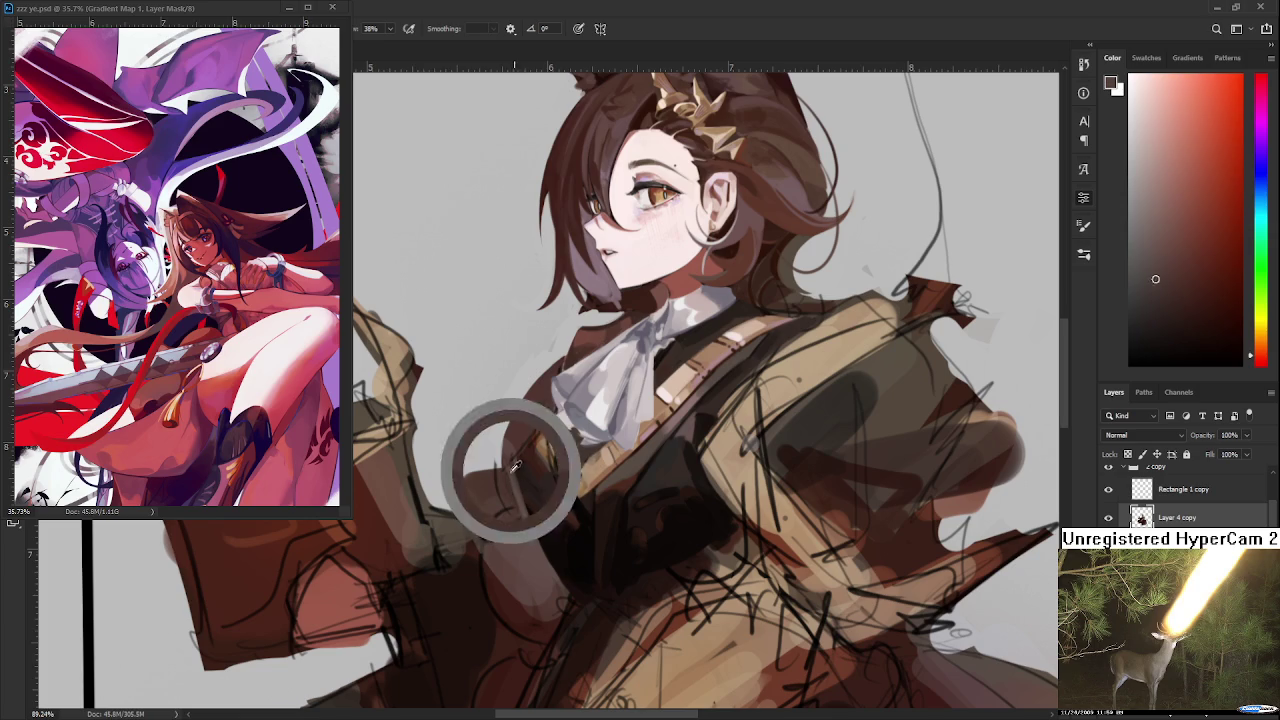
{"action": "left_click", "coordinate": [520, 432], "text": "alt"}
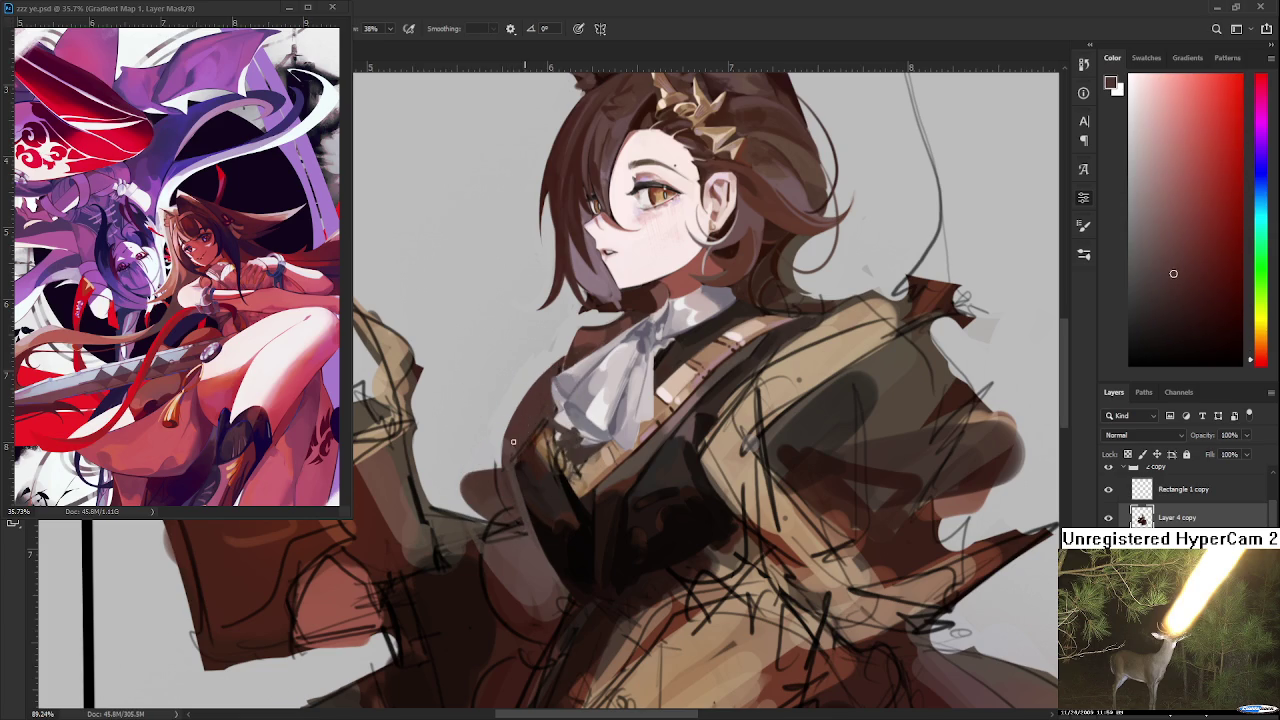
{"action": "left_click", "coordinate": [525, 465], "text": "alt"}
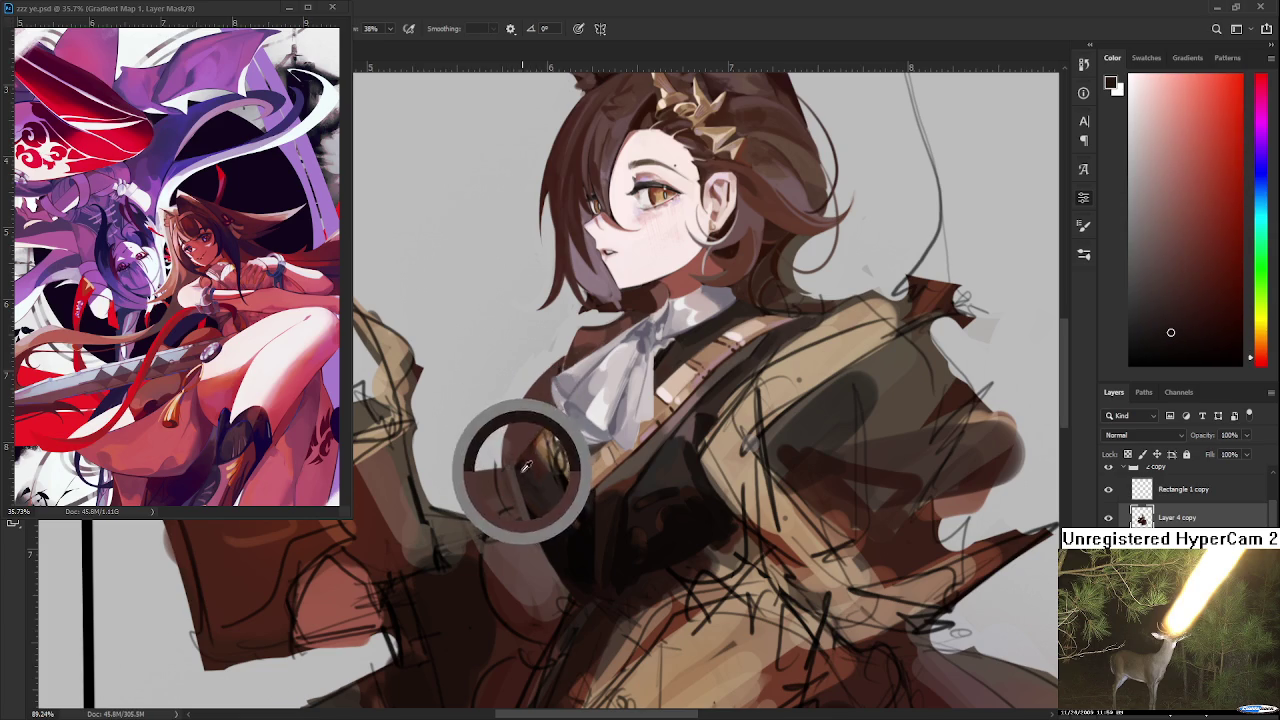
{"action": "left_click", "coordinate": [546, 530], "text": "alt"}
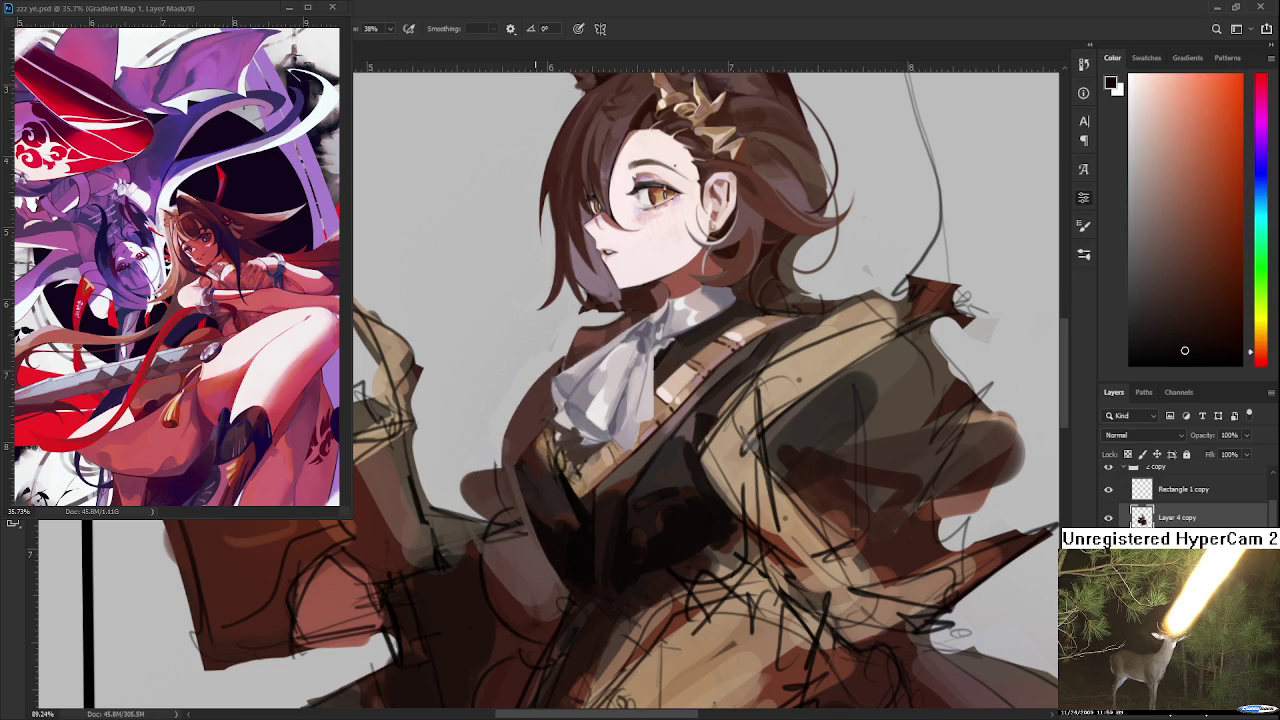
{"action": "left_click", "coordinate": [517, 528], "text": "alt"}
{"action": "left_click", "coordinate": [538, 547], "text": "alt"}
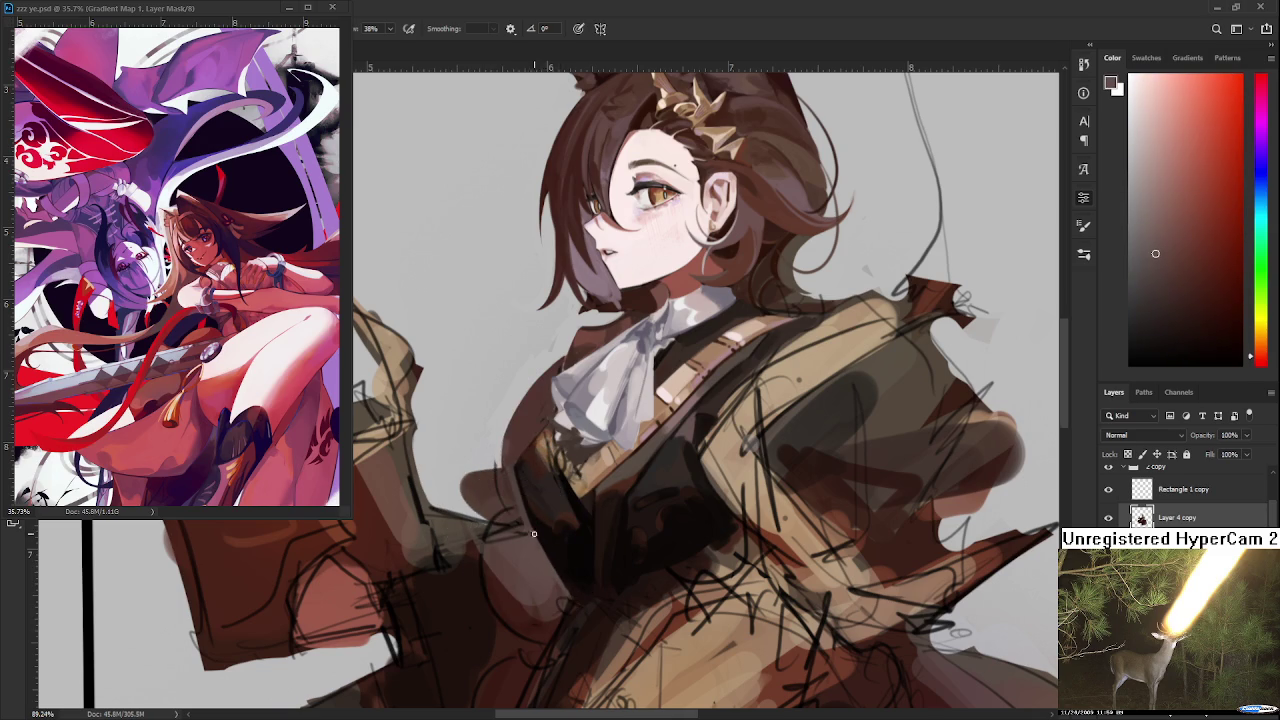
{"action": "left_click", "coordinate": [557, 548], "text": "alt"}
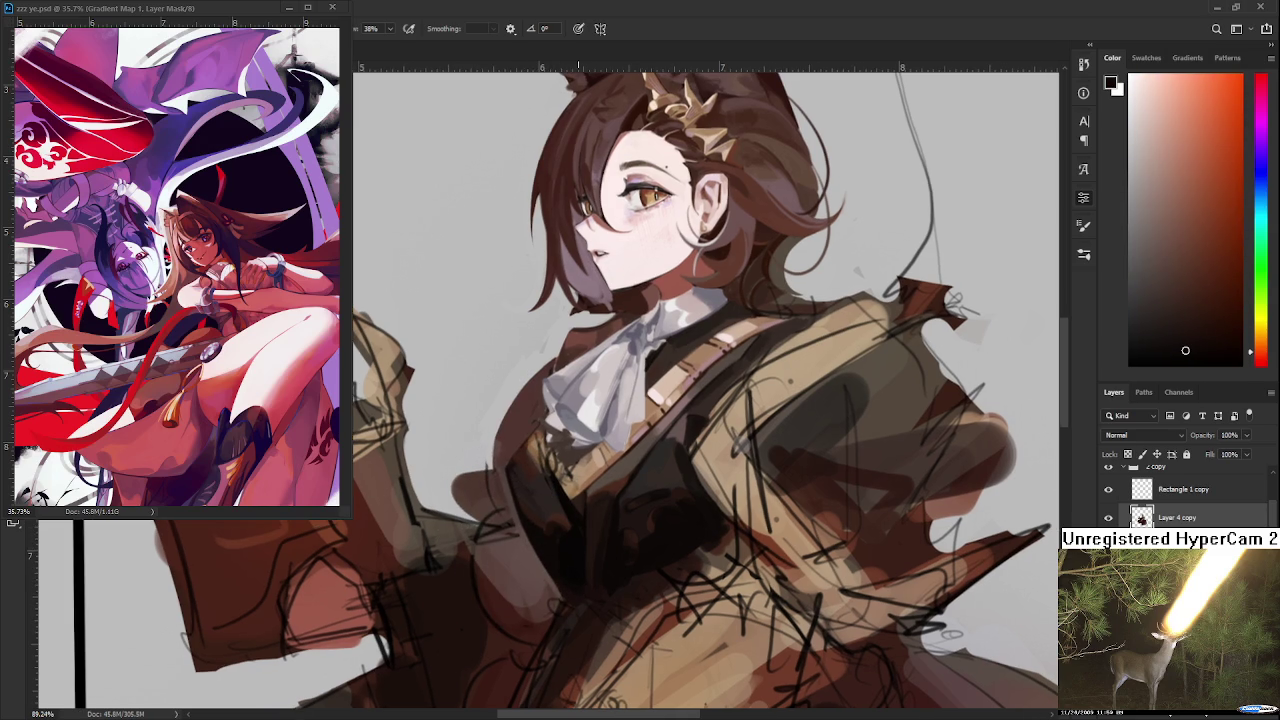
- Enlarge the brush and sample dark and orange browns from the vest and chest
{"action": "scroll", "coordinate": [642, 403], "scroll_direction": "down", "scroll_amount": 5, "text": "alt"}
{"action": "scroll", "coordinate": [642, 405], "scroll_direction": "up", "scroll_amount": 3, "text": "alt"}
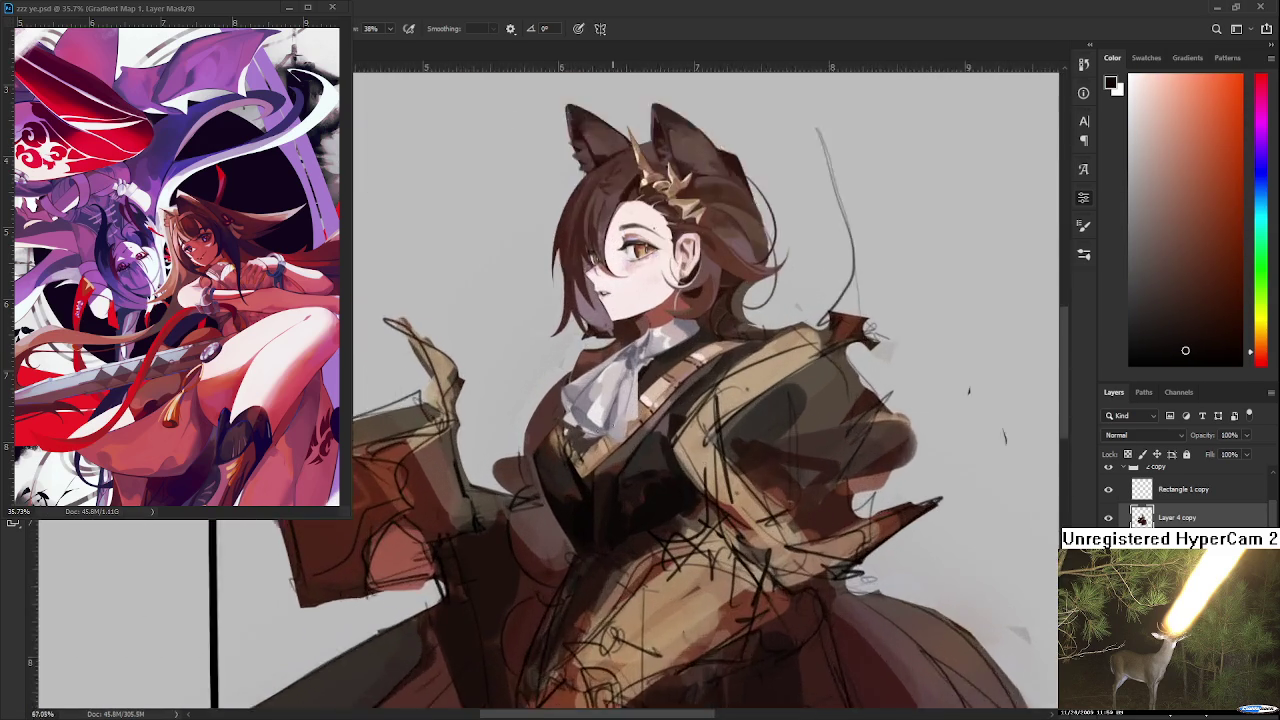
{"action": "scroll", "coordinate": [620, 420], "scroll_direction": "up", "scroll_amount": 2, "text": "alt"}
{"action": "left_click_drag", "start_coordinate": [662, 450], "coordinate": [651, 431]}
{"action": "left_click", "coordinate": [616, 468], "text": "alt"}
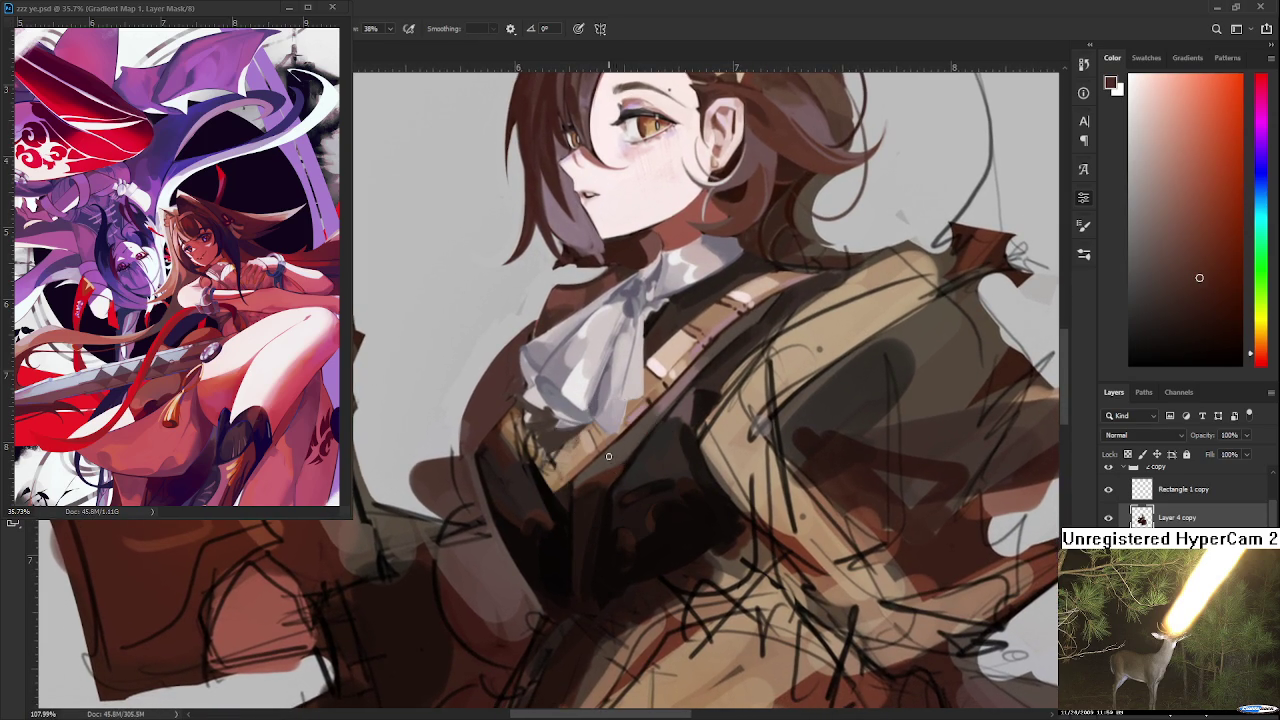
{"action": "key", "text": "]"}
{"action": "left_click", "coordinate": [648, 468], "text": "alt"}
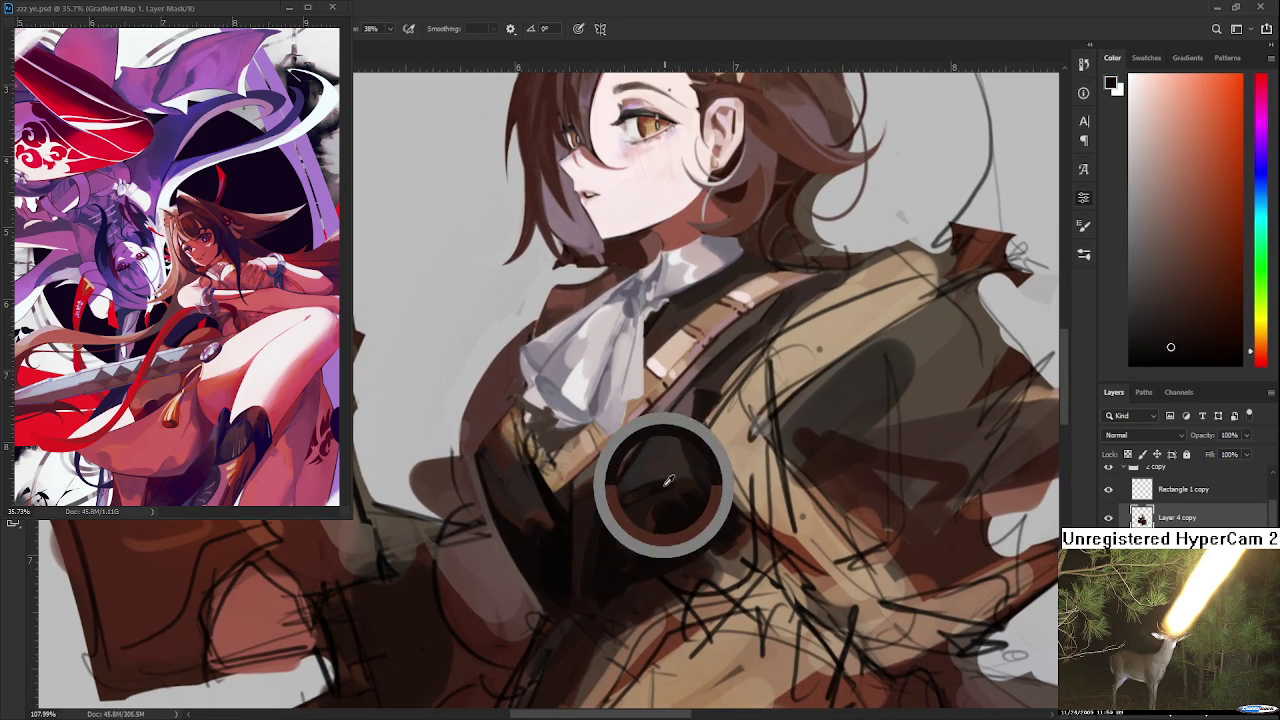
{"action": "left_click", "coordinate": [628, 436], "text": "alt"}
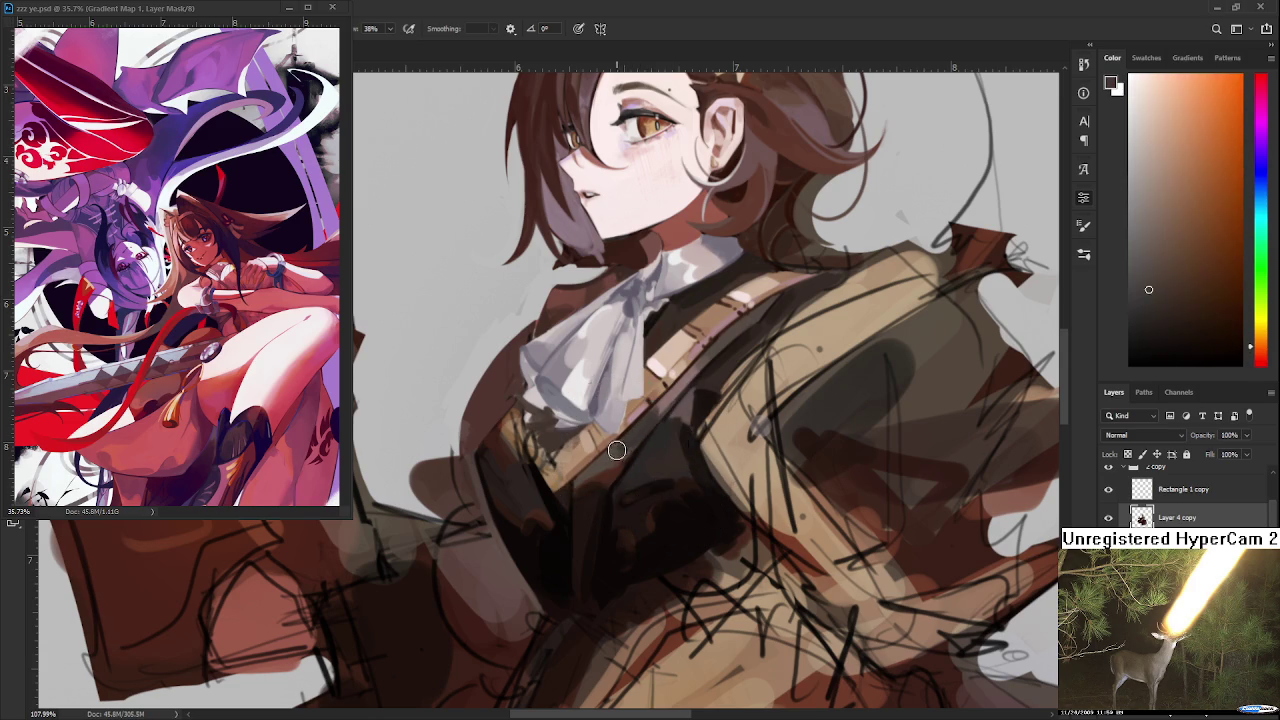
{"action": "left_click", "coordinate": [641, 439], "text": "alt"}
{"action": "left_click", "coordinate": [638, 440], "text": "alt"}
{"action": "left_click", "coordinate": [642, 428], "text": "alt"}
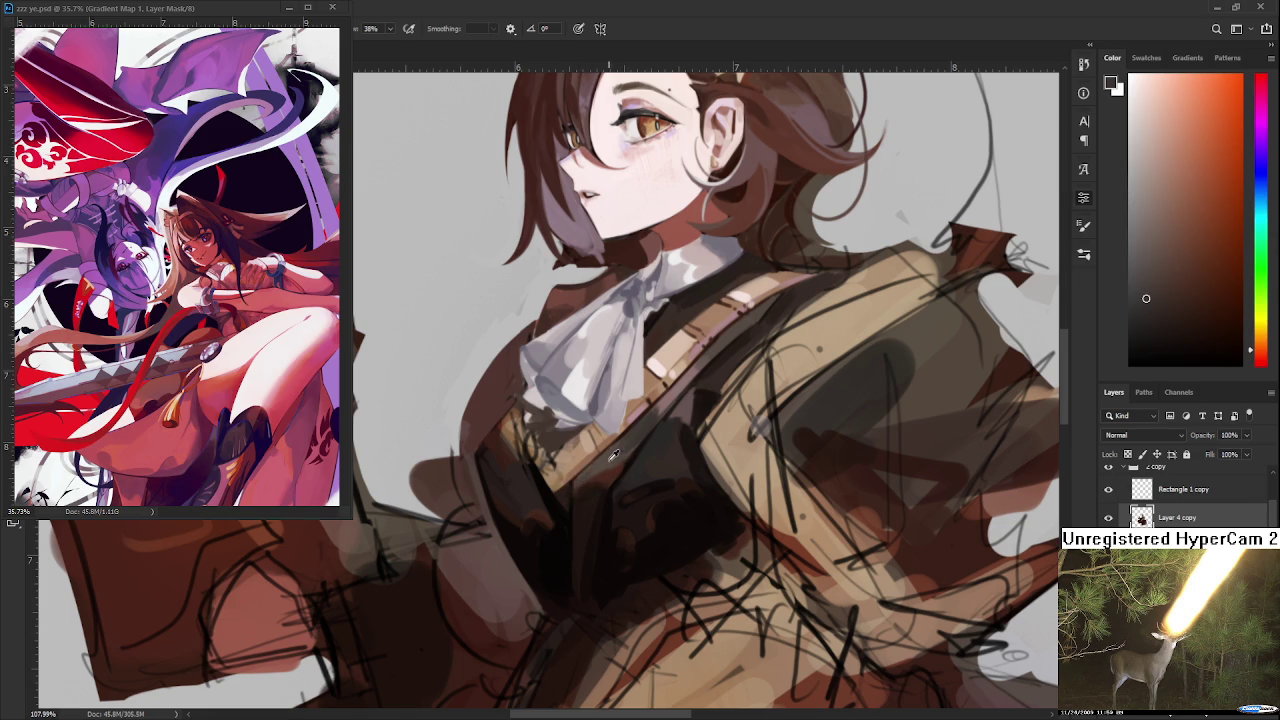
{"action": "left_click", "coordinate": [600, 468], "text": "alt"}
- Pan toward the hair and head, then settle on a dark jacket brown
{"action": "left_click_drag", "start_coordinate": [665, 432], "coordinate": [625, 502]}
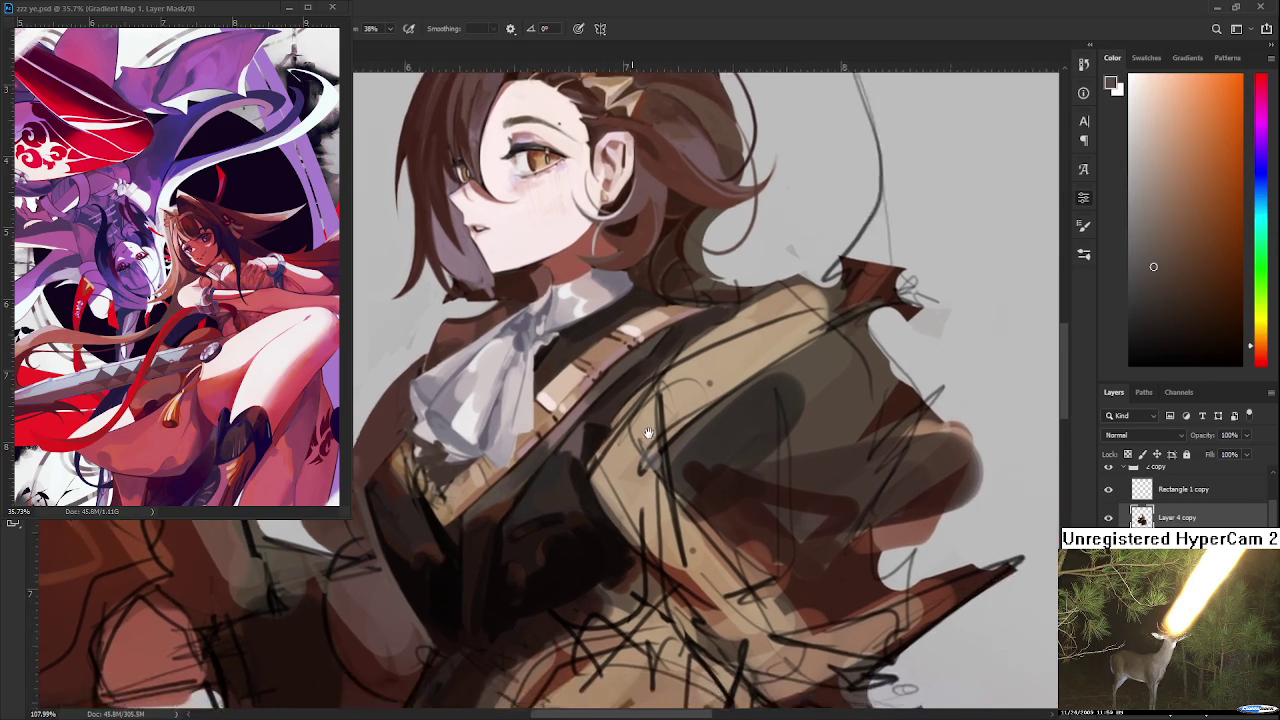
{"action": "mouse_move", "coordinate": [700, 440]}
{"action": "left_mouse_down"}
{"action": "mouse_move", "coordinate": [651, 497]}
{"action": "mouse_move", "coordinate": [660, 505]}
{"action": "left_mouse_up"}
{"action": "left_click_drag", "start_coordinate": [614, 457], "coordinate": [535, 550]}
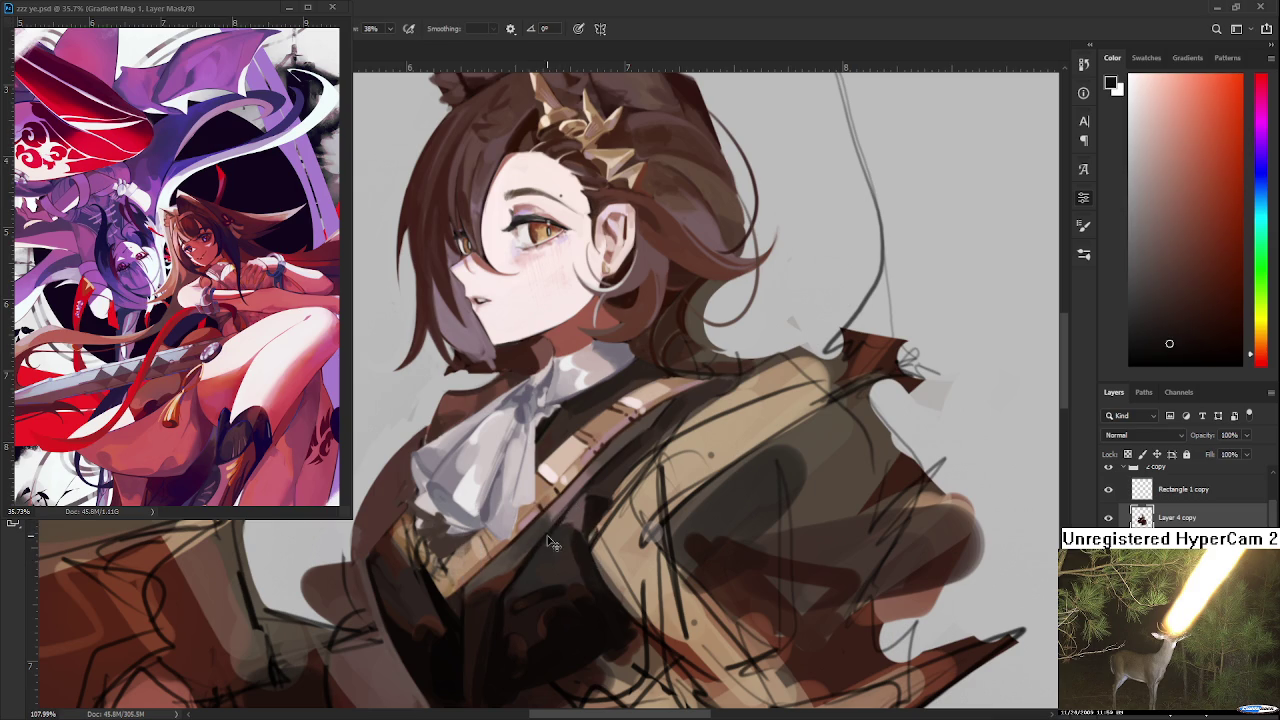
{"action": "left_click_drag", "start_coordinate": [507, 618], "coordinate": [500, 625]}
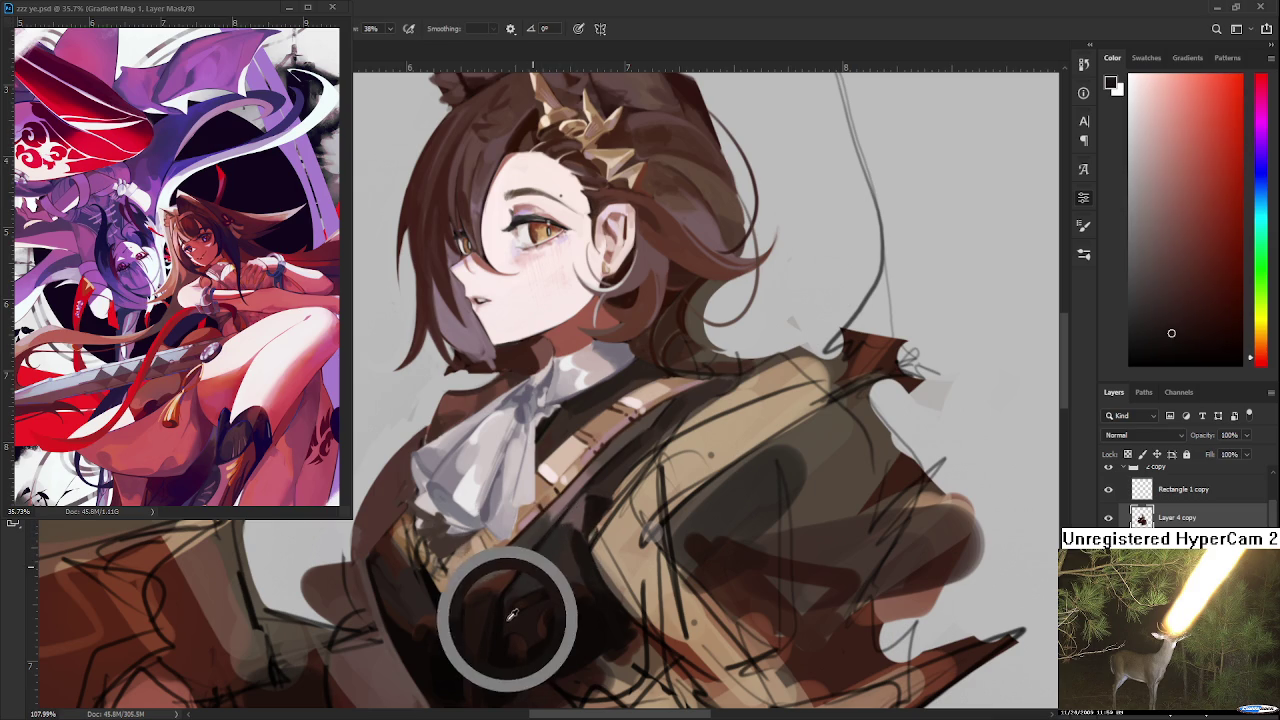
{"action": "left_click", "coordinate": [686, 400]}
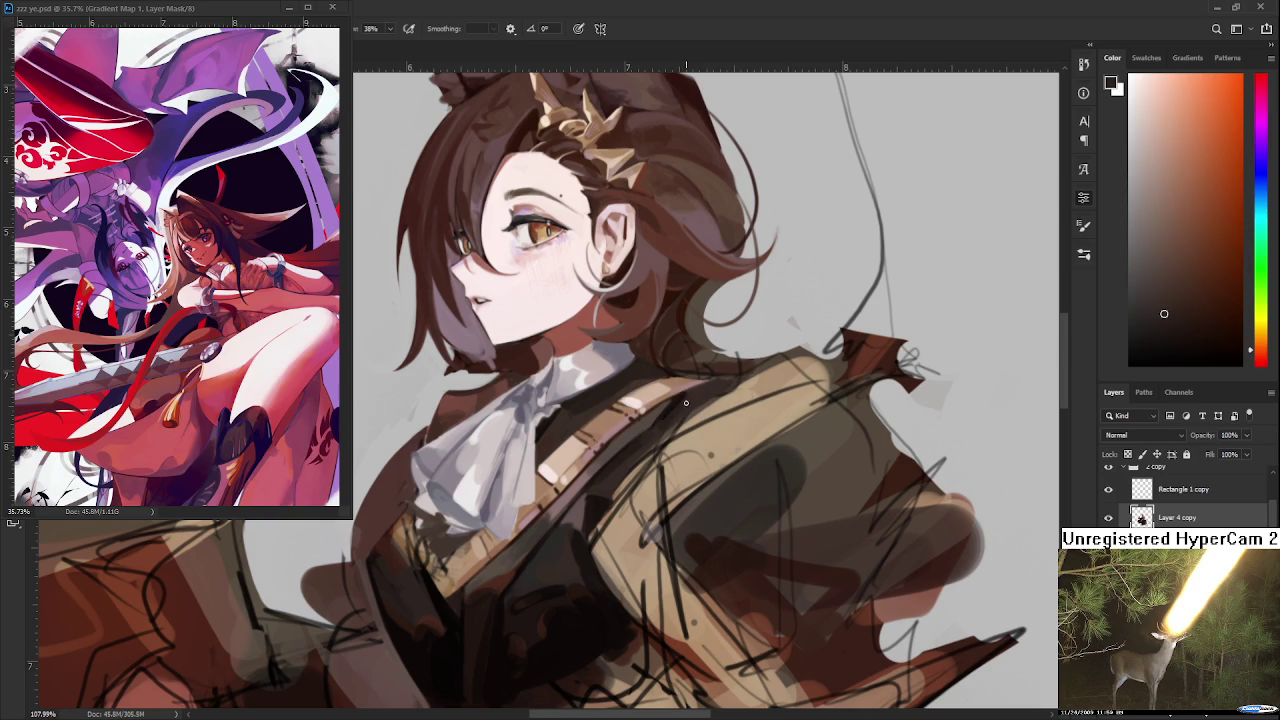
{"action": "left_click", "coordinate": [680, 396]}
{"action": "left_click", "coordinate": [726, 379], "text": "alt"}
{"action": "left_click", "coordinate": [674, 400], "text": "alt"}
{"action": "left_click", "coordinate": [682, 410], "text": "alt"}
{"action": "left_click", "coordinate": [697, 393], "text": "alt"}
{"action": "scroll", "coordinate": [700, 400], "scroll_direction": "down", "scroll_amount": 3}
{"action": "scroll", "coordinate": [700, 400], "scroll_direction": "up", "scroll_amount": 3}
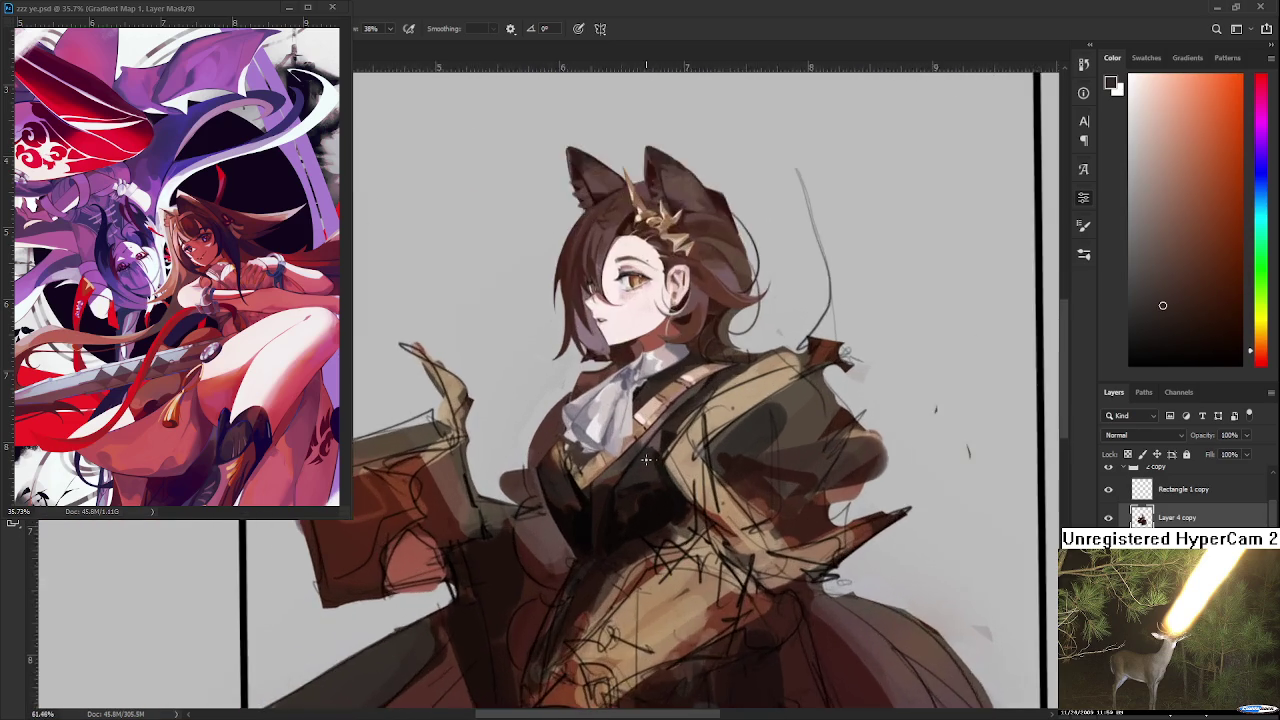
- Sample darker and lighter red-brown tones from the jacket
{"action": "left_click", "coordinate": [512, 483], "text": "alt"}
{"action": "left_click", "coordinate": [518, 486], "text": "alt"}
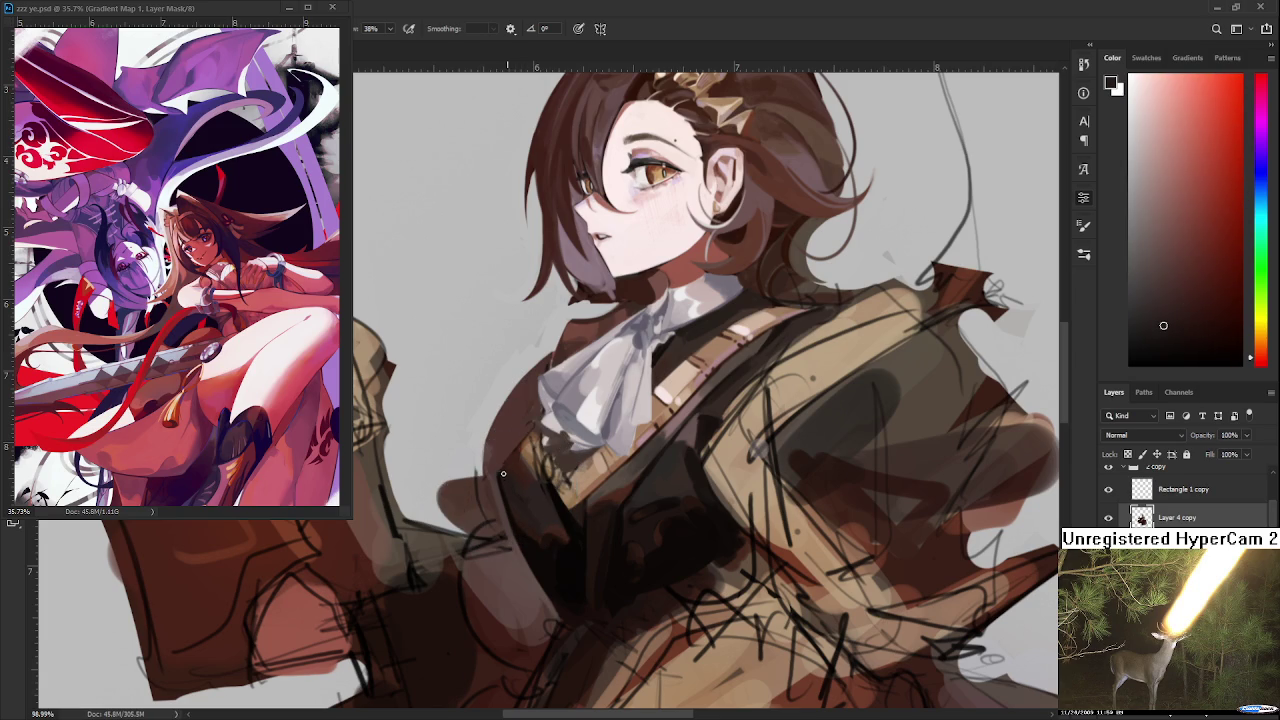
{"action": "left_click", "coordinate": [510, 474], "text": "alt"}
{"action": "left_click", "coordinate": [511, 470], "text": "alt"}
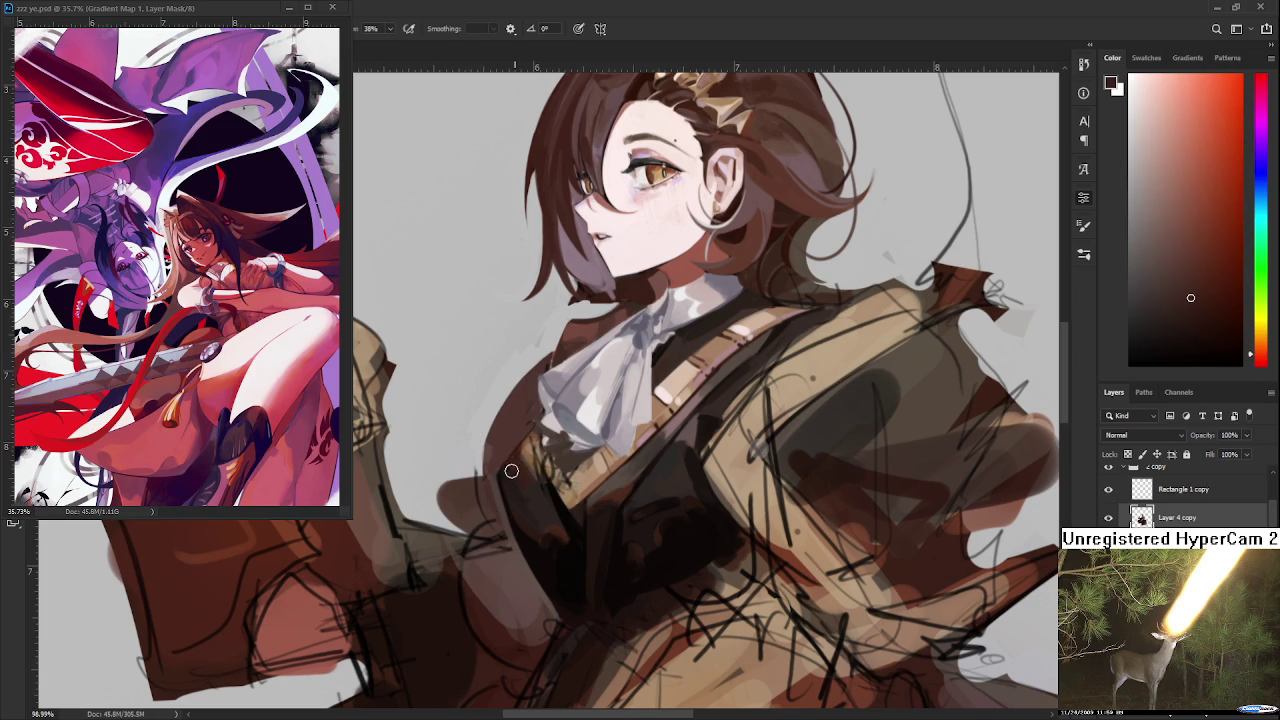
{"action": "left_click", "coordinate": [530, 490], "text": "alt"}
{"action": "left_click", "coordinate": [521, 472], "text": "alt"}
{"action": "left_click", "coordinate": [527, 487], "text": "alt"}
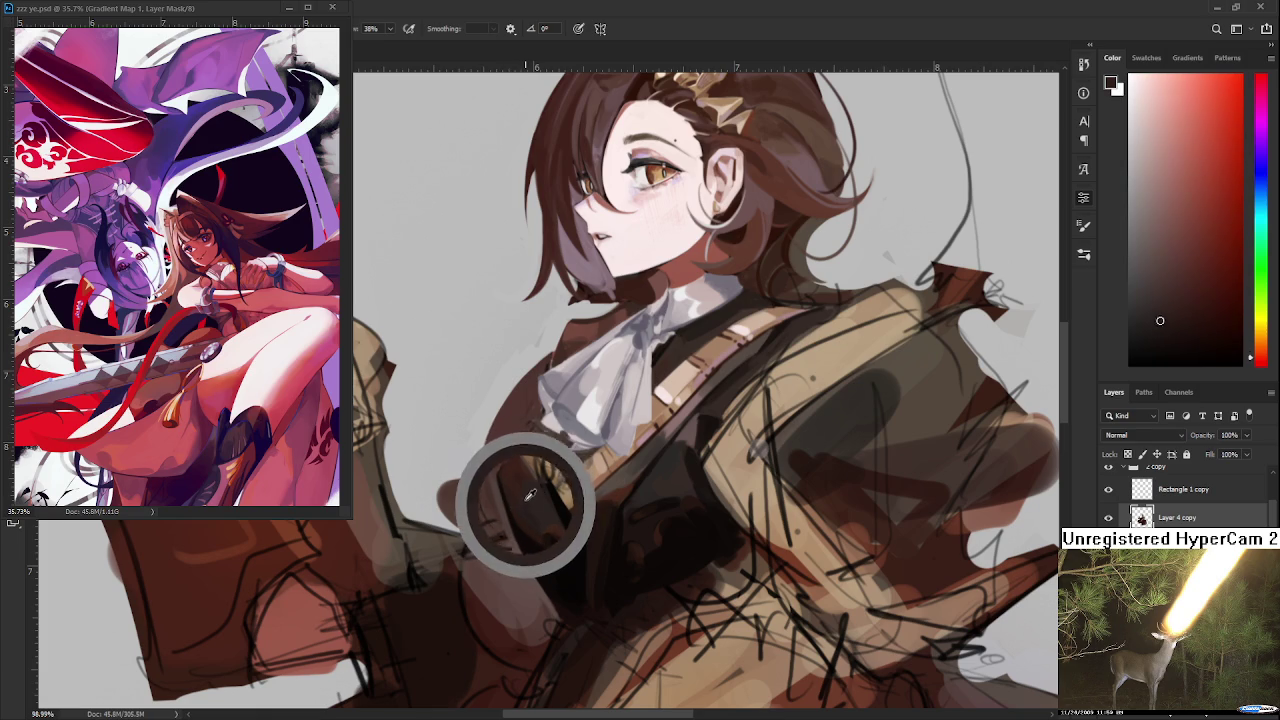
{"action": "left_click_drag", "start_coordinate": [527, 487], "coordinate": [529, 500], "text": "alt"}
{"action": "left_click", "coordinate": [522, 463], "text": "alt"}
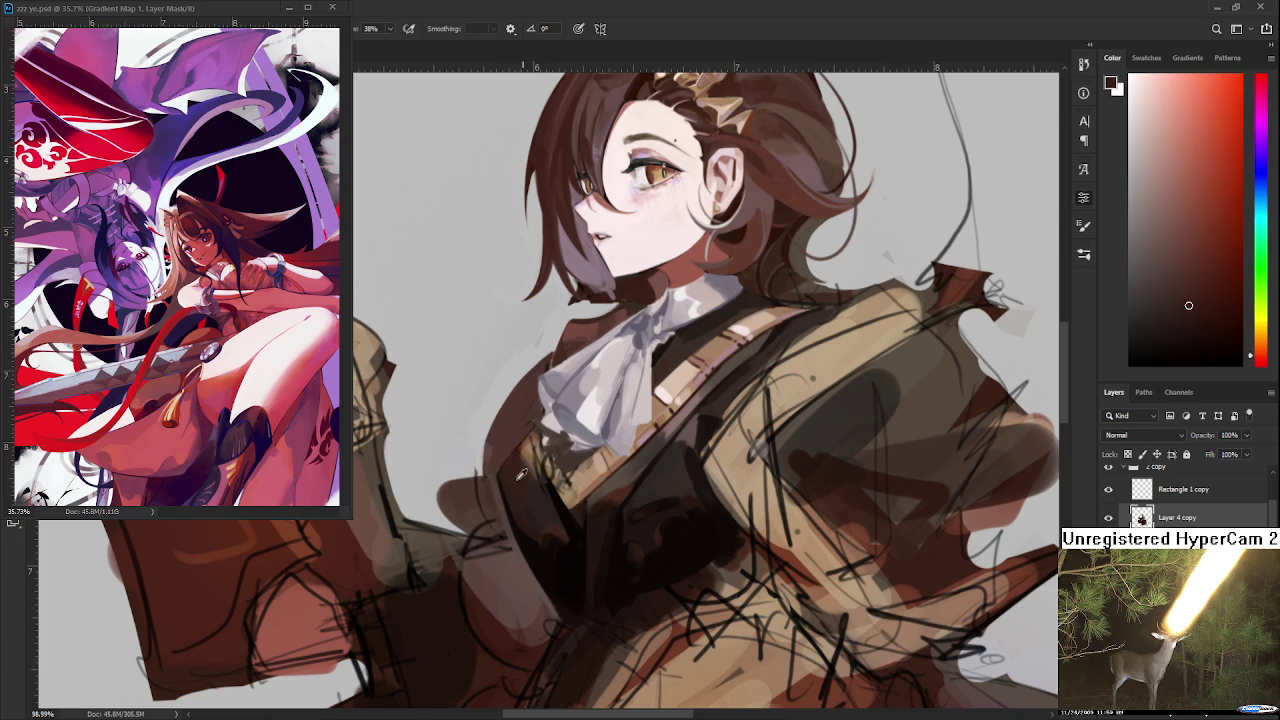
{"action": "left_click", "coordinate": [539, 495], "text": "alt"}
- Pick a darker reddish brown and paint a short dark stroke on the jacket
{"action": "left_click", "coordinate": [527, 486], "text": "alt"}
{"action": "left_click", "coordinate": [520, 475], "text": "alt"}
{"action": "left_click", "coordinate": [521, 462], "text": "alt"}
{"action": "left_click", "coordinate": [536, 497], "text": "alt"}
{"action": "left_click", "coordinate": [541, 494], "text": "alt"}
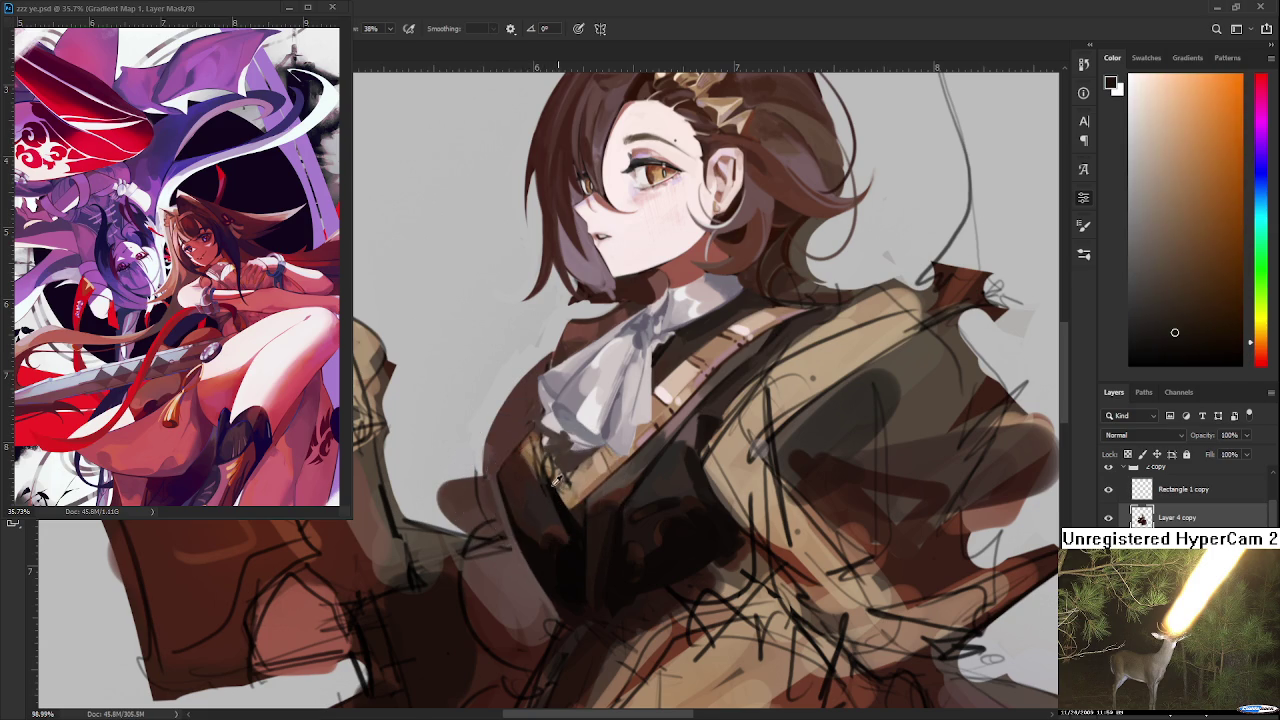
{"action": "left_click", "coordinate": [541, 488], "text": "alt"}
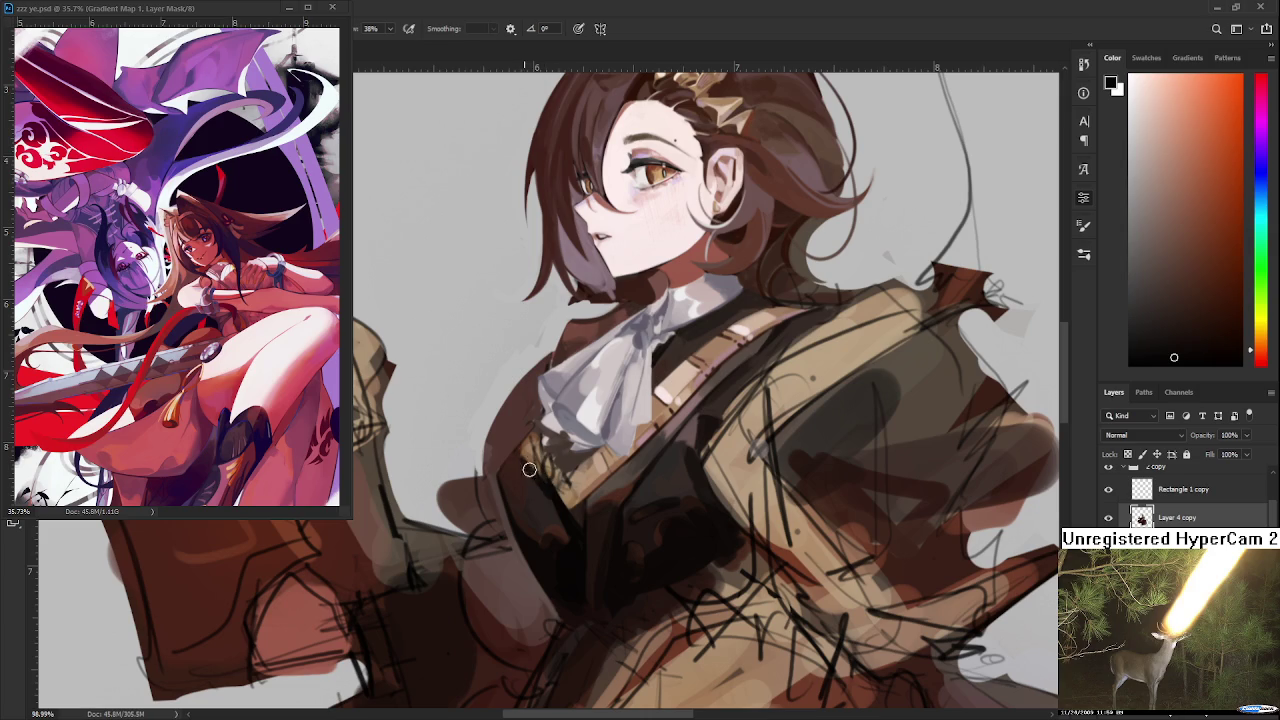
{"action": "left_click", "coordinate": [548, 505], "text": "alt"}
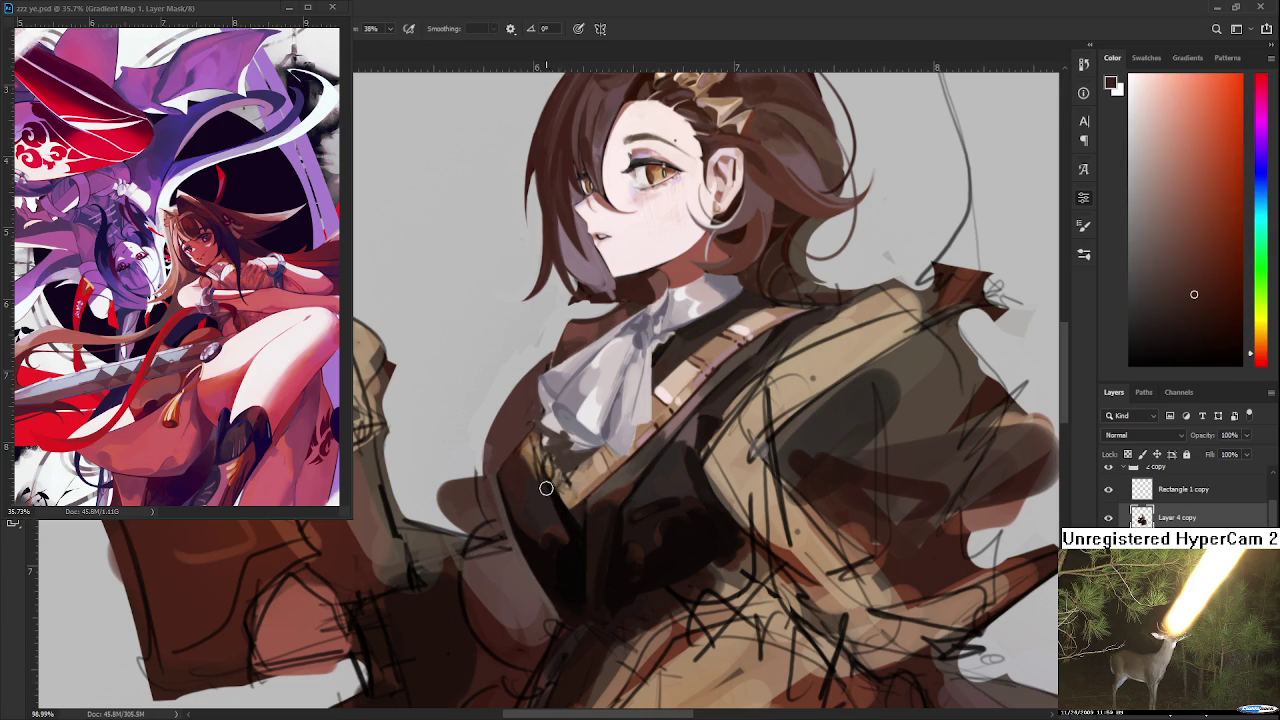
{"action": "left_click", "coordinate": [557, 505], "text": "alt"}
{"action": "left_click_drag", "start_coordinate": [560, 517], "coordinate": [575, 530]}
{"action": "scroll", "coordinate": [740, 420], "scroll_direction": "down", "scroll_amount": 3}
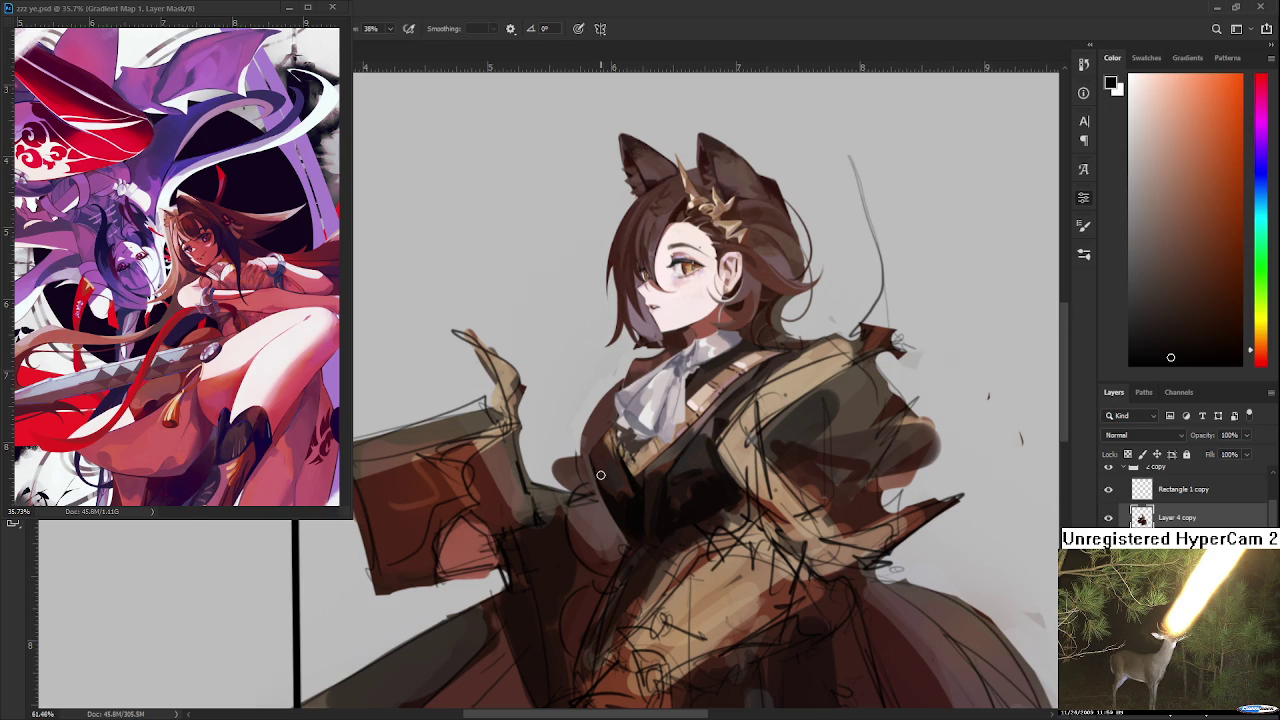
- Sample reddish brown and near-black jacket tones while shifting the view left and down
{"action": "scroll", "coordinate": [602, 476], "scroll_direction": "down", "scroll_amount": 3}
{"action": "scroll", "coordinate": [607, 476], "scroll_direction": "up", "scroll_amount": 3}
{"action": "scroll", "coordinate": [650, 494], "scroll_direction": "up", "scroll_amount": 2}
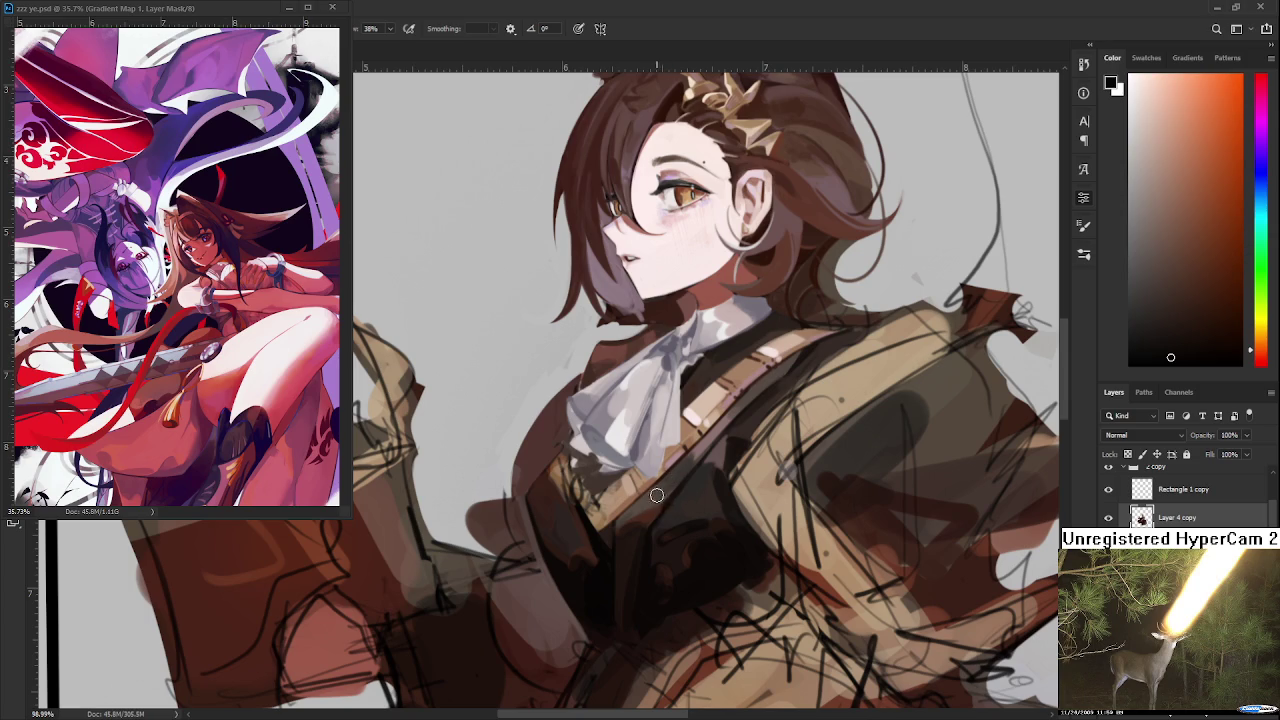
{"action": "left_click", "coordinate": [655, 500], "text": "alt"}
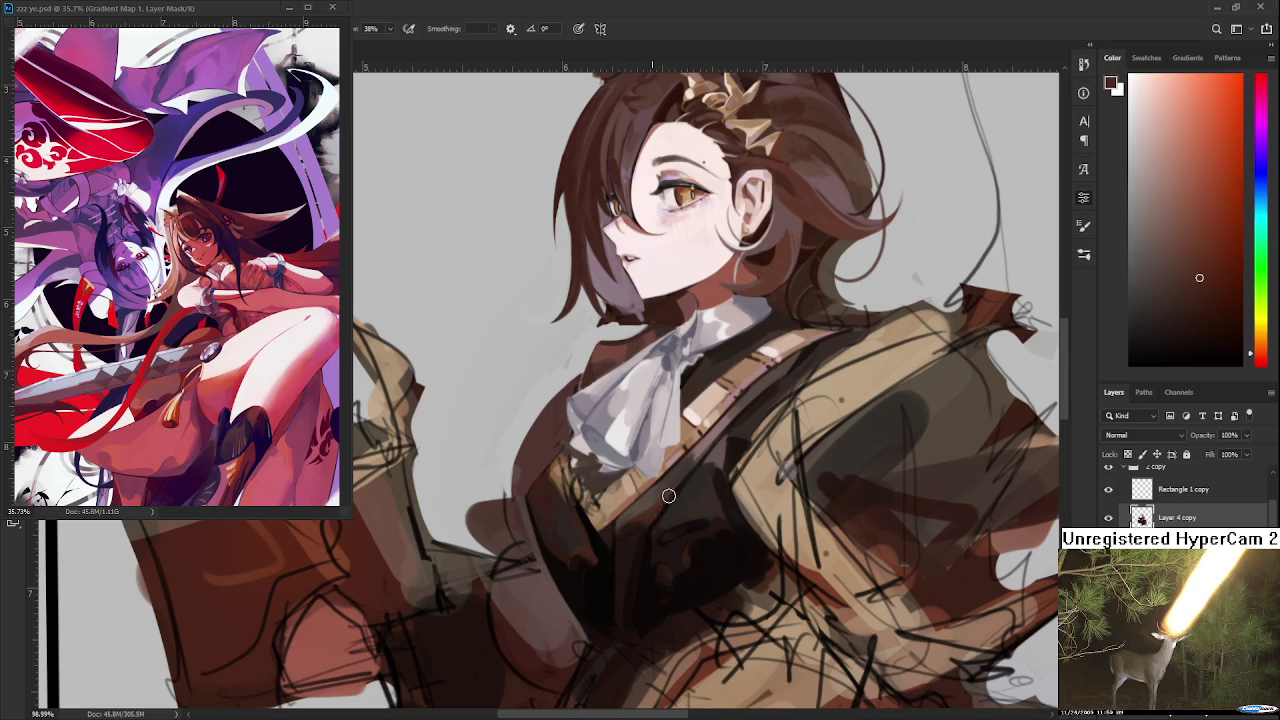
{"action": "left_click", "coordinate": [645, 503], "text": "alt"}
{"action": "left_click", "coordinate": [680, 490], "text": "alt"}
{"action": "left_click", "coordinate": [683, 487], "text": "alt"}
{"action": "left_click", "coordinate": [666, 520], "text": "alt"}
{"action": "left_click_drag", "start_coordinate": [740, 445], "coordinate": [672, 505]}
{"action": "left_click", "coordinate": [662, 522], "text": "alt"}
{"action": "left_click", "coordinate": [659, 527], "text": "alt"}
{"action": "left_click", "coordinate": [668, 497], "text": "alt"}
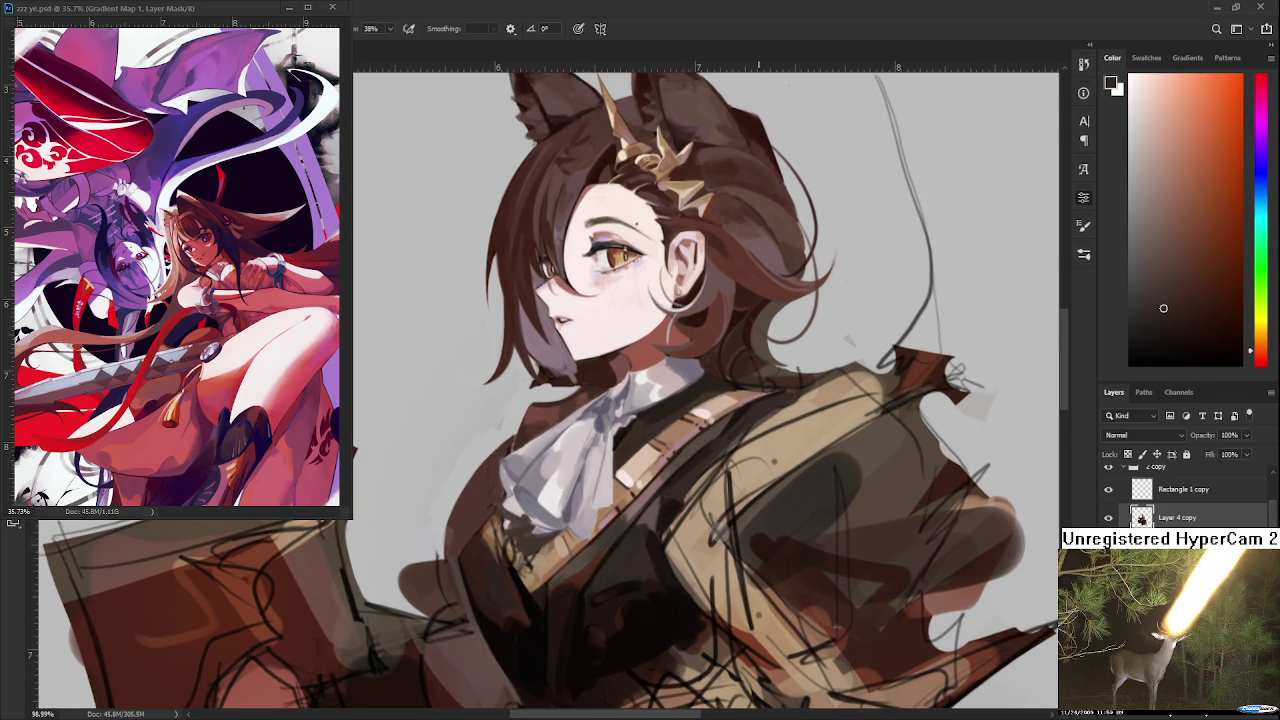
- Rotate the view upright and darken beside the vest stripe with dark red-brown
{"action": "scroll", "coordinate": [692, 497], "scroll_direction": "down", "scroll_amount": 2}
{"action": "scroll", "coordinate": [692, 497], "scroll_direction": "down", "scroll_amount": 2}
{"action": "scroll", "coordinate": [692, 497], "scroll_direction": "down", "scroll_amount": 1}
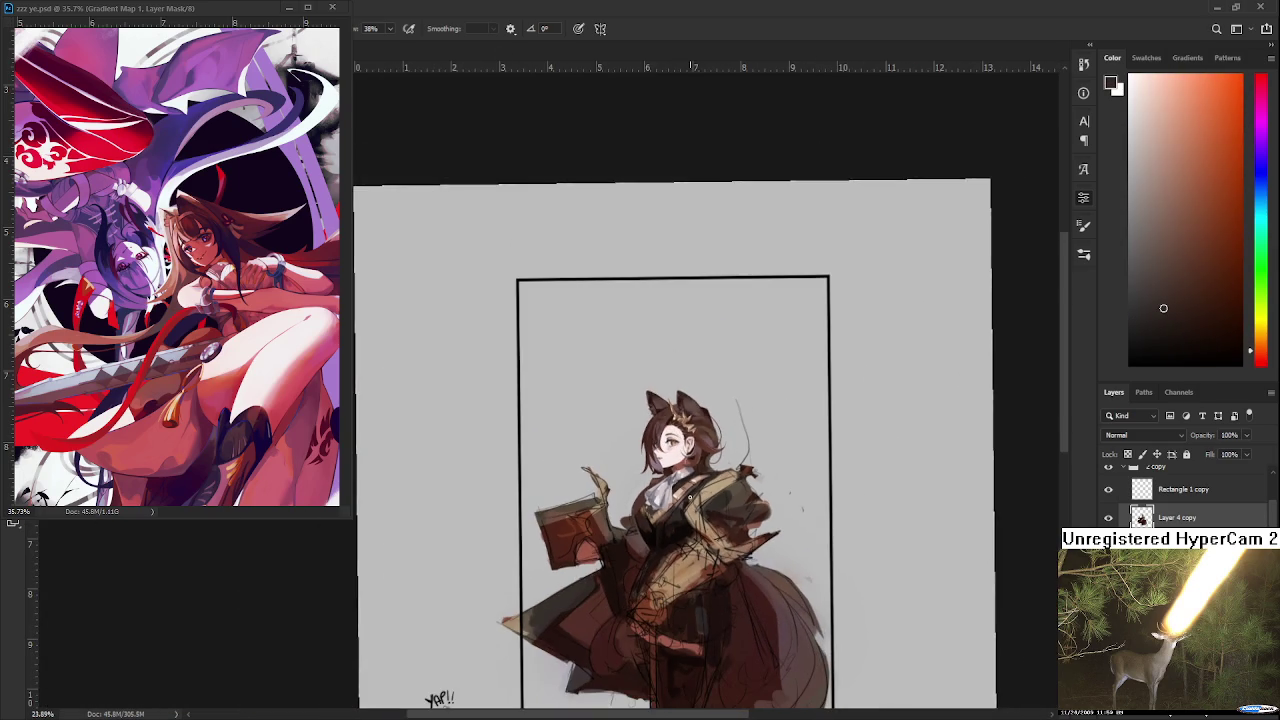
{"action": "scroll", "coordinate": [650, 510], "scroll_direction": "up", "scroll_amount": 2}
{"action": "scroll", "coordinate": [650, 520], "scroll_direction": "up", "scroll_amount": 2}
{"action": "scroll", "coordinate": [650, 540], "scroll_direction": "up", "scroll_amount": 2}
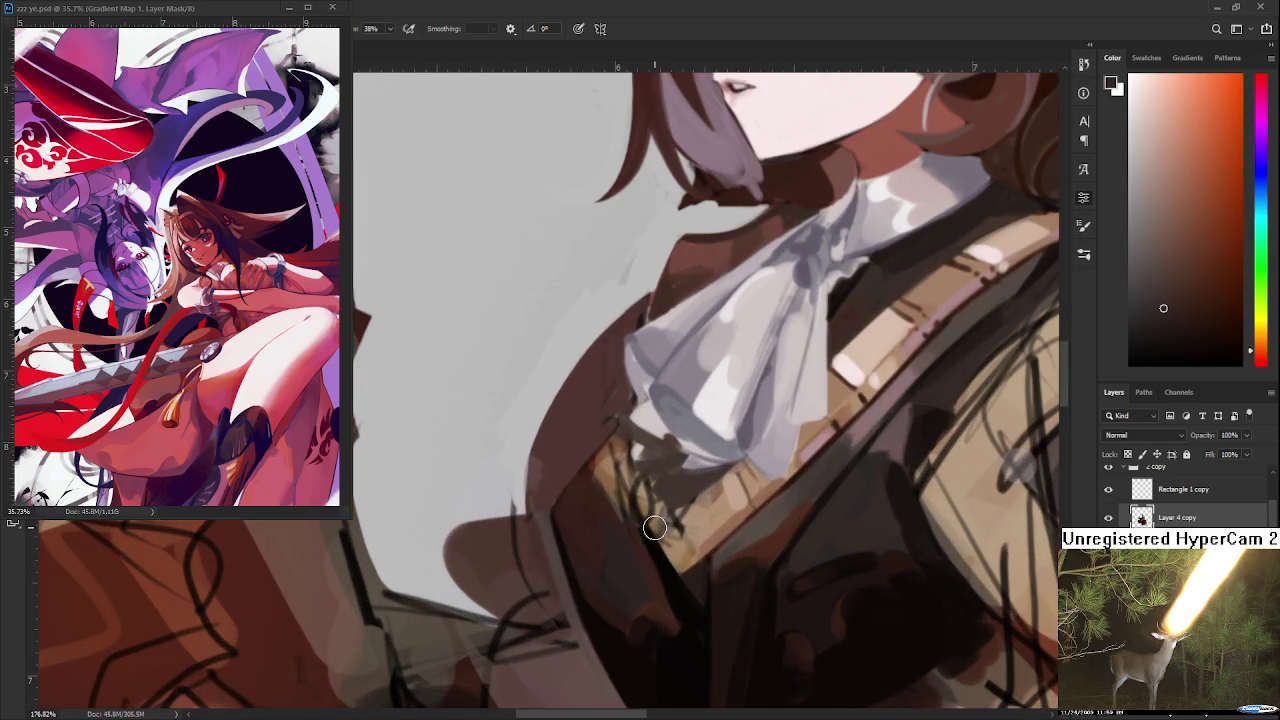
{"action": "left_click_drag", "start_coordinate": [650, 553], "coordinate": [520, 510]}
{"action": "left_click", "coordinate": [524, 590], "text": "alt"}
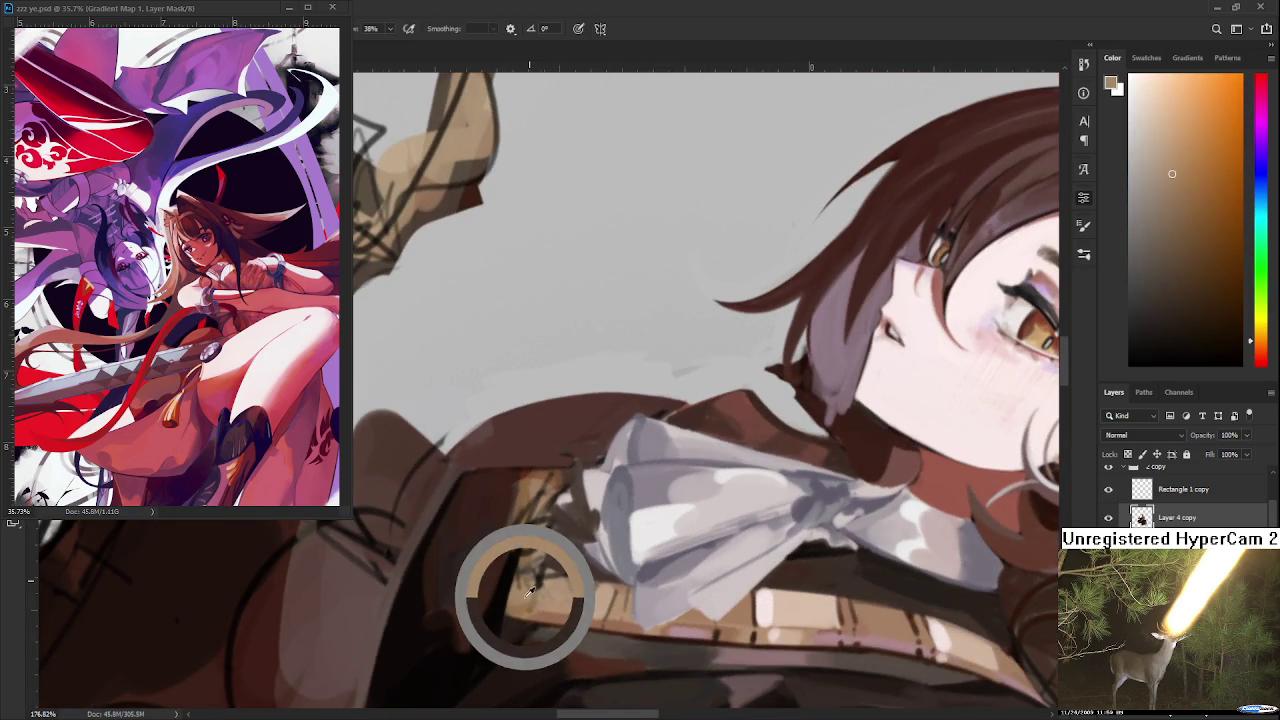
{"action": "left_click_drag", "start_coordinate": [508, 610], "coordinate": [487, 420]}
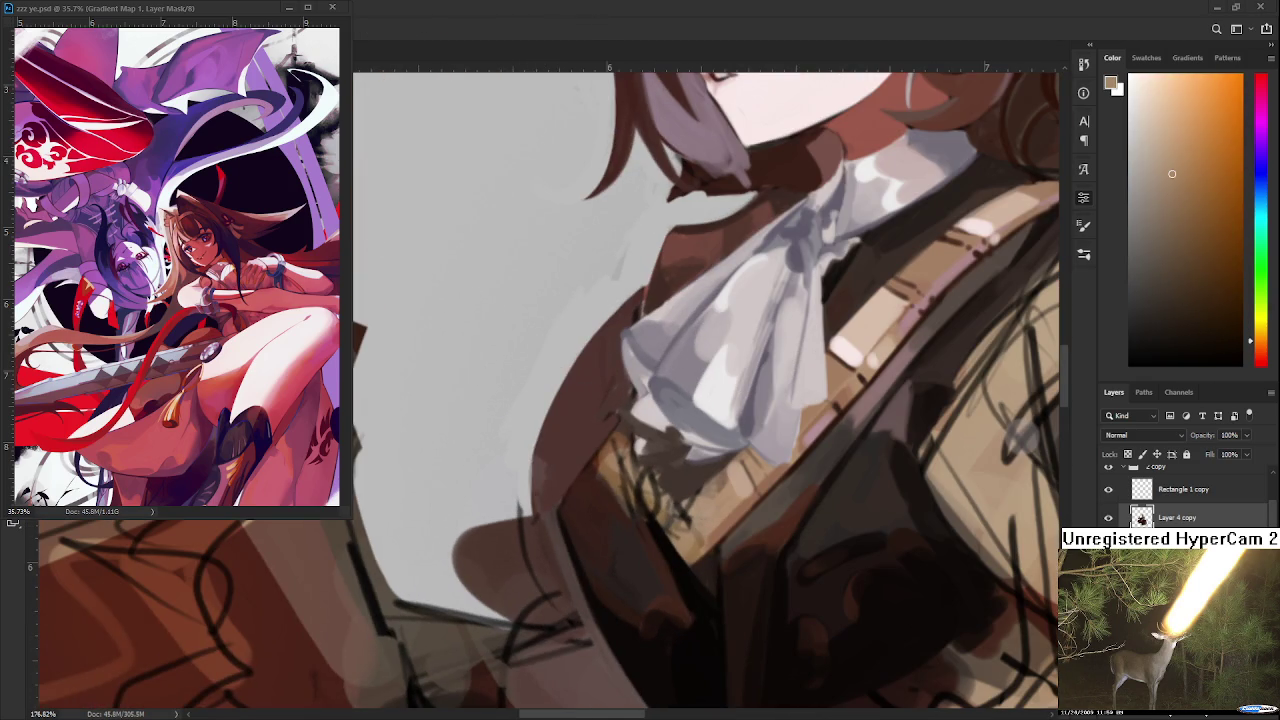
{"action": "scroll", "coordinate": [766, 528], "scroll_direction": "up", "scroll_amount": 1}
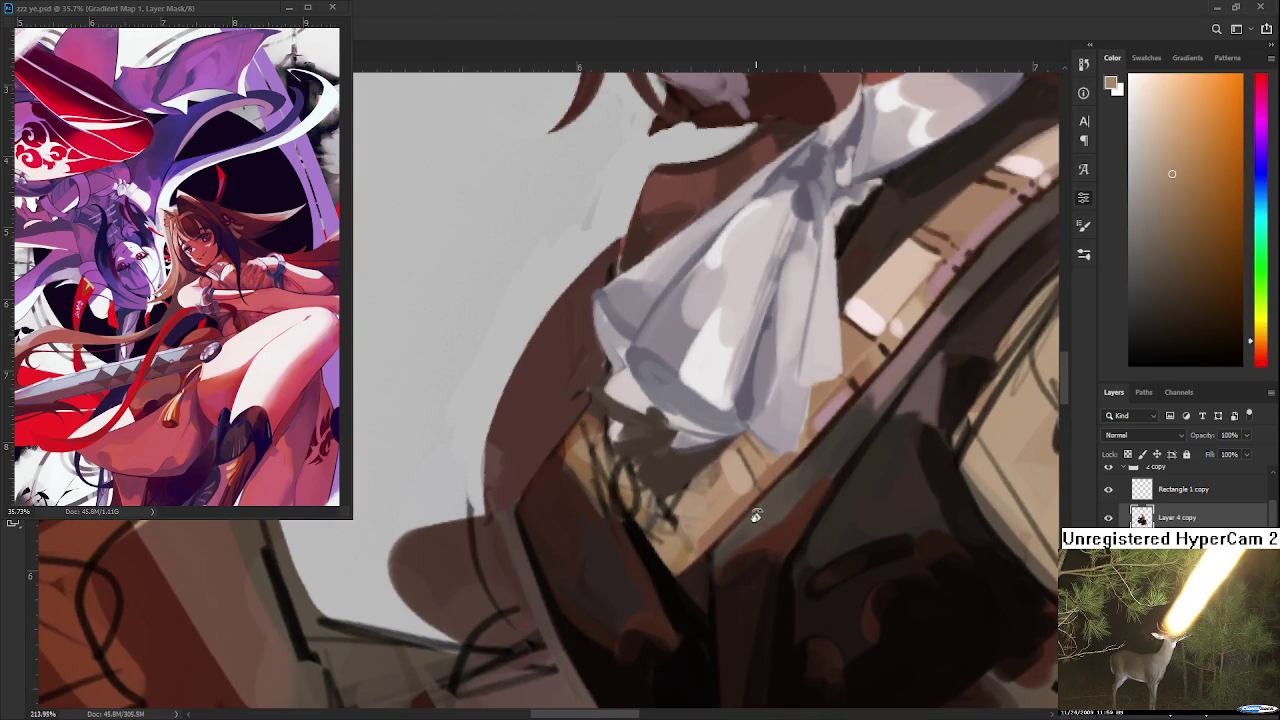
{"action": "left_click_drag", "start_coordinate": [700, 545], "coordinate": [688, 568]}
{"action": "left_click", "coordinate": [686, 571], "text": "alt"}
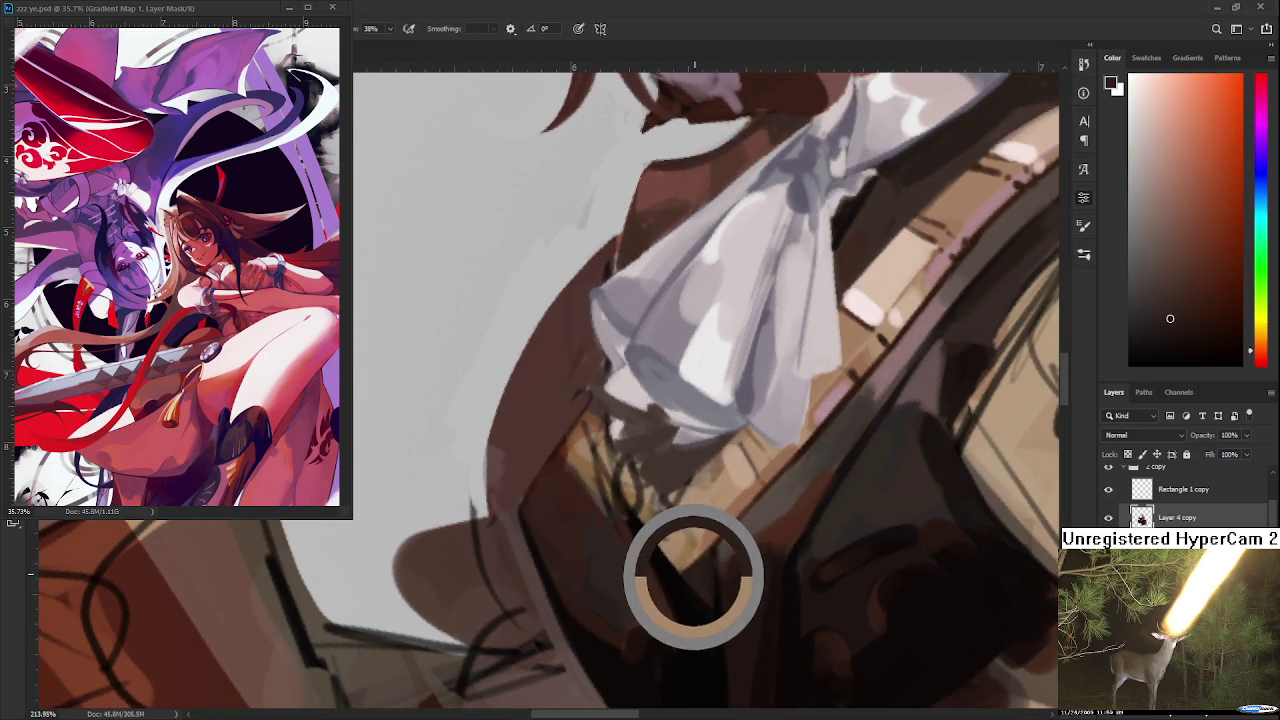
{"action": "mouse_move", "coordinate": [680, 540]}
{"action": "left_mouse_down"}
{"action": "mouse_move", "coordinate": [693, 554]}
{"action": "mouse_move", "coordinate": [709, 531]}
{"action": "mouse_move", "coordinate": [680, 497]}
{"action": "mouse_move", "coordinate": [652, 515]}
{"action": "mouse_move", "coordinate": [714, 530]}
{"action": "left_mouse_up"}
- Paint tan and dark brown strokes over the vest
{"action": "left_click", "coordinate": [700, 485], "text": "alt"}
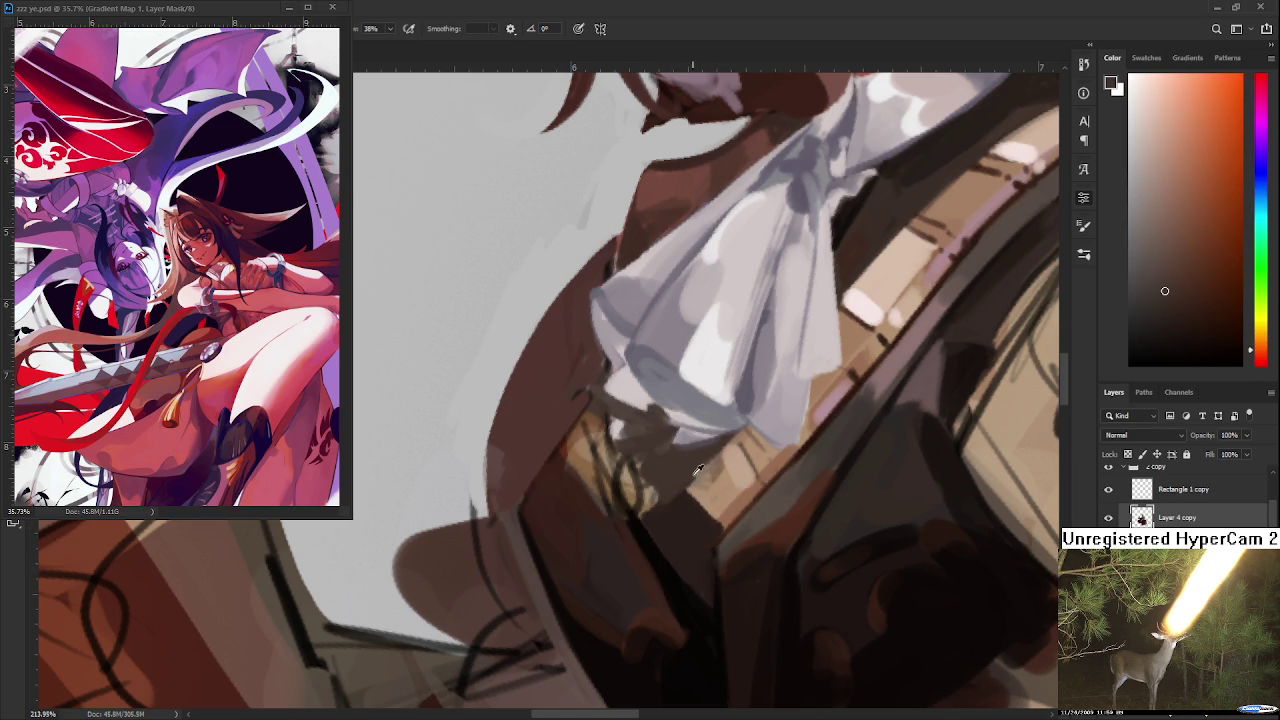
{"action": "mouse_move", "coordinate": [690, 472]}
{"action": "left_mouse_down"}
{"action": "mouse_move", "coordinate": [726, 468]}
{"action": "mouse_move", "coordinate": [700, 460]}
{"action": "mouse_move", "coordinate": [723, 457]}
{"action": "mouse_move", "coordinate": [703, 449]}
{"action": "mouse_move", "coordinate": [704, 518]}
{"action": "left_mouse_up"}
{"action": "left_click", "coordinate": [707, 458], "text": "alt"}
{"action": "left_click", "coordinate": [686, 503], "text": "alt"}
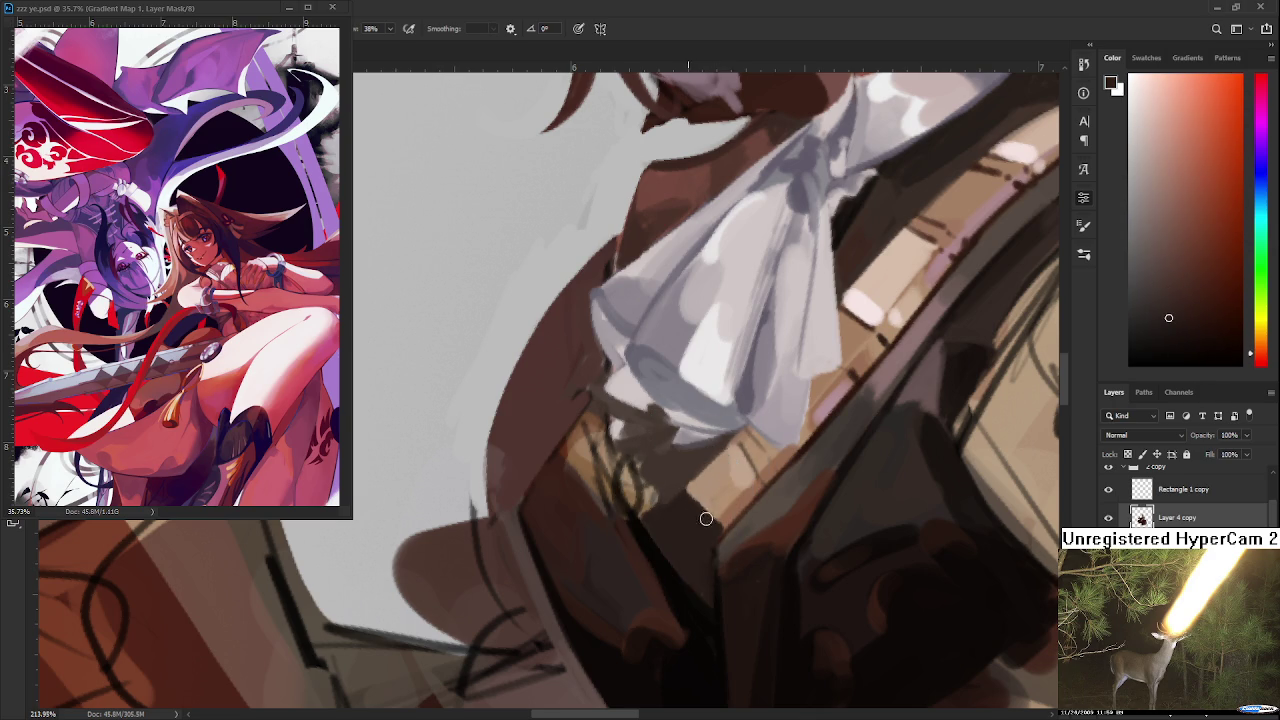
- Sample light and darker tan tones from the vest
{"action": "left_click", "coordinate": [700, 491], "text": "alt"}
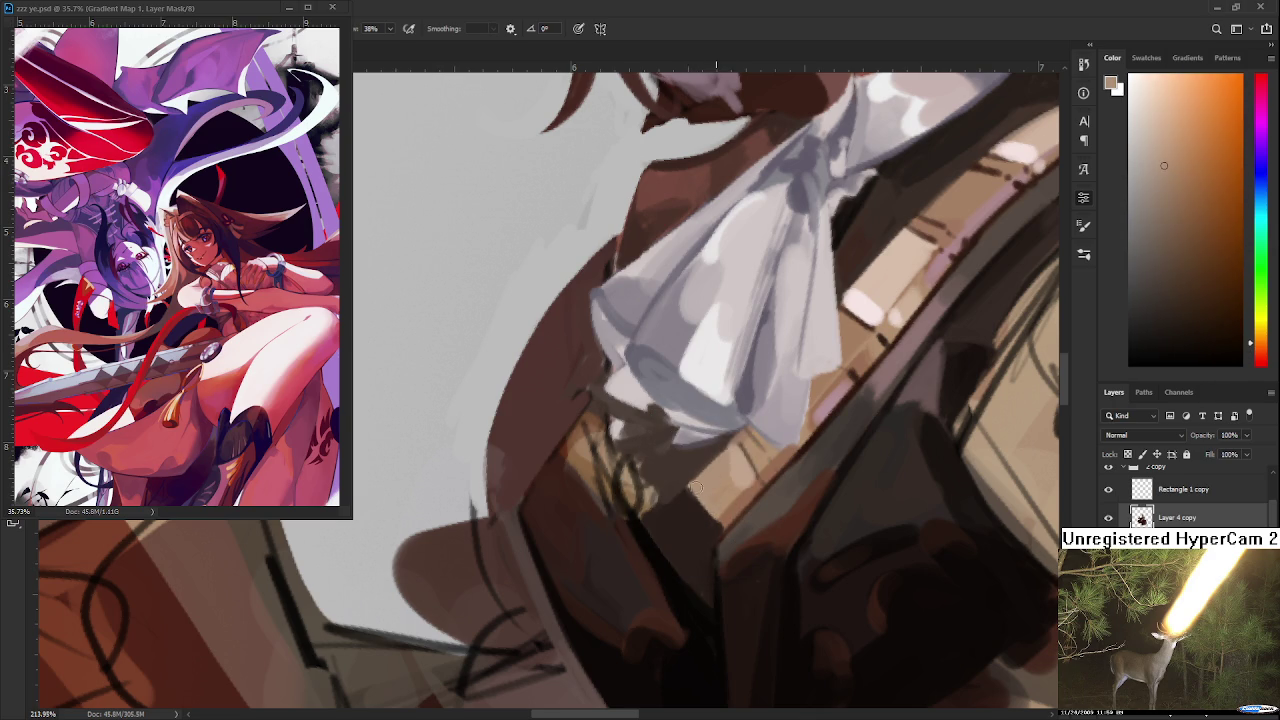
{"action": "left_click", "coordinate": [728, 520], "text": "alt"}
{"action": "left_click", "coordinate": [718, 522], "text": "alt"}
{"action": "left_click", "coordinate": [713, 516], "text": "alt"}
{"action": "left_click", "coordinate": [720, 516], "text": "alt"}
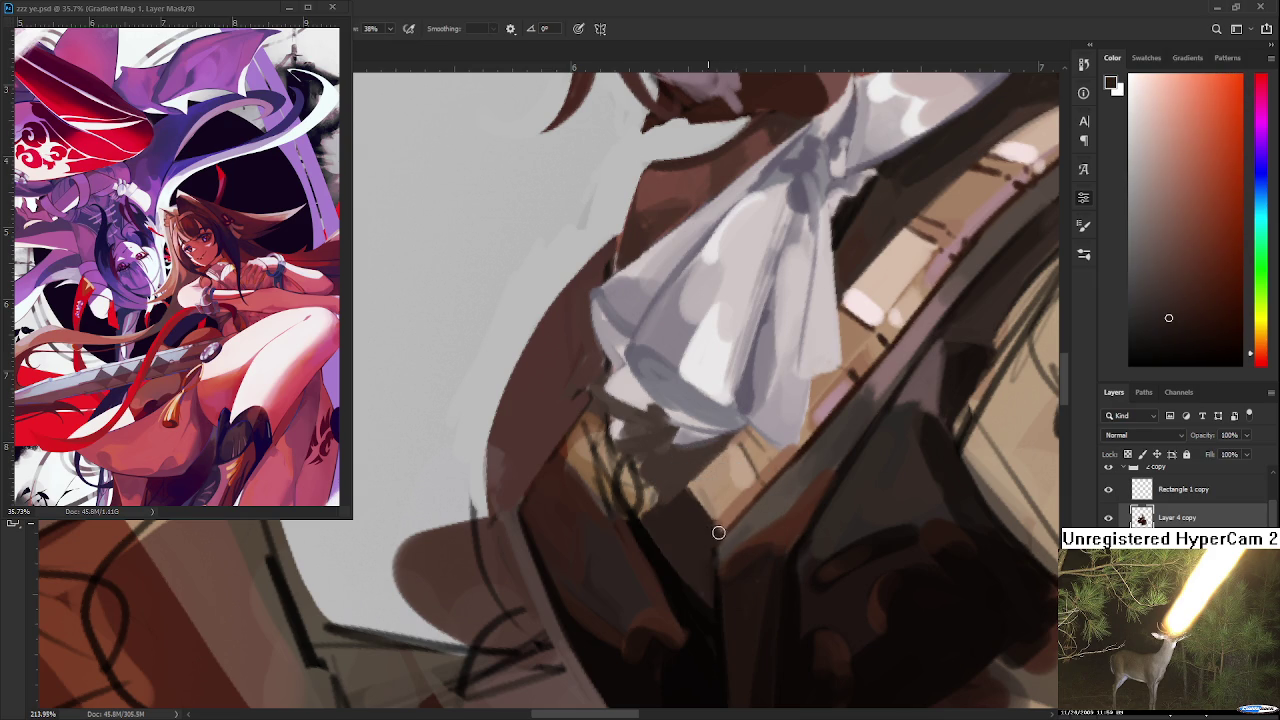
{"action": "left_click", "coordinate": [726, 518], "text": "alt"}
{"action": "left_click", "coordinate": [711, 493], "text": "alt"}
{"action": "left_click", "coordinate": [745, 472], "text": "alt"}
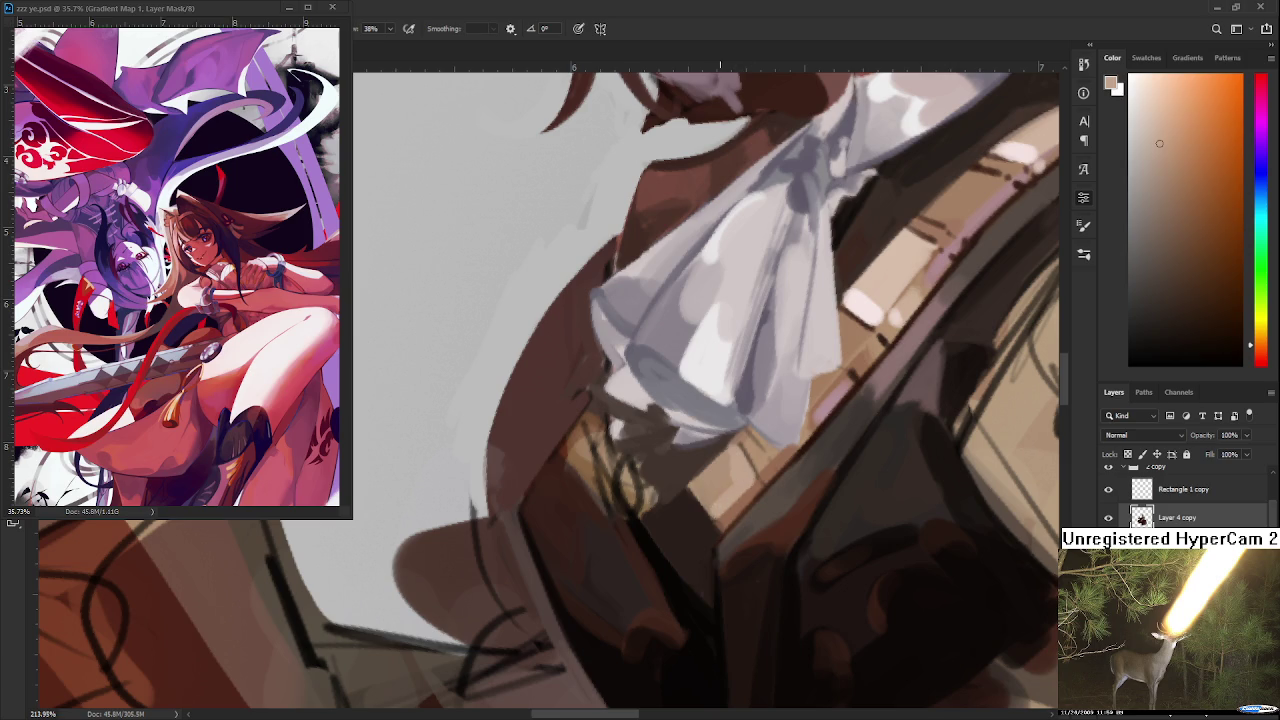
{"action": "left_click", "coordinate": [752, 455], "text": "alt"}
- Hatch dark strokes on the vest below the cravat and lighten a small patch with tan
{"action": "scroll", "coordinate": [816, 425], "scroll_direction": "down", "scroll_amount": 1}
{"action": "scroll", "coordinate": [800, 430], "scroll_direction": "down", "scroll_amount": 1}
{"action": "scroll", "coordinate": [770, 440], "scroll_direction": "down", "scroll_amount": 1}
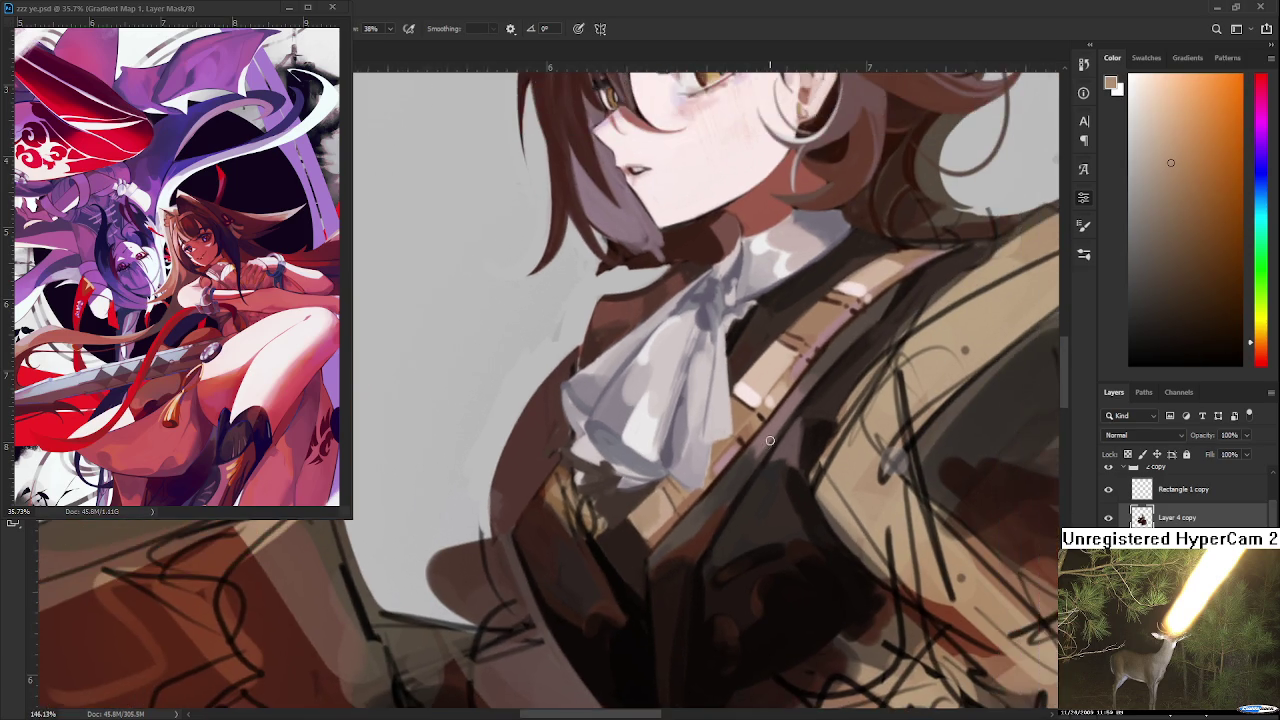
{"action": "scroll", "coordinate": [770, 440], "scroll_direction": "up", "scroll_amount": 2}
{"action": "left_click", "coordinate": [706, 479], "text": "alt"}
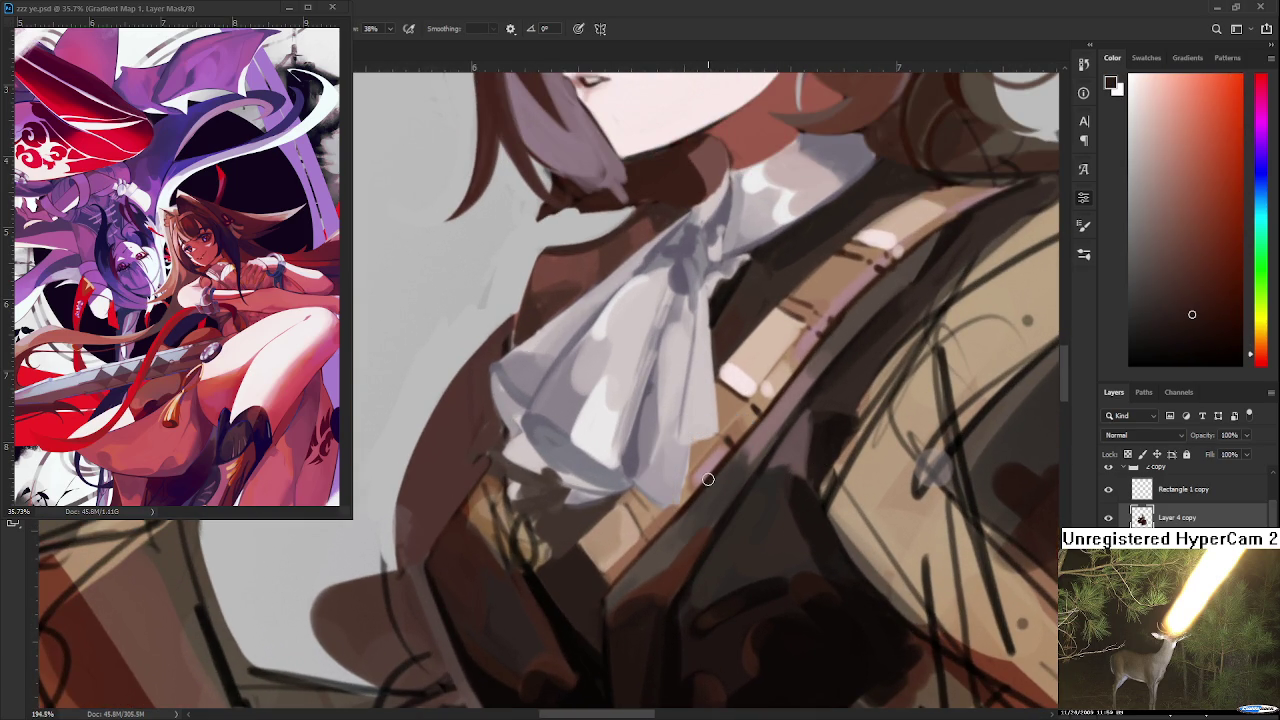
{"action": "mouse_move", "coordinate": [626, 503]}
{"action": "left_mouse_down"}
{"action": "mouse_move", "coordinate": [642, 530]}
{"action": "mouse_move", "coordinate": [634, 520]}
{"action": "left_mouse_up"}
{"action": "left_click", "coordinate": [634, 520], "text": "alt"}
{"action": "left_click", "coordinate": [696, 500], "text": "alt"}
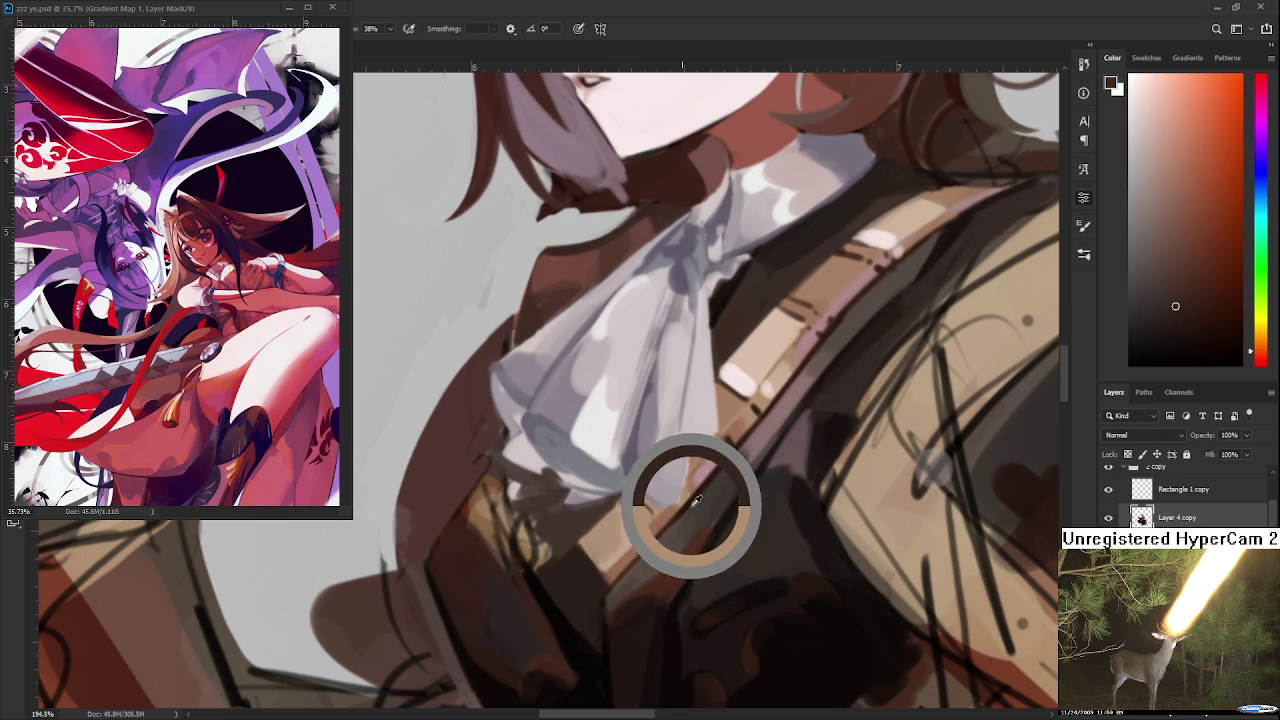
{"action": "left_click", "coordinate": [668, 514], "text": "alt"}
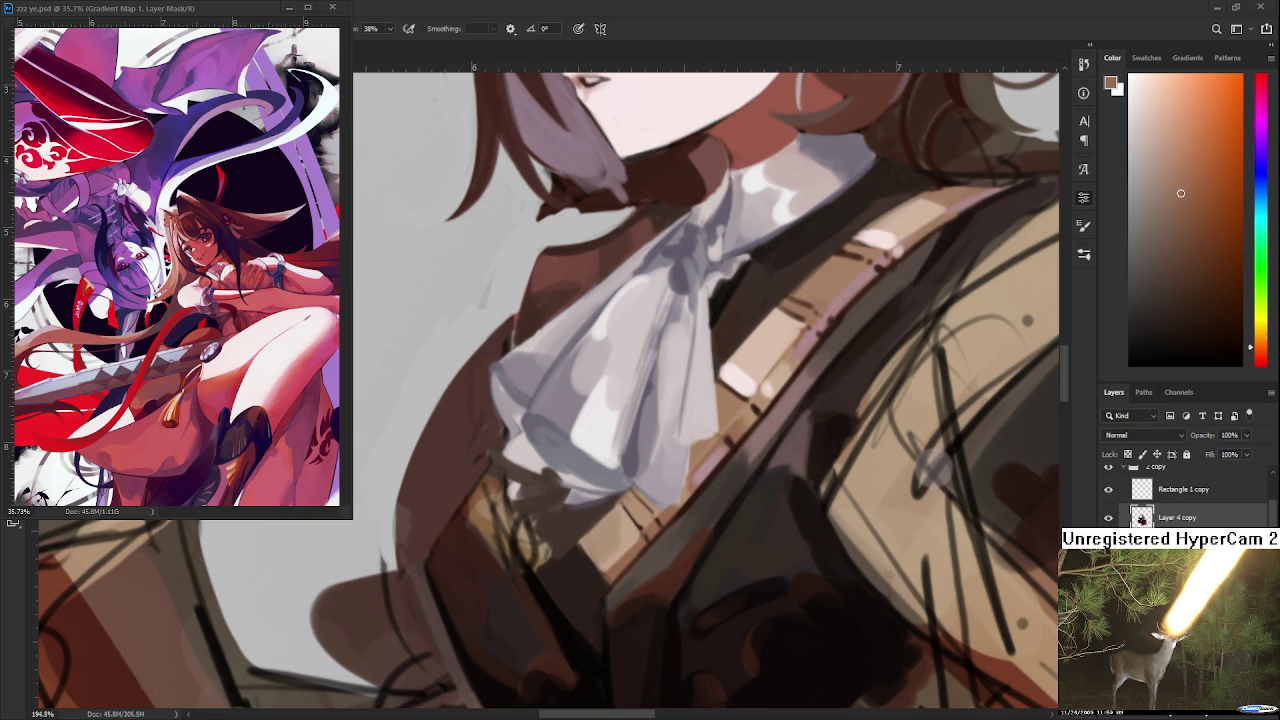
{"action": "scroll", "coordinate": [498, 562], "scroll_direction": "down", "scroll_amount": 3}
- Paint a curved ring stroke on the strap, redoing it in dark brown
{"action": "scroll", "coordinate": [498, 562], "scroll_direction": "up", "scroll_amount": 2}
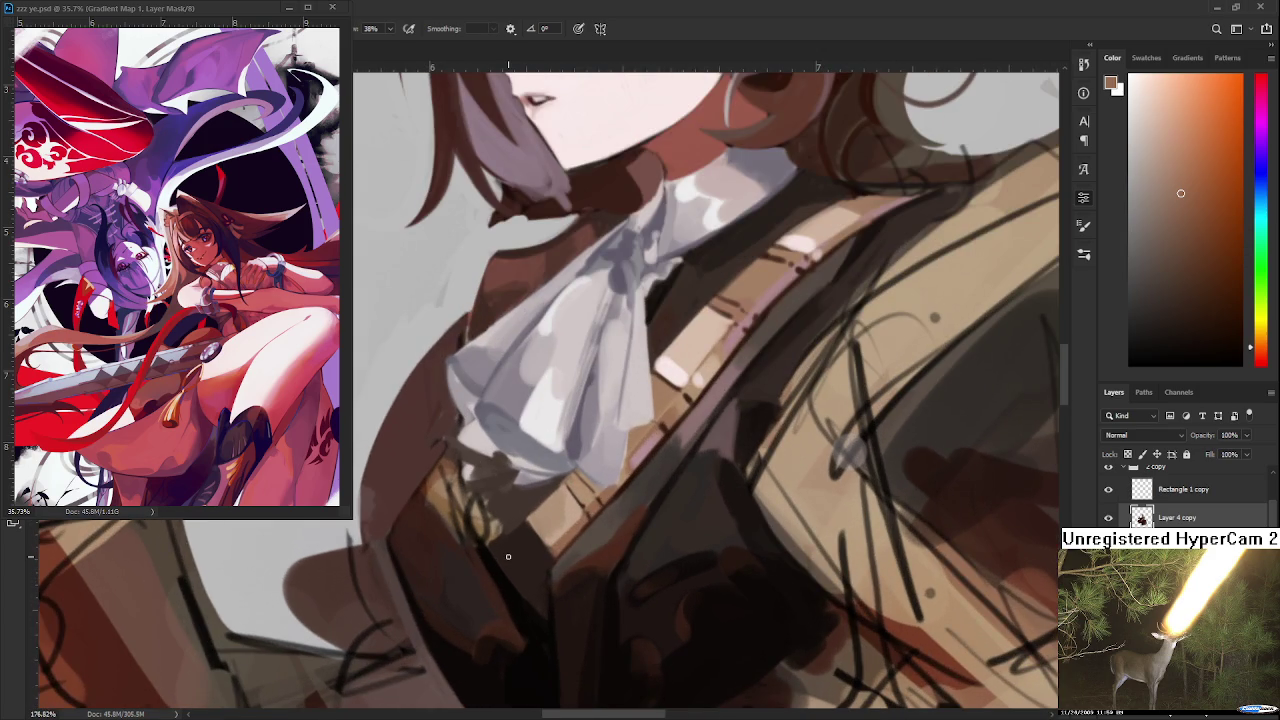
{"action": "mouse_move", "coordinate": [498, 562]}
{"action": "left_mouse_down"}
{"action": "mouse_move", "coordinate": [526, 451]}
{"action": "mouse_move", "coordinate": [494, 464]}
{"action": "left_mouse_up"}
{"action": "left_click", "coordinate": [526, 448], "text": "alt"}
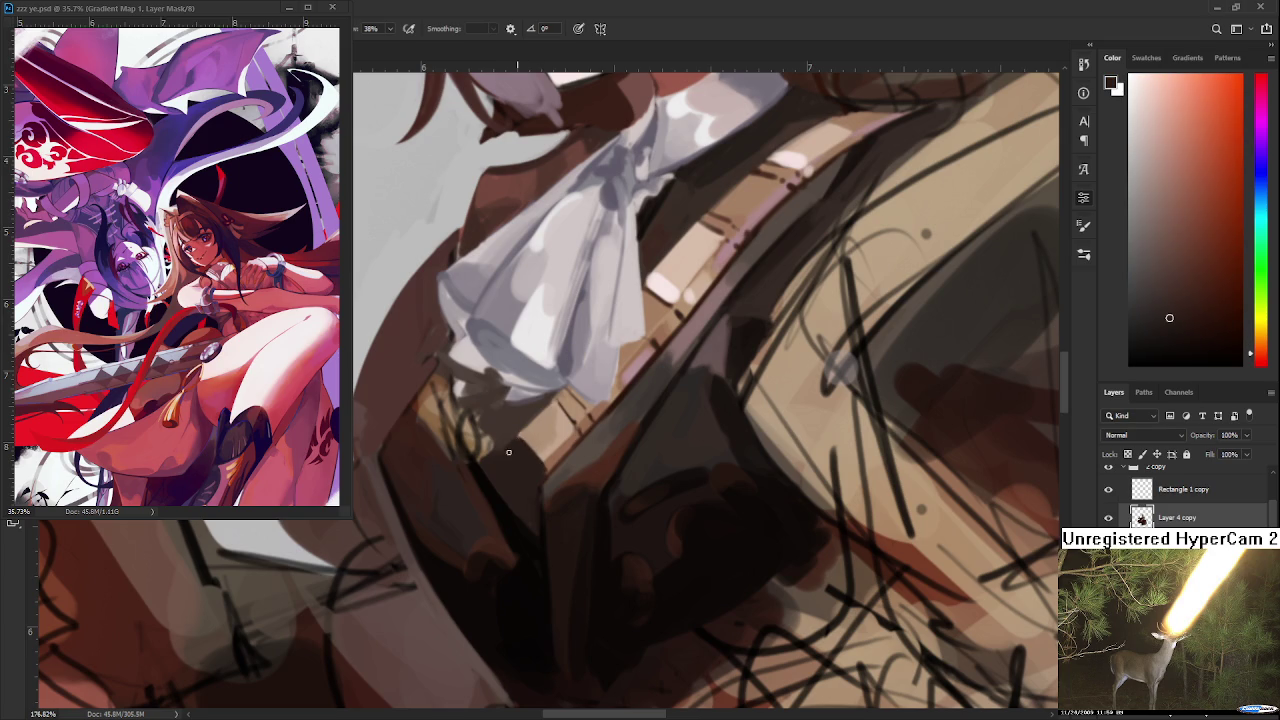
{"action": "left_click", "coordinate": [528, 442], "text": "alt"}
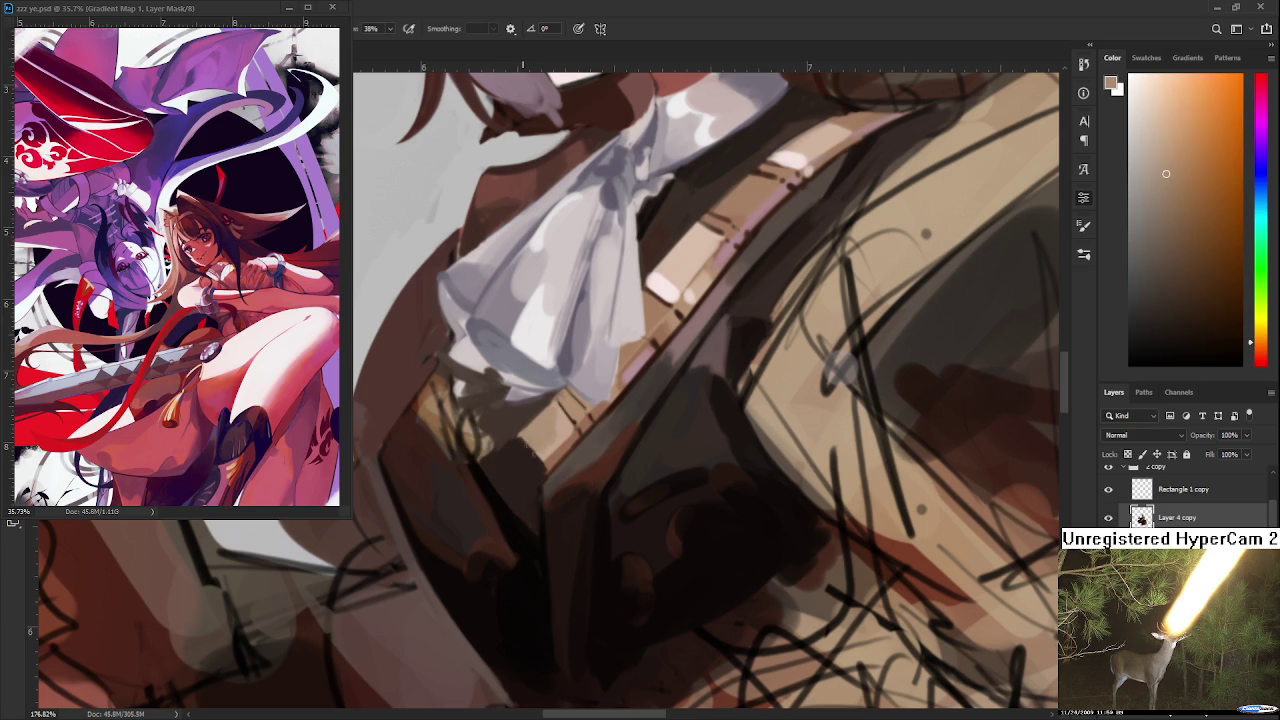
{"action": "left_click", "coordinate": [547, 452], "text": "alt"}
{"action": "left_click", "coordinate": [543, 462], "text": "alt"}
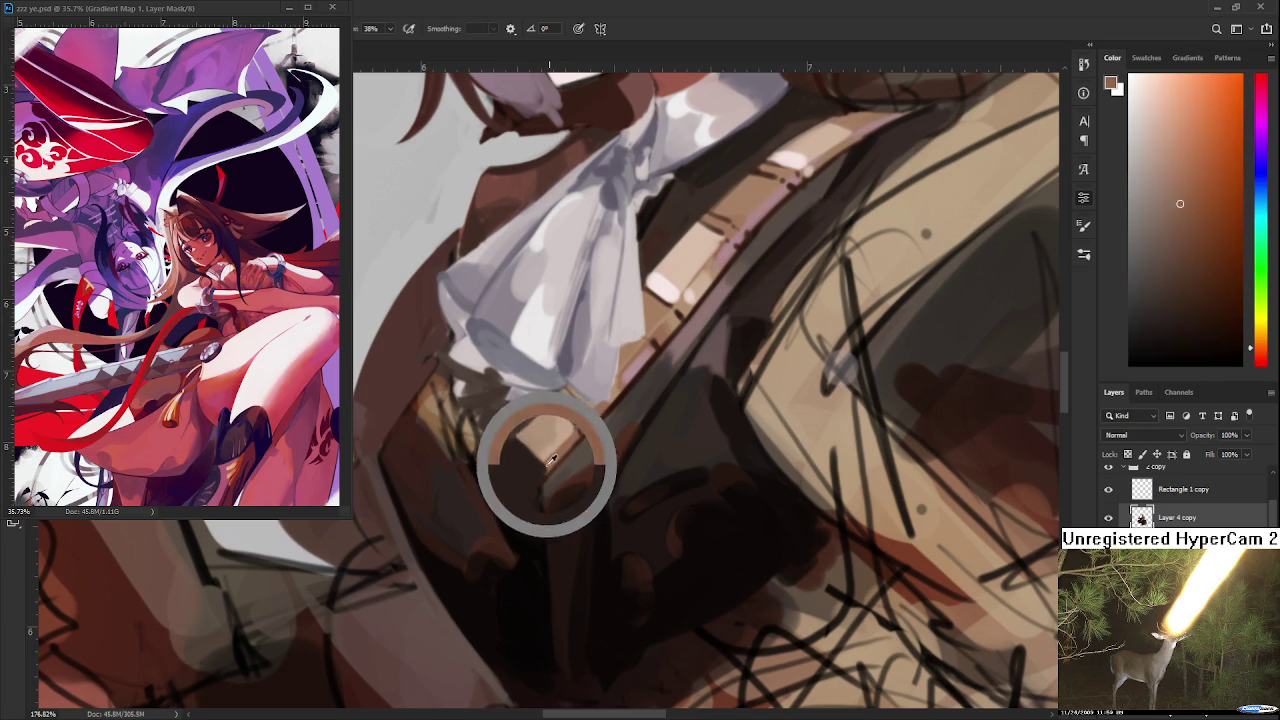
{"action": "left_click", "coordinate": [541, 465], "text": "alt"}
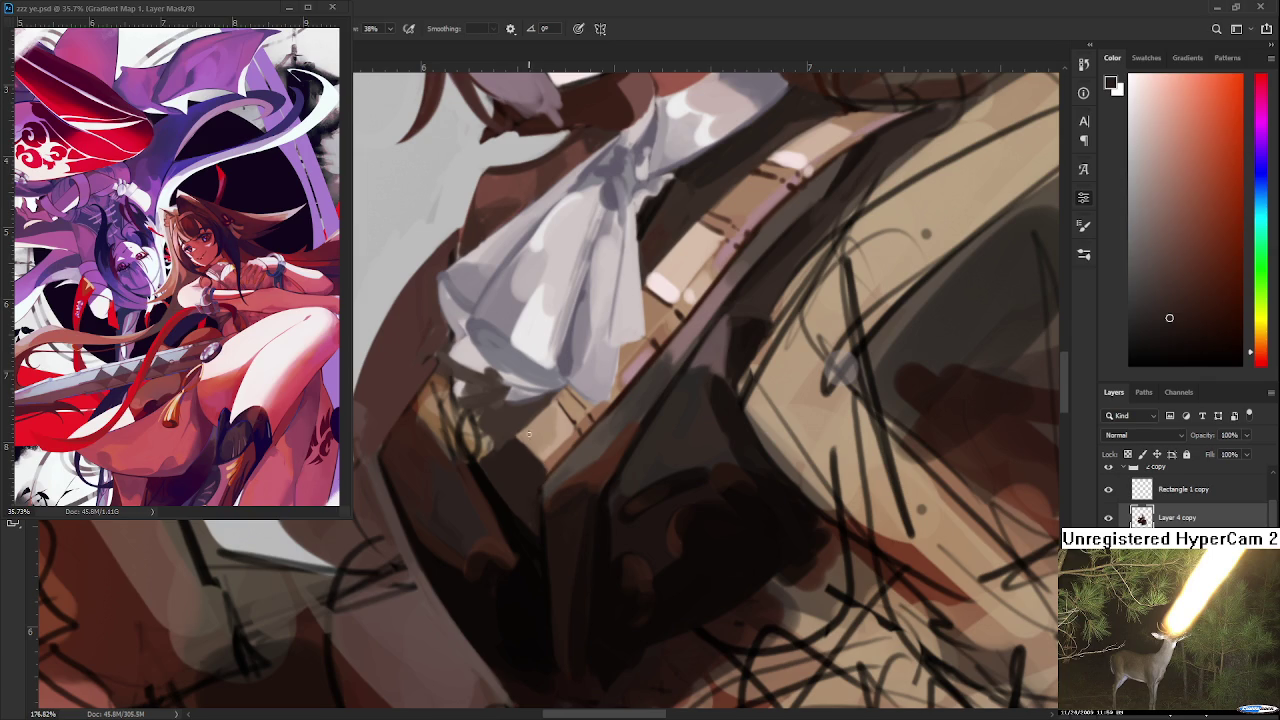
{"action": "left_click", "coordinate": [517, 530], "text": "alt"}
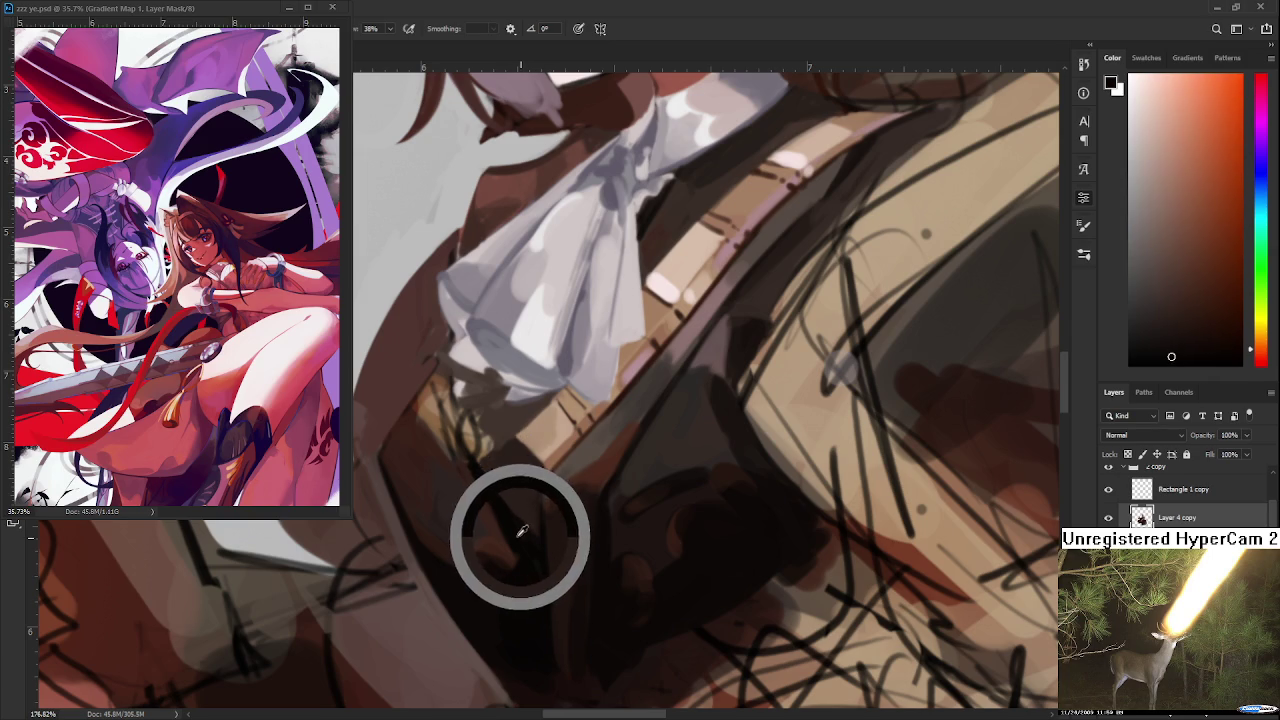
{"action": "left_click", "coordinate": [543, 440], "text": "alt"}
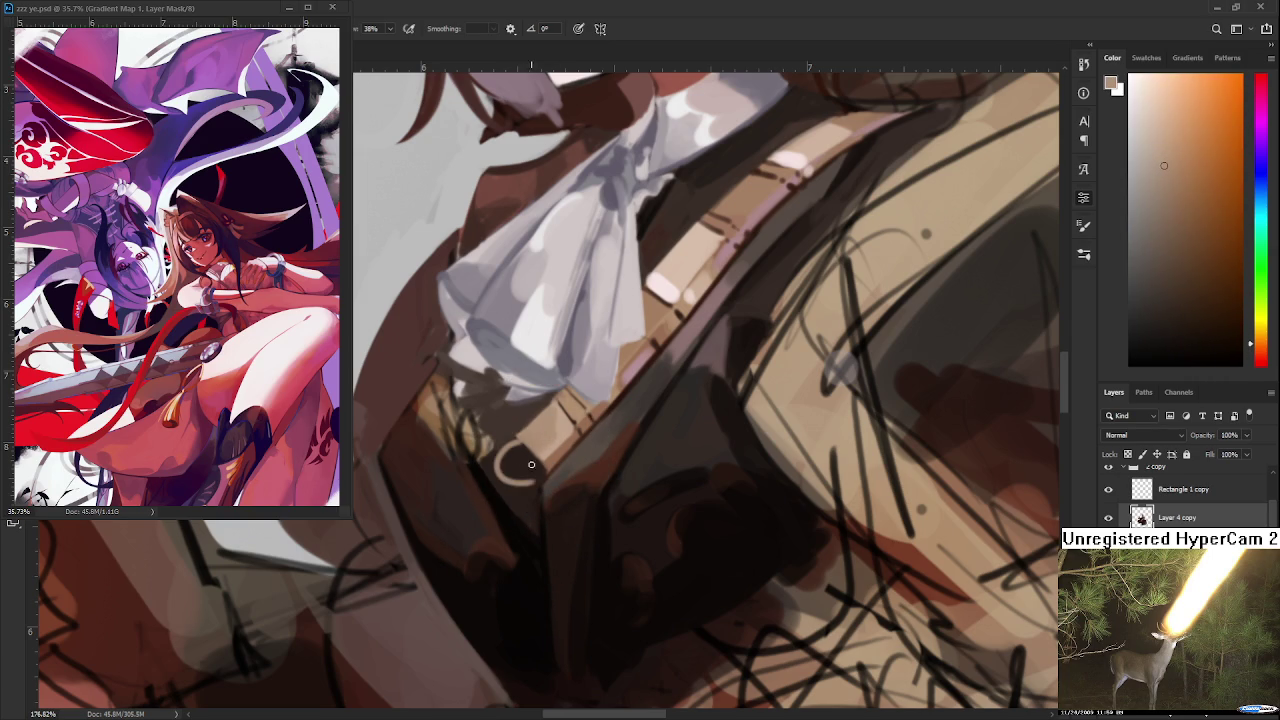
{"action": "mouse_move", "coordinate": [510, 444]}
{"action": "left_mouse_down"}
{"action": "mouse_move", "coordinate": [518, 484]}
{"action": "mouse_move", "coordinate": [525, 447]}
{"action": "mouse_move", "coordinate": [522, 475]}
{"action": "left_mouse_up"}
{"action": "key", "text": "ctrl+z"}
{"action": "left_click", "coordinate": [500, 457], "text": "alt"}
- Paint light brown along the strap below the ring with small dark accents
{"action": "left_click", "coordinate": [563, 437], "text": "alt"}
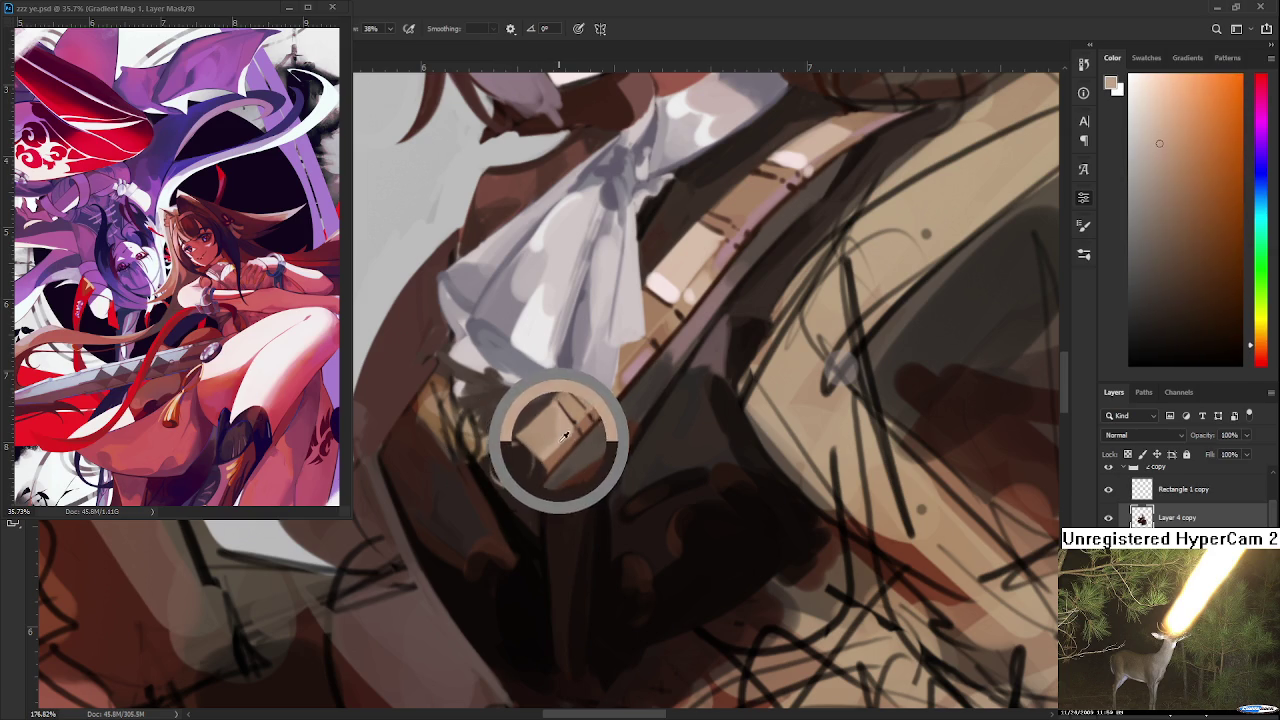
{"action": "left_click", "coordinate": [522, 454], "text": "alt"}
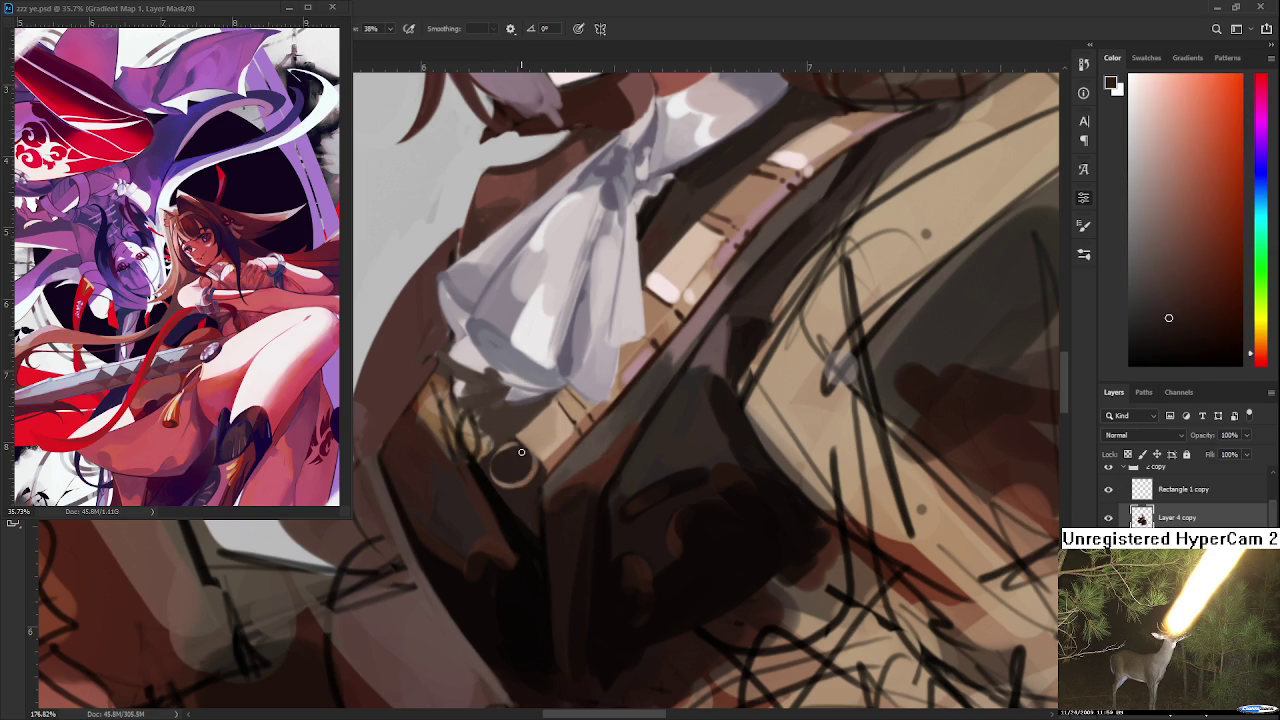
{"action": "left_click", "coordinate": [540, 455], "text": "alt"}
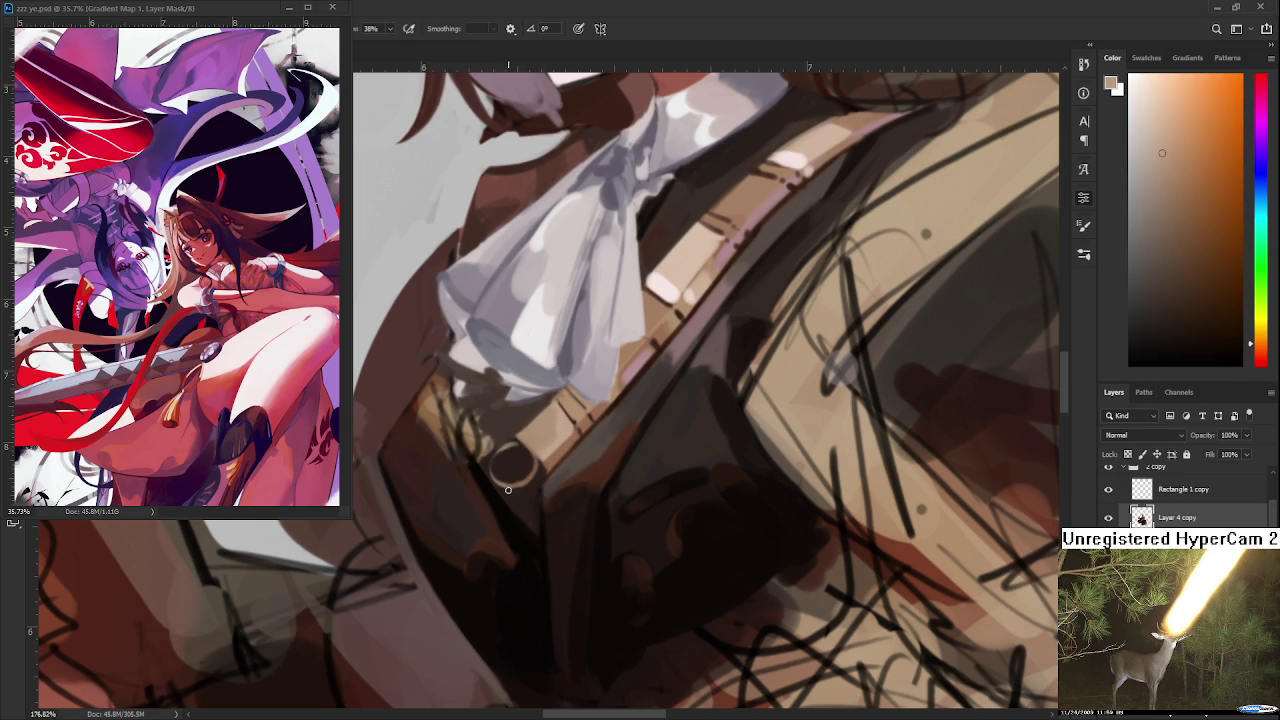
{"action": "left_click_drag", "start_coordinate": [506, 490], "coordinate": [532, 554]}
{"action": "left_click", "coordinate": [528, 488], "text": "alt"}
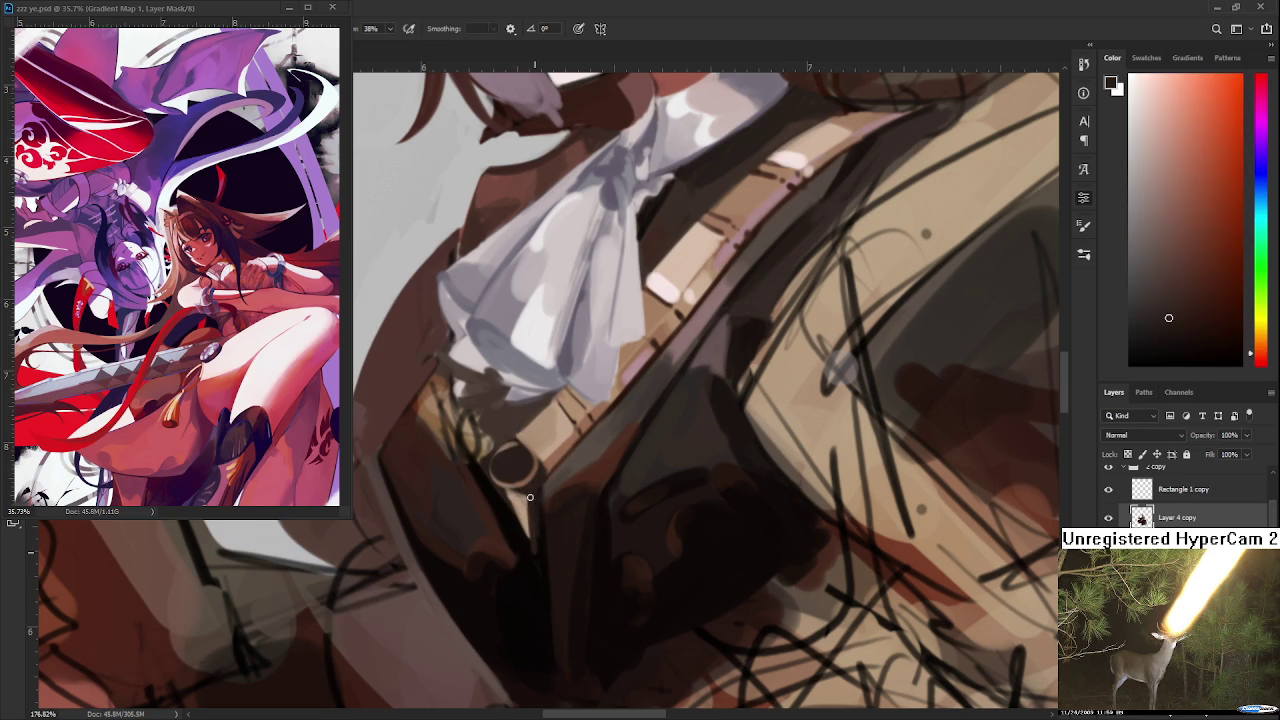
{"action": "left_click", "coordinate": [517, 504], "text": "alt"}
{"action": "left_click", "coordinate": [534, 506], "text": "alt"}
{"action": "left_click", "coordinate": [539, 547], "text": "alt"}
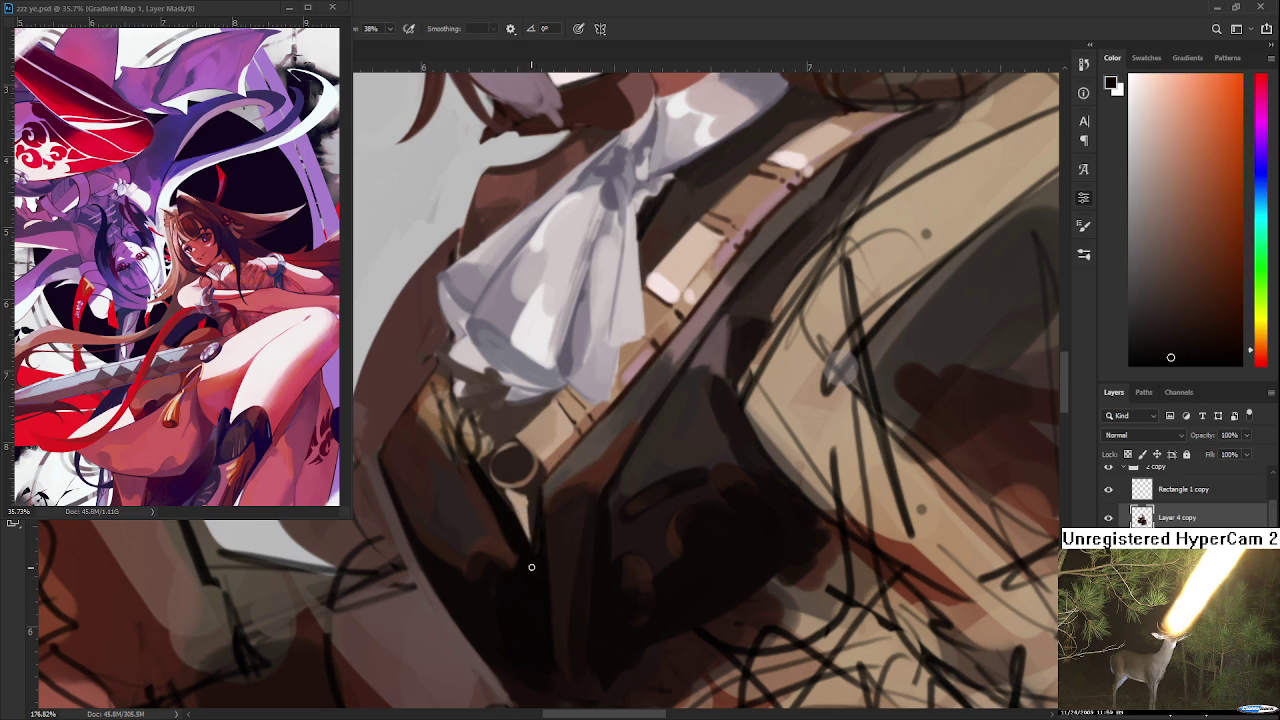
- Draw a tan pendant below the ring, redrawing it until it tapers to a point
{"action": "scroll", "coordinate": [535, 553], "scroll_direction": "down", "scroll_amount": 3}
{"action": "scroll", "coordinate": [540, 555], "scroll_direction": "down", "scroll_amount": 2}
{"action": "scroll", "coordinate": [550, 556], "scroll_direction": "down", "scroll_amount": 2}
{"action": "scroll", "coordinate": [558, 558], "scroll_direction": "up", "scroll_amount": 1}
{"action": "scroll", "coordinate": [558, 558], "scroll_direction": "up", "scroll_amount": 3}
{"action": "scroll", "coordinate": [558, 556], "scroll_direction": "up", "scroll_amount": 2}
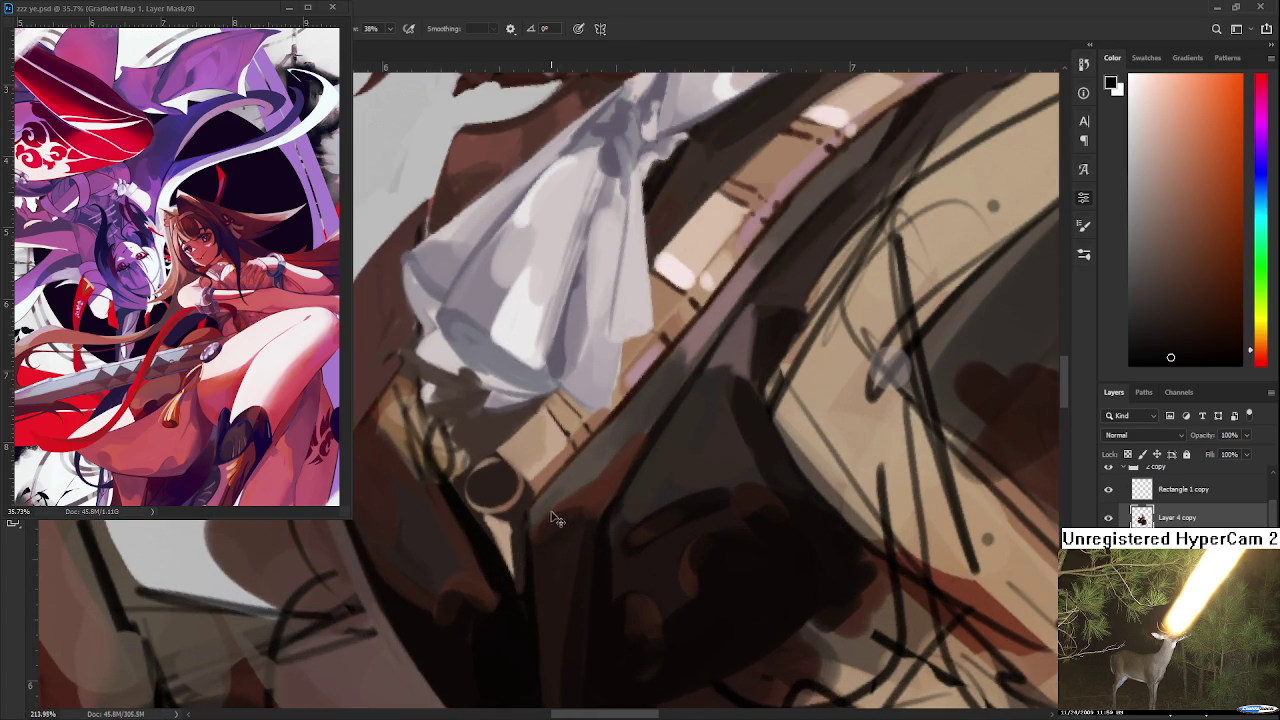
{"action": "left_click", "coordinate": [536, 440], "text": "alt"}
{"action": "left_click_drag", "start_coordinate": [478, 490], "coordinate": [478, 600]}
{"action": "key", "text": "ctrl+z"}
{"action": "left_click_drag", "start_coordinate": [478, 512], "coordinate": [478, 582]}
{"action": "key", "text": "ctrl+z"}
{"action": "left_click_drag", "start_coordinate": [478, 512], "coordinate": [478, 600]}
{"action": "key", "text": "ctrl+z"}
{"action": "left_click_drag", "start_coordinate": [480, 512], "coordinate": [480, 600]}
{"action": "key", "text": "ctrl+z"}
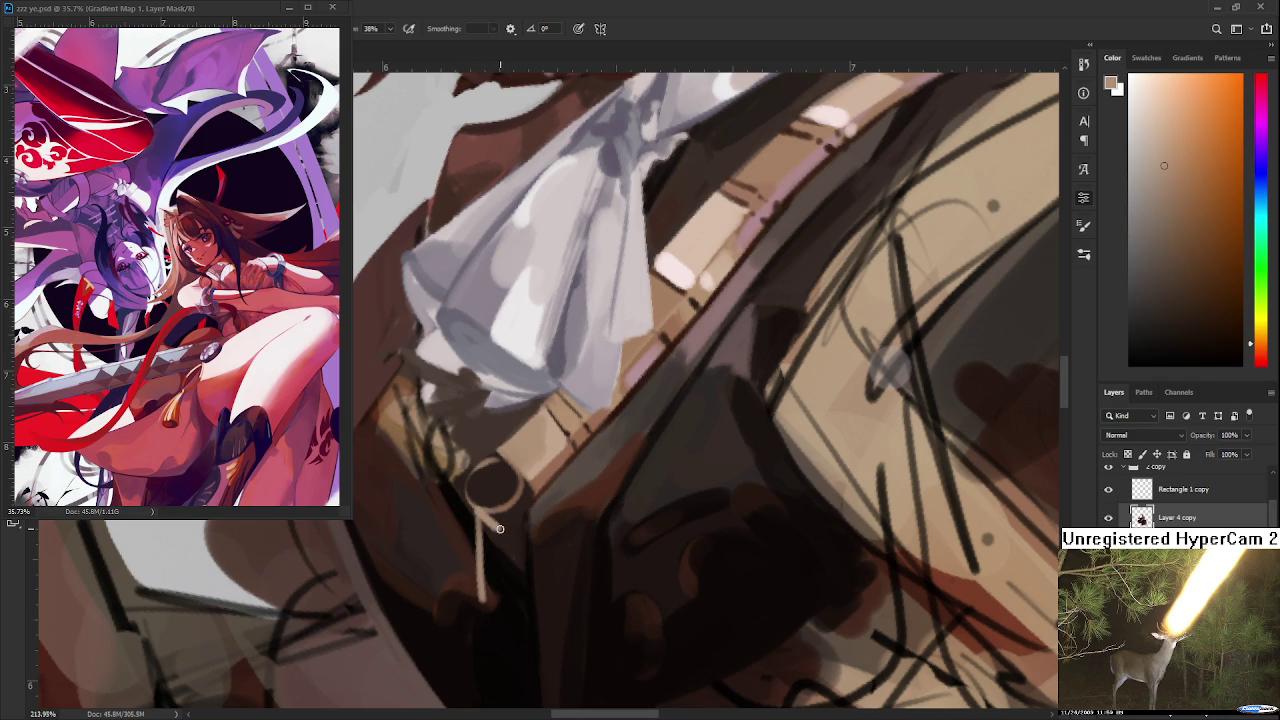
{"action": "left_click_drag", "start_coordinate": [488, 515], "coordinate": [482, 606]}
- Lighten the pendant blade with a lighter tan stroke
{"action": "left_click", "coordinate": [505, 556], "text": "alt"}
{"action": "left_click", "coordinate": [507, 553], "text": "alt"}
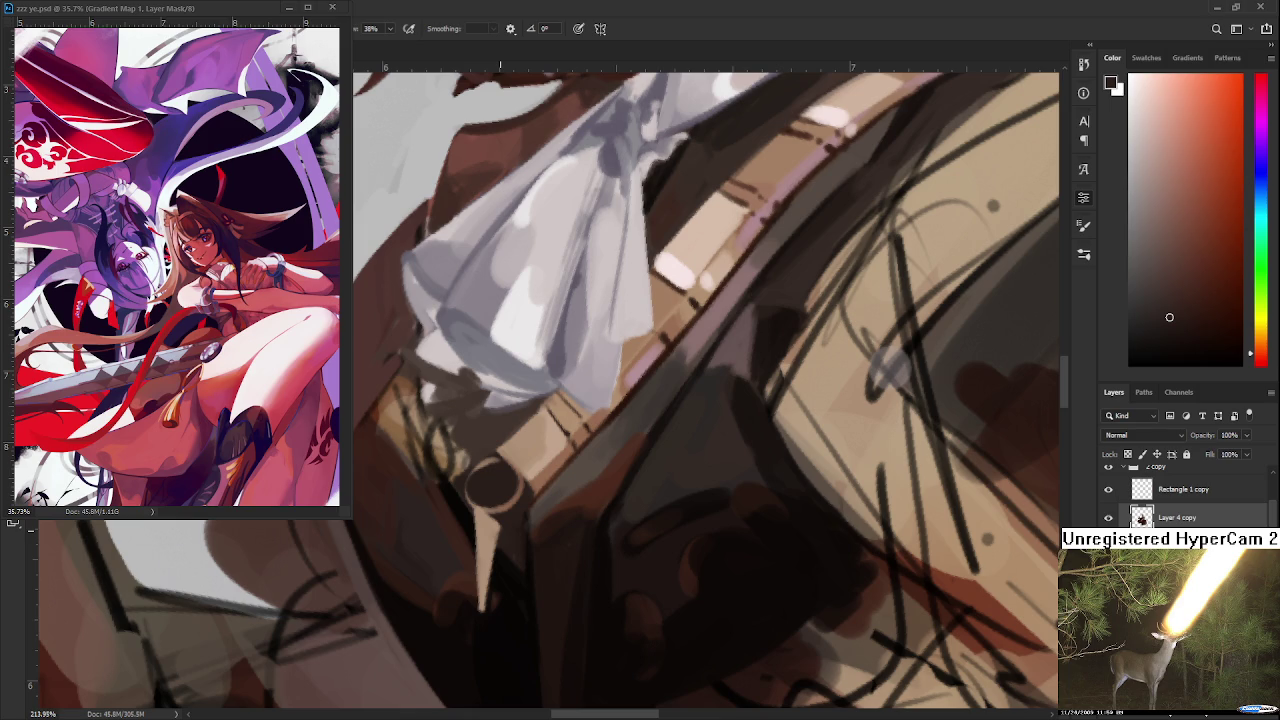
{"action": "left_click_drag", "start_coordinate": [500, 470], "coordinate": [602, 577]}
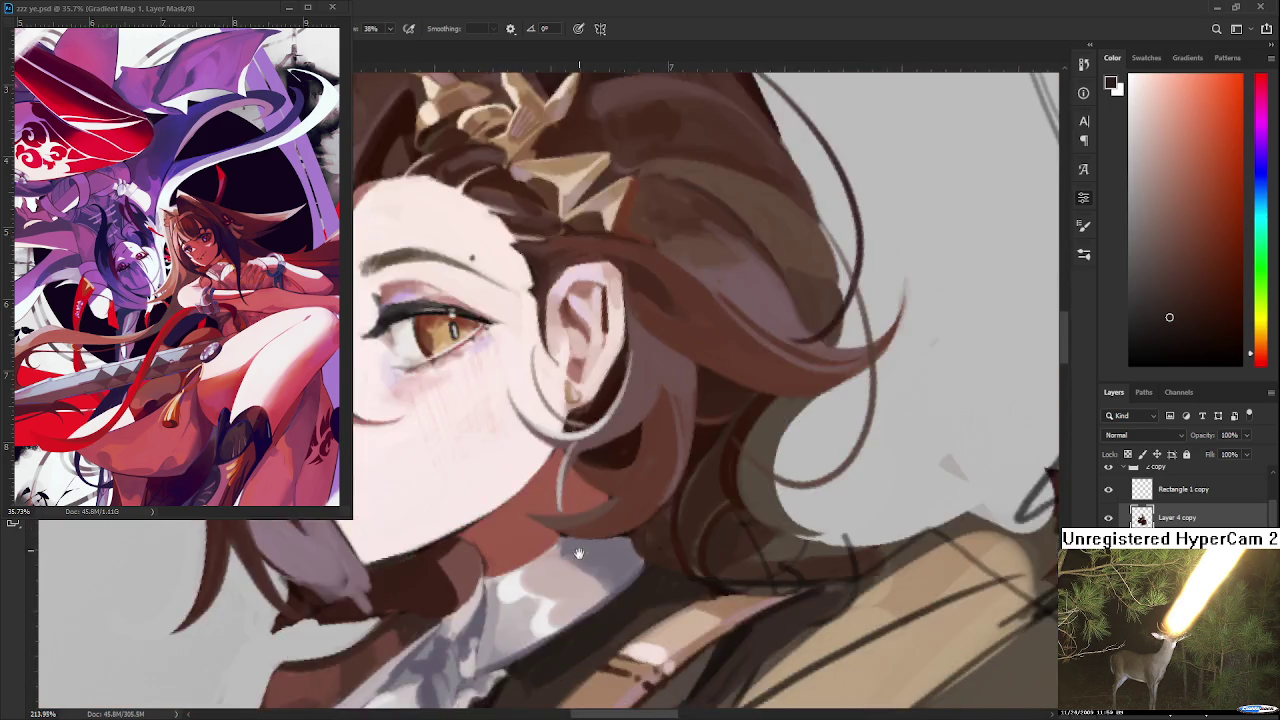
{"action": "left_click_drag", "start_coordinate": [602, 577], "coordinate": [651, 423]}
{"action": "left_click_drag", "start_coordinate": [499, 612], "coordinate": [659, 322]}
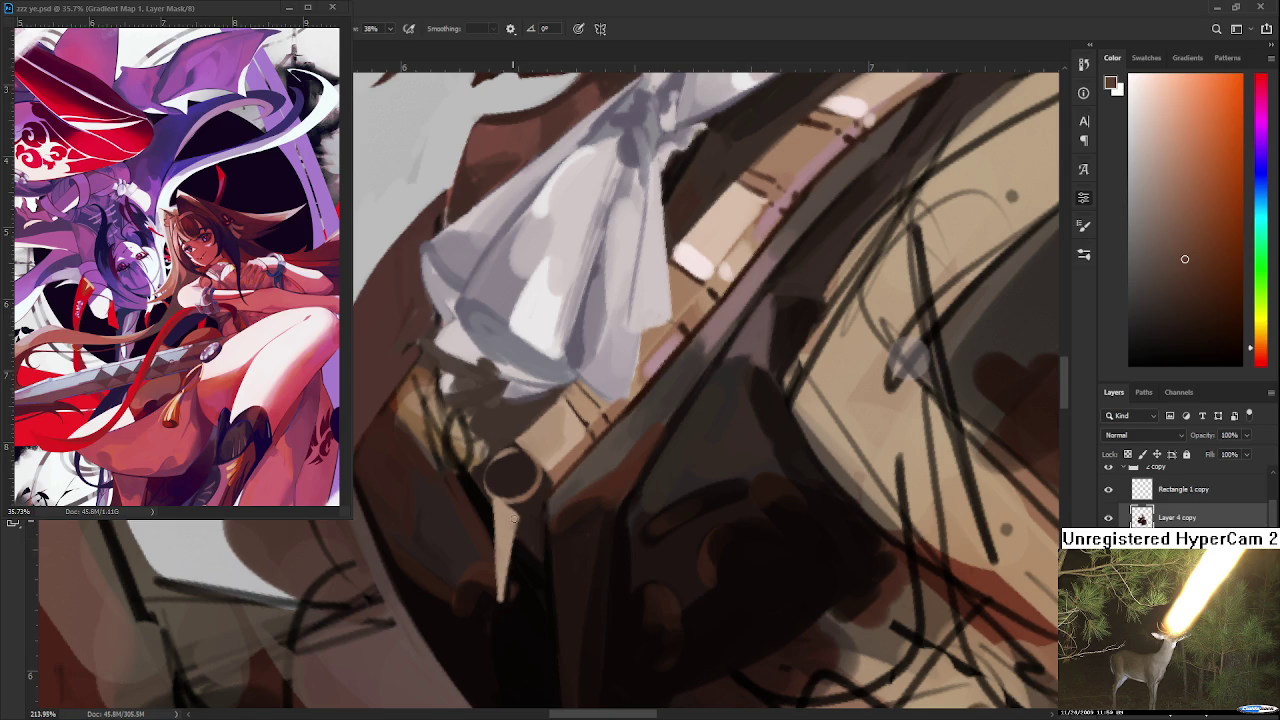
{"action": "left_click", "coordinate": [565, 428], "text": "alt"}
{"action": "left_click_drag", "start_coordinate": [505, 552], "coordinate": [499, 578]}
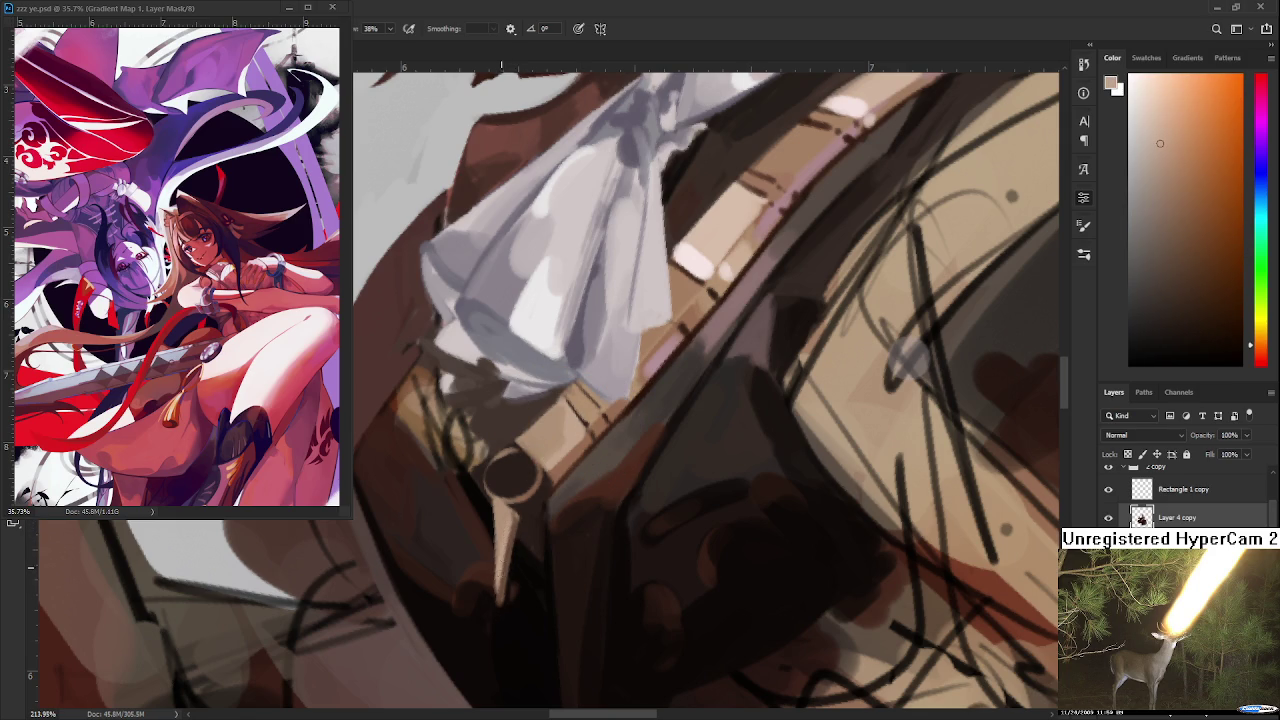
- Paint a bright highlight down the pendant blade
{"action": "scroll", "coordinate": [505, 530], "scroll_direction": "down", "scroll_amount": 3}
{"action": "scroll", "coordinate": [560, 530], "scroll_direction": "down", "scroll_amount": 3}
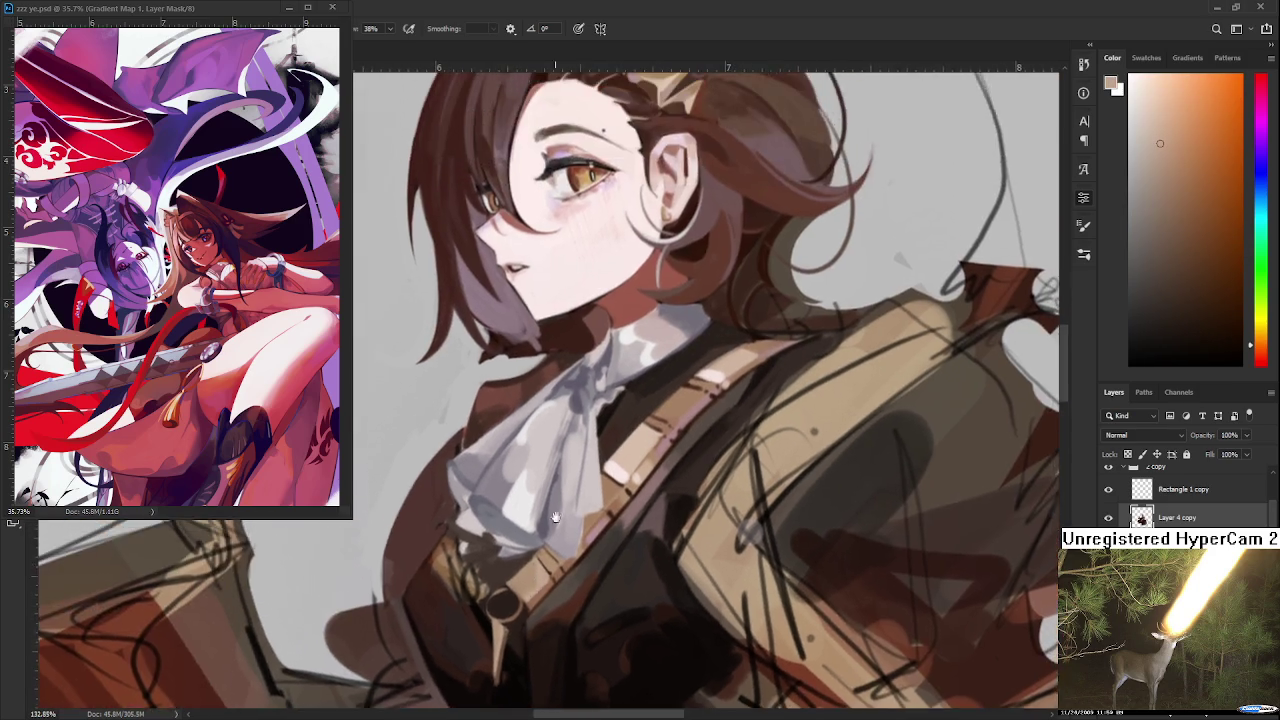
{"action": "left_click", "coordinate": [620, 259], "text": "alt"}
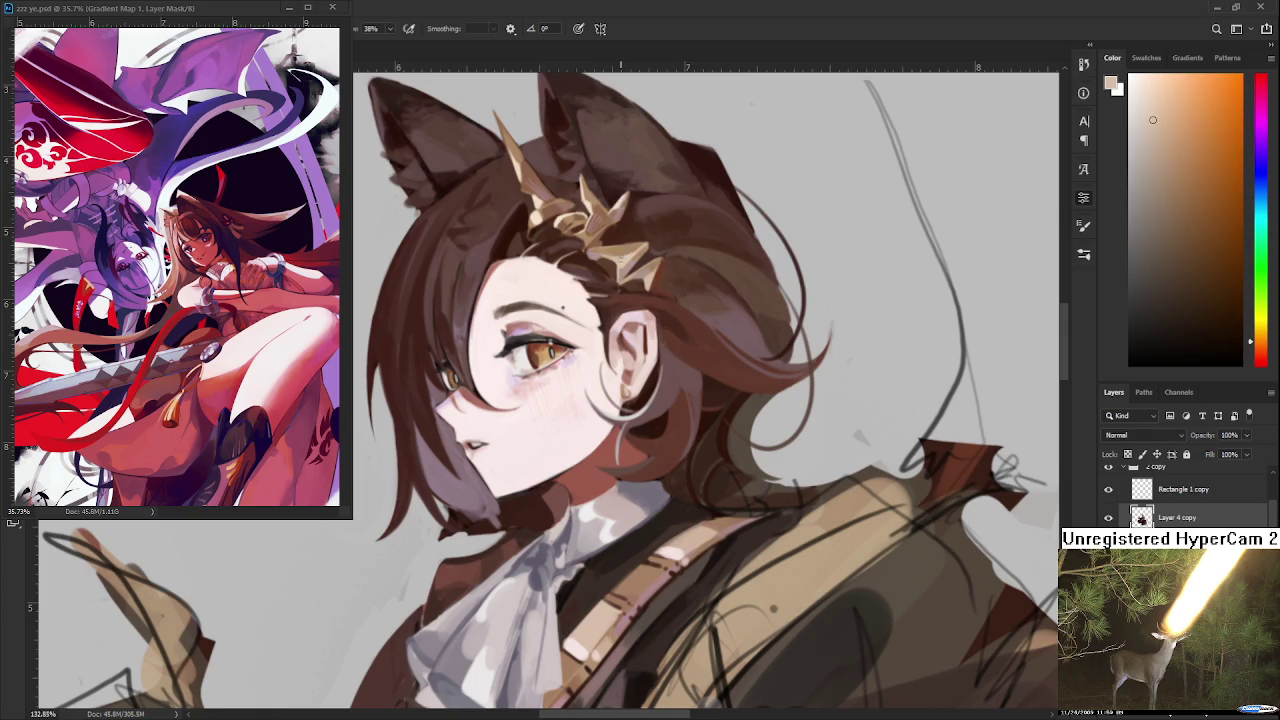
{"action": "scroll", "coordinate": [560, 450], "scroll_direction": "down", "scroll_amount": 3}
{"action": "scroll", "coordinate": [507, 641], "scroll_direction": "up", "scroll_amount": 3}
{"action": "scroll", "coordinate": [457, 557], "scroll_direction": "up", "scroll_amount": 3}
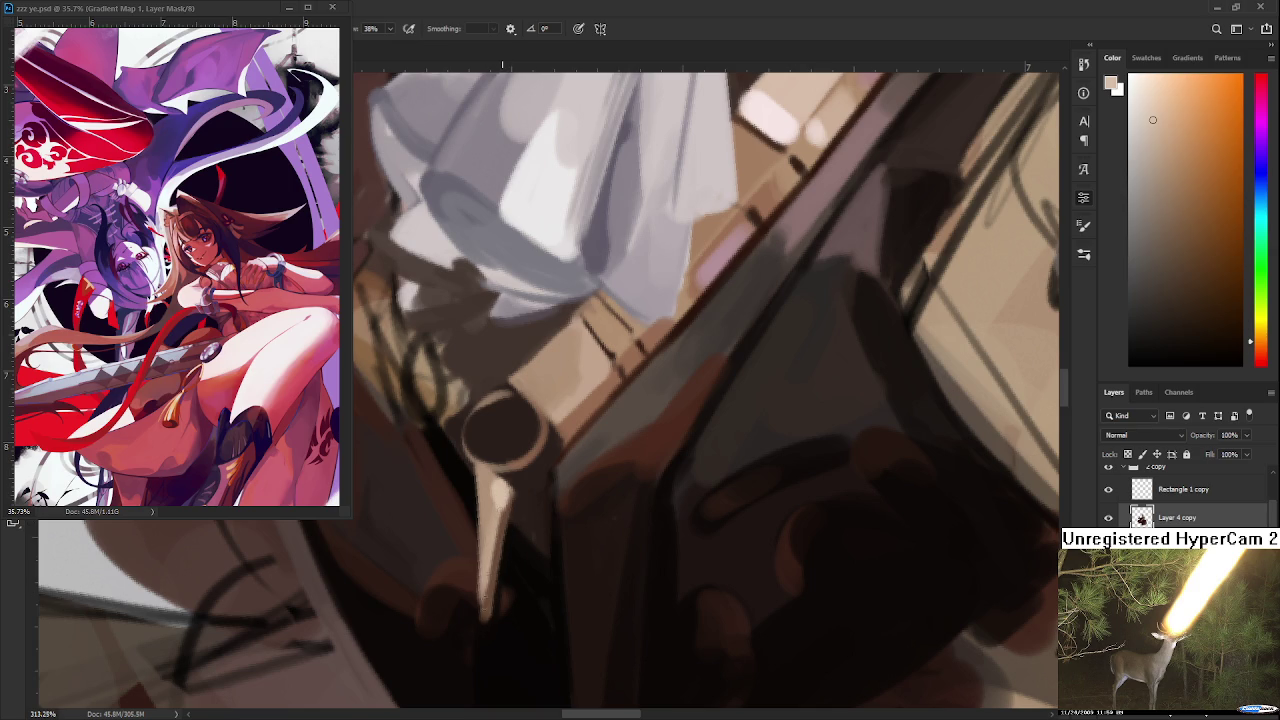
{"action": "left_click_drag", "start_coordinate": [505, 505], "coordinate": [483, 609]}
{"action": "left_click", "coordinate": [500, 571], "text": "alt"}
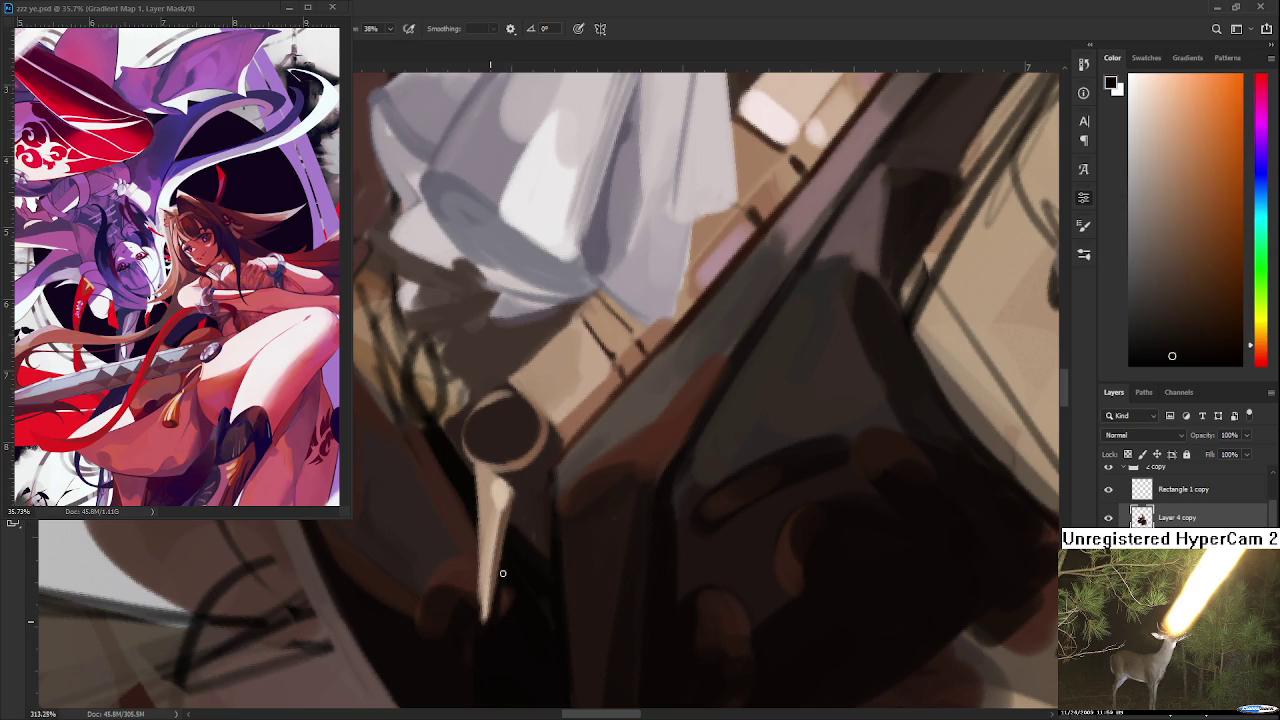
- Brighten the upper-left rim of the ring with light tan
{"action": "scroll", "coordinate": [457, 455], "scroll_direction": "down", "scroll_amount": 3}
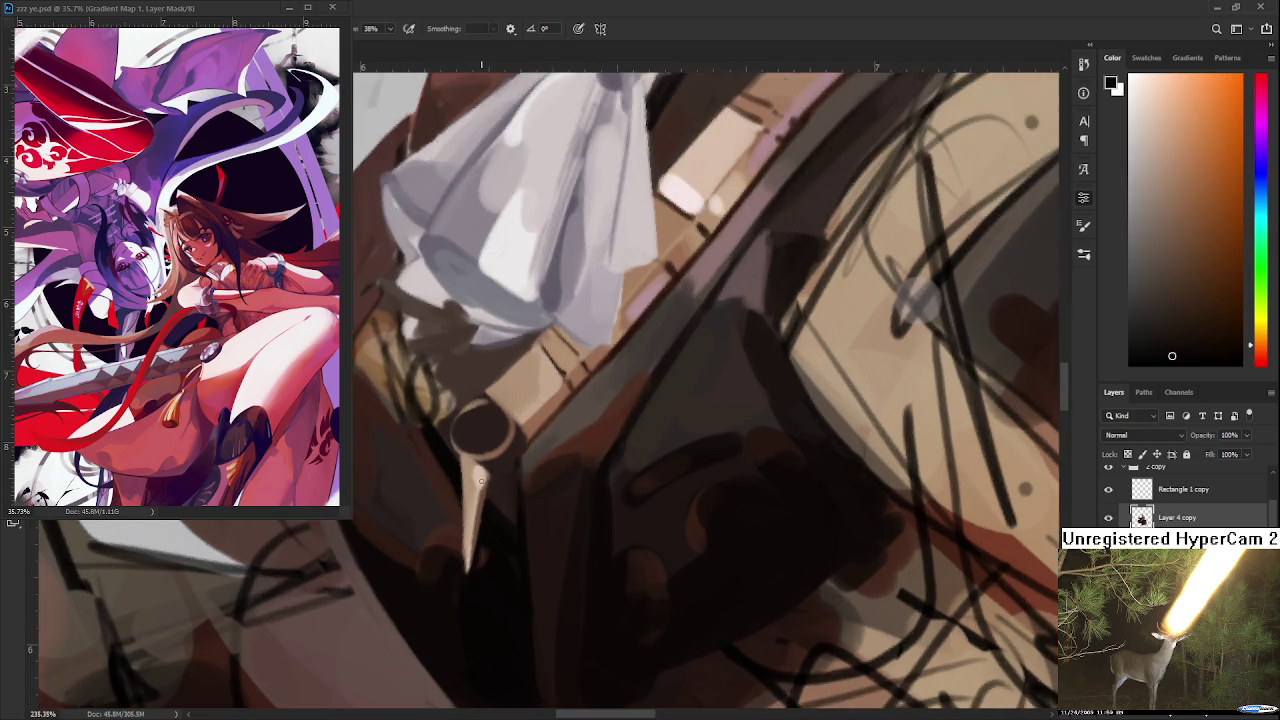
{"action": "scroll", "coordinate": [478, 478], "scroll_direction": "up", "scroll_amount": 4}
{"action": "left_click_drag", "start_coordinate": [516, 506], "coordinate": [536, 536]}
{"action": "left_click", "coordinate": [514, 514], "text": "alt"}
{"action": "left_click", "coordinate": [520, 524], "text": "alt"}
{"action": "left_click", "coordinate": [545, 497], "text": "alt"}
{"action": "left_click", "coordinate": [634, 400], "text": "alt"}
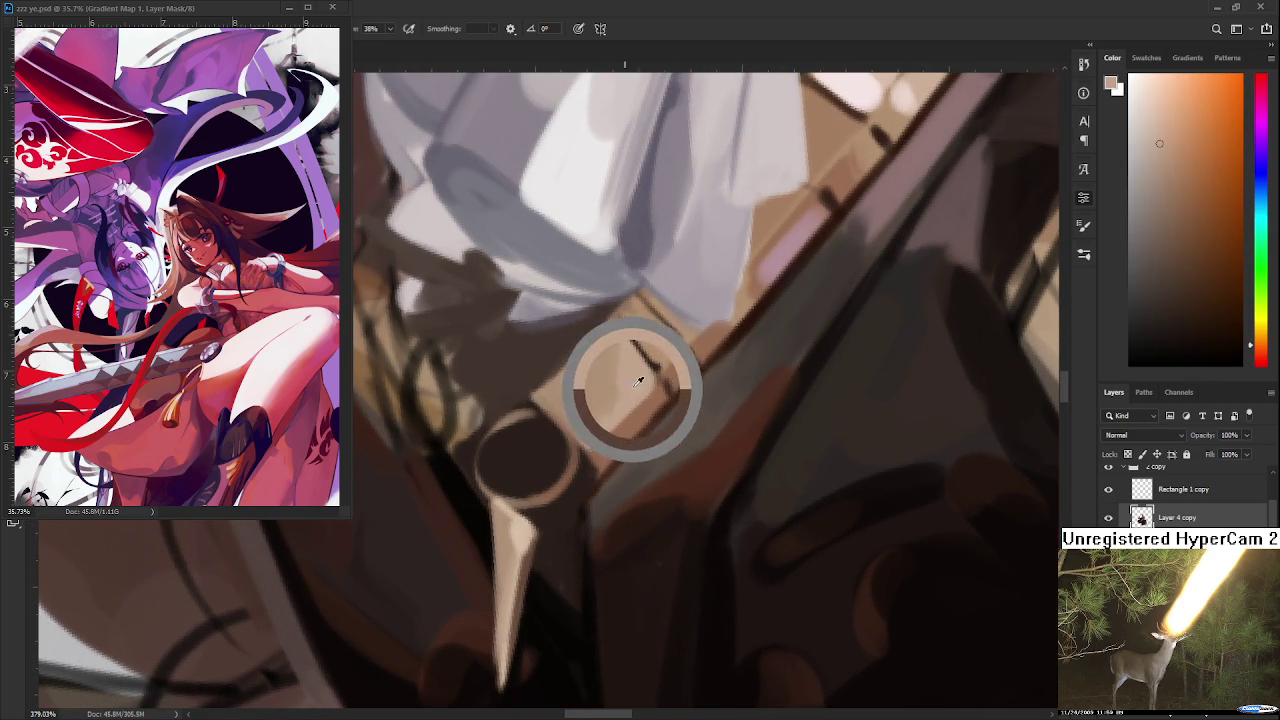
{"action": "left_click_drag", "start_coordinate": [529, 460], "coordinate": [543, 500]}
{"action": "left_click", "coordinate": [543, 556], "text": "alt"}
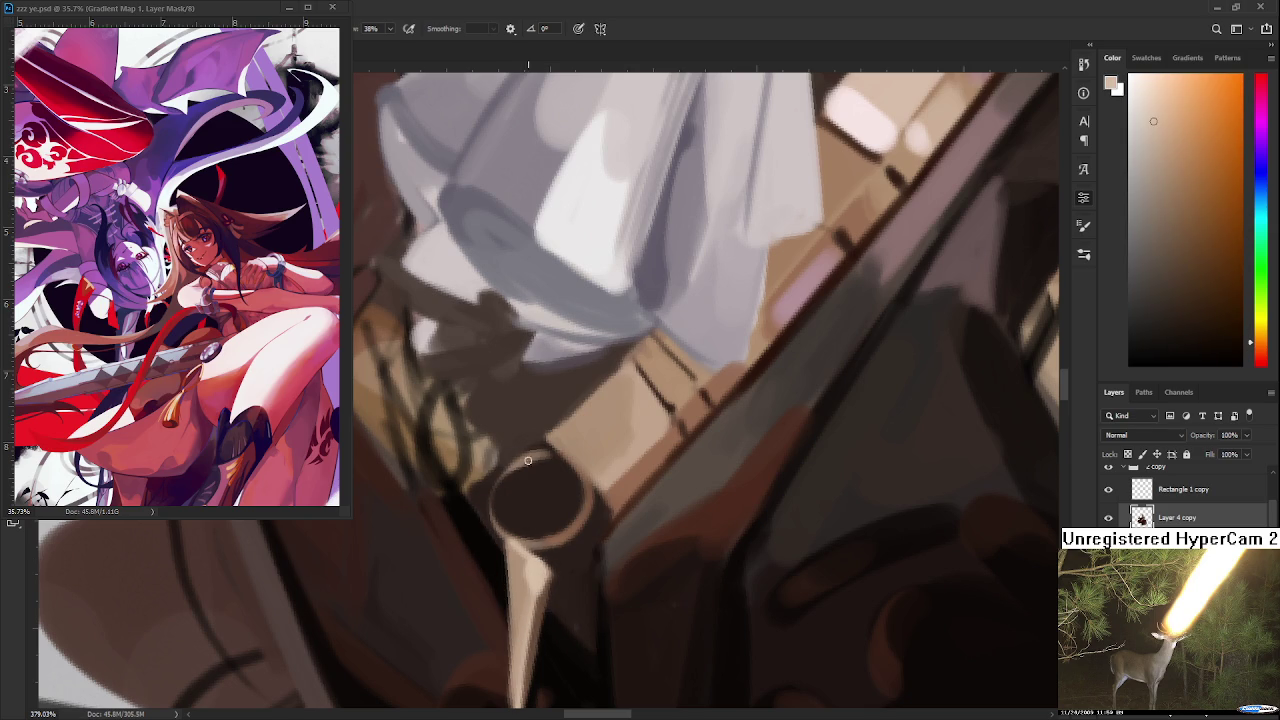
{"action": "left_click_drag", "start_coordinate": [510, 476], "coordinate": [542, 452]}
- Paint a darker brown shadow across the beige strap
{"action": "left_click", "coordinate": [591, 503], "text": "alt"}
{"action": "left_click", "coordinate": [518, 456], "text": "alt"}
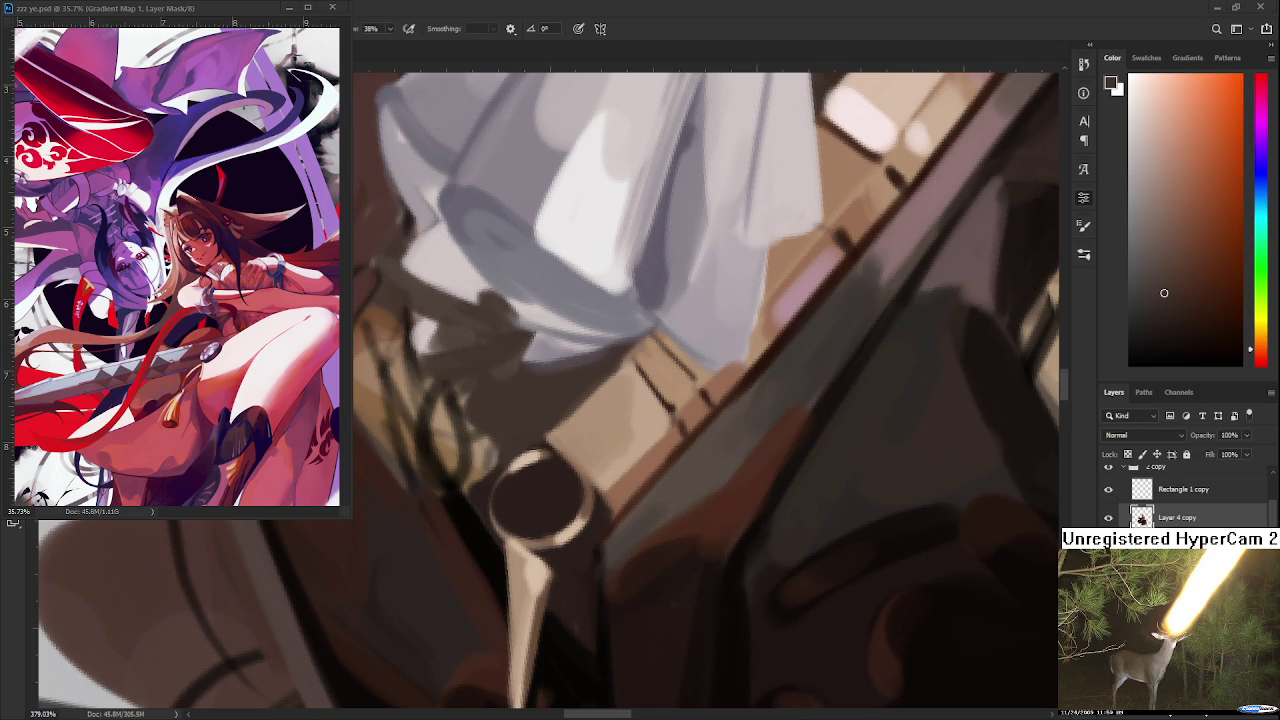
{"action": "left_click", "coordinate": [665, 490], "text": "alt"}
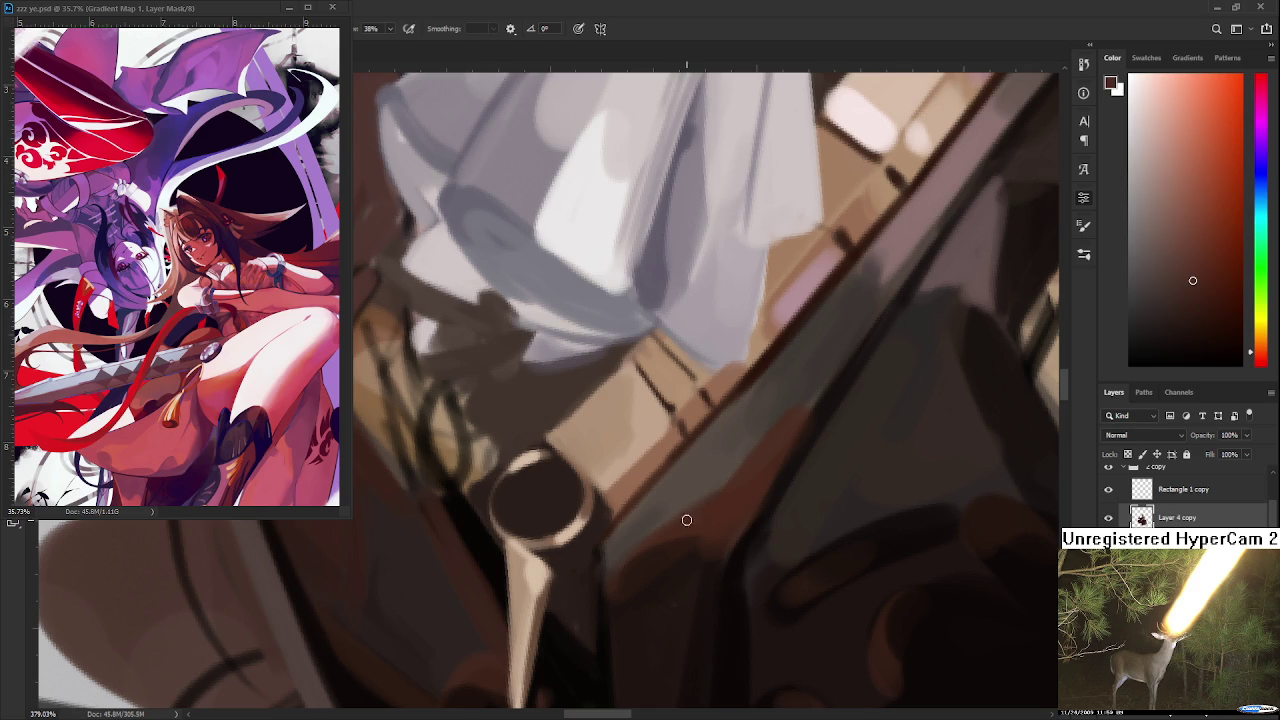
{"action": "left_click_drag", "start_coordinate": [600, 449], "coordinate": [570, 461]}
{"action": "left_click", "coordinate": [585, 375], "text": "alt"}
{"action": "left_click_drag", "start_coordinate": [589, 366], "coordinate": [530, 436]}
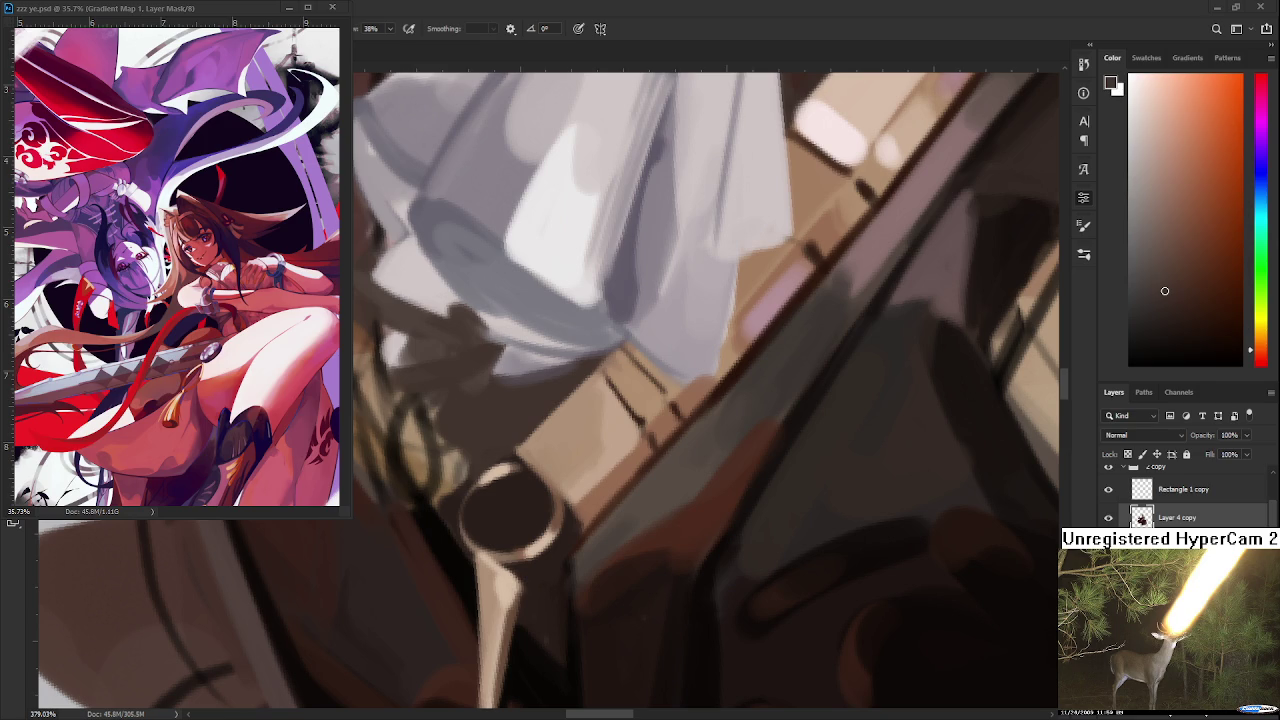
- Brighten the blade just below the ring
{"action": "left_click_drag", "start_coordinate": [620, 480], "coordinate": [714, 436]}
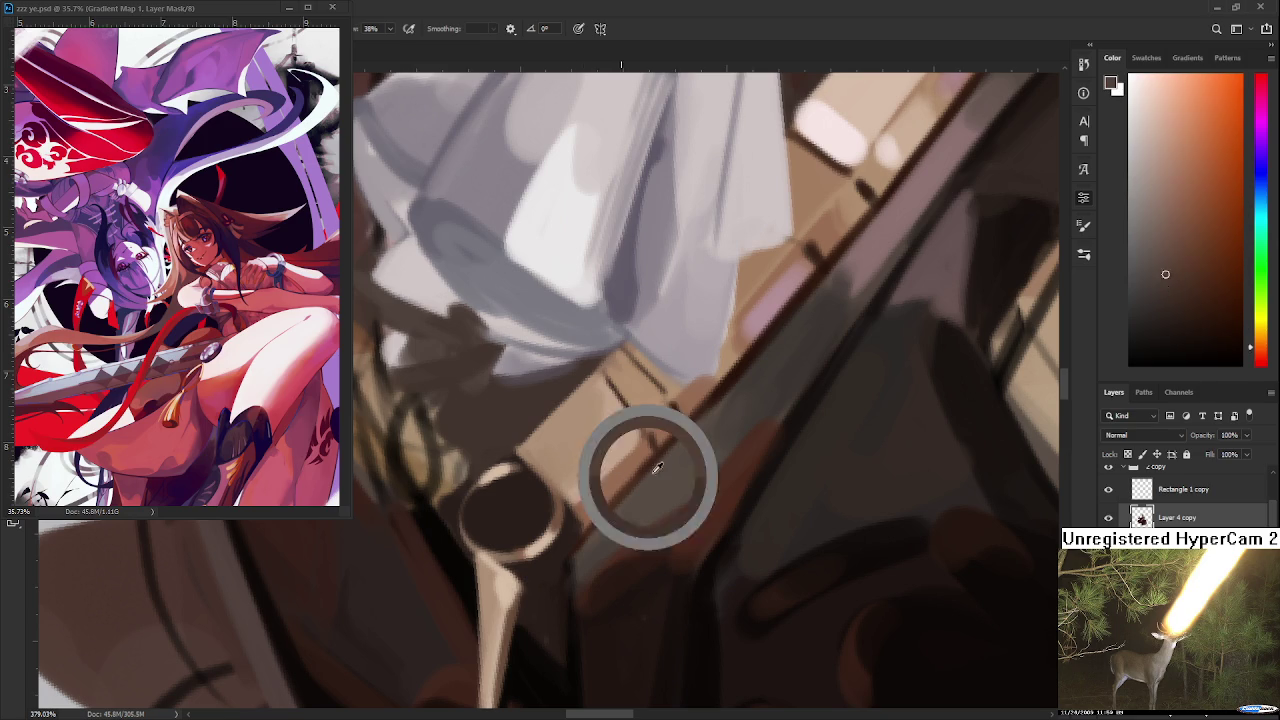
{"action": "left_click", "coordinate": [700, 508], "text": "alt"}
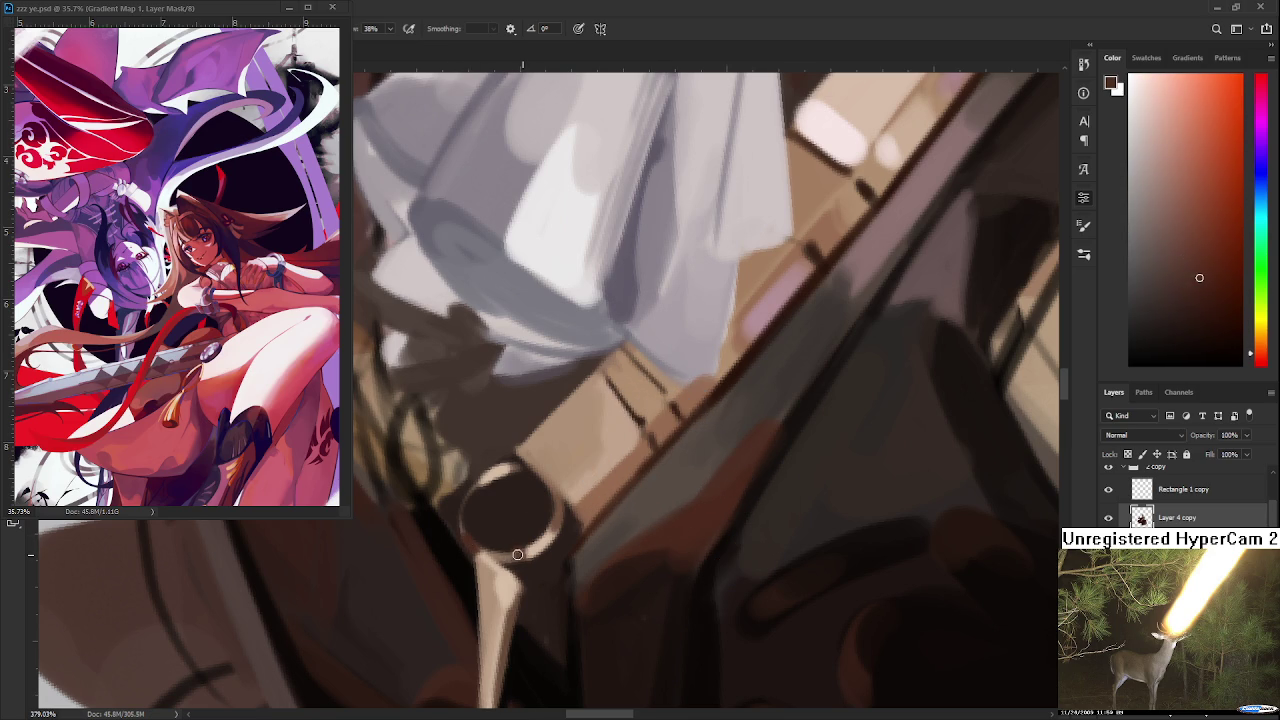
{"action": "left_click_drag", "start_coordinate": [507, 593], "coordinate": [494, 520]}
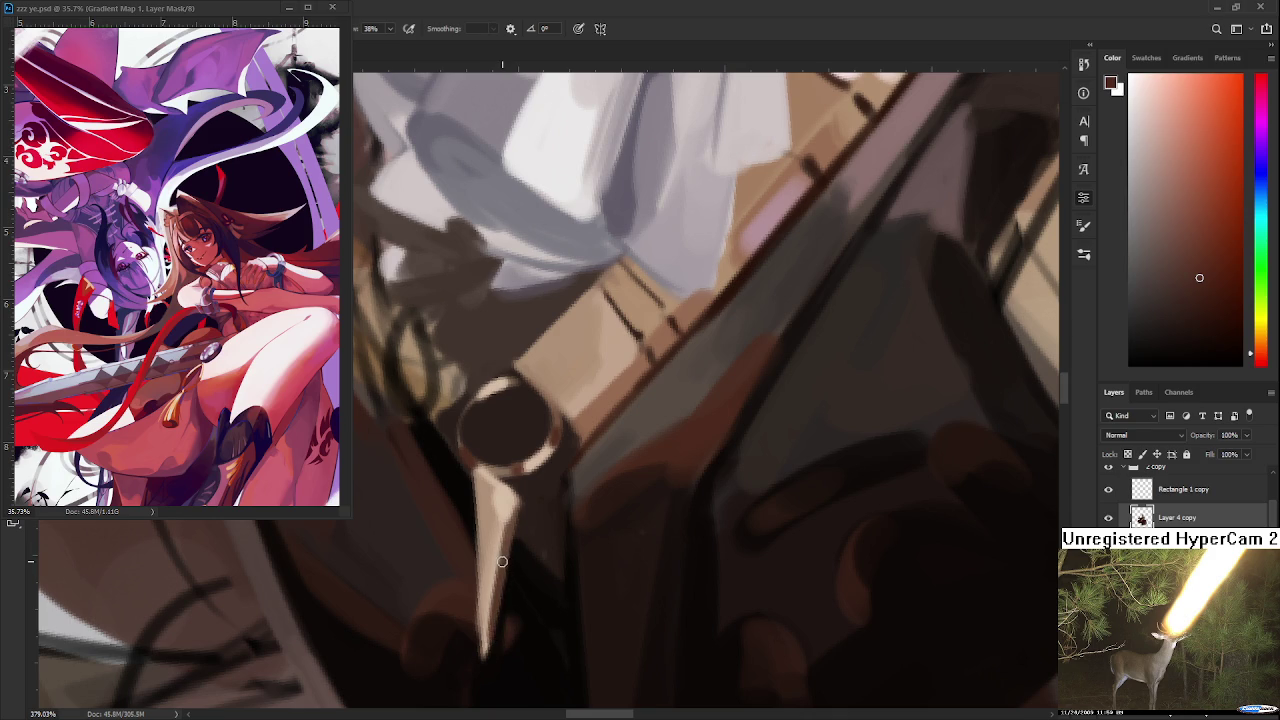
{"action": "left_click_drag", "start_coordinate": [507, 539], "coordinate": [491, 612]}
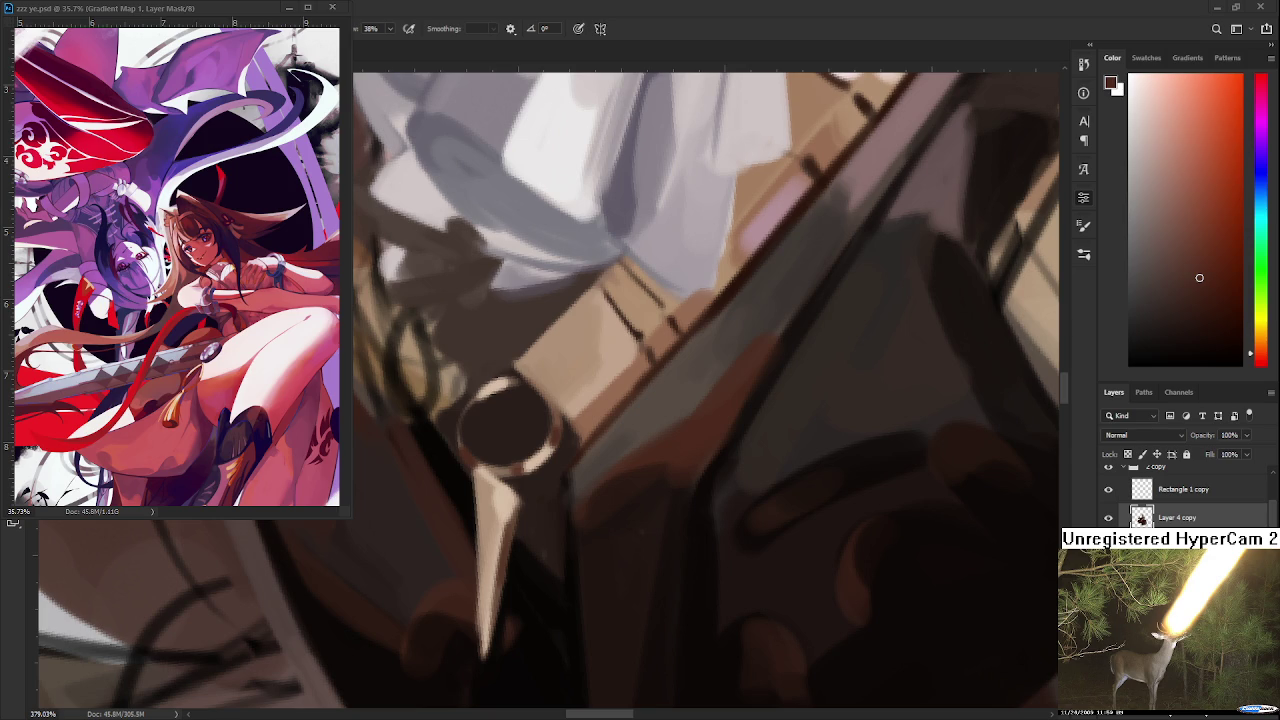
{"action": "scroll", "coordinate": [696, 495], "scroll_direction": "down", "scroll_amount": 2}
- Sample a brownish orange from the coat and paint thin dark lines below the cravat
{"action": "scroll", "coordinate": [696, 495], "scroll_direction": "down", "scroll_amount": 3}
{"action": "scroll", "coordinate": [696, 495], "scroll_direction": "down", "scroll_amount": 3}
{"action": "scroll", "coordinate": [696, 495], "scroll_direction": "down", "scroll_amount": 2}
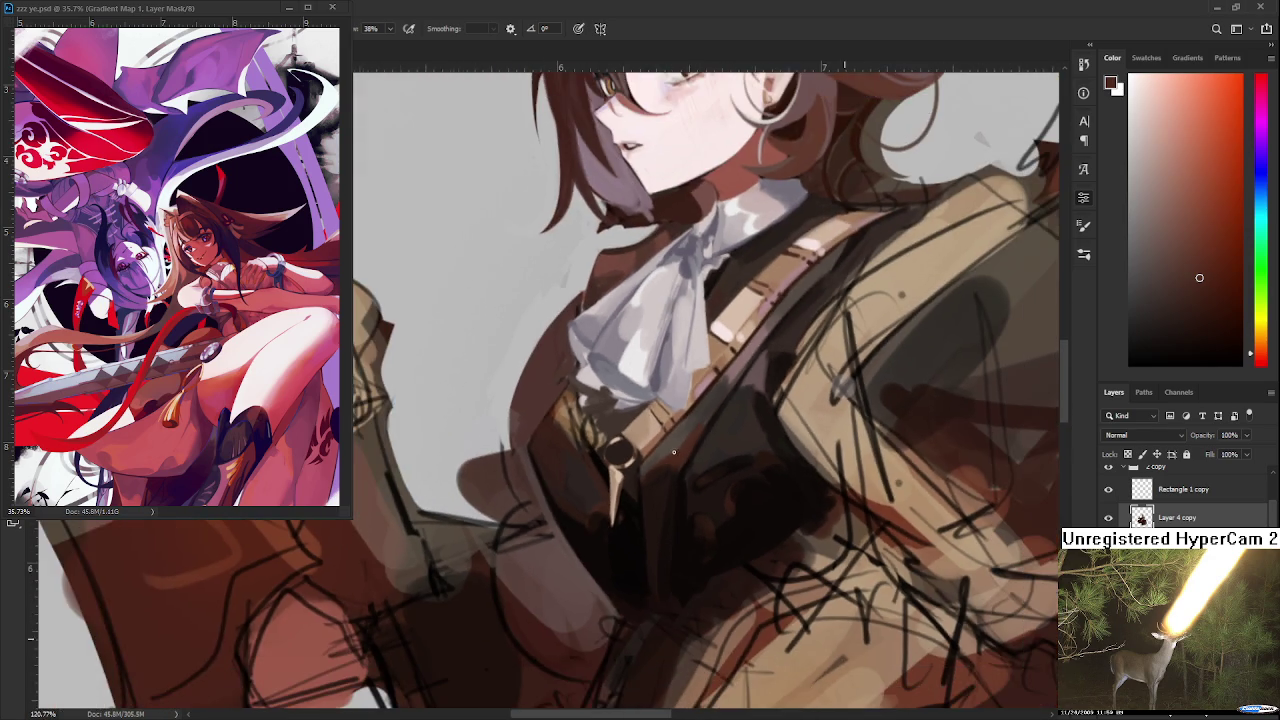
{"action": "scroll", "coordinate": [656, 410], "scroll_direction": "up", "scroll_amount": 4}
{"action": "scroll", "coordinate": [686, 472], "scroll_direction": "up", "scroll_amount": 1}
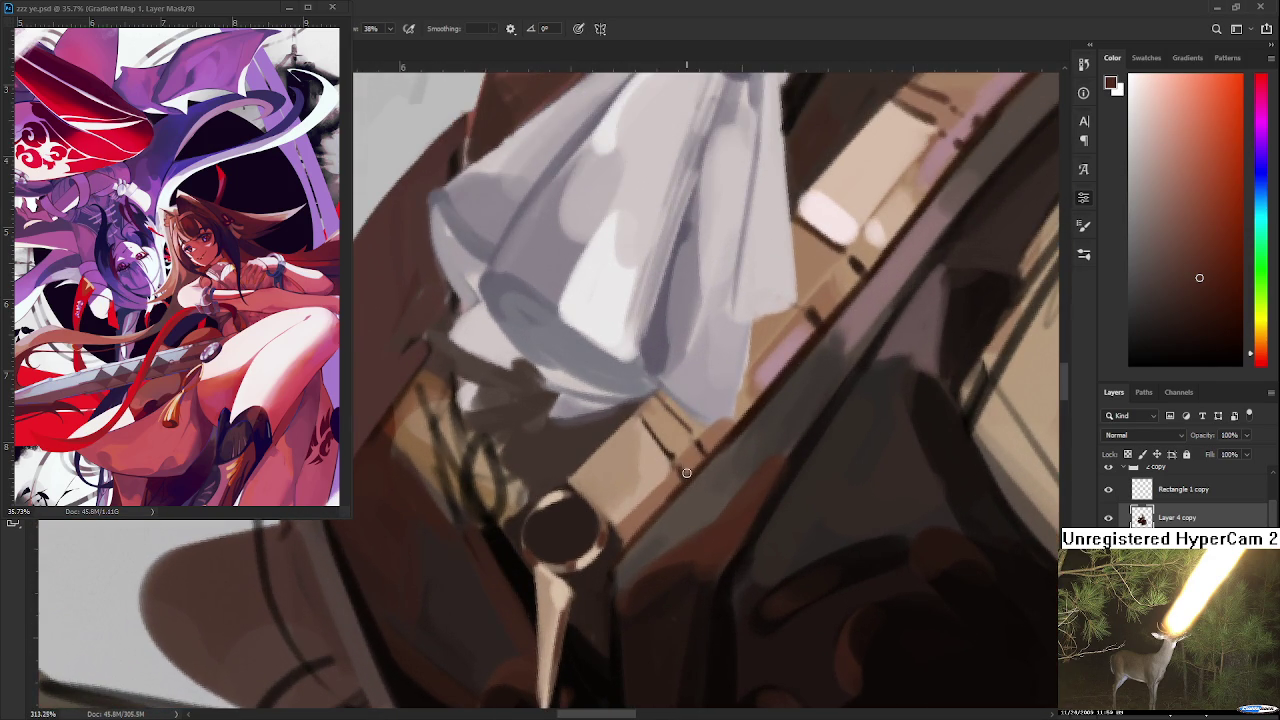
{"action": "left_click", "coordinate": [649, 512], "text": "alt"}
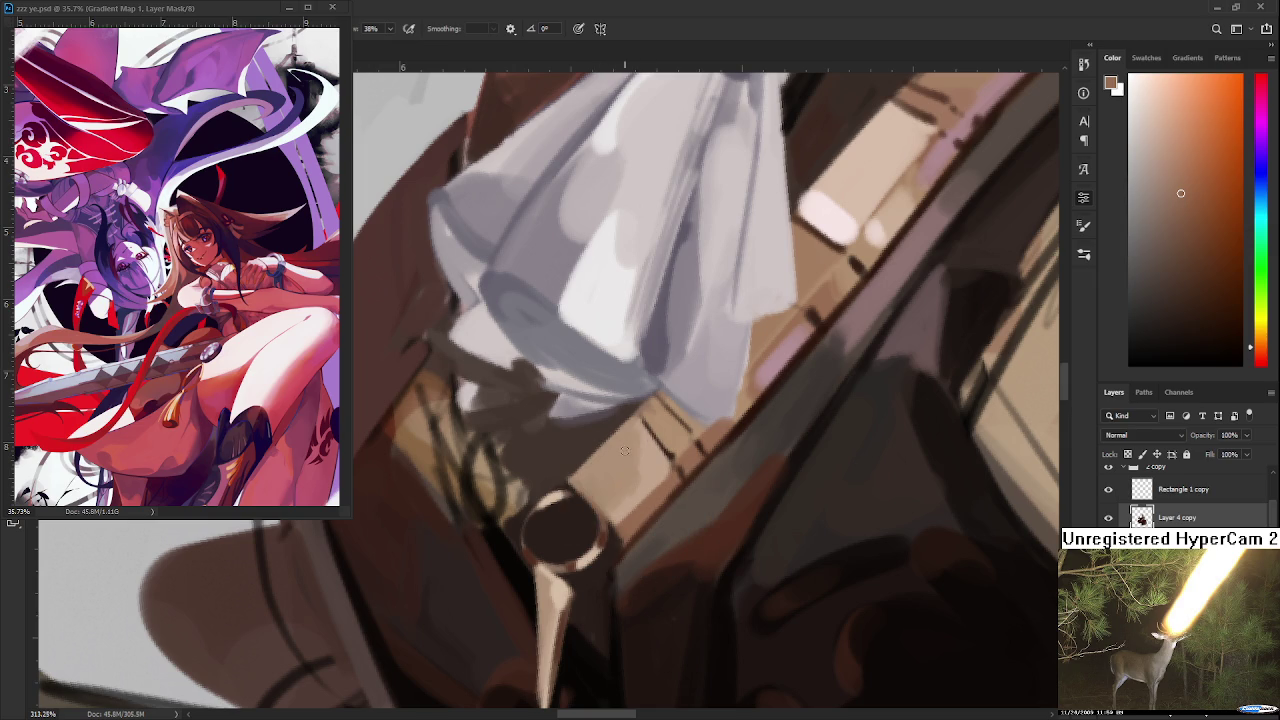
{"action": "left_click_drag", "start_coordinate": [641, 424], "coordinate": [640, 490]}
{"action": "key", "text": "ctrl+z"}
{"action": "left_click_drag", "start_coordinate": [632, 426], "coordinate": [620, 515]}
{"action": "left_click", "coordinate": [634, 480], "text": "alt"}
- Add another thin dark stroke under the cravat, then sample nearby colours and a strap mid-tone
{"action": "left_click", "coordinate": [643, 456], "text": "alt"}
{"action": "left_click_drag", "start_coordinate": [644, 444], "coordinate": [642, 492]}
{"action": "left_click", "coordinate": [635, 456], "text": "alt"}
{"action": "left_click", "coordinate": [645, 466], "text": "alt"}
{"action": "left_click", "coordinate": [619, 451], "text": "alt"}
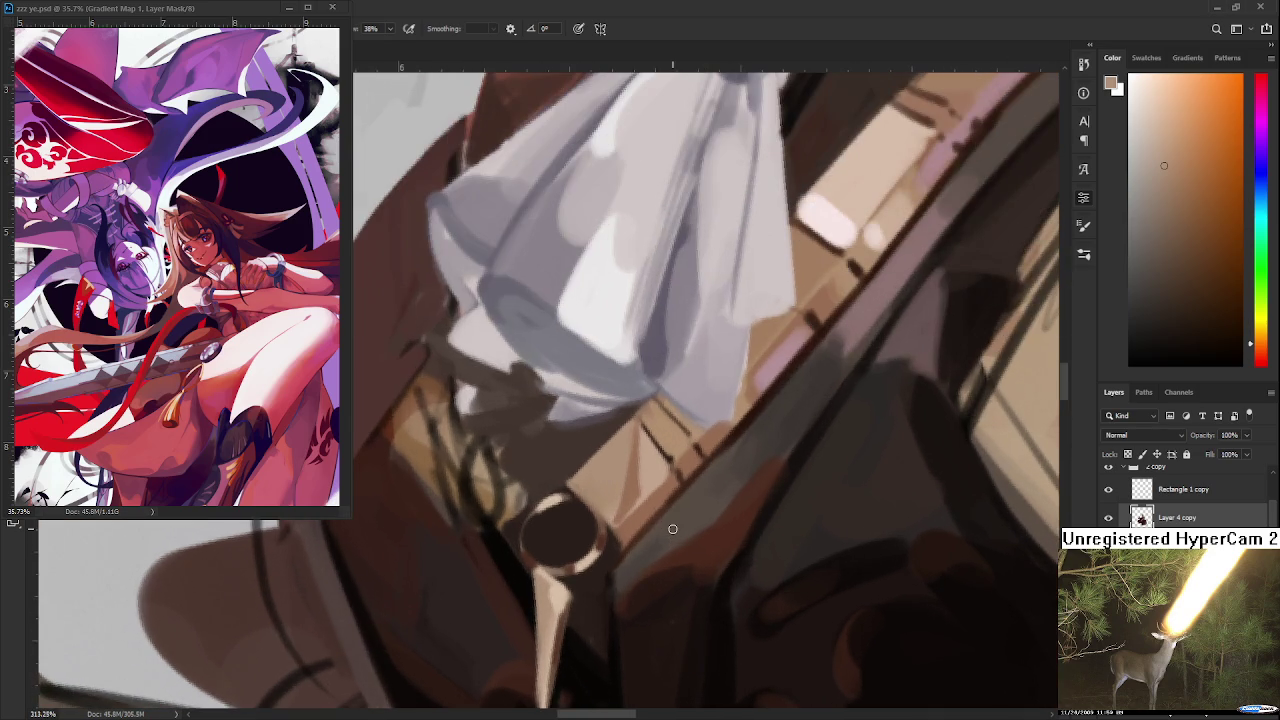
{"action": "left_click", "coordinate": [600, 472], "text": "alt"}
- Sample several strap tones beside the cravat and settle on a final lighter tan
{"action": "scroll", "coordinate": [795, 445], "scroll_direction": "down", "scroll_amount": 2}
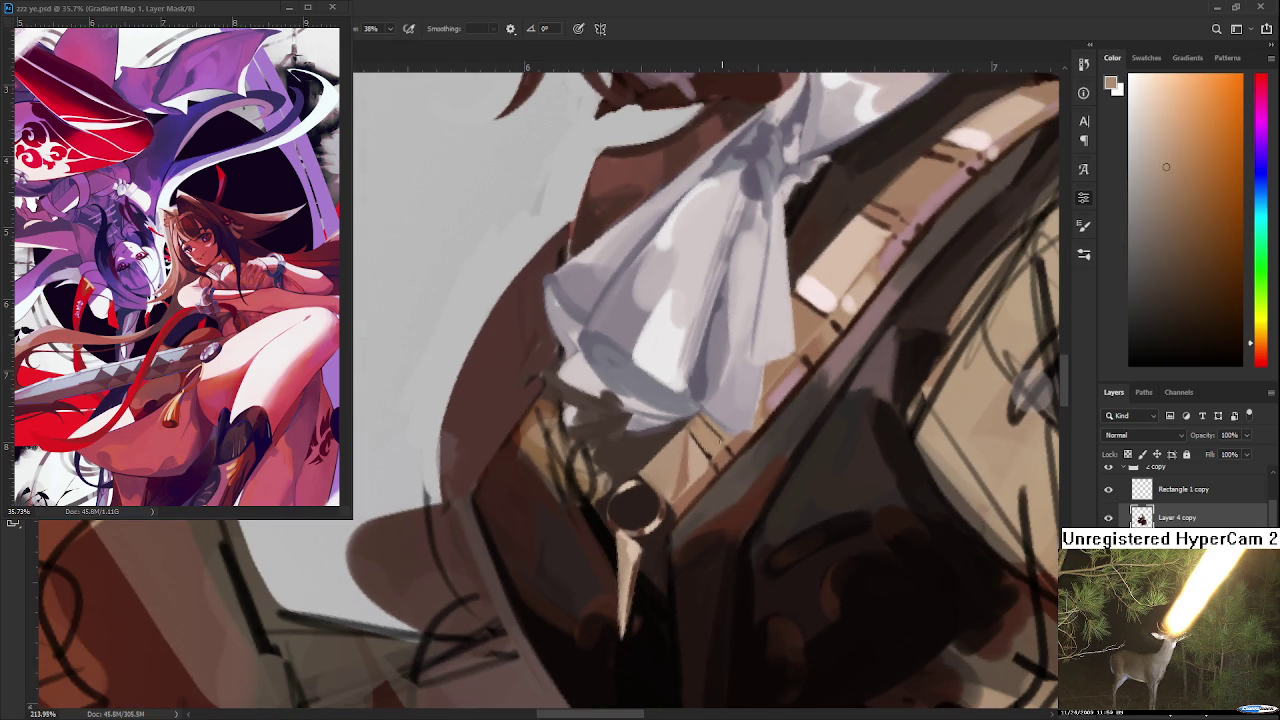
{"action": "left_click", "coordinate": [700, 447], "text": "alt"}
{"action": "left_click", "coordinate": [668, 450], "text": "alt"}
{"action": "mouse_move", "coordinate": [672, 466]}
{"action": "left_mouse_down"}
{"action": "mouse_move", "coordinate": [698, 442]}
{"action": "mouse_move", "coordinate": [687, 430]}
{"action": "mouse_move", "coordinate": [688, 466]}
{"action": "left_mouse_up"}
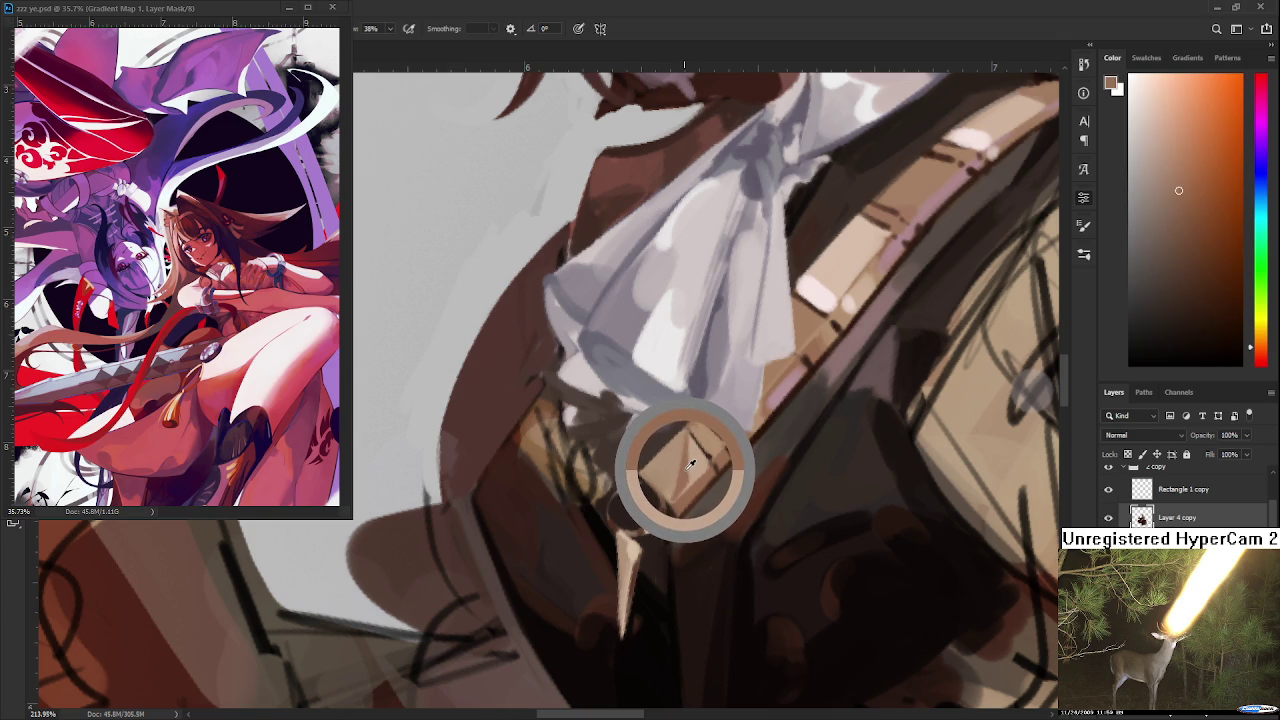
{"action": "left_click_drag", "start_coordinate": [688, 466], "coordinate": [677, 443]}
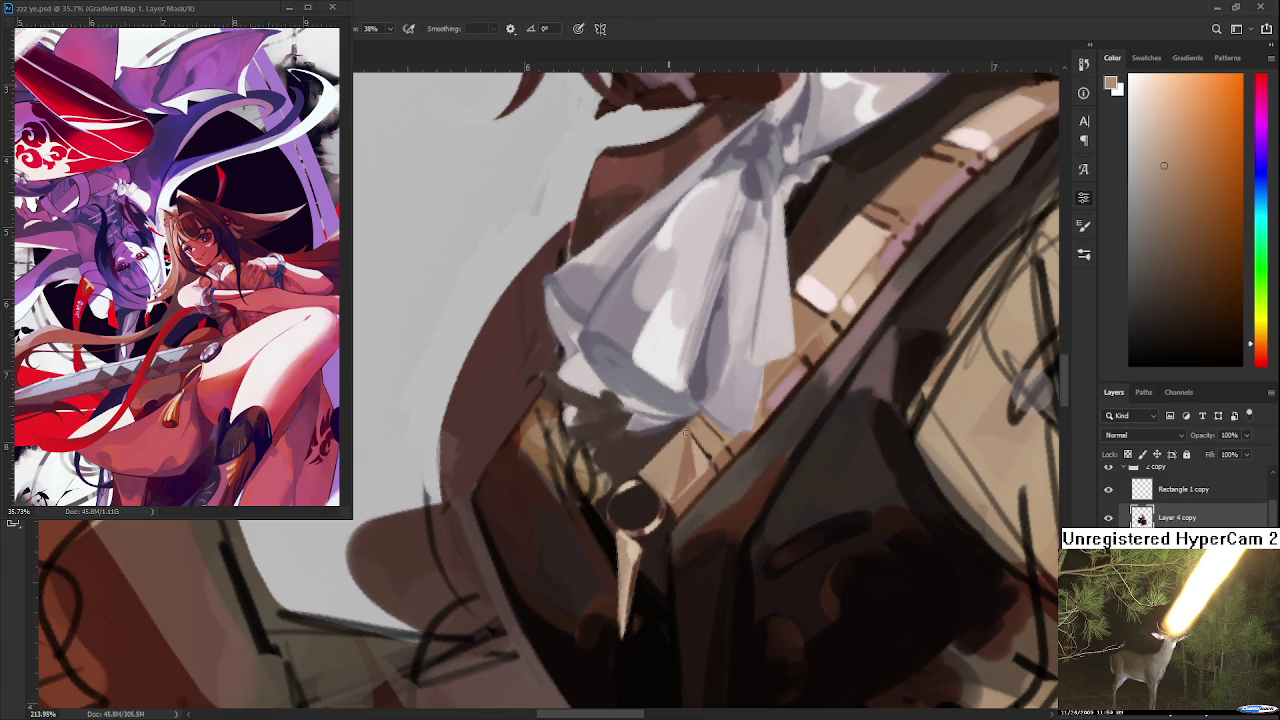
{"action": "left_click", "coordinate": [676, 481], "text": "alt"}
{"action": "left_click", "coordinate": [695, 452], "text": "alt"}
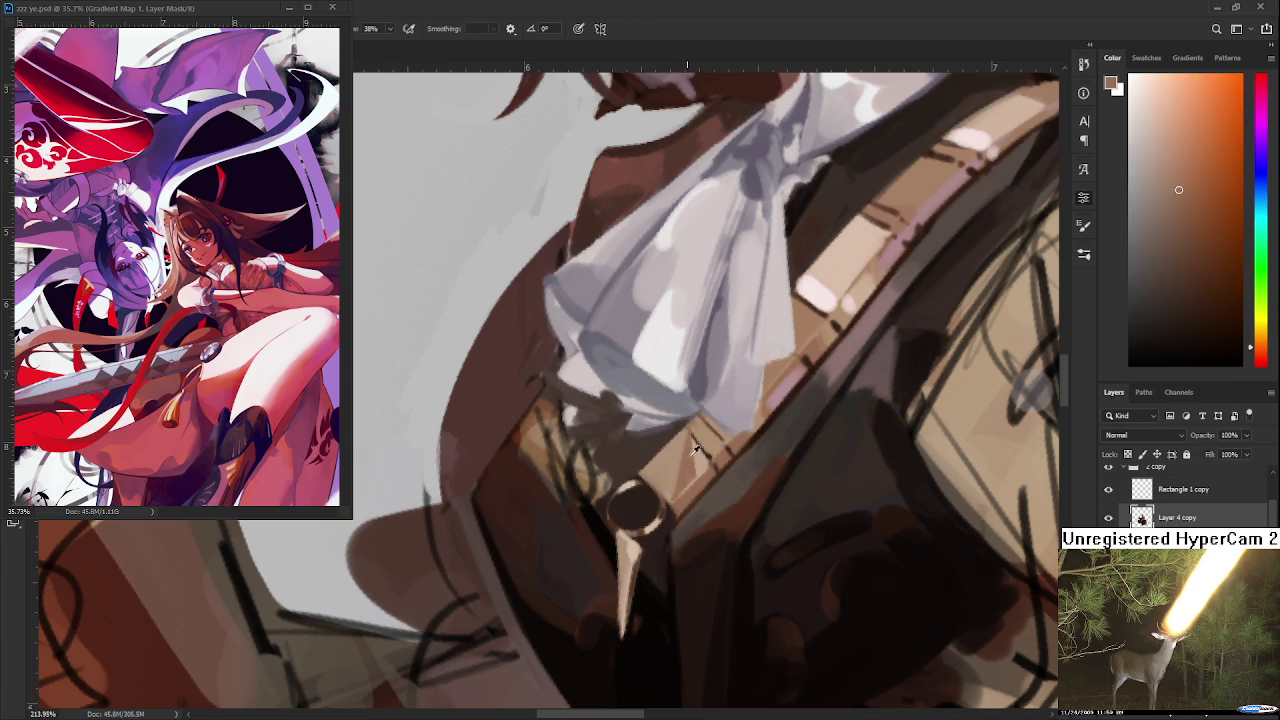
{"action": "left_click", "coordinate": [697, 448], "text": "alt"}
{"action": "scroll", "coordinate": [650, 540], "scroll_direction": "down", "scroll_amount": 3}
- Sample a range of browns from the collar, coat, strap and lapel, ending on dark red-brown
{"action": "scroll", "coordinate": [644, 526], "scroll_direction": "up", "scroll_amount": 2}
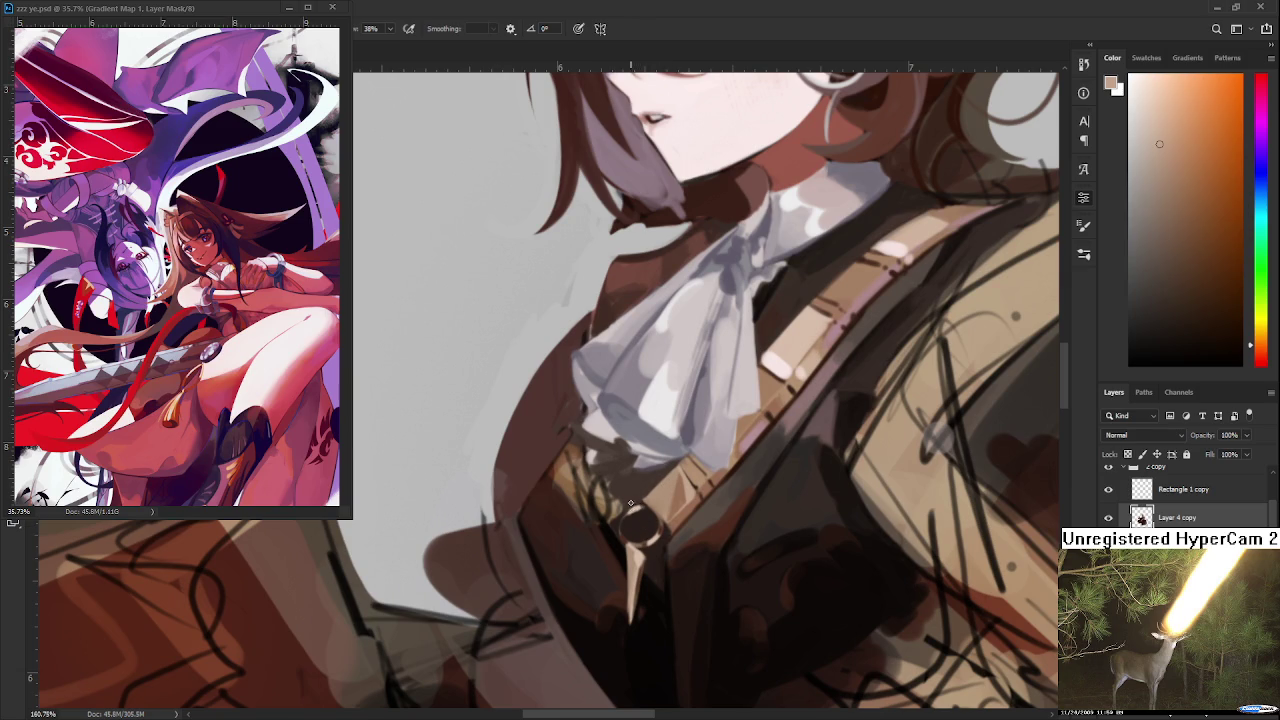
{"action": "left_click", "coordinate": [661, 502], "text": "alt"}
{"action": "left_click", "coordinate": [643, 513], "text": "alt"}
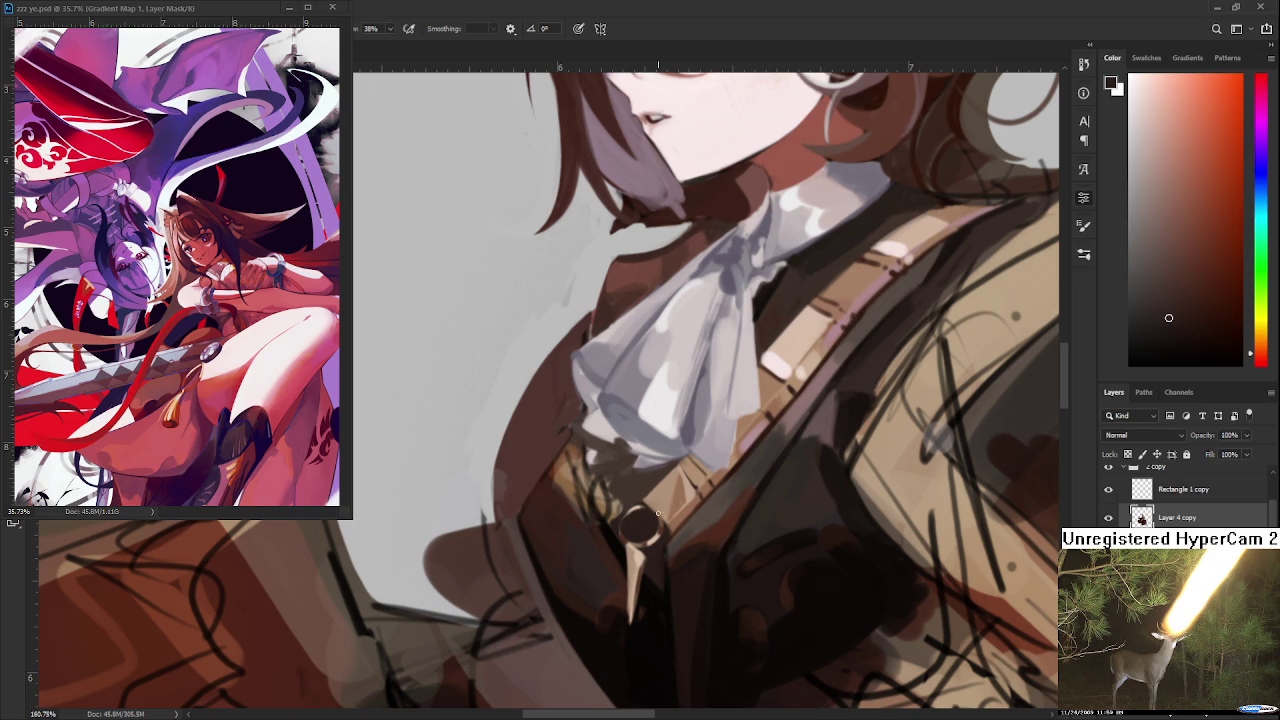
{"action": "left_click", "coordinate": [686, 508], "text": "alt"}
{"action": "left_click", "coordinate": [678, 500], "text": "alt"}
{"action": "left_click", "coordinate": [784, 378], "text": "alt"}
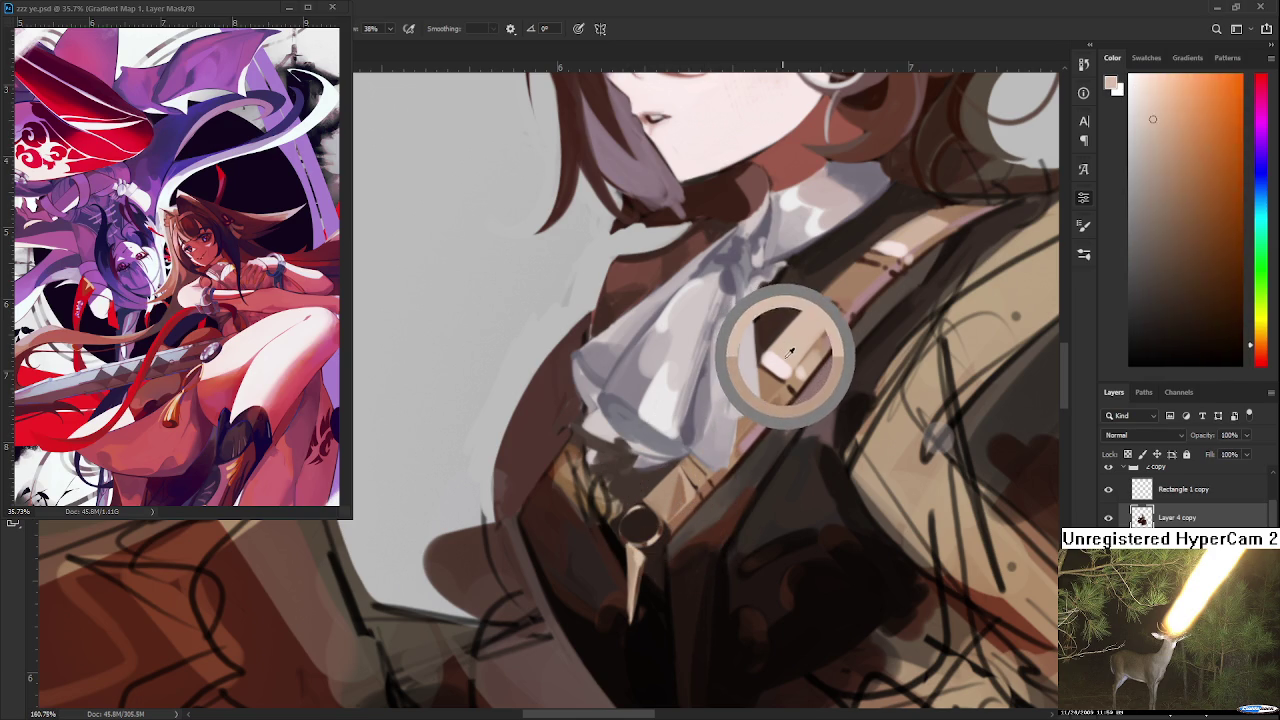
{"action": "left_click", "coordinate": [600, 486], "text": "alt"}
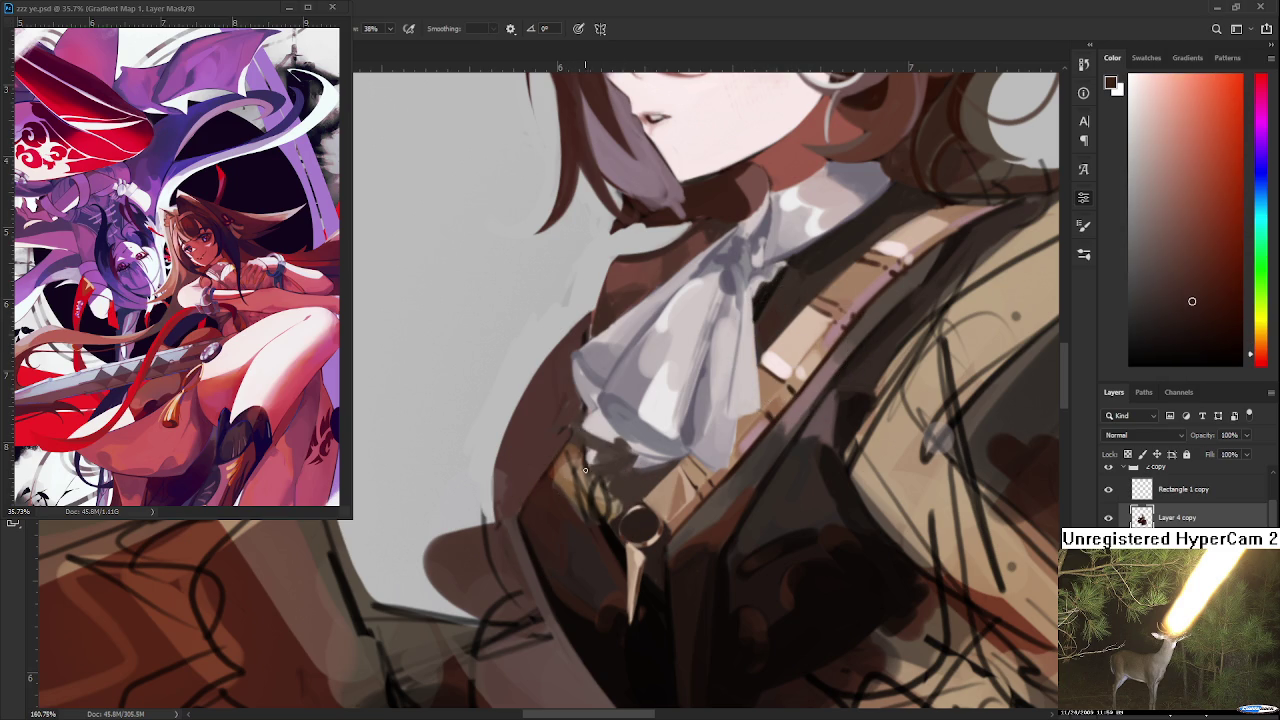
{"action": "left_click", "coordinate": [588, 468], "text": "alt"}
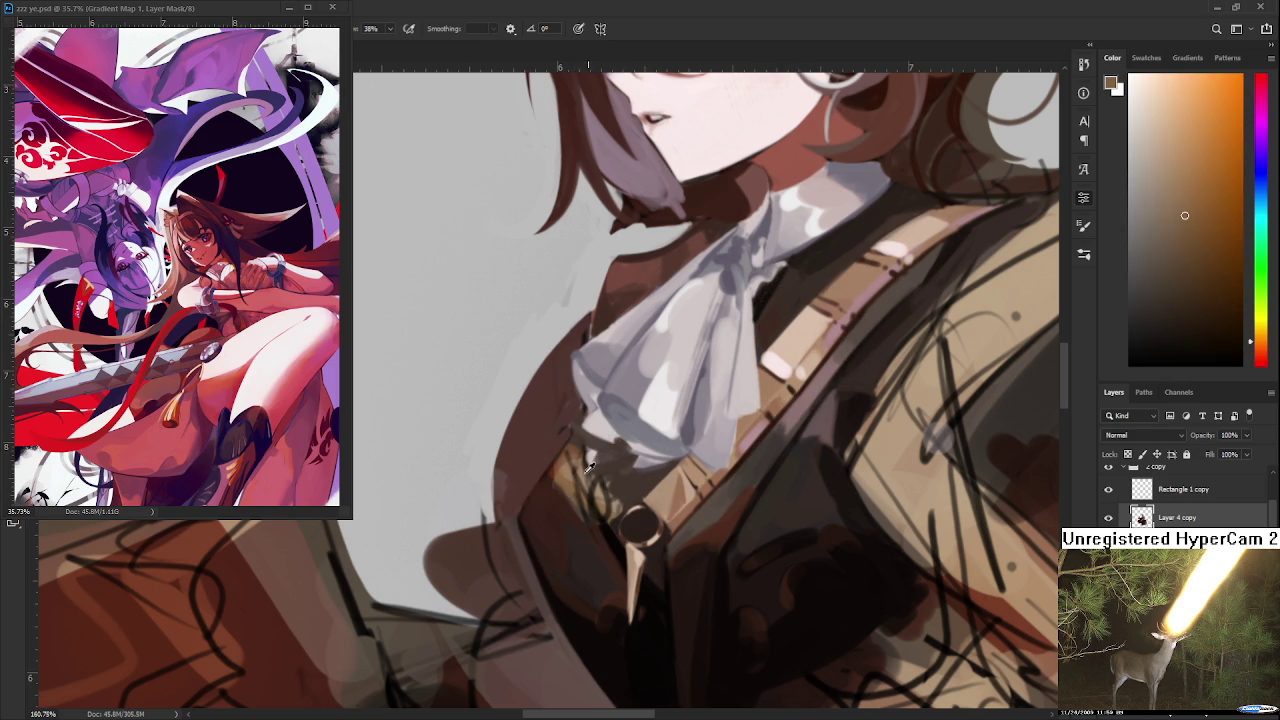
{"action": "left_click", "coordinate": [561, 488], "text": "alt"}
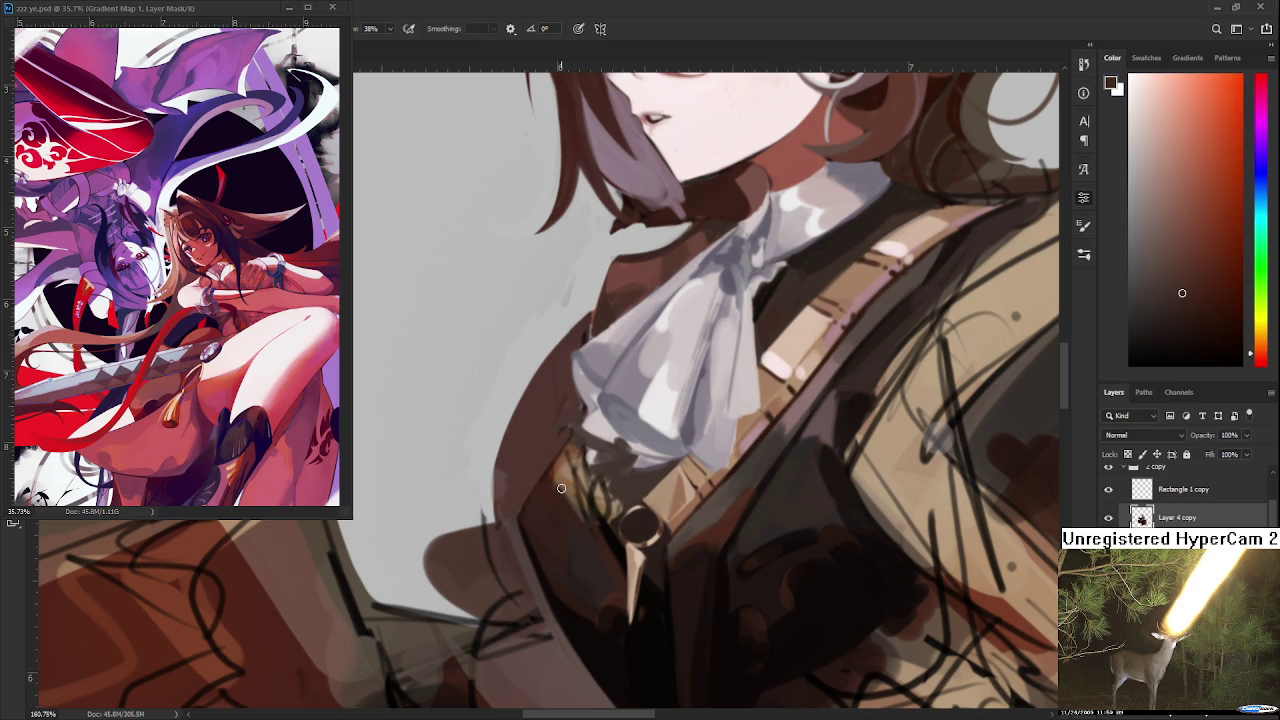
- Paint over the dark lapel beside the buckle and resample darker lapel shades
{"action": "left_click_drag", "start_coordinate": [562, 470], "coordinate": [574, 511]}
{"action": "left_click", "coordinate": [551, 495], "text": "alt"}
{"action": "left_click", "coordinate": [578, 524], "text": "alt"}
{"action": "left_click_drag", "start_coordinate": [578, 524], "coordinate": [580, 524]}
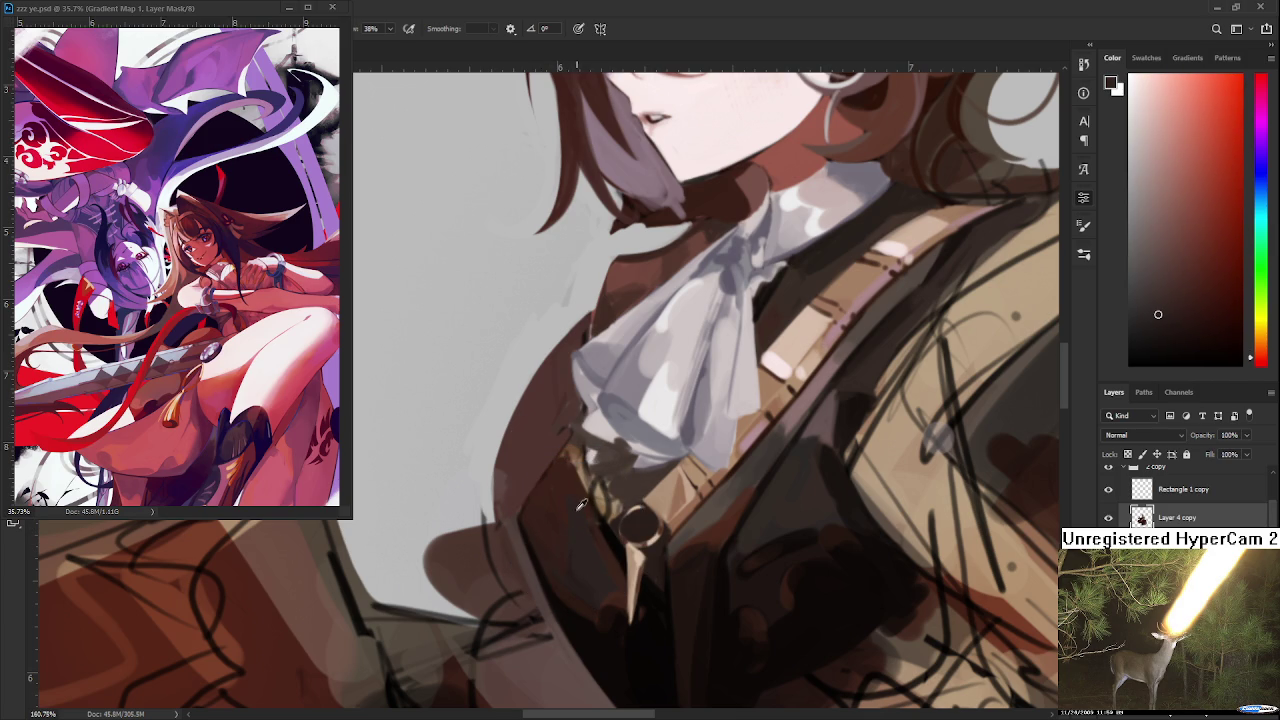
{"action": "left_click", "coordinate": [579, 503], "text": "alt"}
{"action": "left_click", "coordinate": [566, 474], "text": "alt"}
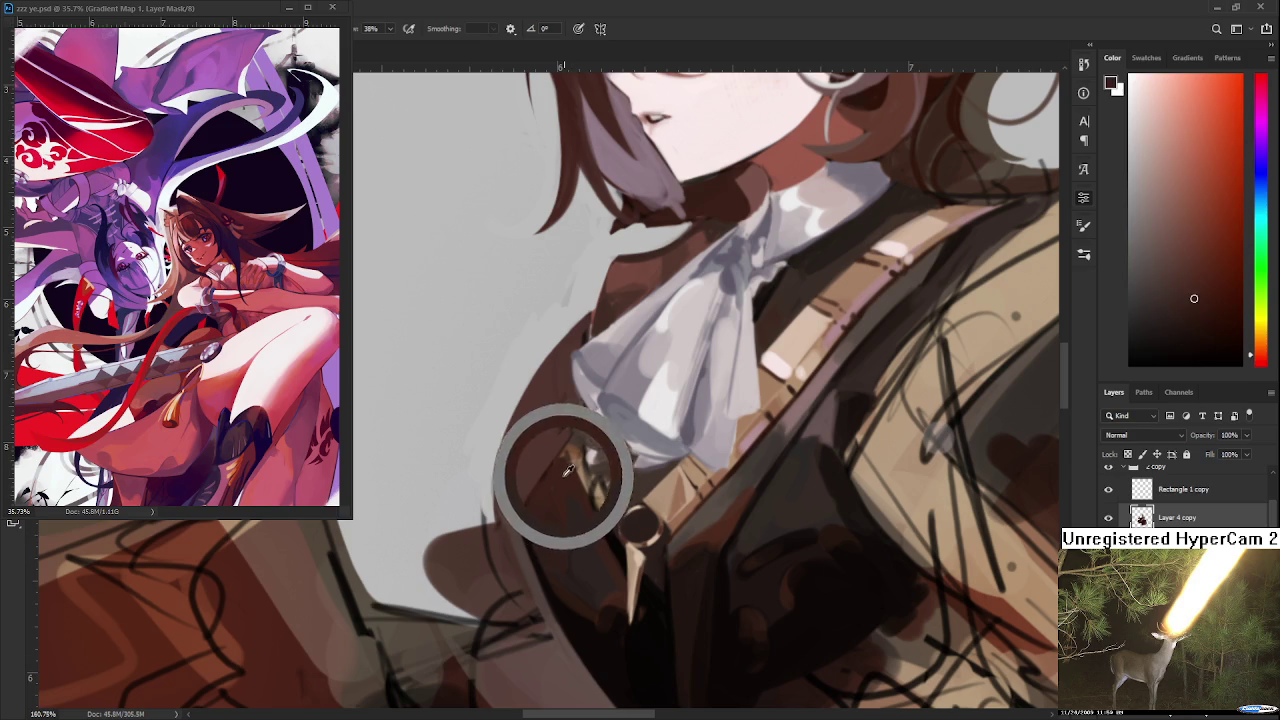
{"action": "left_click", "coordinate": [585, 522], "text": "alt"}
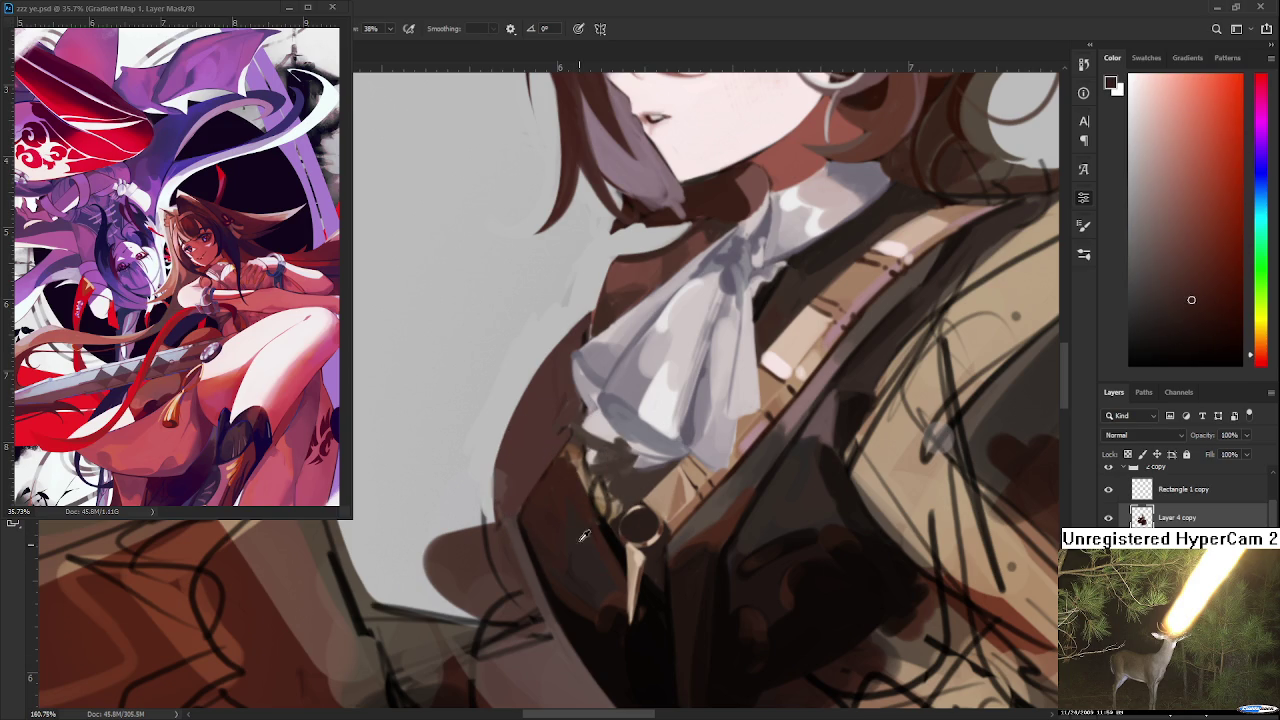
- Alternate between the lighter and darker lapel shades, settling on one lapel colour
{"action": "left_click", "coordinate": [575, 546], "text": "alt"}
{"action": "left_click", "coordinate": [569, 490], "text": "alt"}
{"action": "left_click", "coordinate": [575, 511], "text": "alt"}
{"action": "left_click", "coordinate": [572, 481], "text": "alt"}
{"action": "left_click", "coordinate": [569, 465], "text": "alt"}
{"action": "left_click", "coordinate": [574, 467], "text": "alt"}
{"action": "left_click", "coordinate": [577, 464], "text": "alt"}
- Sample and fine-tune the lapel colour near the round buckle
{"action": "scroll", "coordinate": [530, 555], "scroll_direction": "down", "scroll_amount": 3}
{"action": "scroll", "coordinate": [569, 529], "scroll_direction": "up", "scroll_amount": 3}
{"action": "left_click", "coordinate": [574, 532], "text": "alt"}
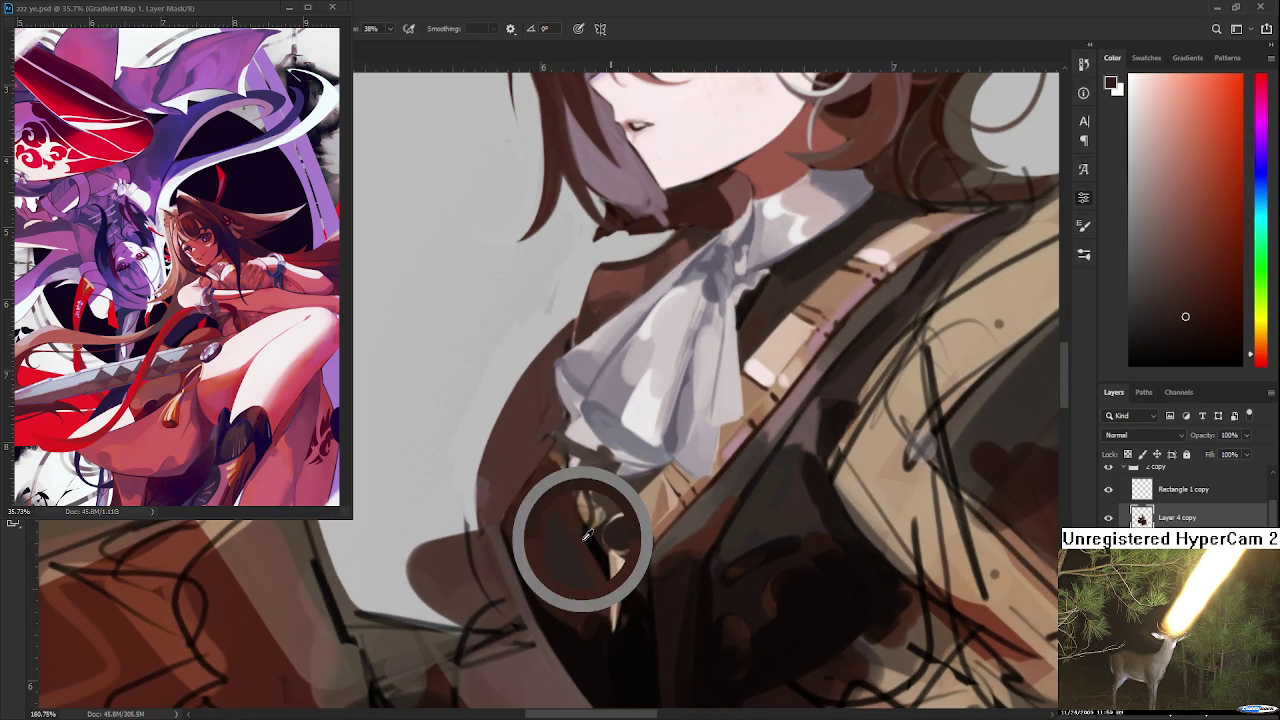
{"action": "left_click", "coordinate": [580, 533], "text": "alt"}
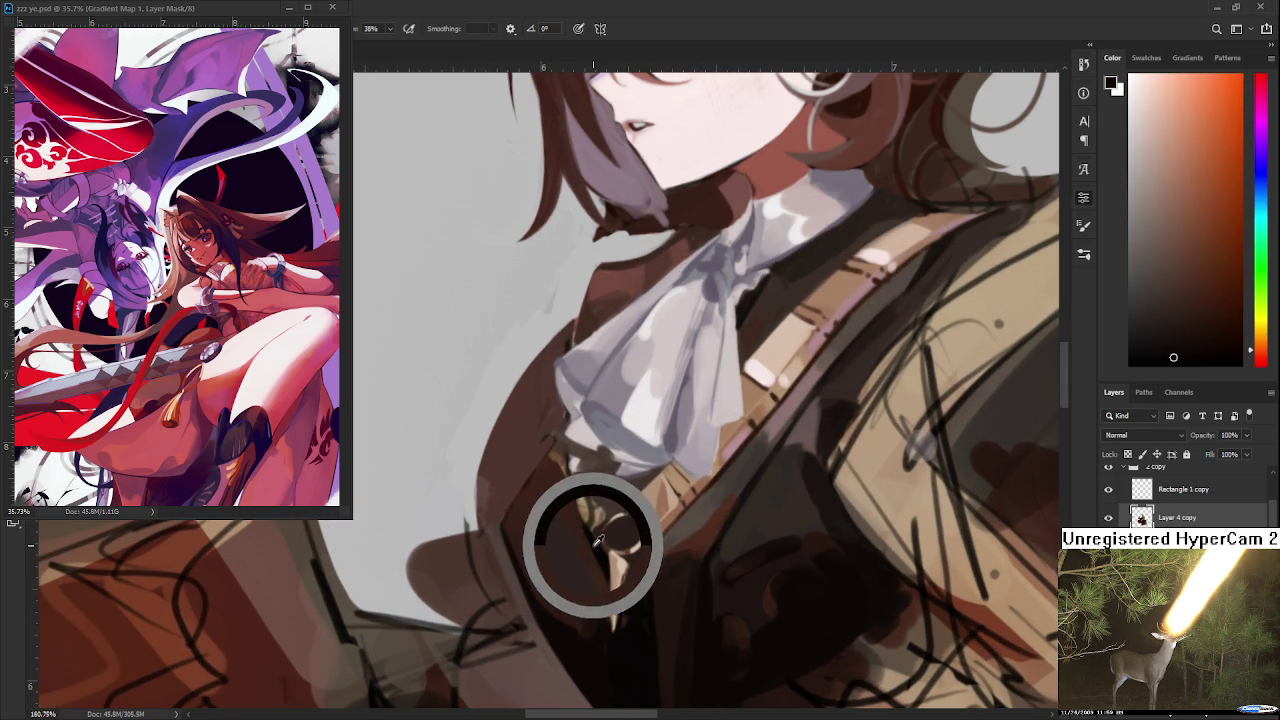
{"action": "left_click", "coordinate": [551, 459], "text": "alt"}
{"action": "left_click", "coordinate": [560, 471], "text": "alt"}
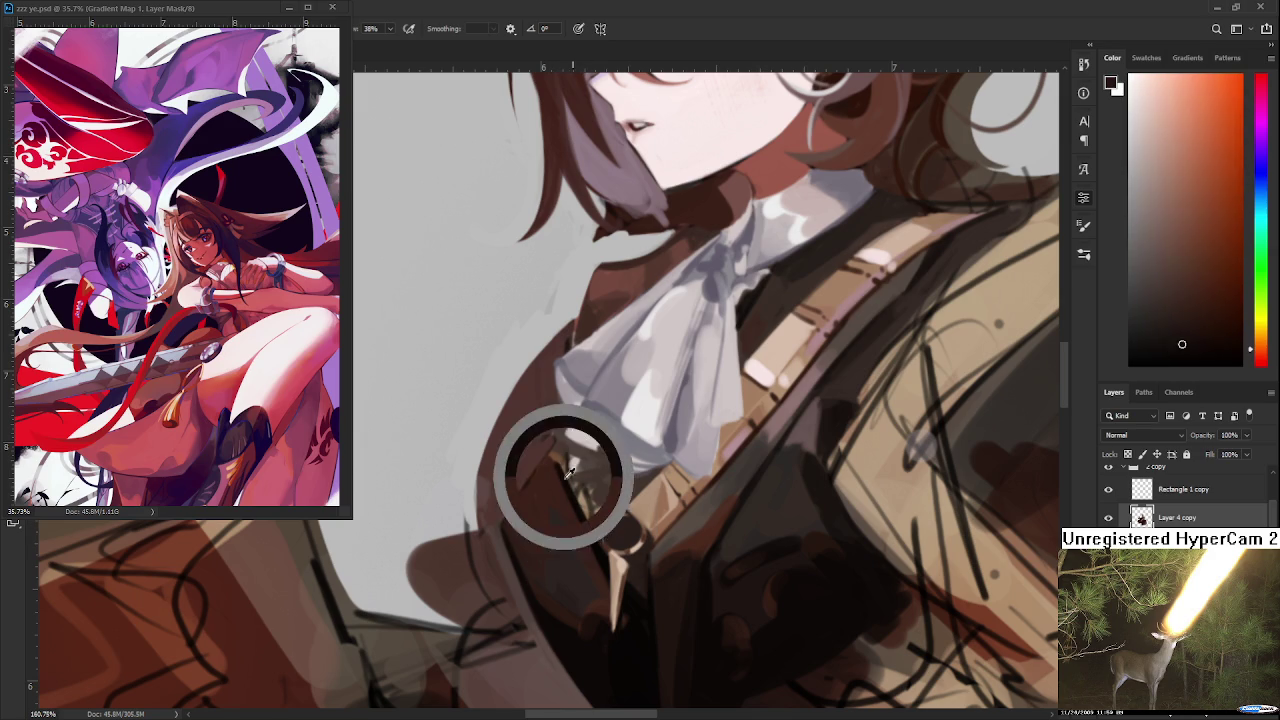
{"action": "left_click", "coordinate": [553, 477], "text": "alt"}
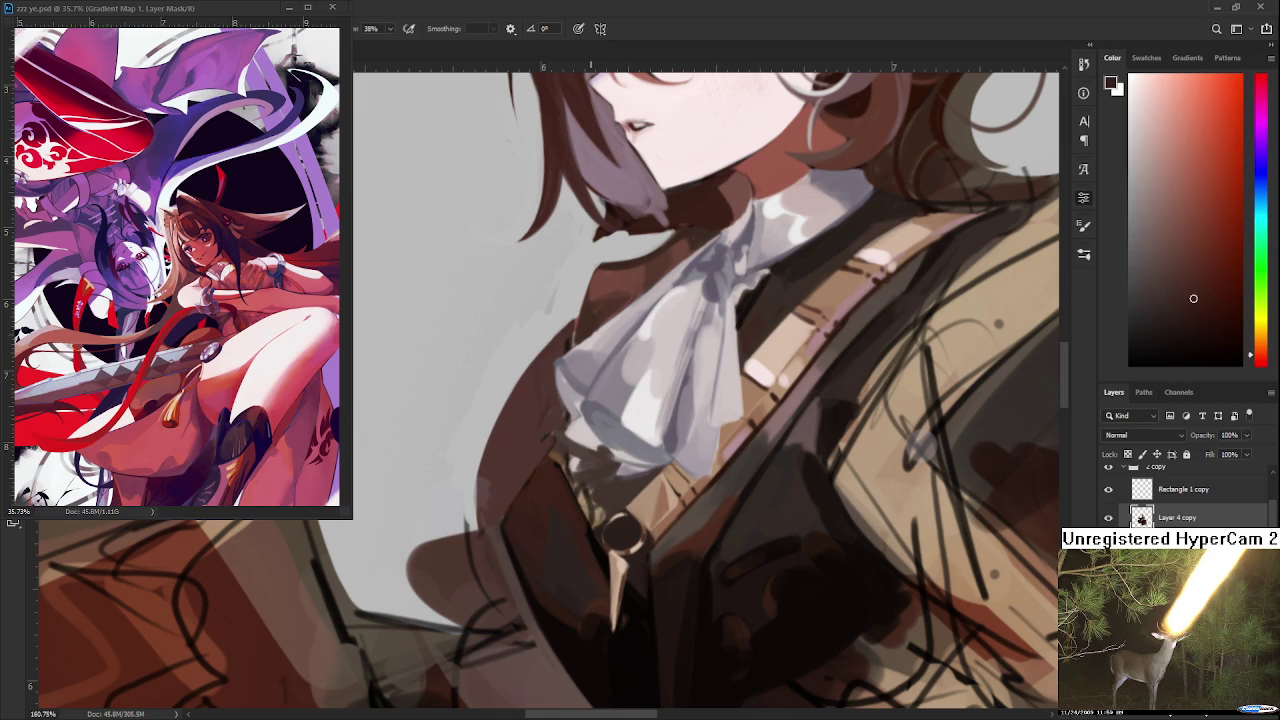
- Pick orange-brown and darker browns from the collar and coat for the area around the buckle
{"action": "scroll", "coordinate": [565, 480], "scroll_direction": "down", "scroll_amount": 1}
{"action": "scroll", "coordinate": [573, 477], "scroll_direction": "down", "scroll_amount": 1}
{"action": "scroll", "coordinate": [596, 493], "scroll_direction": "down", "scroll_amount": 1}
{"action": "scroll", "coordinate": [594, 491], "scroll_direction": "up", "scroll_amount": 1}
{"action": "scroll", "coordinate": [593, 490], "scroll_direction": "up", "scroll_amount": 1}
{"action": "scroll", "coordinate": [591, 489], "scroll_direction": "up", "scroll_amount": 1}
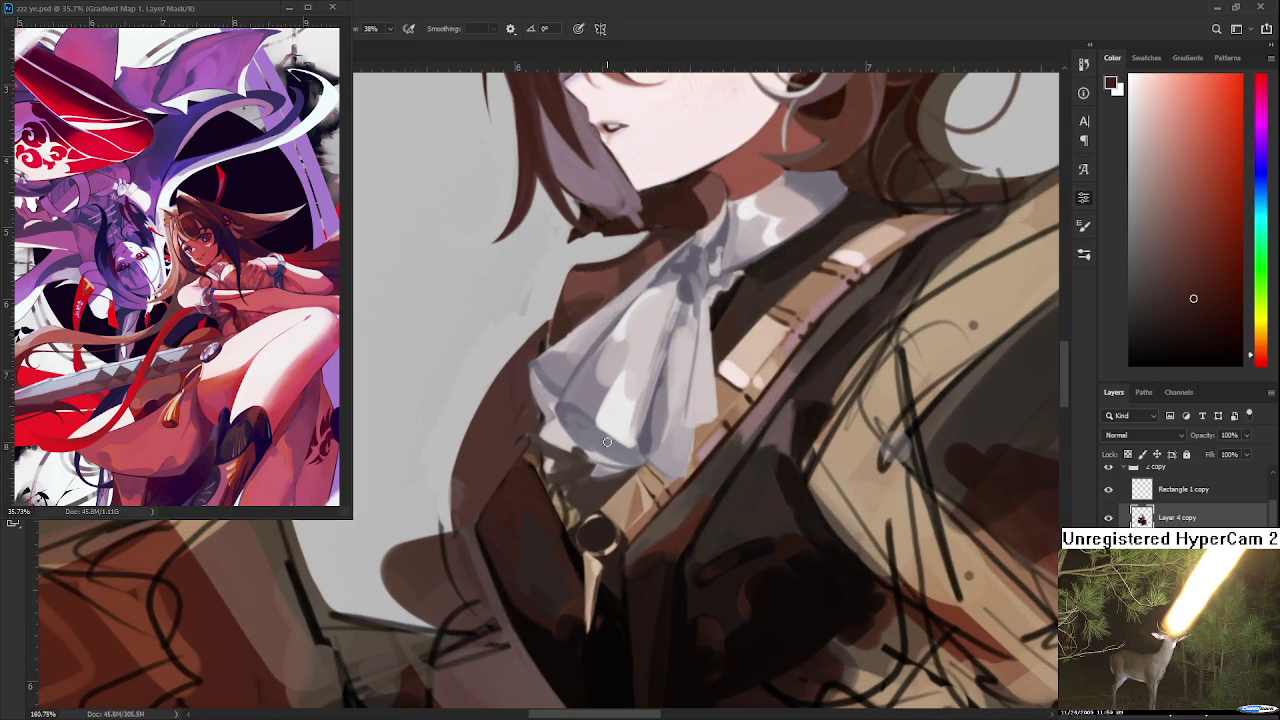
{"action": "left_click", "coordinate": [590, 435], "text": "alt"}
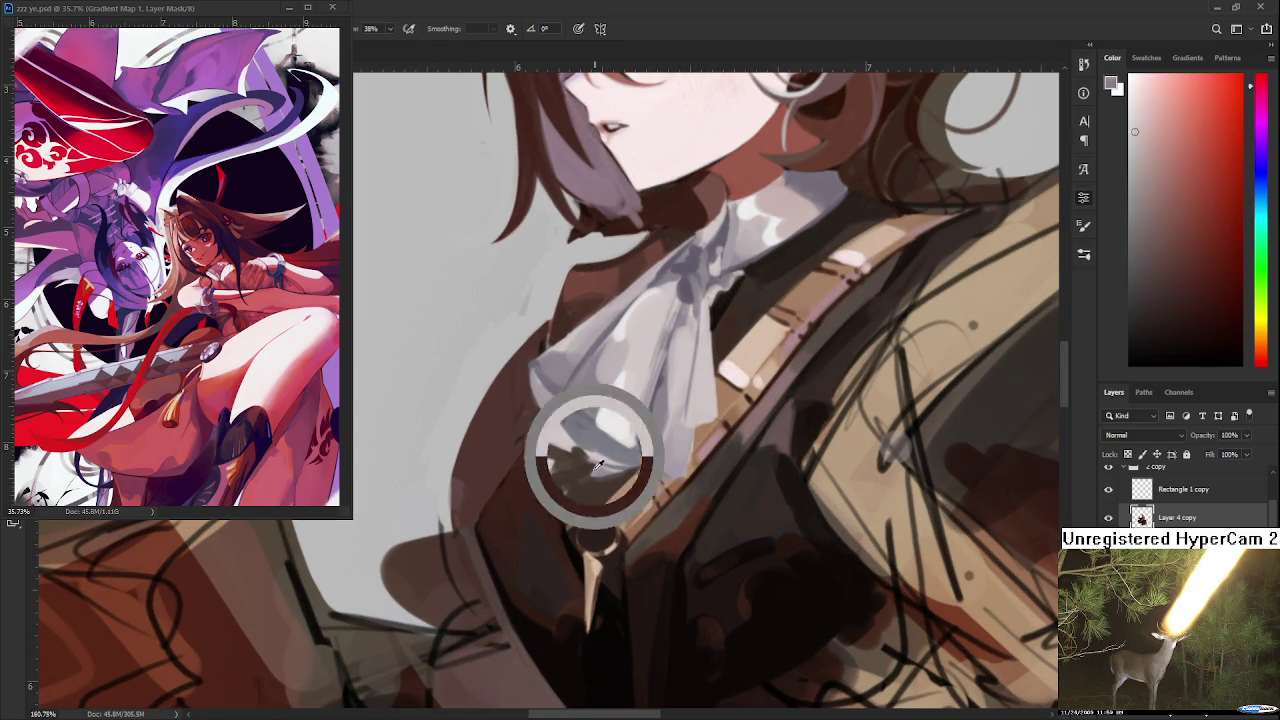
{"action": "left_click", "coordinate": [645, 545], "text": "alt"}
{"action": "left_click_drag", "start_coordinate": [645, 545], "coordinate": [692, 552]}
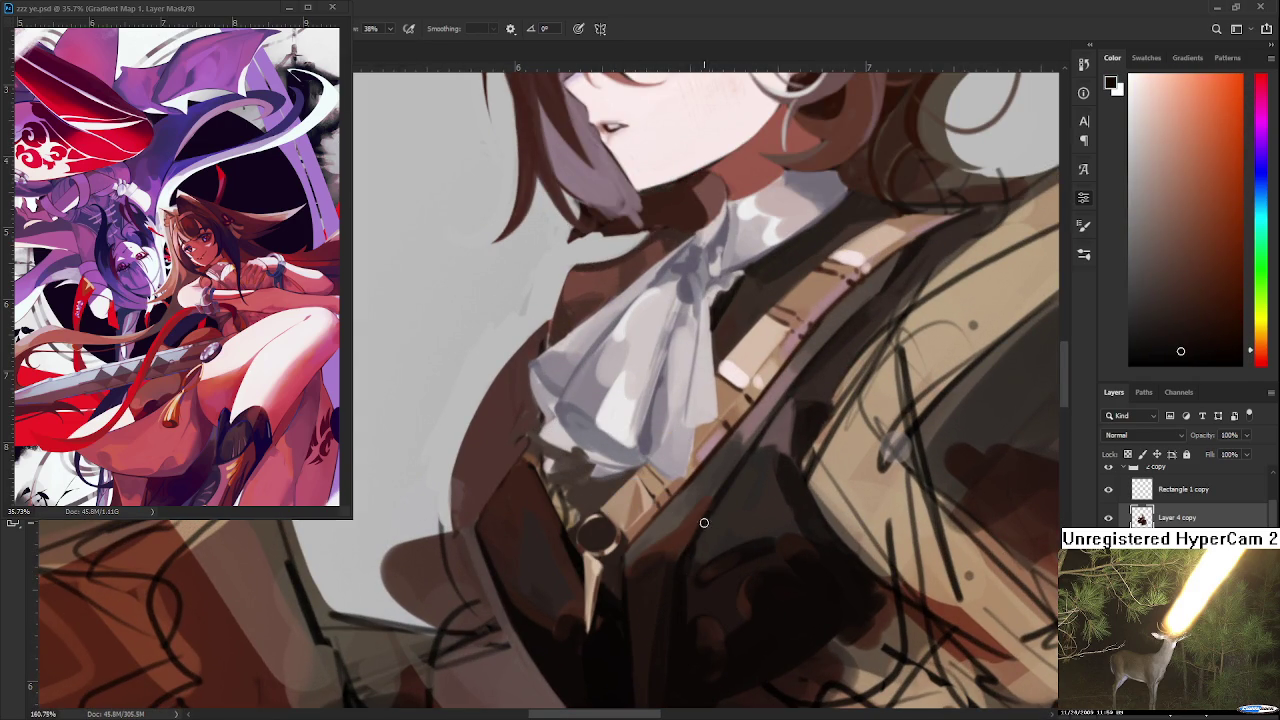
{"action": "left_click", "coordinate": [713, 524], "text": "alt"}
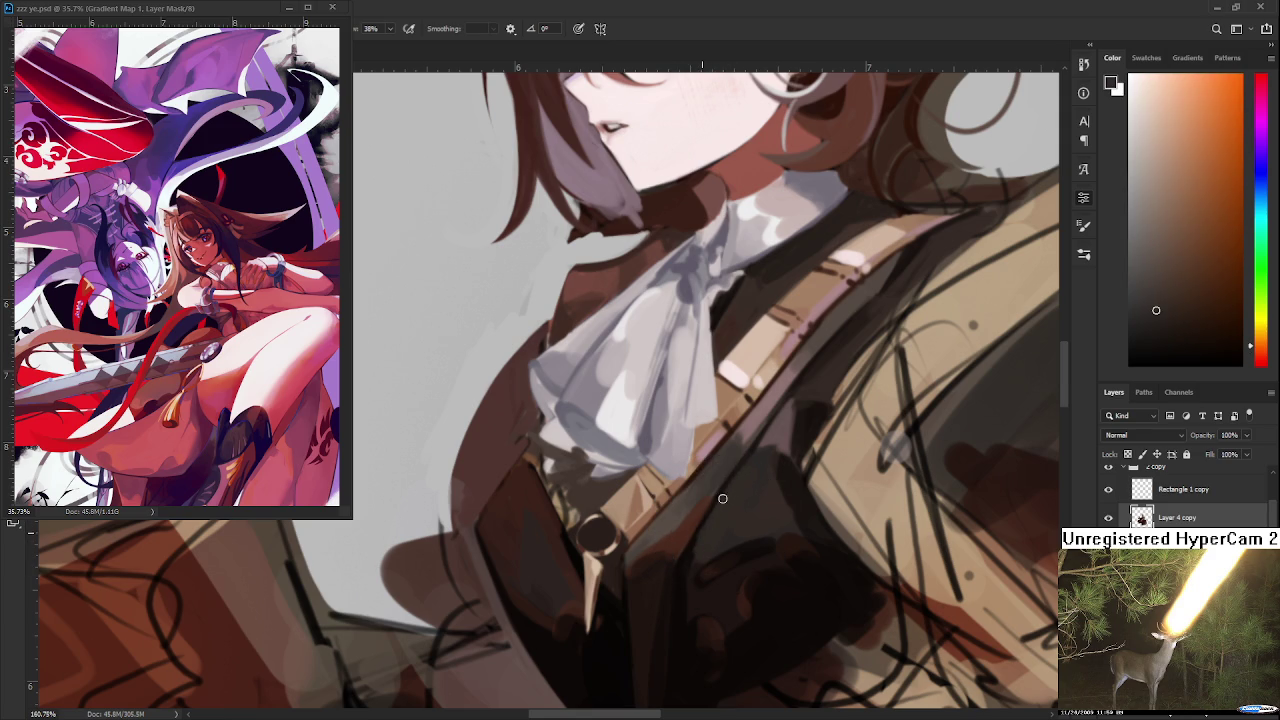
{"action": "left_click", "coordinate": [733, 492], "text": "alt"}
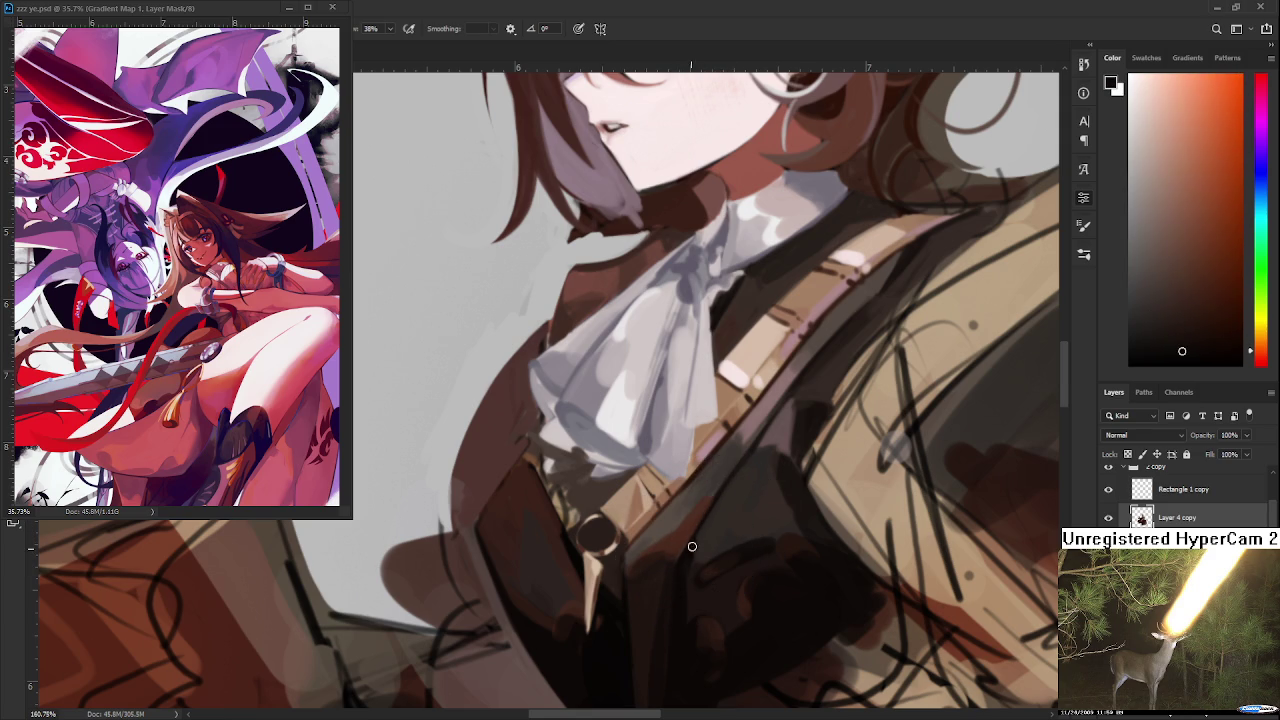
{"action": "left_click", "coordinate": [707, 536], "text": "alt"}
{"action": "scroll", "coordinate": [748, 428], "scroll_direction": "down", "scroll_amount": 2}
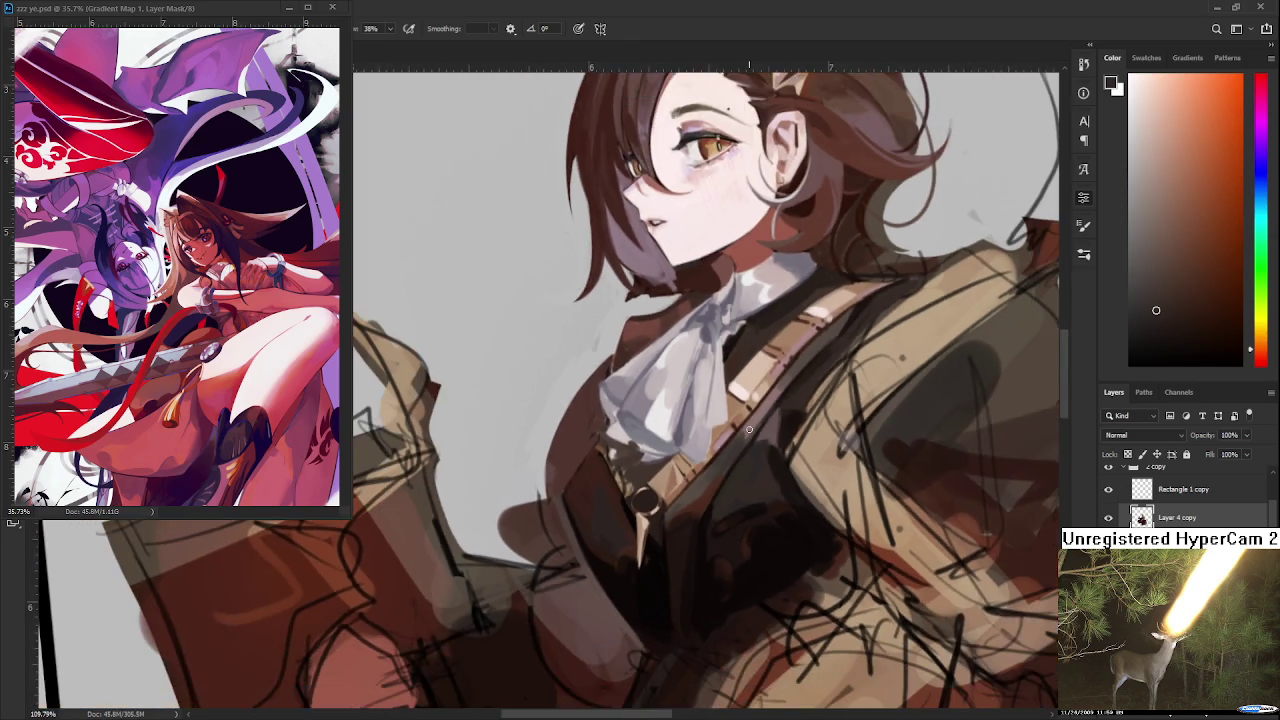
- Zoom out to check the whole figure, then zoom back in and sample a chest colour
{"action": "scroll", "coordinate": [748, 428], "scroll_direction": "down", "scroll_amount": 2}
{"action": "scroll", "coordinate": [748, 428], "scroll_direction": "down", "scroll_amount": 2}
{"action": "scroll", "coordinate": [748, 428], "scroll_direction": "down", "scroll_amount": 1}
{"action": "scroll", "coordinate": [748, 428], "scroll_direction": "up", "scroll_amount": 2}
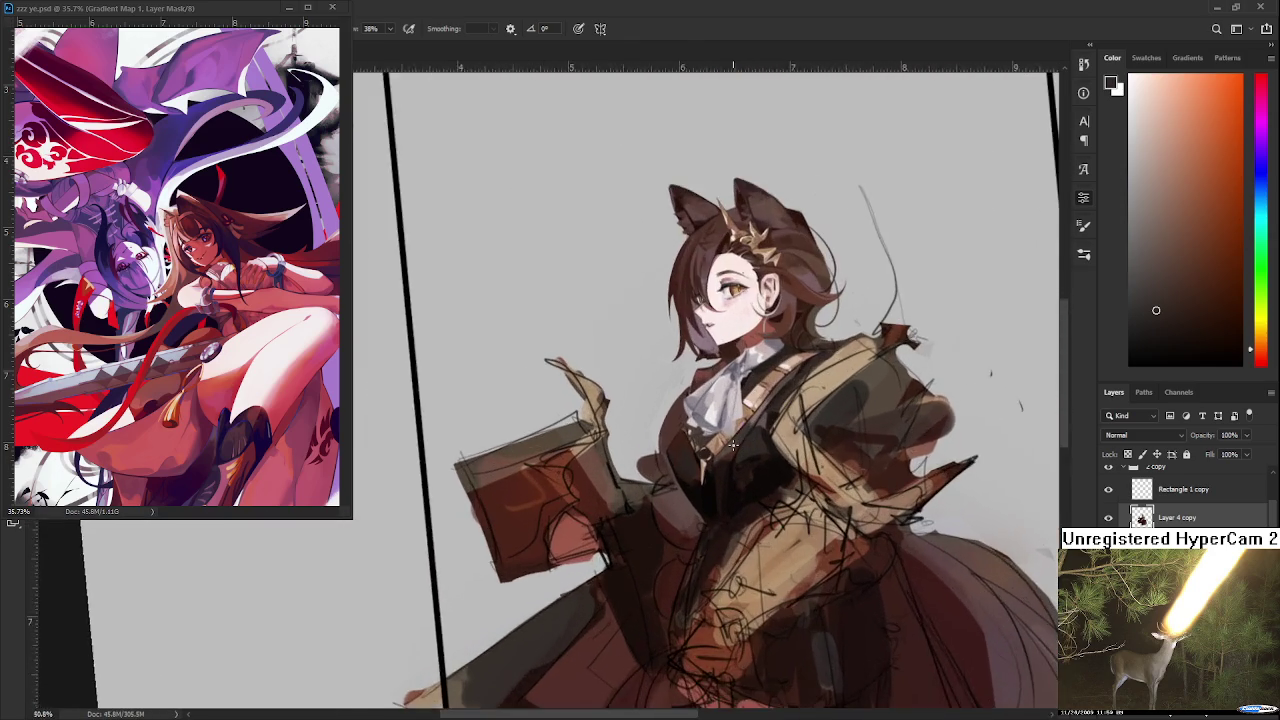
{"action": "scroll", "coordinate": [748, 428], "scroll_direction": "up", "scroll_amount": 2}
{"action": "scroll", "coordinate": [700, 445], "scroll_direction": "up", "scroll_amount": 2}
{"action": "scroll", "coordinate": [680, 454], "scroll_direction": "up", "scroll_amount": 2}
{"action": "mouse_move", "coordinate": [680, 454]}
{"action": "left_mouse_down"}
{"action": "mouse_move", "coordinate": [642, 464]}
{"action": "mouse_move", "coordinate": [657, 477]}
{"action": "mouse_move", "coordinate": [594, 482]}
{"action": "left_mouse_up"}
{"action": "left_click", "coordinate": [640, 497], "text": "alt"}
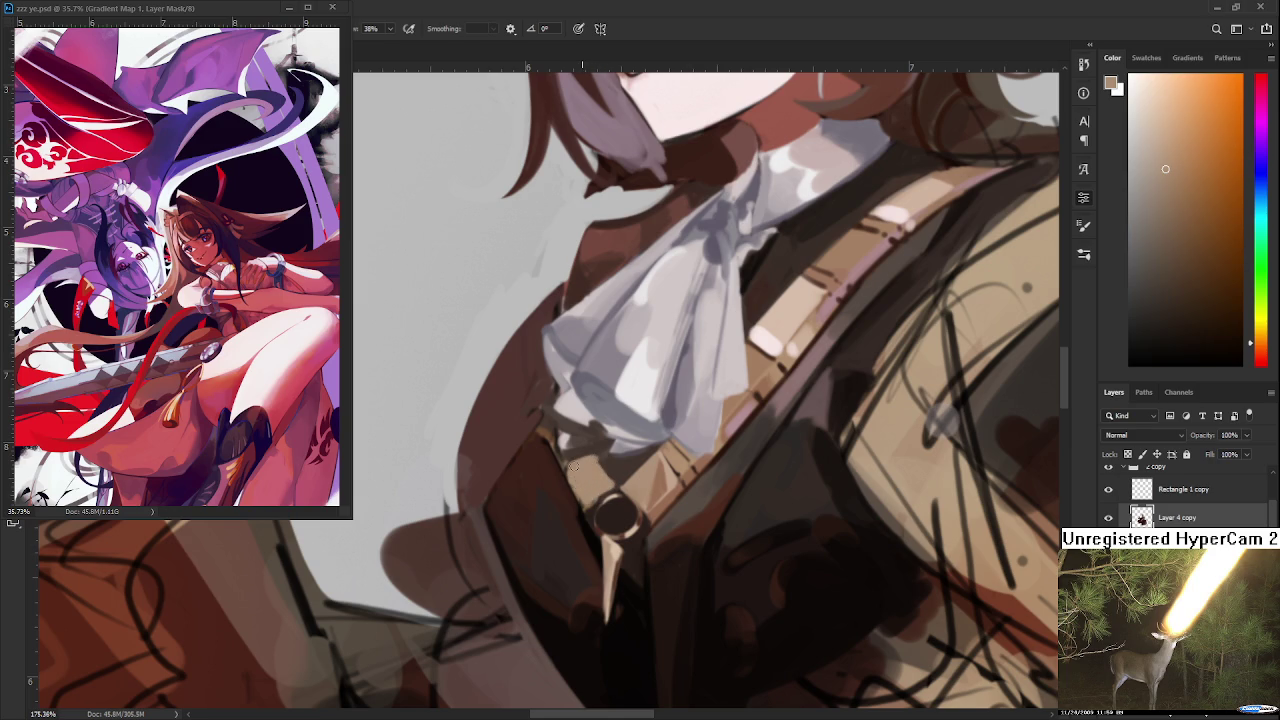
- Switch between dark coat brown and lighter strap tan to touch up the coat beside the cravat
{"action": "left_click", "coordinate": [616, 466], "text": "alt"}
{"action": "left_click", "coordinate": [568, 476], "text": "alt"}
{"action": "left_click", "coordinate": [615, 466], "text": "alt"}
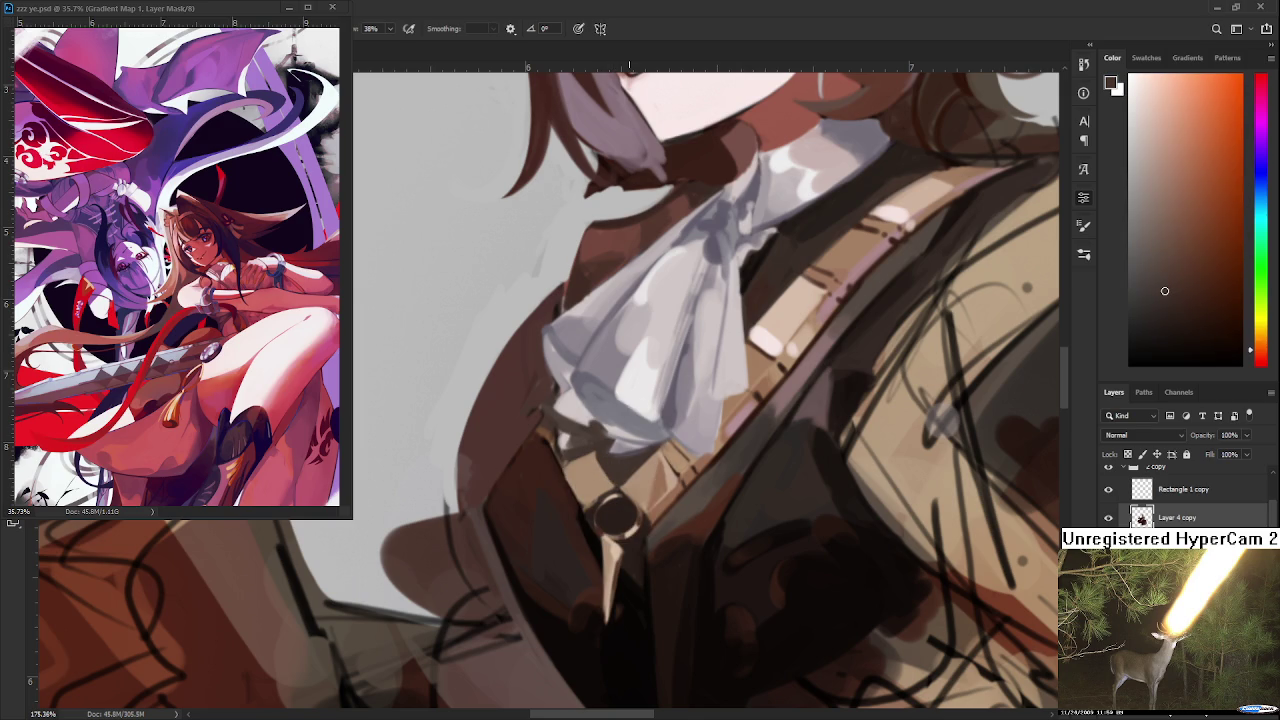
{"action": "scroll", "coordinate": [615, 482], "scroll_direction": "down", "scroll_amount": 2, "text": "alt"}
{"action": "scroll", "coordinate": [618, 481], "scroll_direction": "down", "scroll_amount": 3, "text": "alt"}
{"action": "scroll", "coordinate": [622, 480], "scroll_direction": "down", "scroll_amount": 2, "text": "alt"}
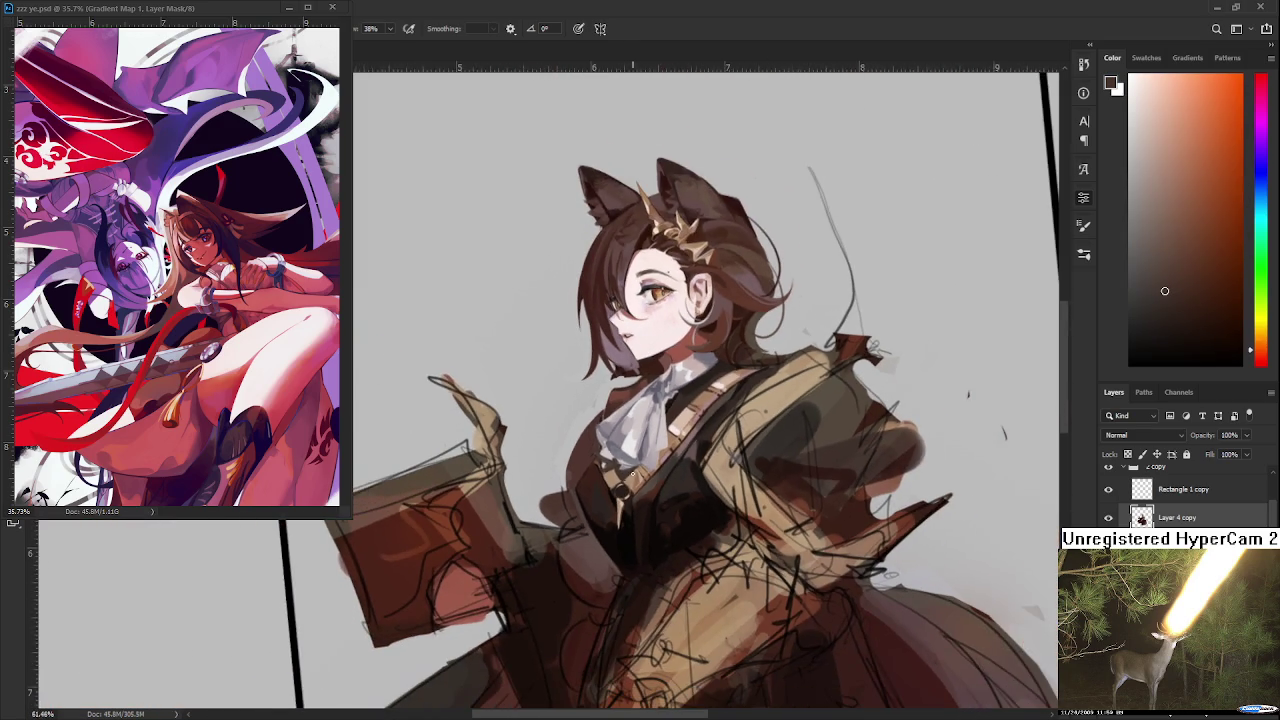
{"action": "scroll", "coordinate": [628, 476], "scroll_direction": "up", "scroll_amount": 2}
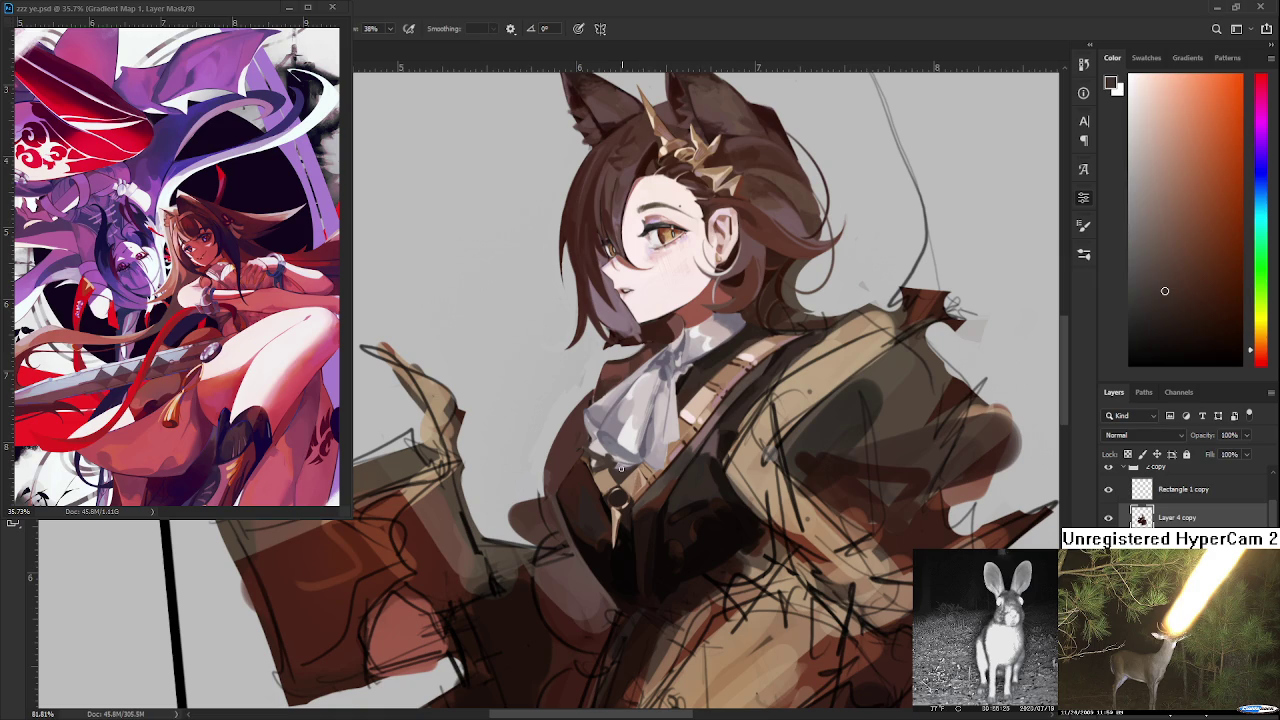
{"action": "scroll", "coordinate": [605, 490], "scroll_direction": "down", "scroll_amount": 2}
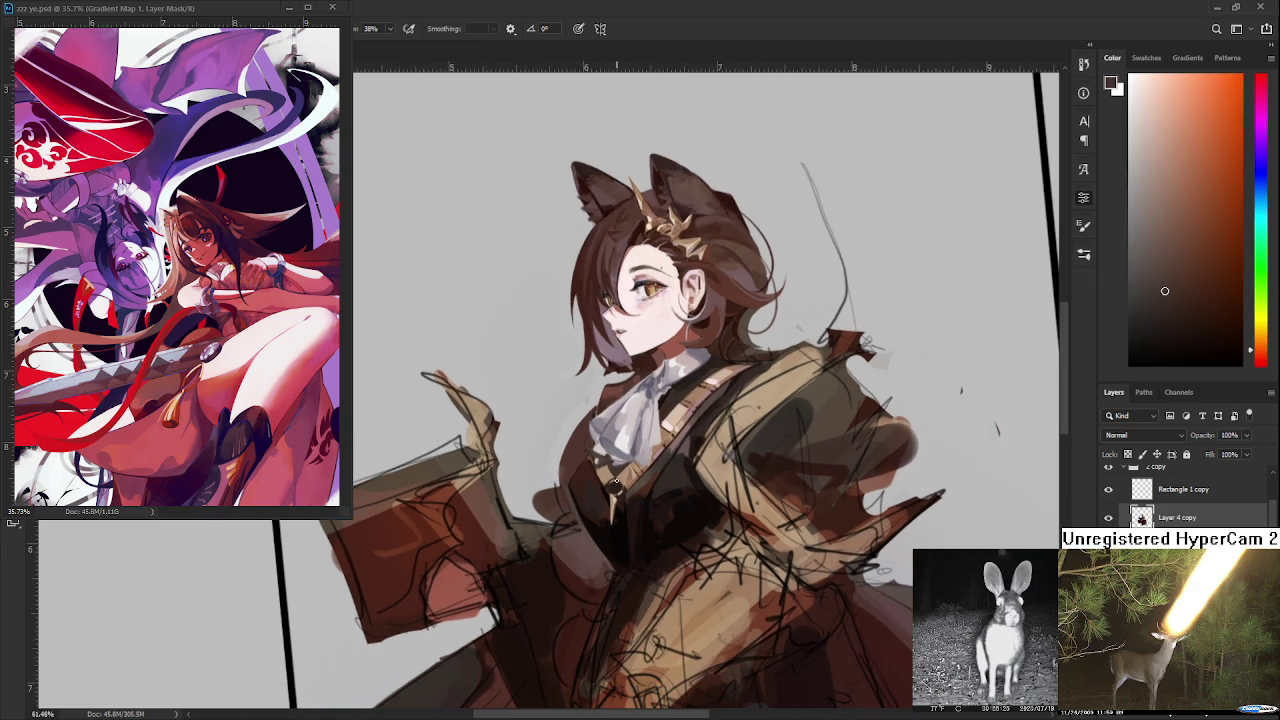
- Sample darker and lighter vest tones and touch up the vest shading
{"action": "scroll", "coordinate": [591, 481], "scroll_direction": "up", "scroll_amount": 1}
{"action": "scroll", "coordinate": [591, 481], "scroll_direction": "up", "scroll_amount": 2}
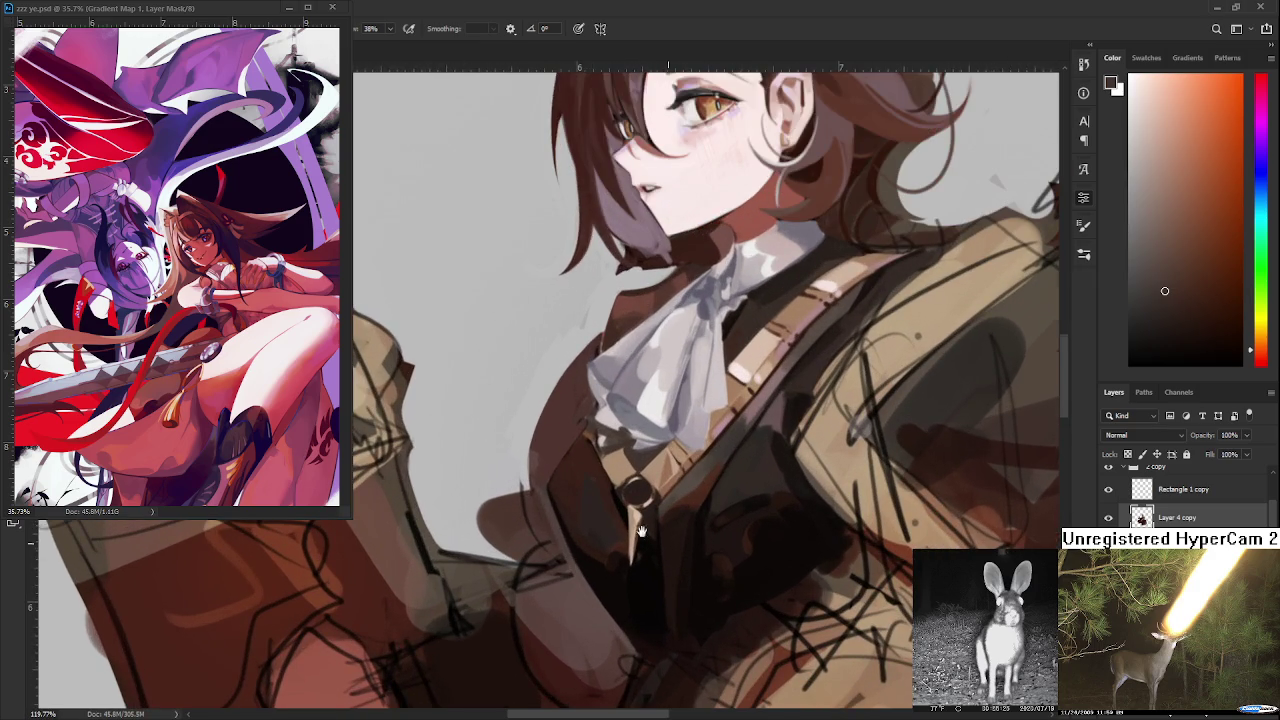
{"action": "scroll", "coordinate": [572, 521], "scroll_direction": "up", "scroll_amount": 2}
{"action": "left_click", "coordinate": [534, 489], "text": "alt"}
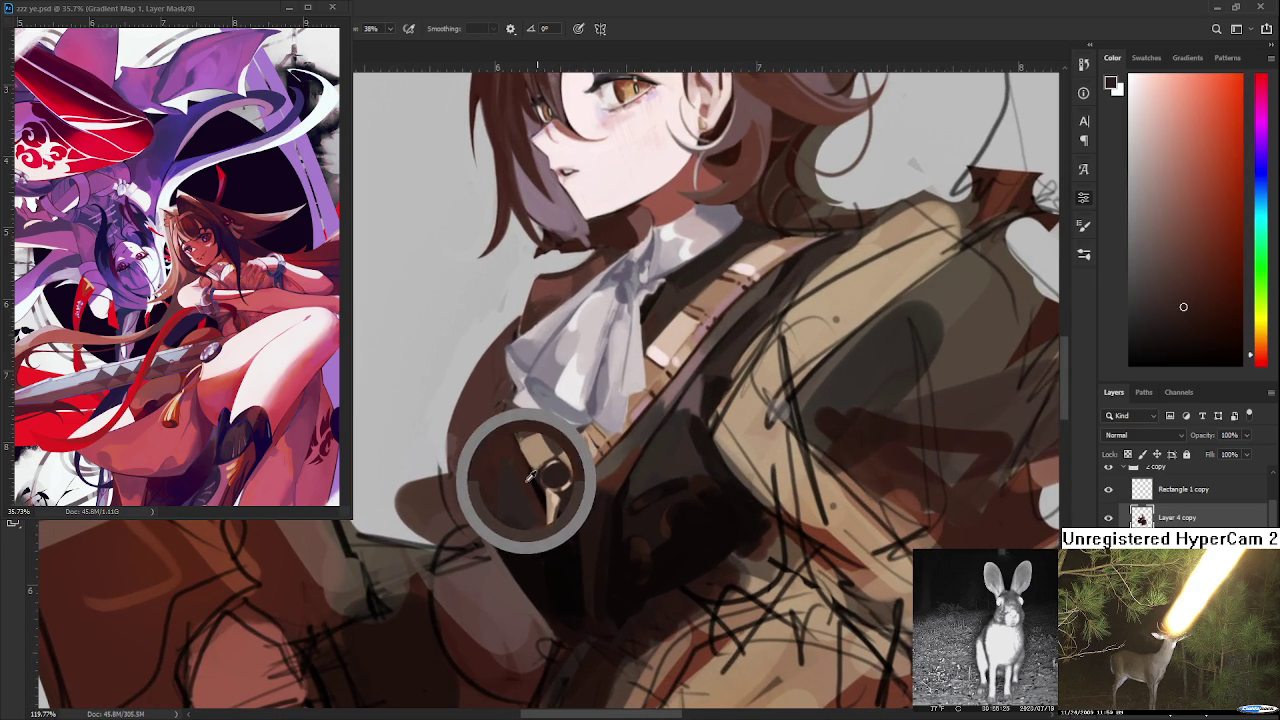
{"action": "left_click", "coordinate": [594, 471], "text": "alt"}
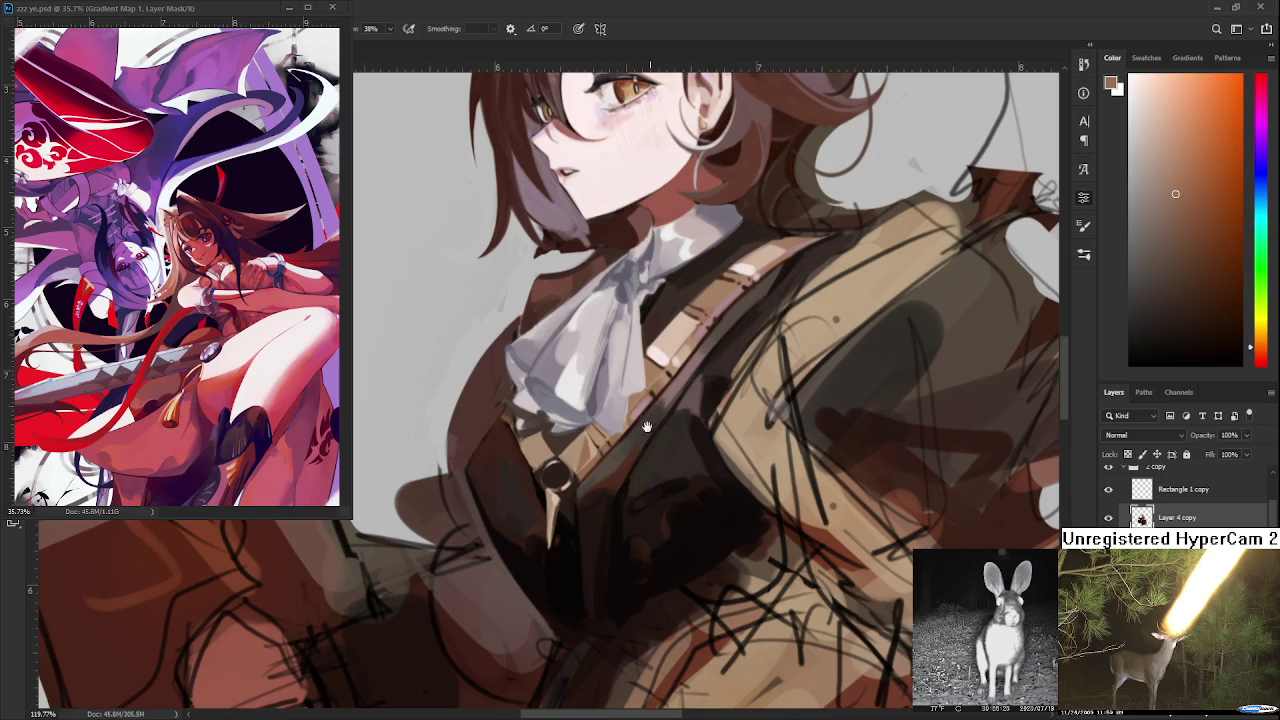
{"action": "scroll", "coordinate": [655, 428], "scroll_direction": "up", "scroll_amount": 3}
{"action": "left_click", "coordinate": [648, 426], "text": "alt"}
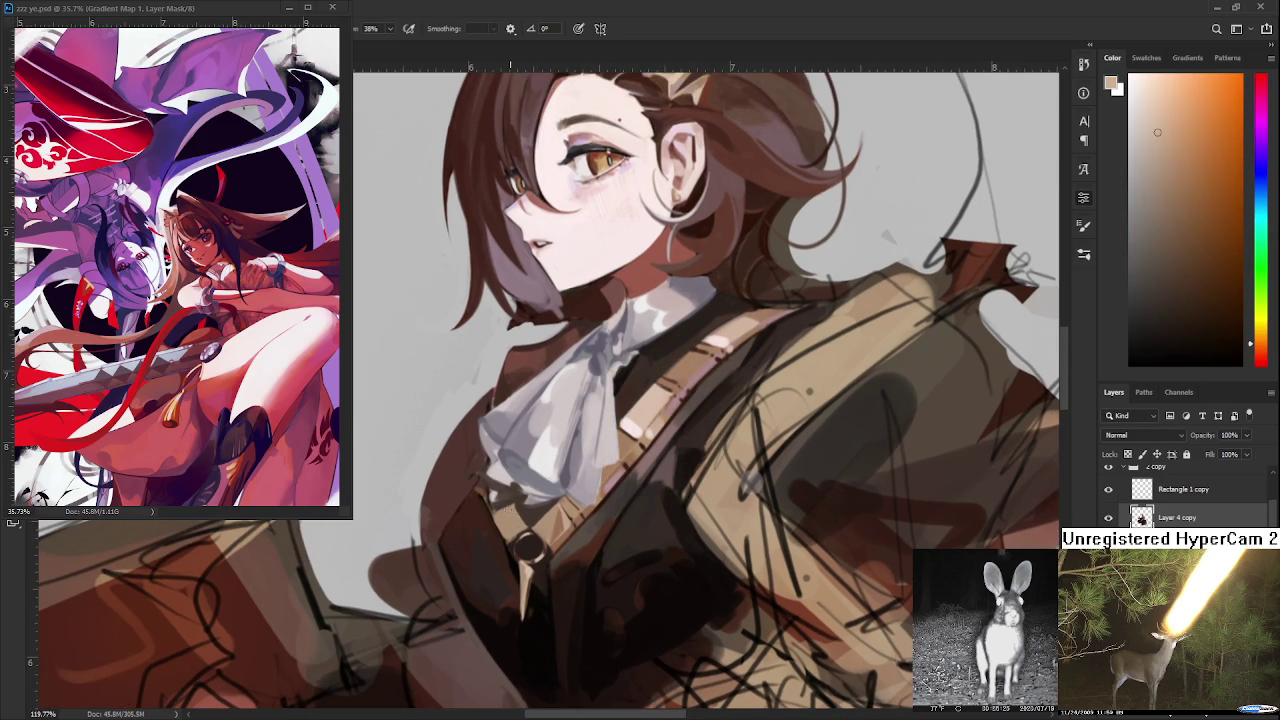
{"action": "left_click", "coordinate": [517, 514], "text": "alt"}
{"action": "left_click", "coordinate": [519, 510], "text": "alt"}
- Alternately sample deep brown, tan and an orange-tan midtone from the vest
{"action": "left_click", "coordinate": [612, 492], "text": "alt"}
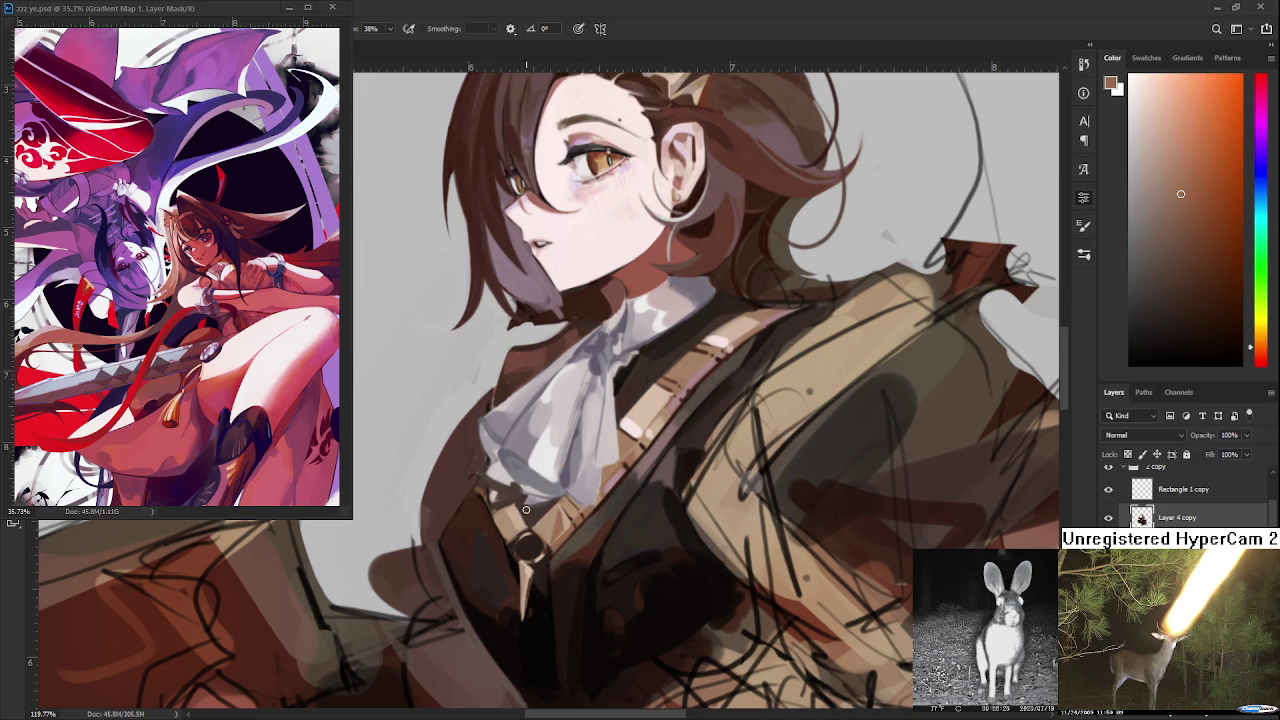
{"action": "left_click", "coordinate": [500, 526], "text": "alt"}
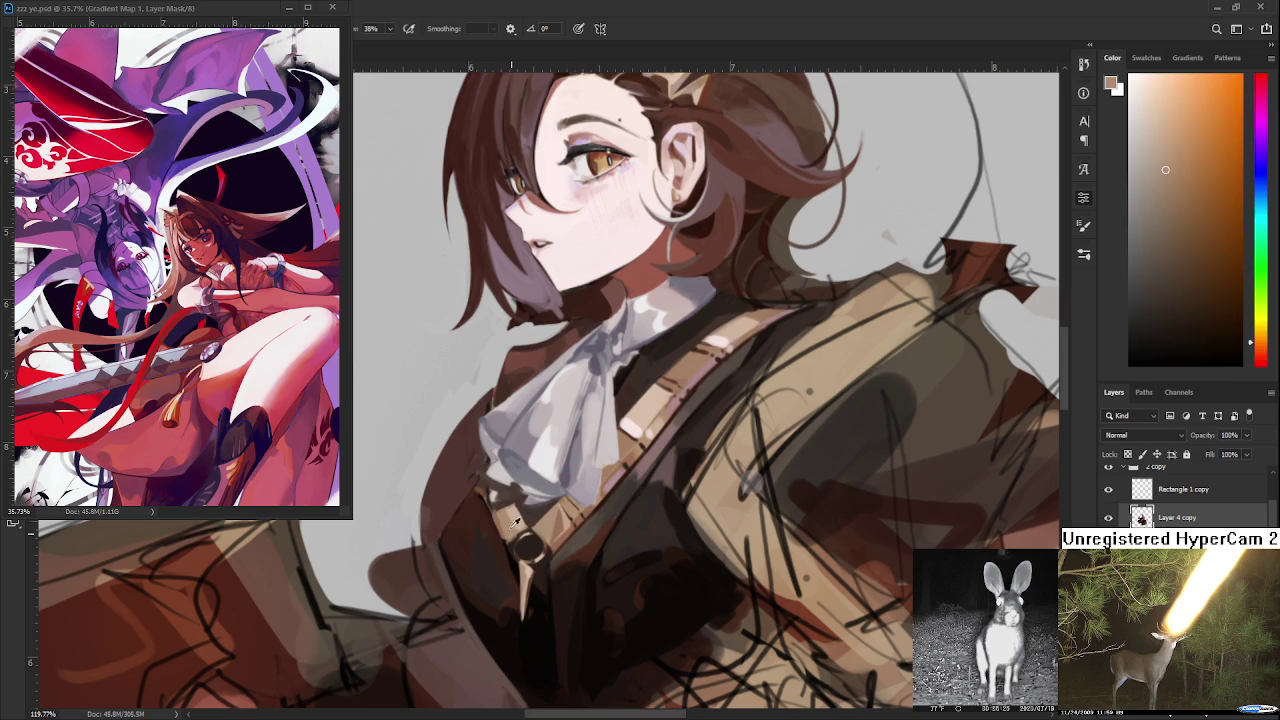
{"action": "left_click", "coordinate": [511, 512], "text": "alt"}
{"action": "left_click", "coordinate": [523, 512], "text": "alt"}
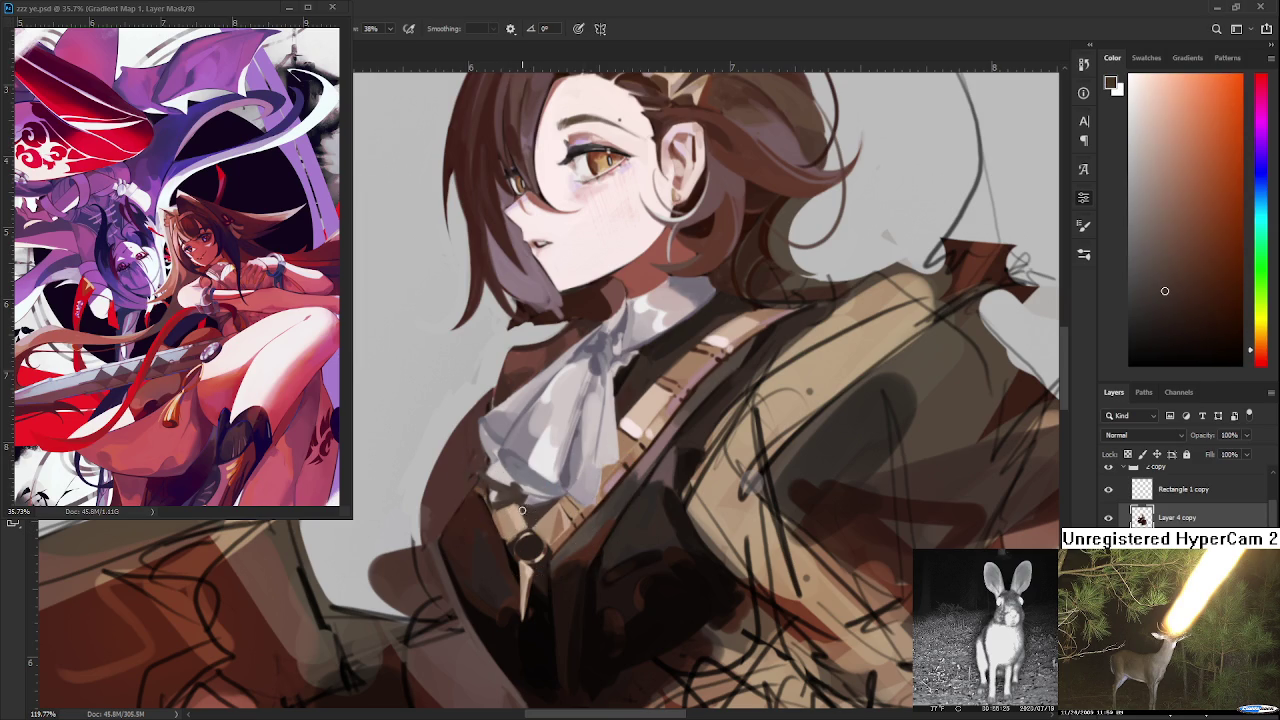
{"action": "left_click", "coordinate": [530, 513], "text": "alt"}
{"action": "left_click", "coordinate": [522, 508], "text": "alt"}
{"action": "left_click", "coordinate": [518, 501], "text": "alt"}
{"action": "left_click", "coordinate": [512, 502], "text": "alt"}
{"action": "left_click", "coordinate": [516, 515], "text": "alt"}
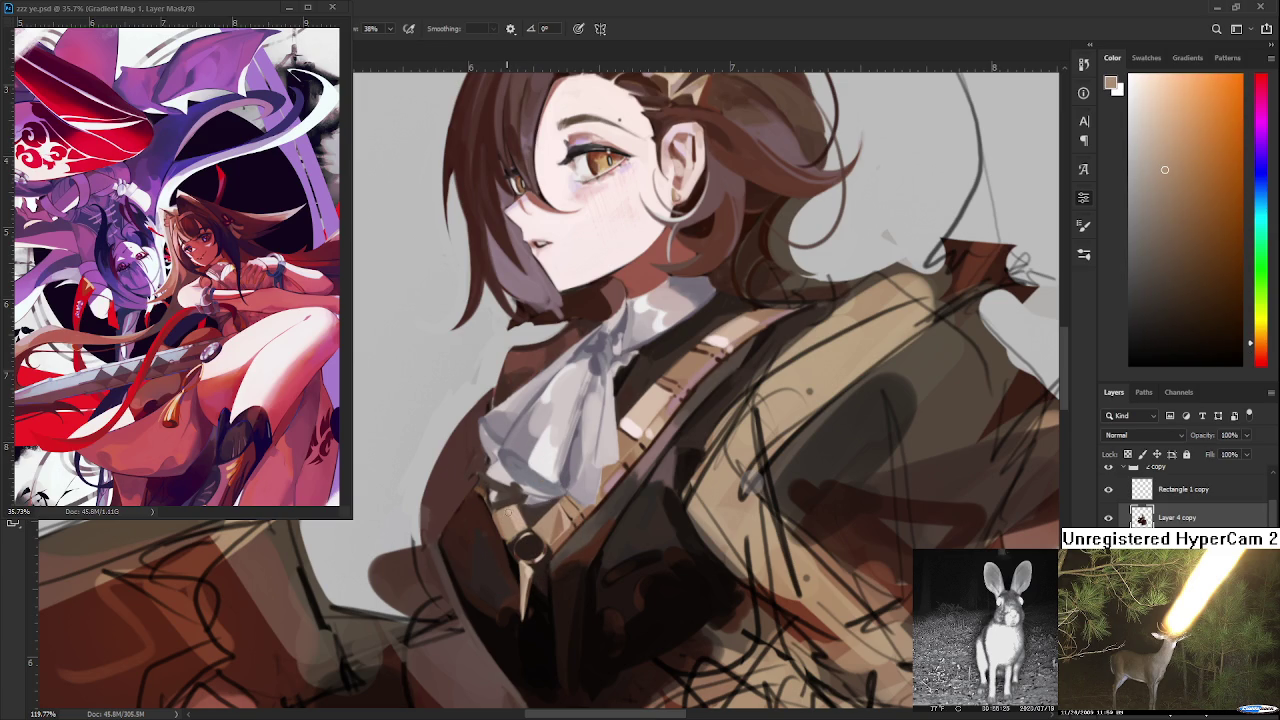
- Paint tan strokes onto the vest, resampling the lighter tan and orange-tan midtone
{"action": "left_click", "coordinate": [513, 513], "text": "alt"}
{"action": "left_click", "coordinate": [504, 518], "text": "alt"}
{"action": "left_click", "coordinate": [506, 514], "text": "alt"}
{"action": "left_click", "coordinate": [514, 510], "text": "alt"}
{"action": "left_click", "coordinate": [514, 509], "text": "alt"}
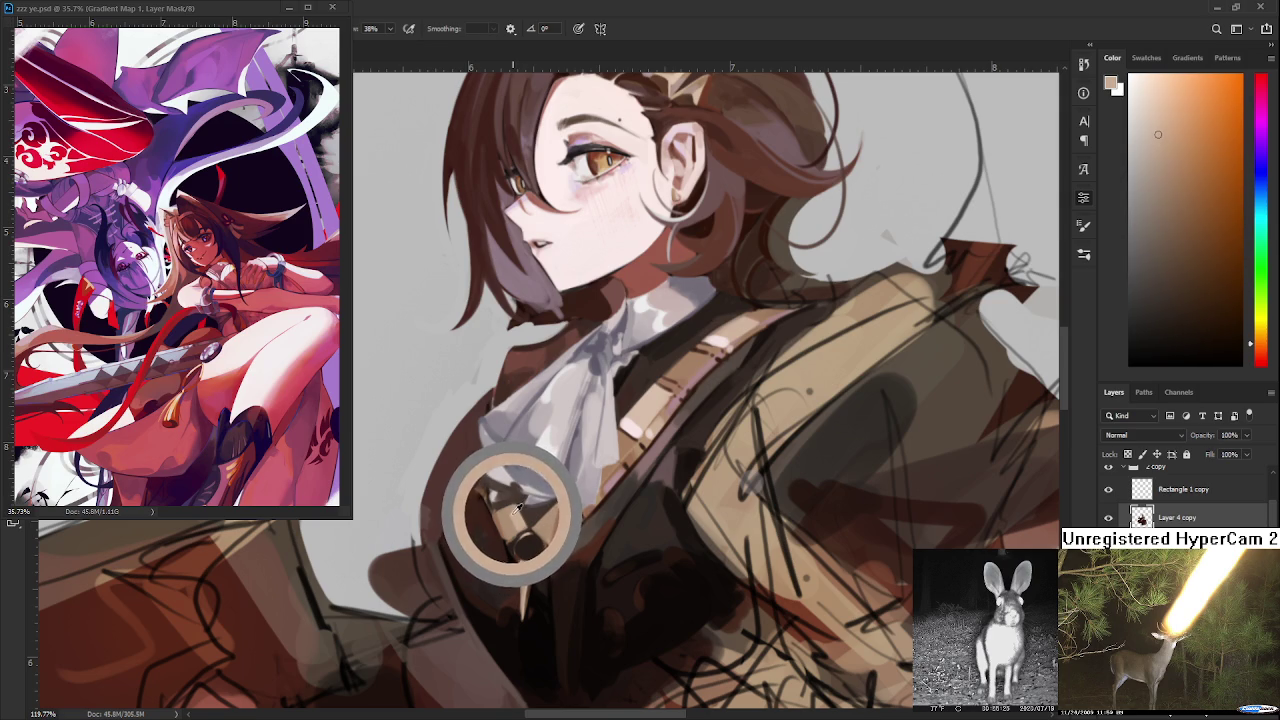
{"action": "left_click", "coordinate": [510, 512], "text": "alt"}
{"action": "left_click", "coordinate": [506, 517], "text": "alt"}
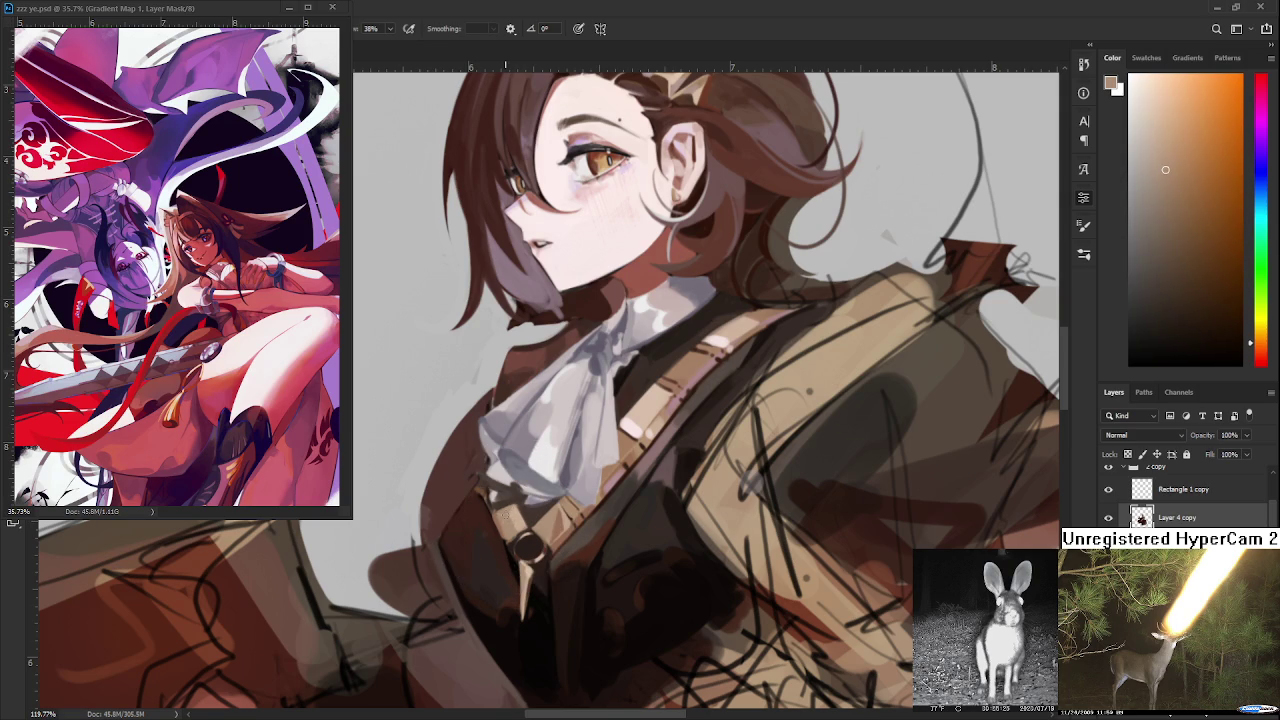
{"action": "left_click", "coordinate": [519, 526], "text": "alt"}
{"action": "left_click", "coordinate": [514, 510], "text": "alt"}
- Refine the vest with light tan strokes and small touches
{"action": "left_click", "coordinate": [507, 518], "text": "alt"}
{"action": "left_click", "coordinate": [514, 508], "text": "alt"}
{"action": "left_click", "coordinate": [518, 512], "text": "alt"}
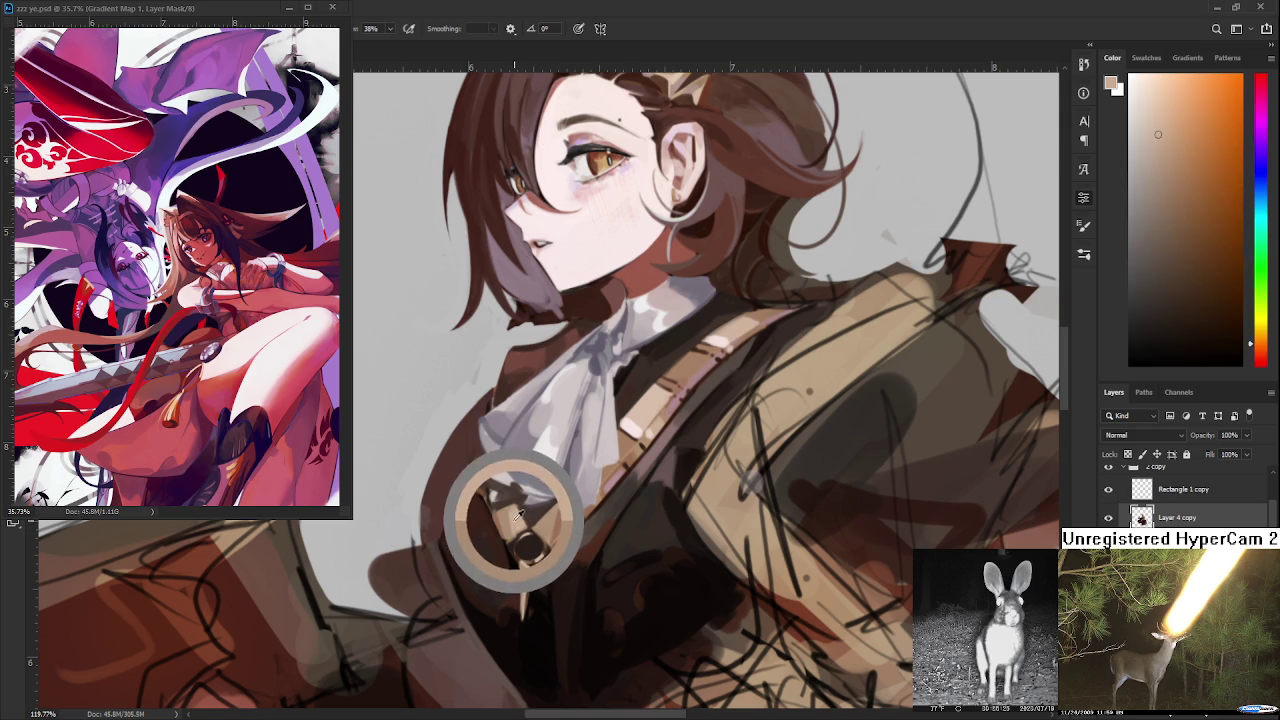
{"action": "left_click", "coordinate": [514, 512], "text": "alt"}
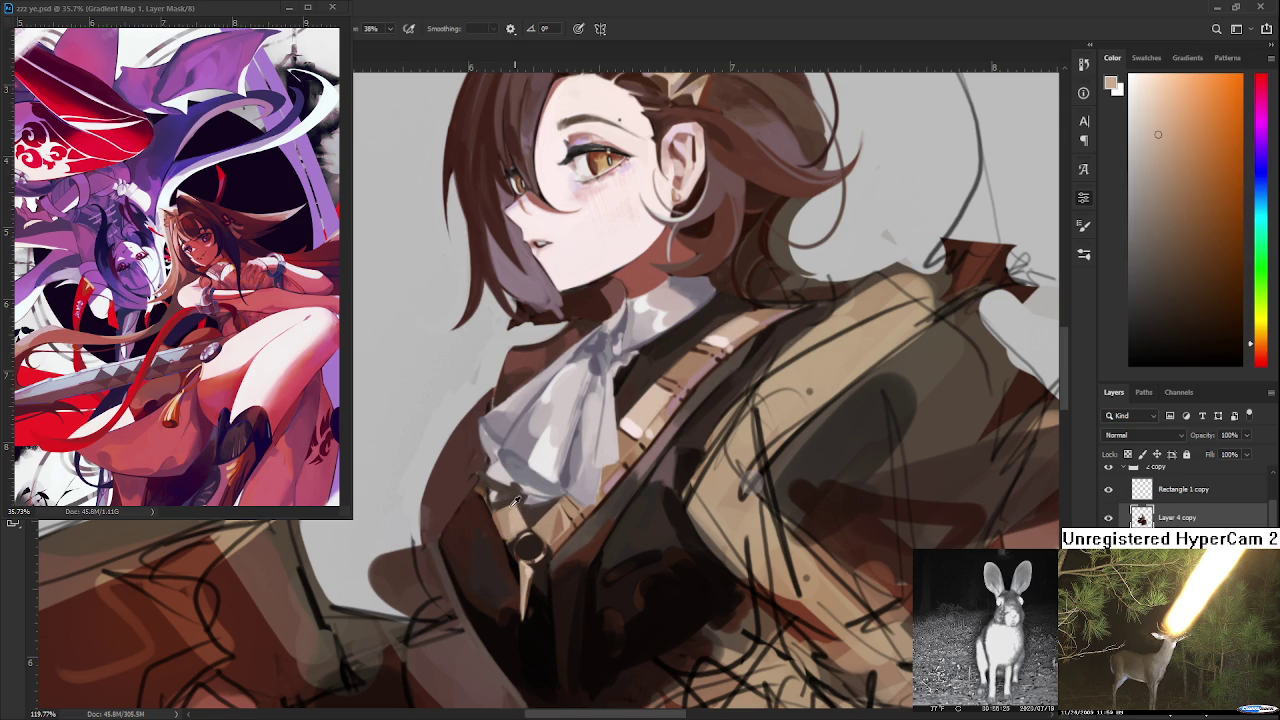
{"action": "left_click", "coordinate": [514, 512], "text": "alt"}
{"action": "left_click", "coordinate": [514, 518], "text": "alt"}
{"action": "left_click", "coordinate": [512, 516], "text": "alt"}
{"action": "left_click", "coordinate": [514, 514], "text": "alt"}
- Sample dark brown and tan along the vest, then add a pale pink highlight on the strap
{"action": "left_click", "coordinate": [505, 522], "text": "alt"}
{"action": "left_click", "coordinate": [545, 540], "text": "alt"}
{"action": "mouse_move", "coordinate": [545, 540]}
{"action": "left_mouse_down"}
{"action": "mouse_move", "coordinate": [534, 583]}
{"action": "mouse_move", "coordinate": [510, 545]}
{"action": "left_mouse_up"}
{"action": "left_click", "coordinate": [505, 540], "text": "alt"}
{"action": "left_click_drag", "start_coordinate": [636, 455], "coordinate": [641, 420], "text": "alt"}
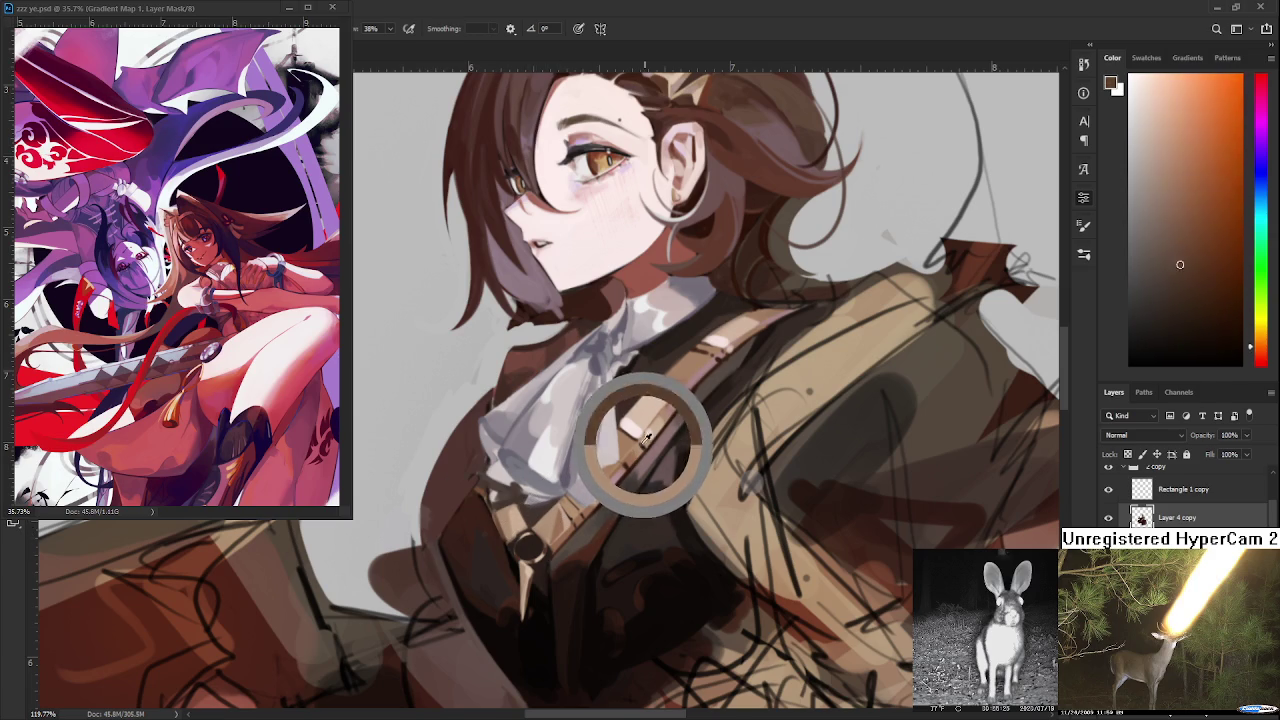
{"action": "left_click", "coordinate": [640, 425], "text": "alt"}
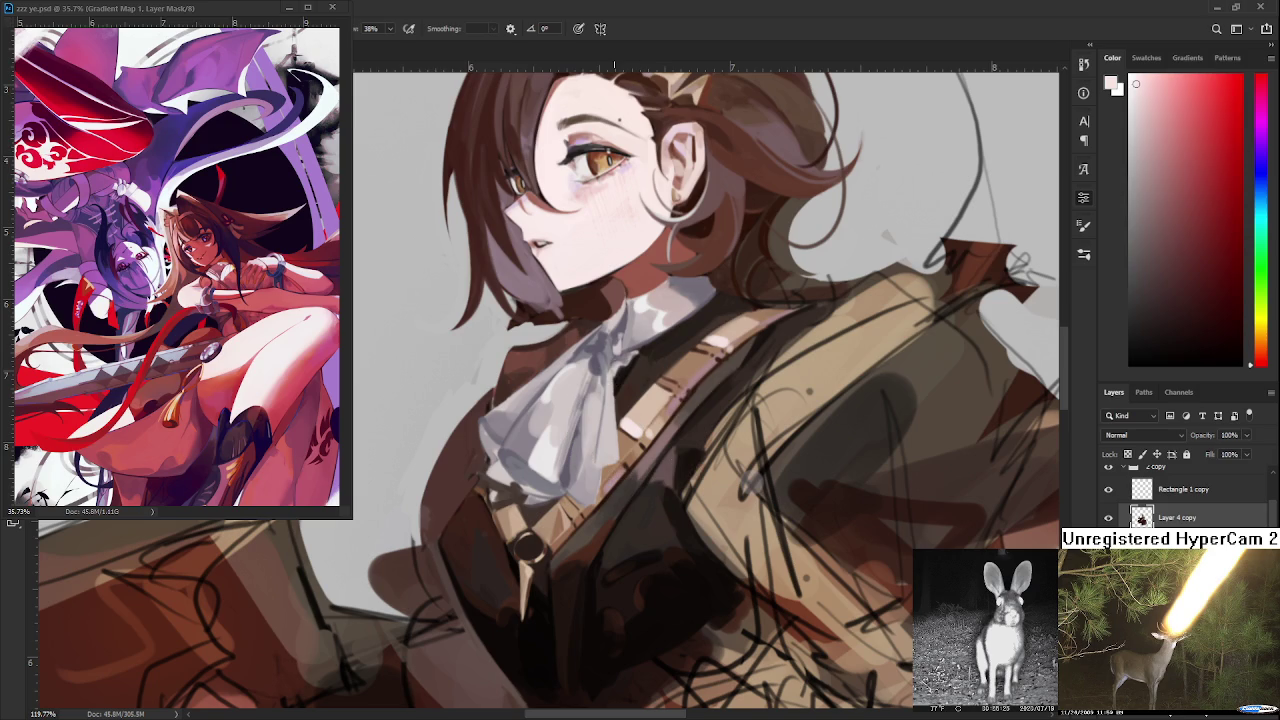
{"action": "left_click", "coordinate": [515, 514], "text": "alt"}
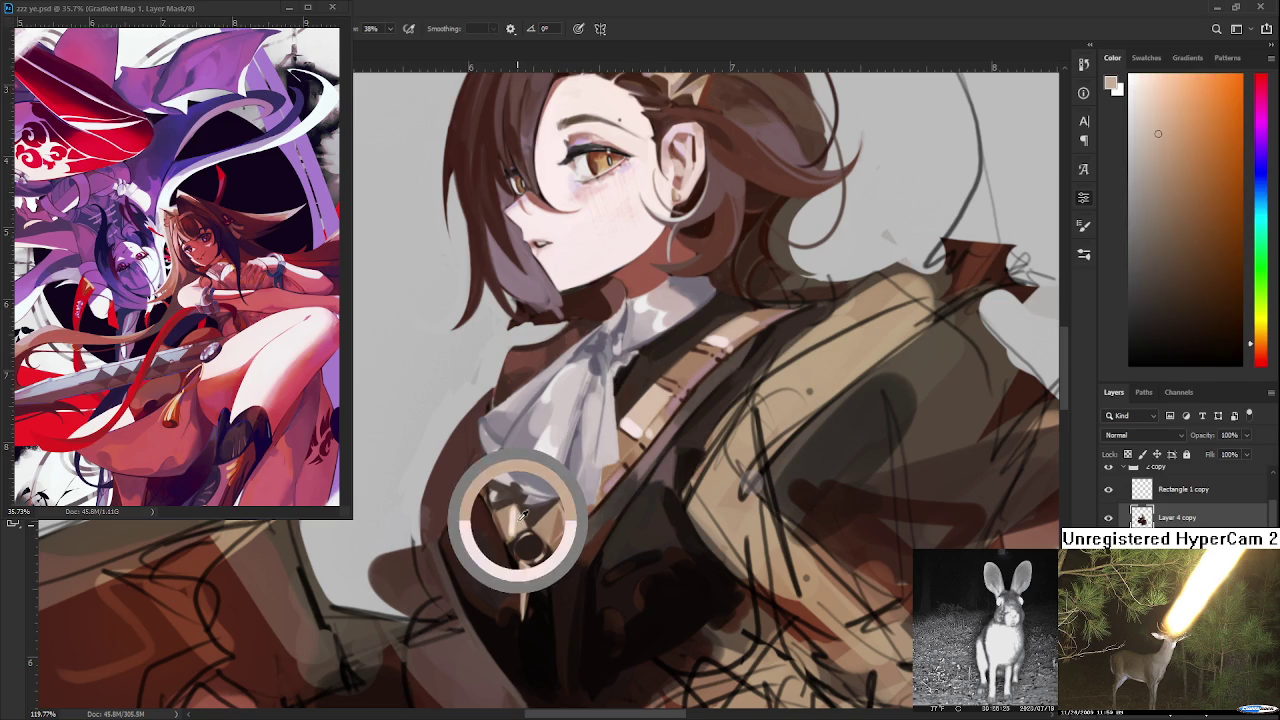
{"action": "left_click", "coordinate": [520, 514], "text": "alt"}
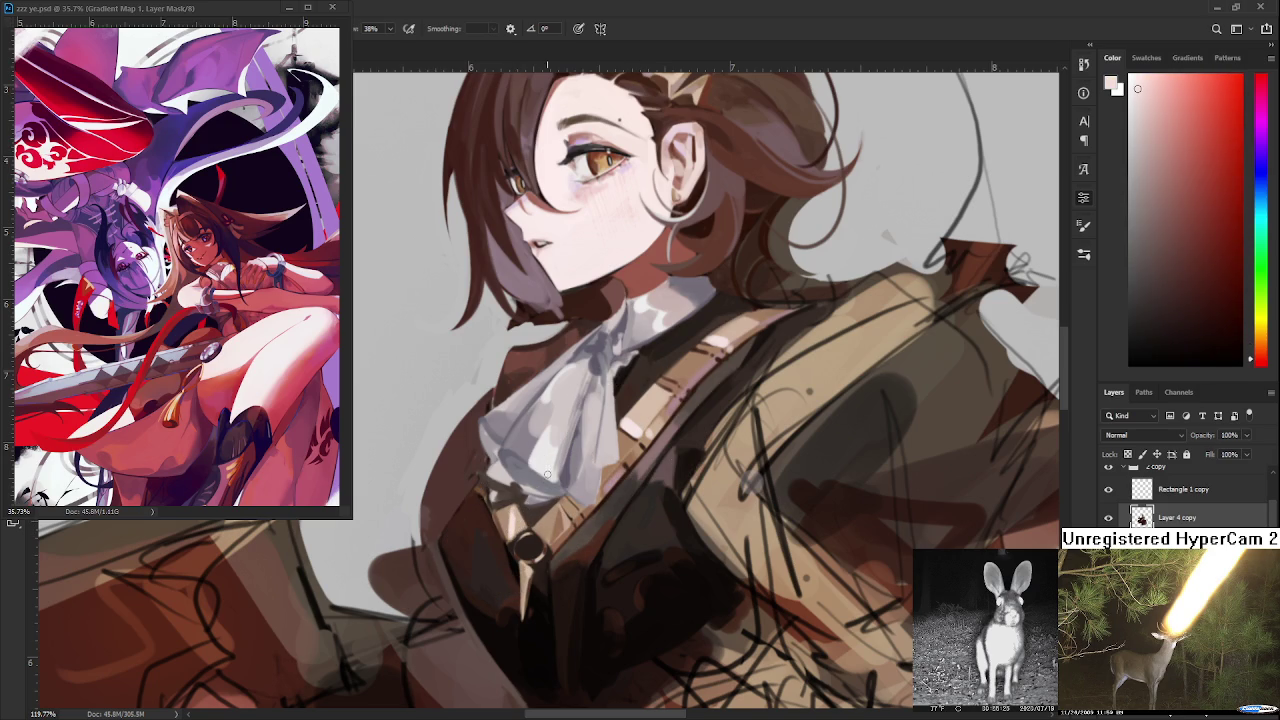
- Sample dark brown and orange-brown tones from the jacket
{"action": "scroll", "coordinate": [546, 475], "scroll_direction": "down", "scroll_amount": 3}
{"action": "scroll", "coordinate": [546, 475], "scroll_direction": "down", "scroll_amount": 2}
{"action": "scroll", "coordinate": [548, 470], "scroll_direction": "up", "scroll_amount": 3}
{"action": "scroll", "coordinate": [551, 466], "scroll_direction": "up", "scroll_amount": 3}
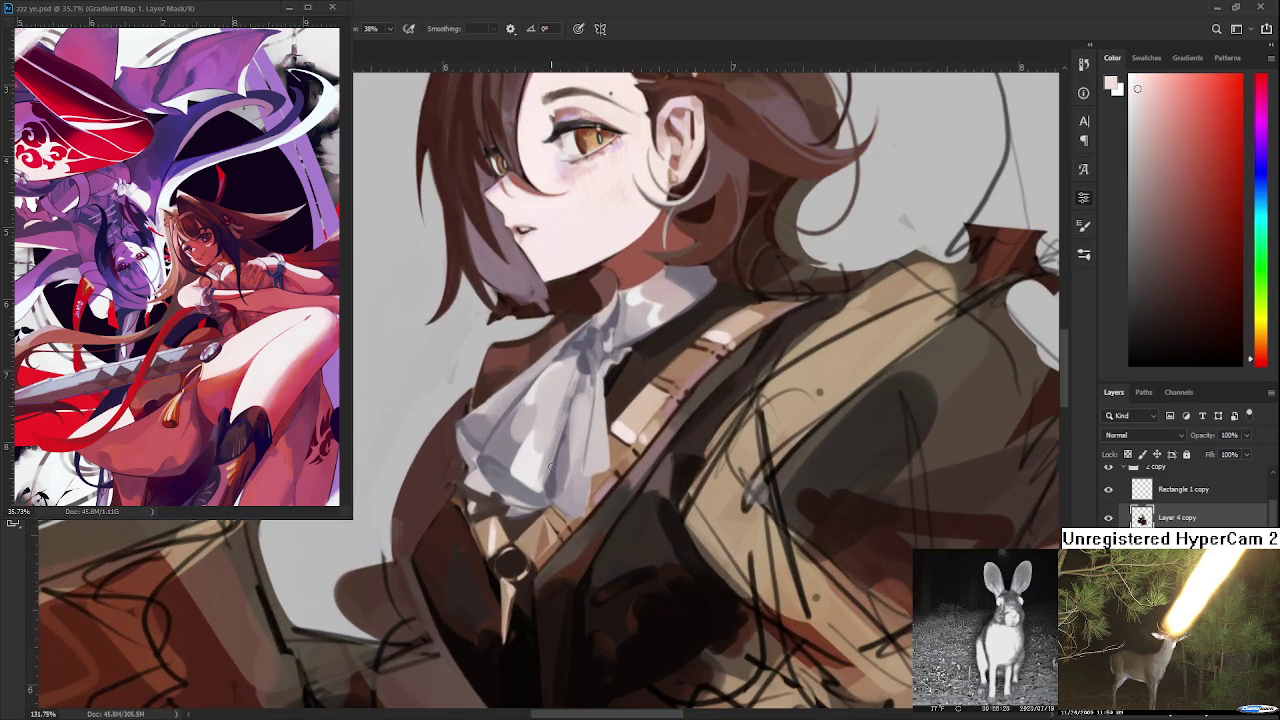
{"action": "scroll", "coordinate": [551, 466], "scroll_direction": "up", "scroll_amount": 1}
{"action": "left_click", "coordinate": [466, 541], "text": "alt"}
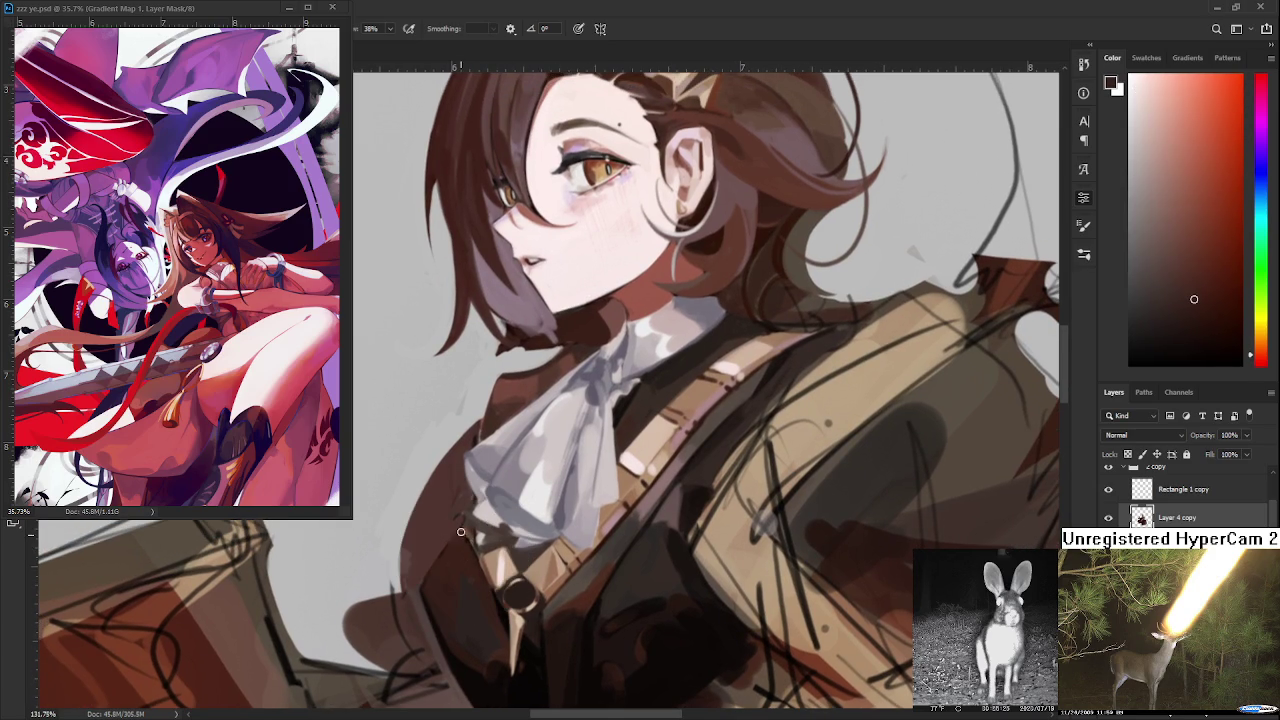
{"action": "left_click", "coordinate": [478, 537], "text": "alt"}
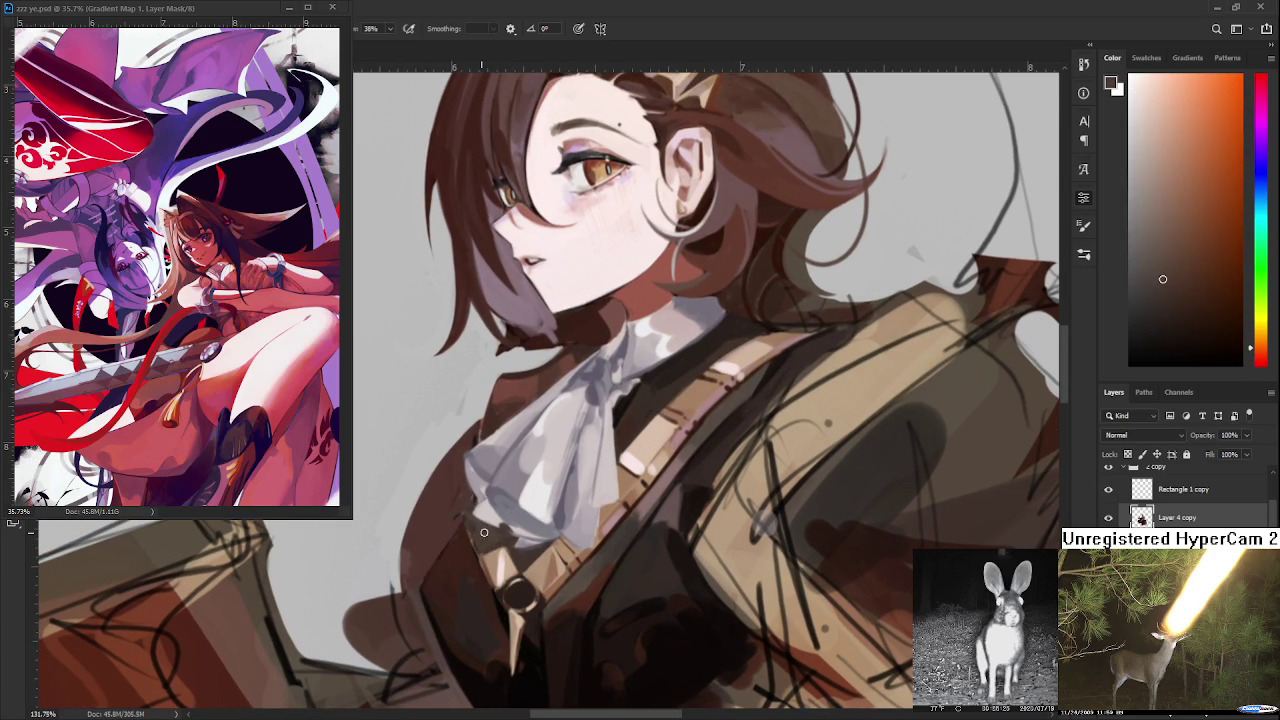
- Pick lighter browns near the cravat and paint a light stroke along the collar edge
{"action": "mouse_move", "coordinate": [522, 553]}
{"action": "left_mouse_down"}
{"action": "mouse_move", "coordinate": [622, 503]}
{"action": "mouse_move", "coordinate": [632, 482]}
{"action": "left_mouse_up"}
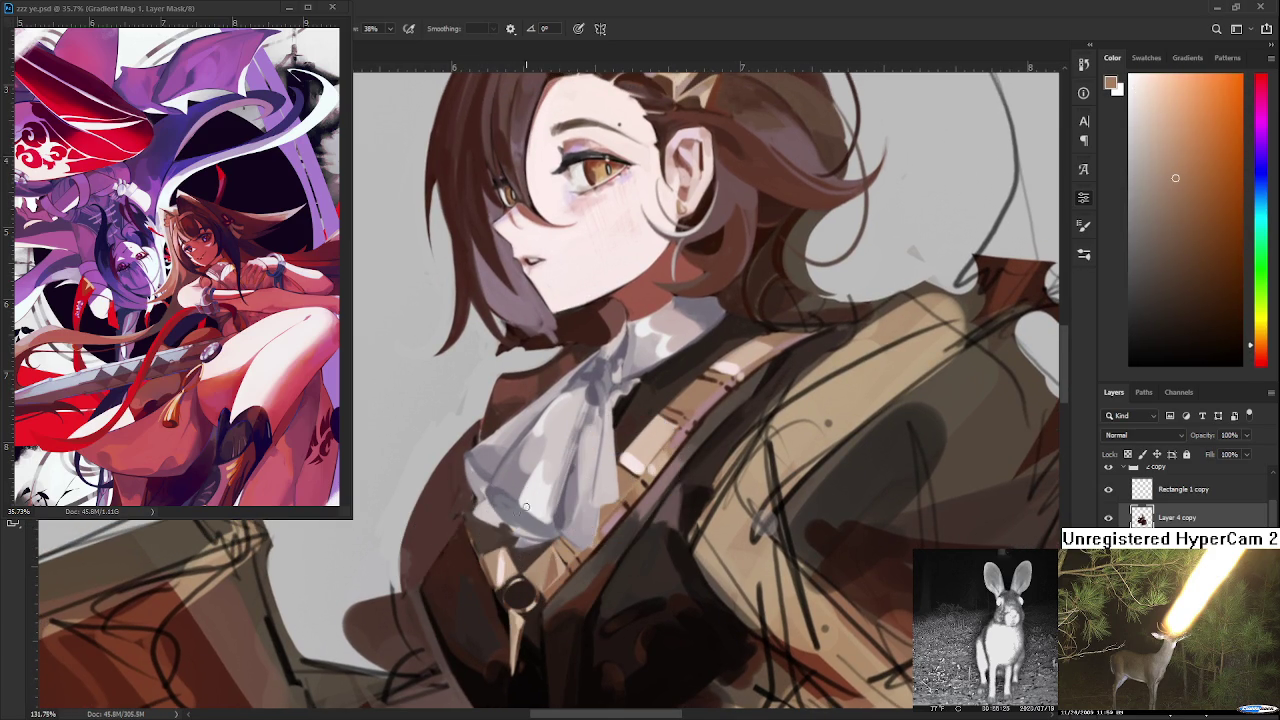
{"action": "left_click", "coordinate": [486, 552], "text": "alt"}
{"action": "left_click", "coordinate": [516, 556], "text": "alt"}
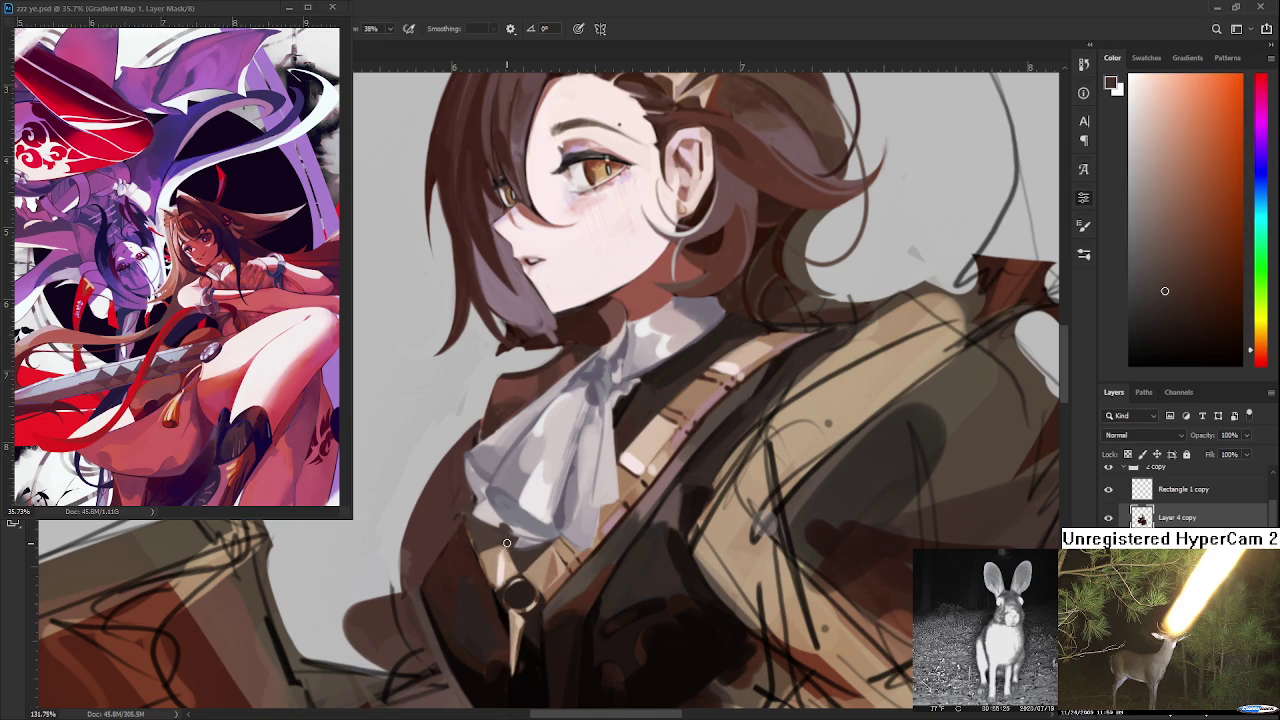
{"action": "left_click", "coordinate": [520, 568], "text": "alt"}
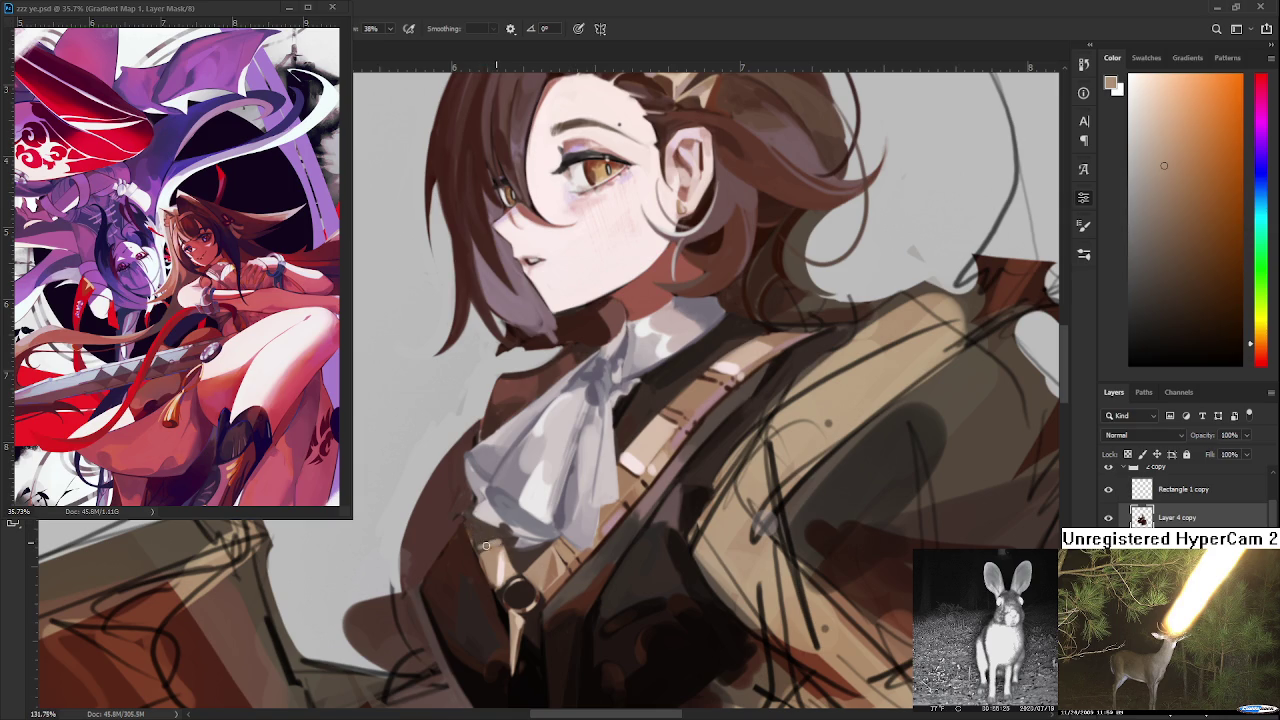
{"action": "left_click_drag", "start_coordinate": [481, 543], "coordinate": [479, 525]}
- Resample dark brown and a lighter warm brown from the jacket
{"action": "left_click", "coordinate": [504, 536], "text": "alt"}
{"action": "left_click", "coordinate": [504, 536], "text": "alt"}
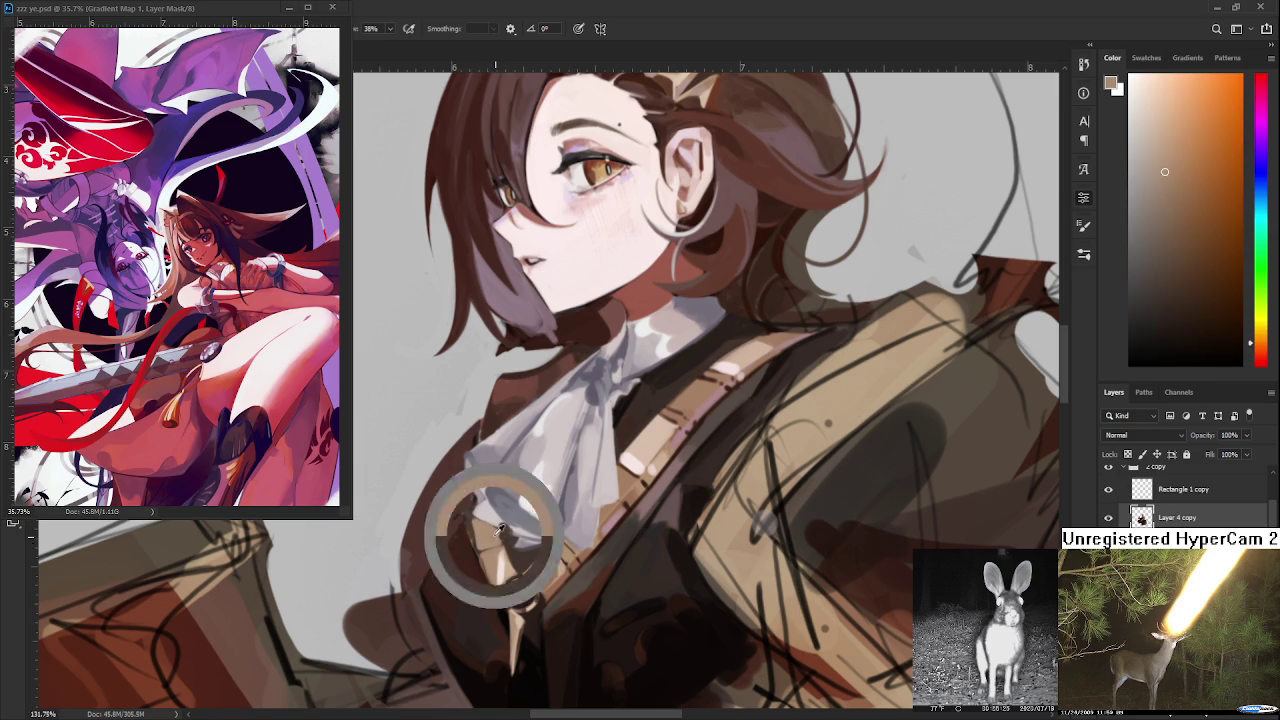
{"action": "left_click", "coordinate": [504, 534], "text": "alt"}
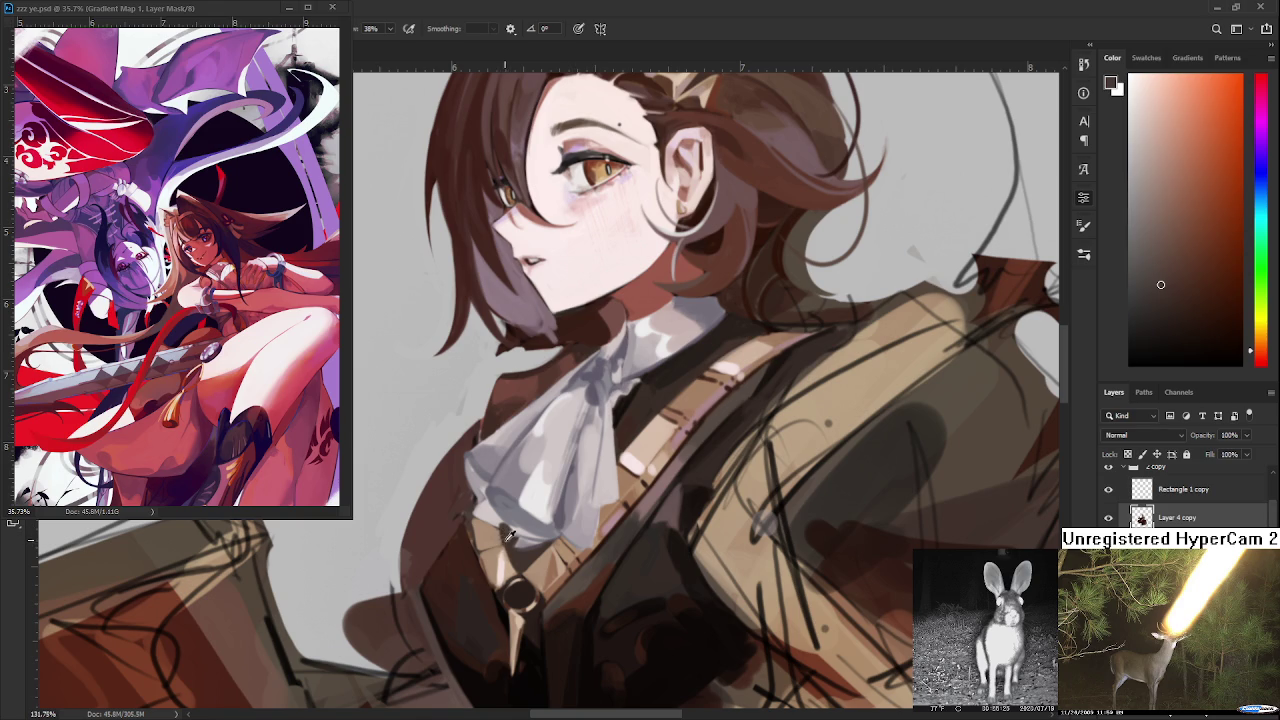
{"action": "left_click", "coordinate": [493, 533], "text": "alt"}
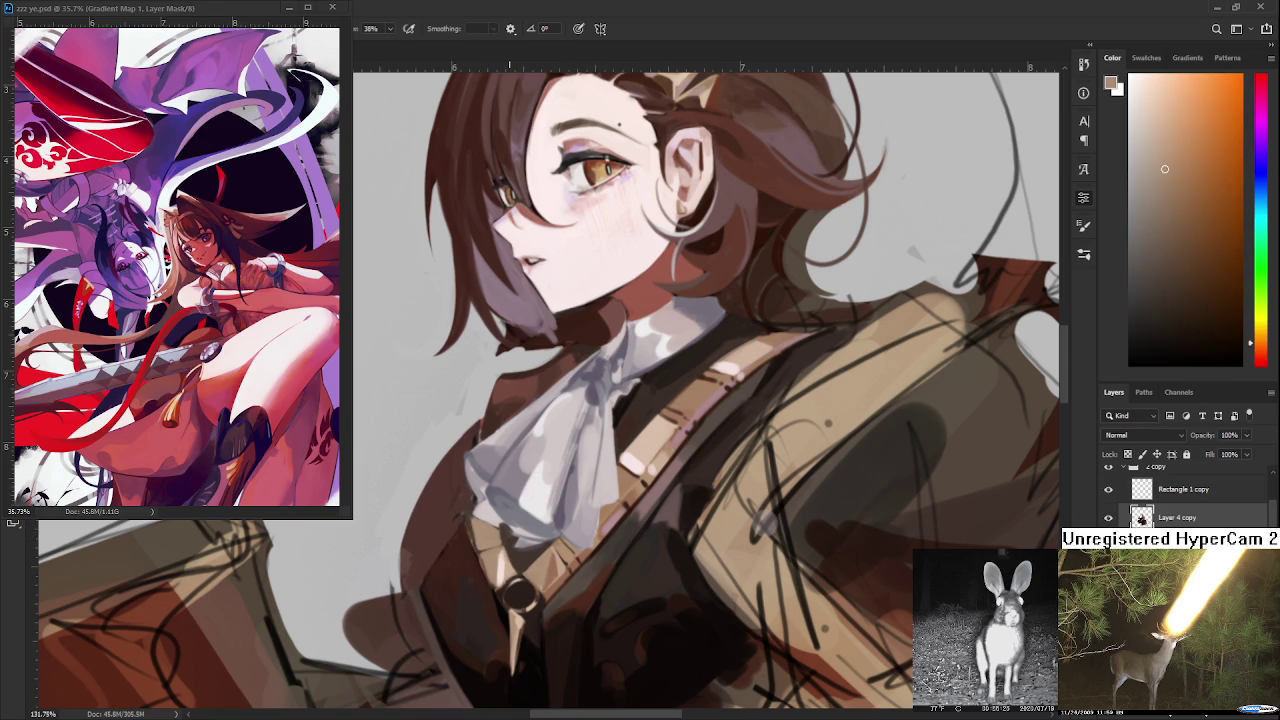
{"action": "scroll", "coordinate": [516, 517], "scroll_direction": "down", "scroll_amount": 3}
{"action": "scroll", "coordinate": [516, 517], "scroll_direction": "down", "scroll_amount": 2}
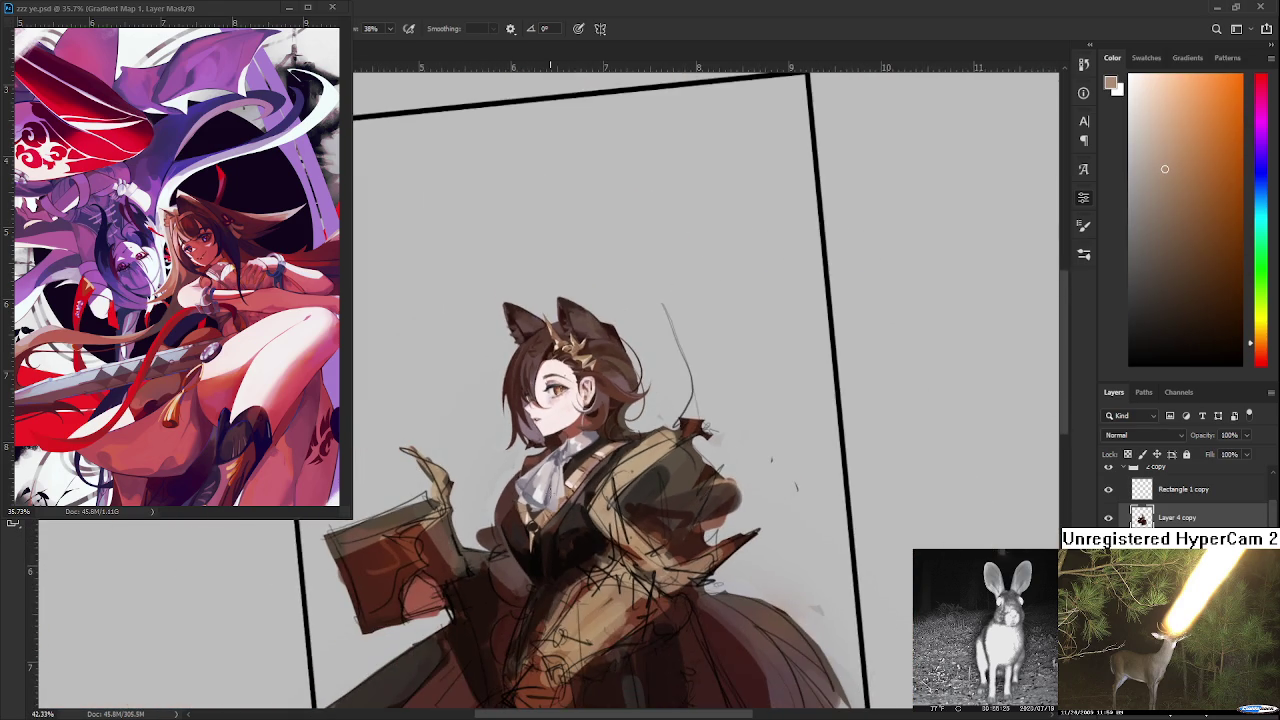
{"action": "scroll", "coordinate": [549, 503], "scroll_direction": "up", "scroll_amount": 2}
{"action": "scroll", "coordinate": [549, 503], "scroll_direction": "up", "scroll_amount": 2}
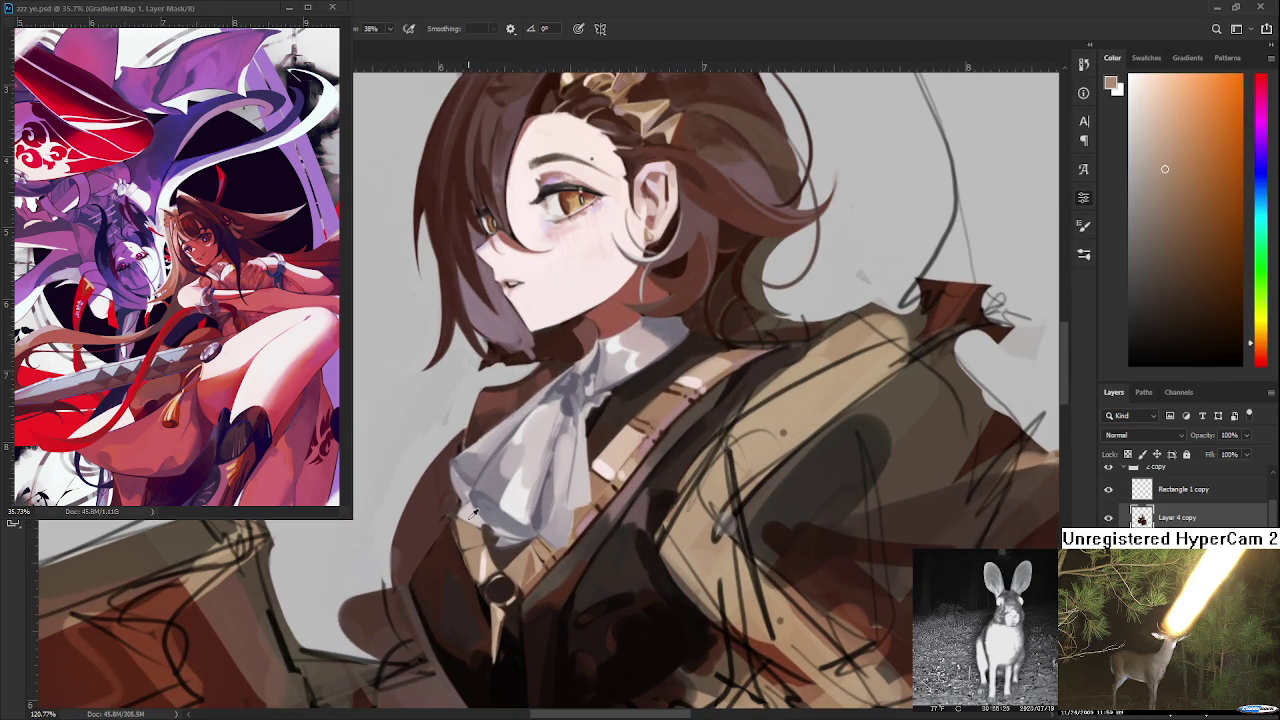
- Sample tan and dark reddish-brown, then paint the jacket beside the strap
{"action": "left_click", "coordinate": [450, 536], "text": "alt"}
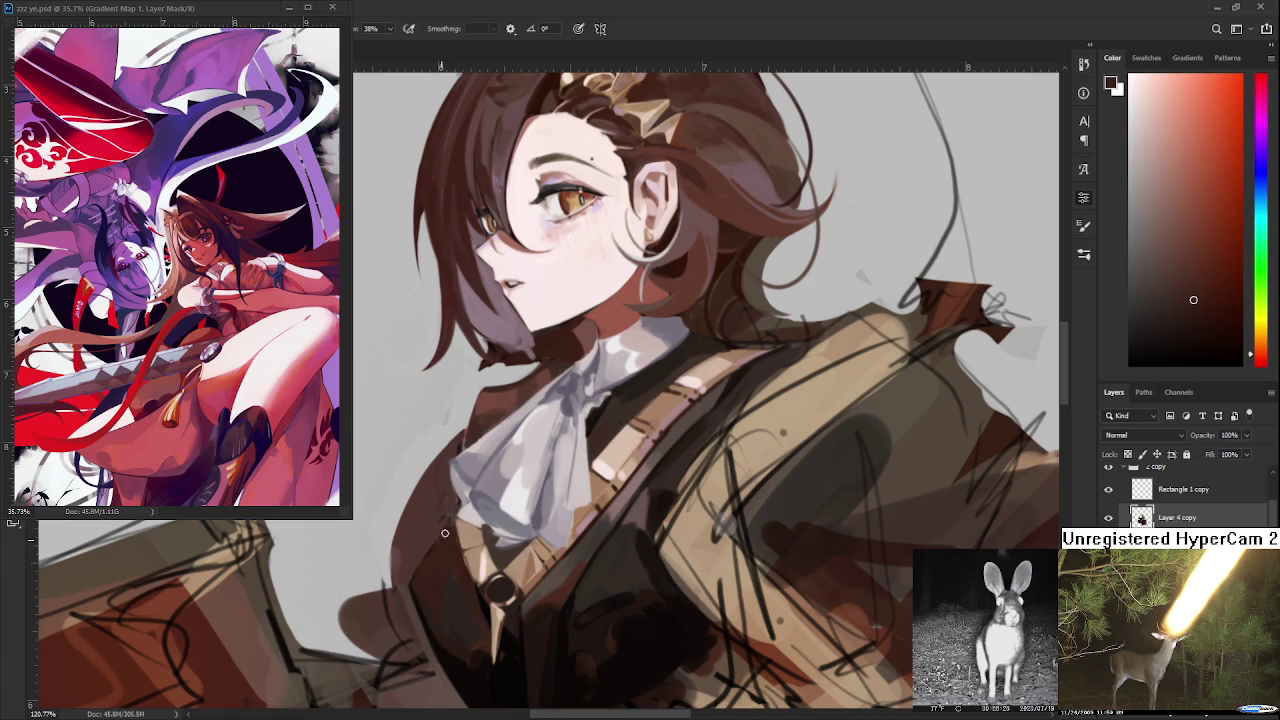
{"action": "left_click", "coordinate": [458, 525], "text": "alt"}
{"action": "left_click", "coordinate": [452, 522], "text": "alt"}
{"action": "left_click", "coordinate": [459, 530], "text": "alt"}
{"action": "left_click", "coordinate": [462, 556], "text": "alt"}
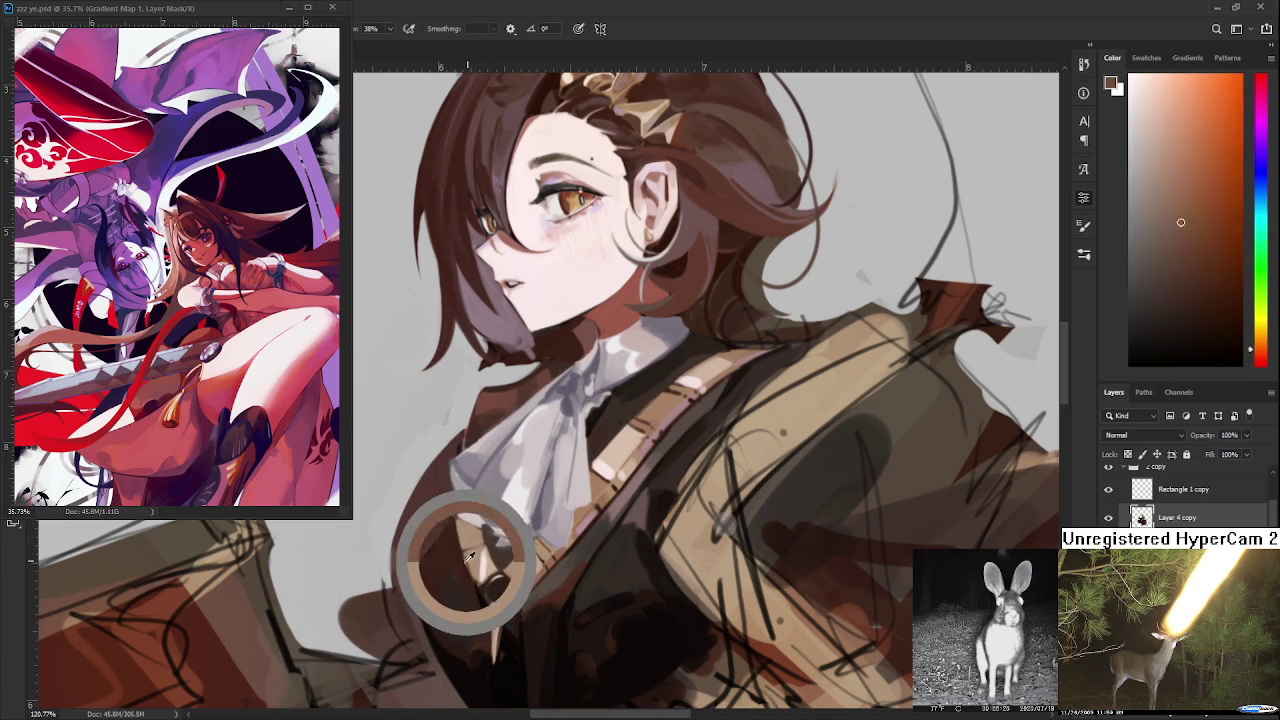
- Sample the strap's light tan and several dark and lighter jacket browns
{"action": "left_click", "coordinate": [481, 565], "text": "alt"}
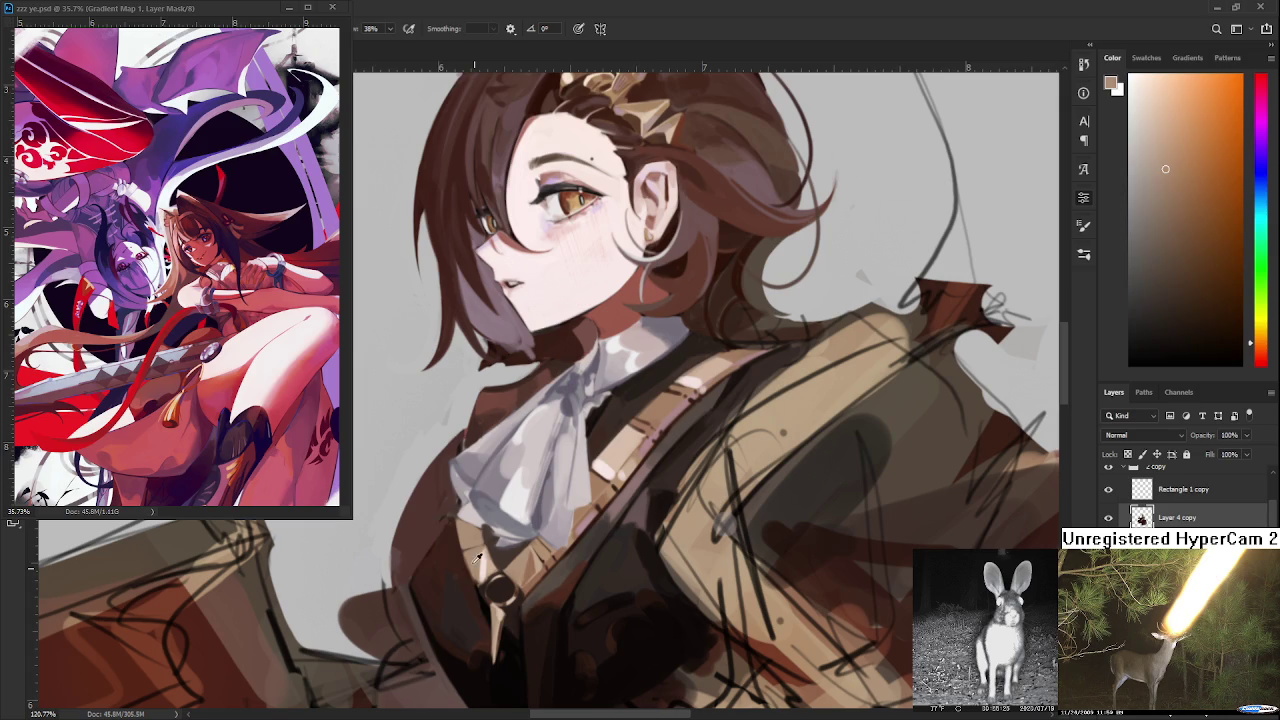
{"action": "left_click", "coordinate": [475, 554], "text": "alt"}
{"action": "left_click", "coordinate": [476, 562], "text": "alt"}
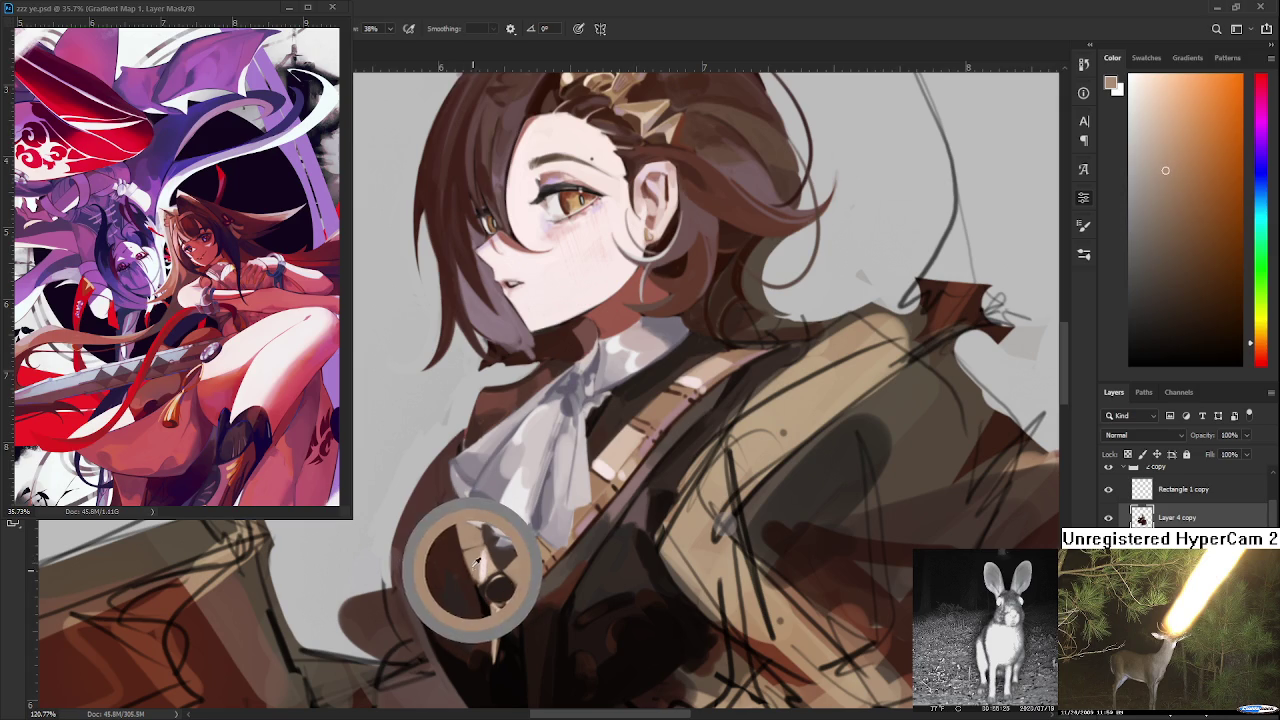
{"action": "left_click", "coordinate": [462, 556], "text": "alt"}
{"action": "left_click", "coordinate": [459, 552], "text": "alt"}
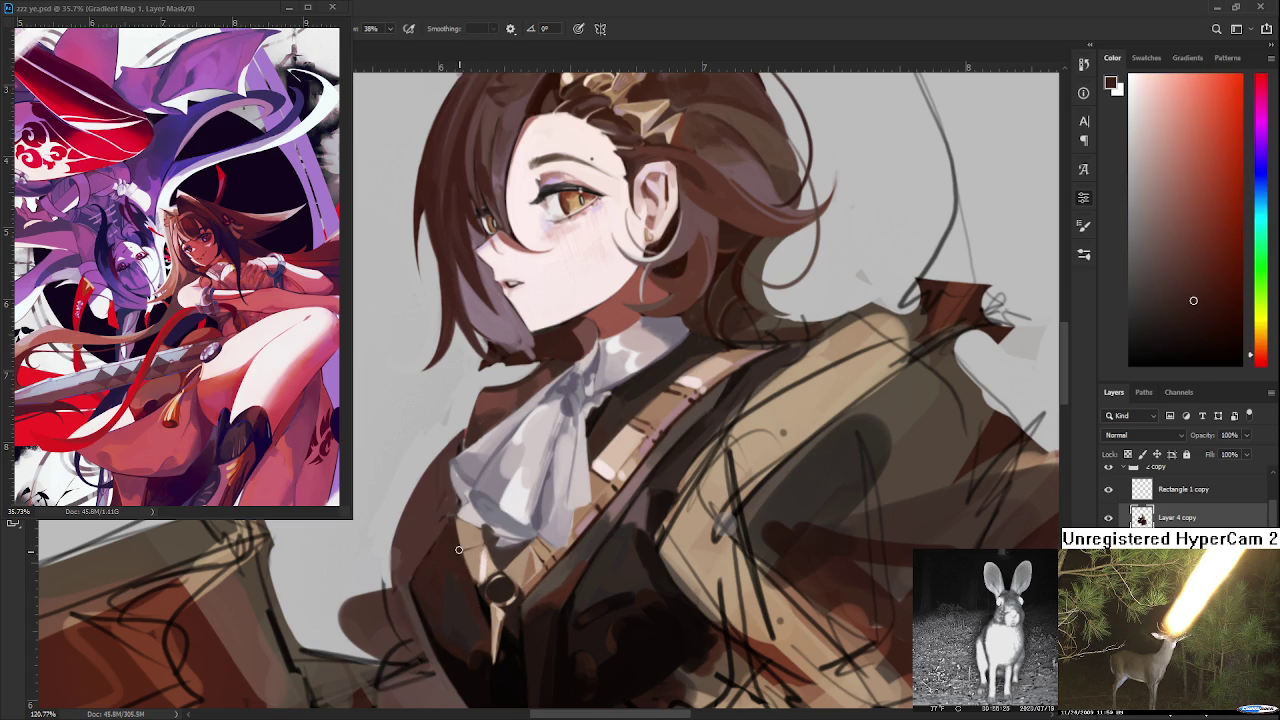
{"action": "left_click", "coordinate": [457, 543], "text": "alt"}
{"action": "left_click", "coordinate": [534, 566], "text": "alt"}
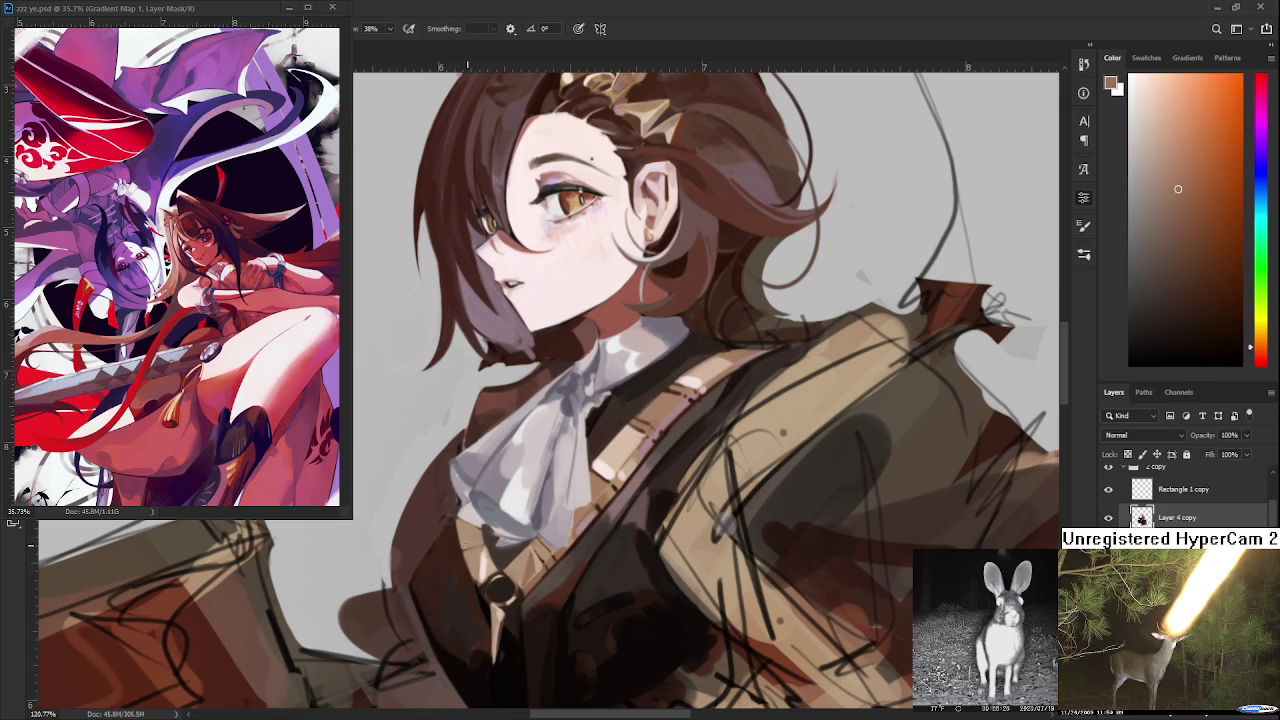
- Settle on a sampled jacket brown to paint the coat front with
{"action": "left_click", "coordinate": [468, 548], "text": "alt"}
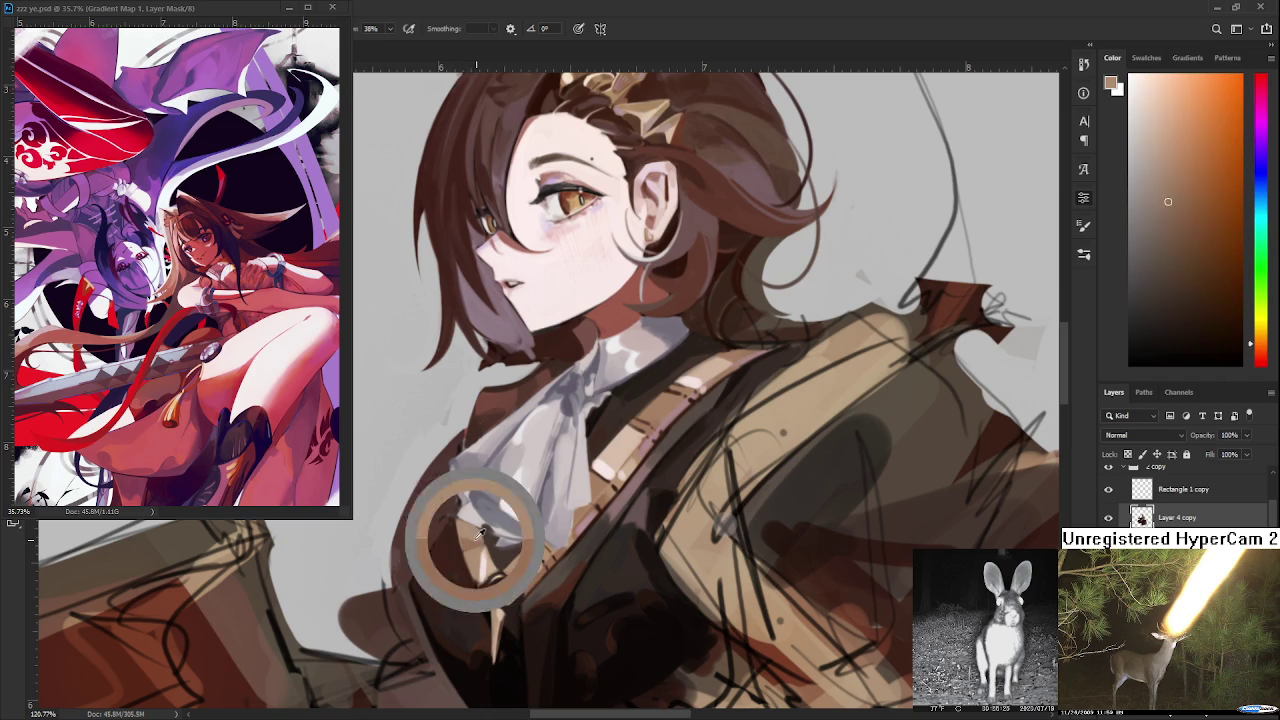
{"action": "left_click", "coordinate": [480, 538], "text": "alt"}
{"action": "left_click", "coordinate": [483, 543], "text": "alt"}
{"action": "left_click", "coordinate": [479, 542], "text": "alt"}
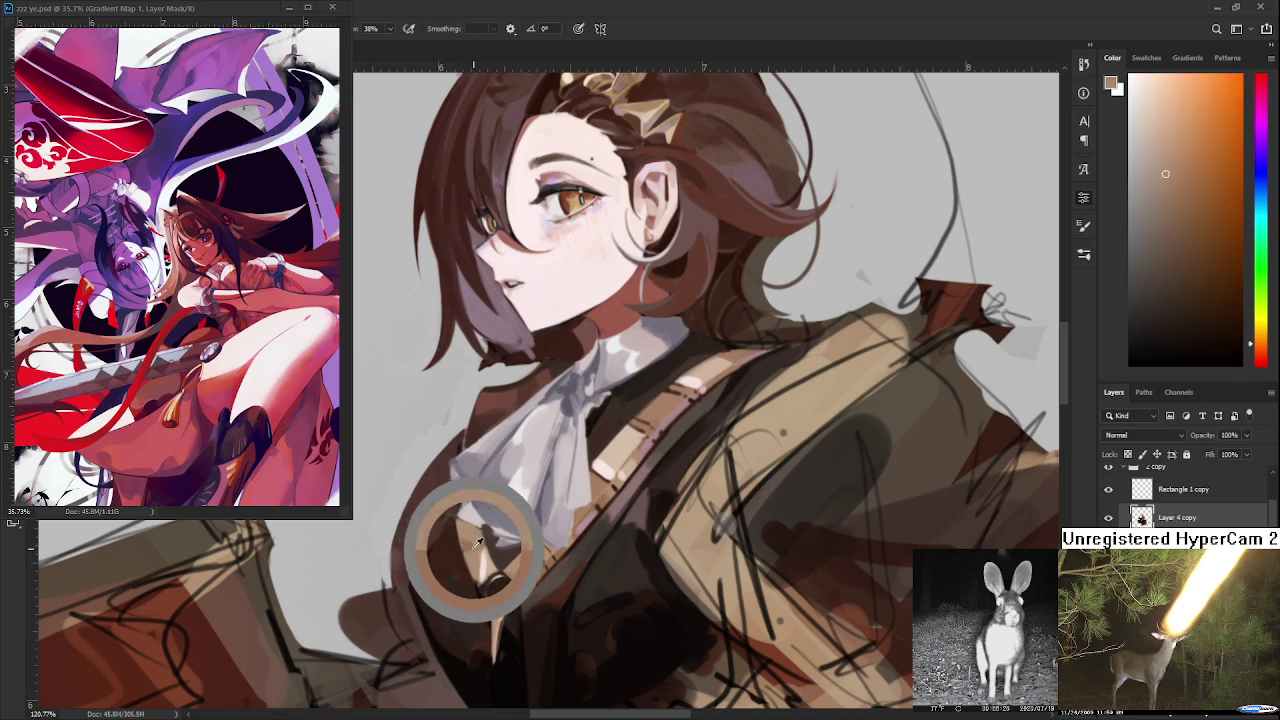
{"action": "left_click", "coordinate": [478, 540], "text": "alt"}
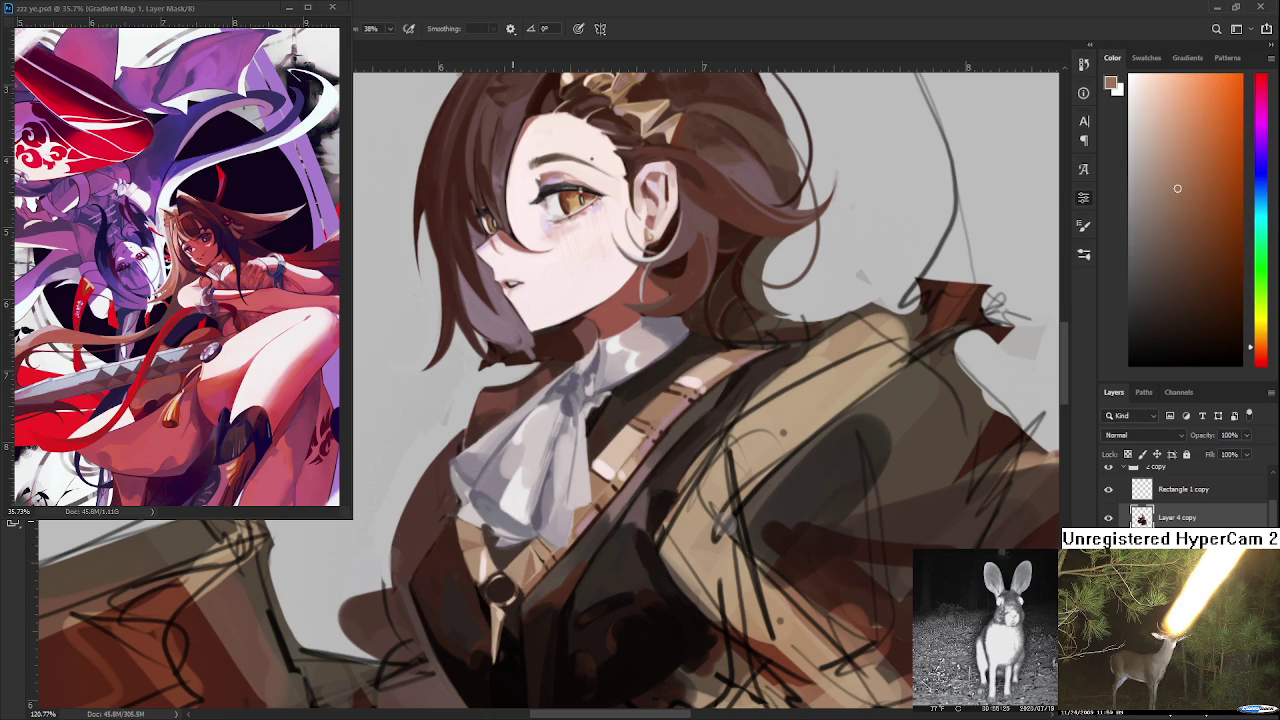
{"action": "scroll", "coordinate": [538, 504], "scroll_direction": "down", "scroll_amount": 3}
- Pick a darker collar shade and shift the view over the cravat
{"action": "scroll", "coordinate": [540, 504], "scroll_direction": "down", "scroll_amount": 2}
{"action": "scroll", "coordinate": [550, 505], "scroll_direction": "down", "scroll_amount": 2}
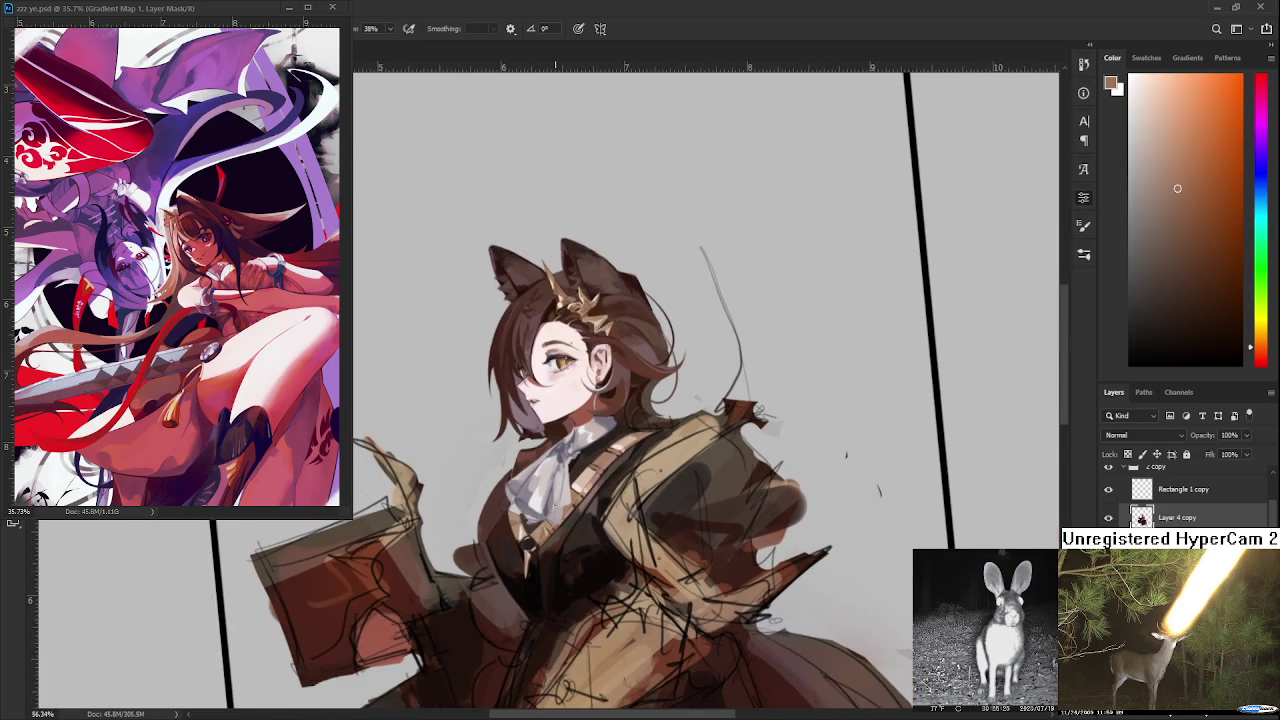
{"action": "scroll", "coordinate": [530, 520], "scroll_direction": "up", "scroll_amount": 1}
{"action": "scroll", "coordinate": [530, 520], "scroll_direction": "up", "scroll_amount": 2}
{"action": "scroll", "coordinate": [530, 520], "scroll_direction": "up", "scroll_amount": 3}
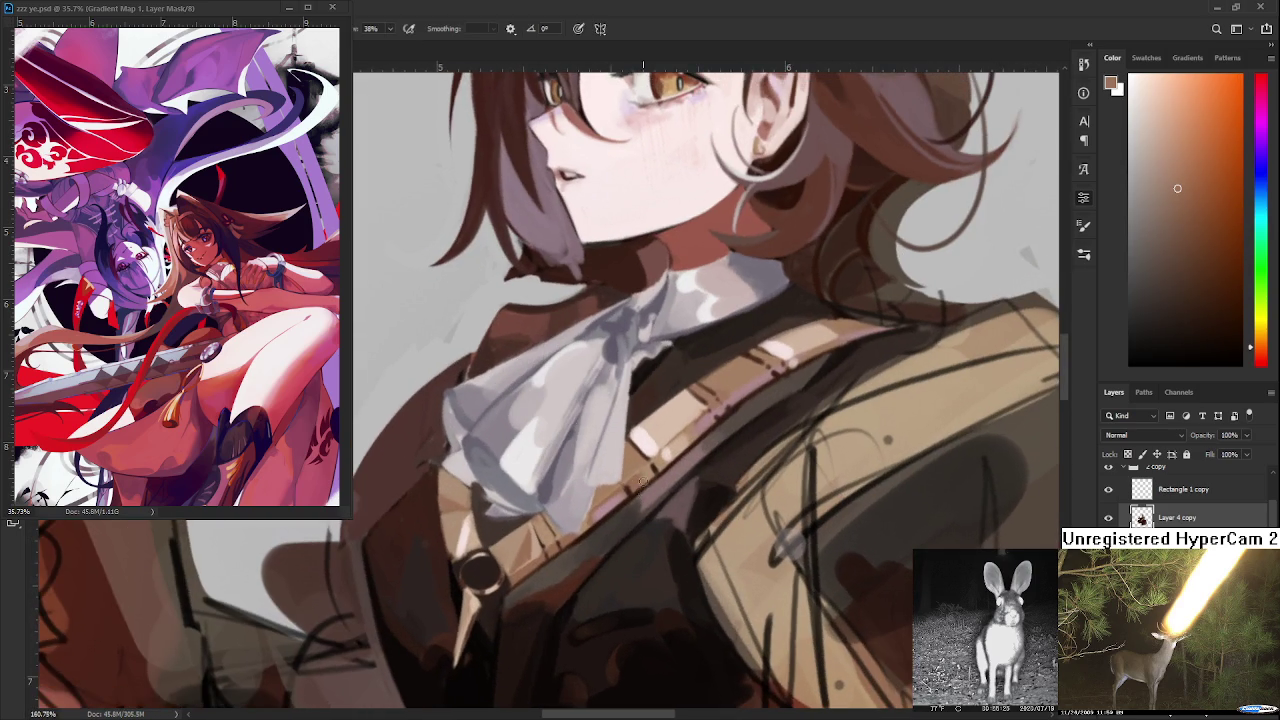
{"action": "left_click", "coordinate": [628, 489], "text": "alt"}
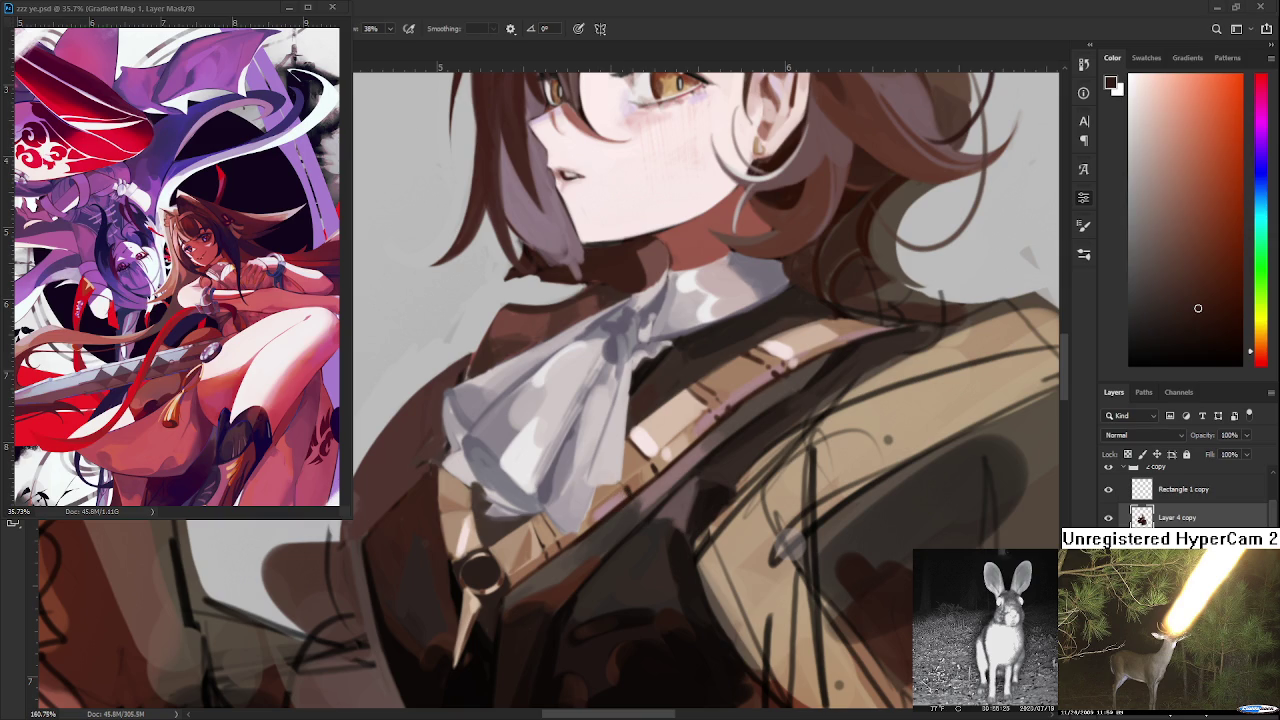
{"action": "left_click_drag", "start_coordinate": [500, 462], "coordinate": [516, 485]}
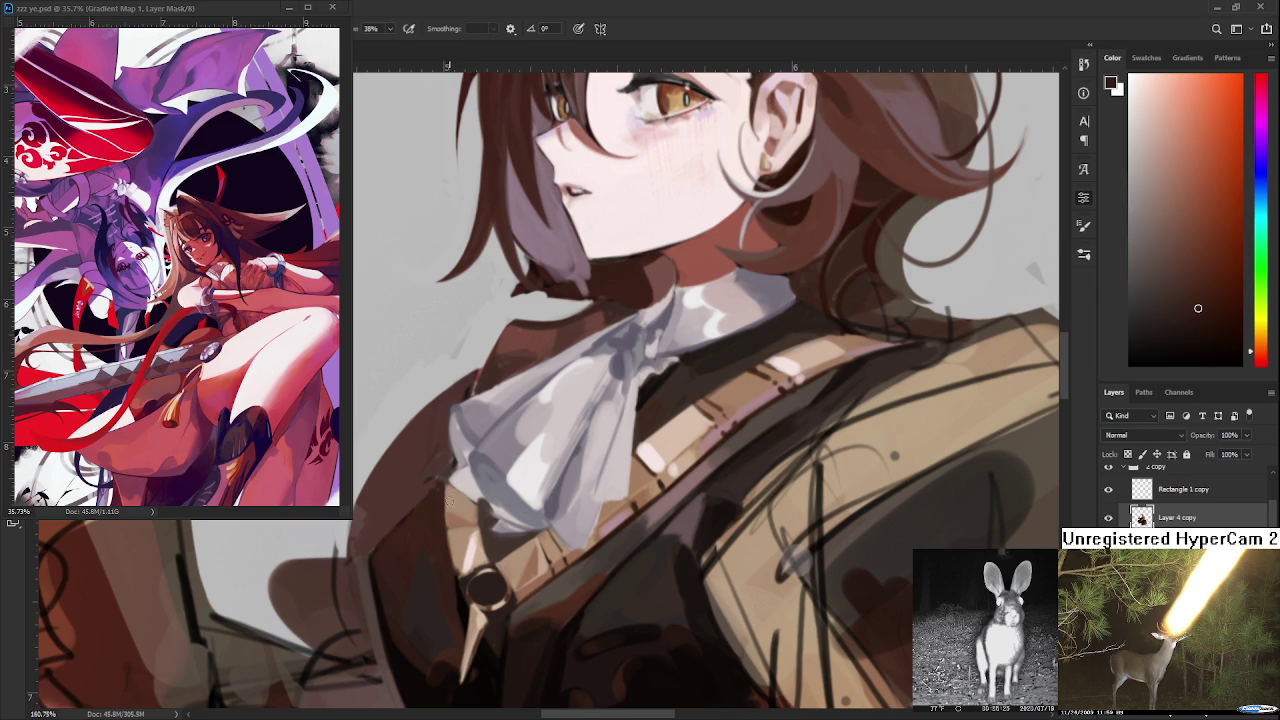
- Sample light tan and dark brown beside the cravat folds for shading
{"action": "left_click", "coordinate": [446, 492], "text": "alt"}
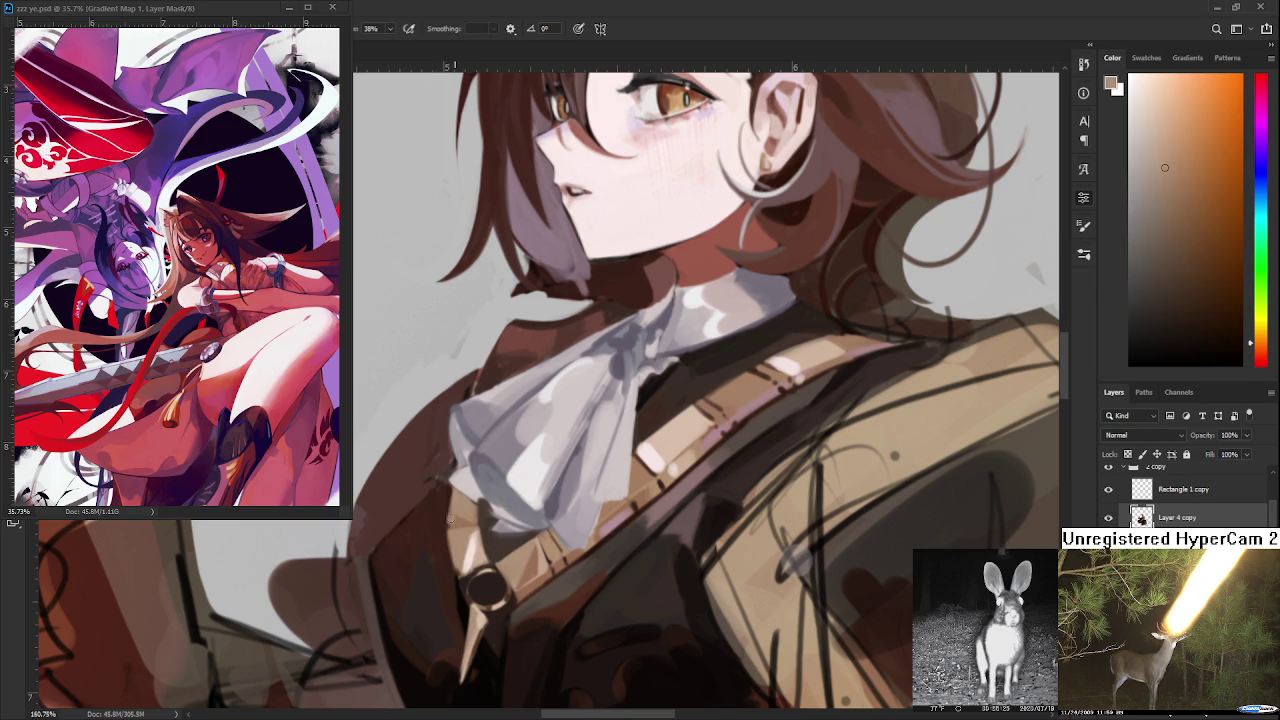
{"action": "left_click", "coordinate": [442, 502], "text": "alt"}
{"action": "left_click", "coordinate": [459, 504], "text": "alt"}
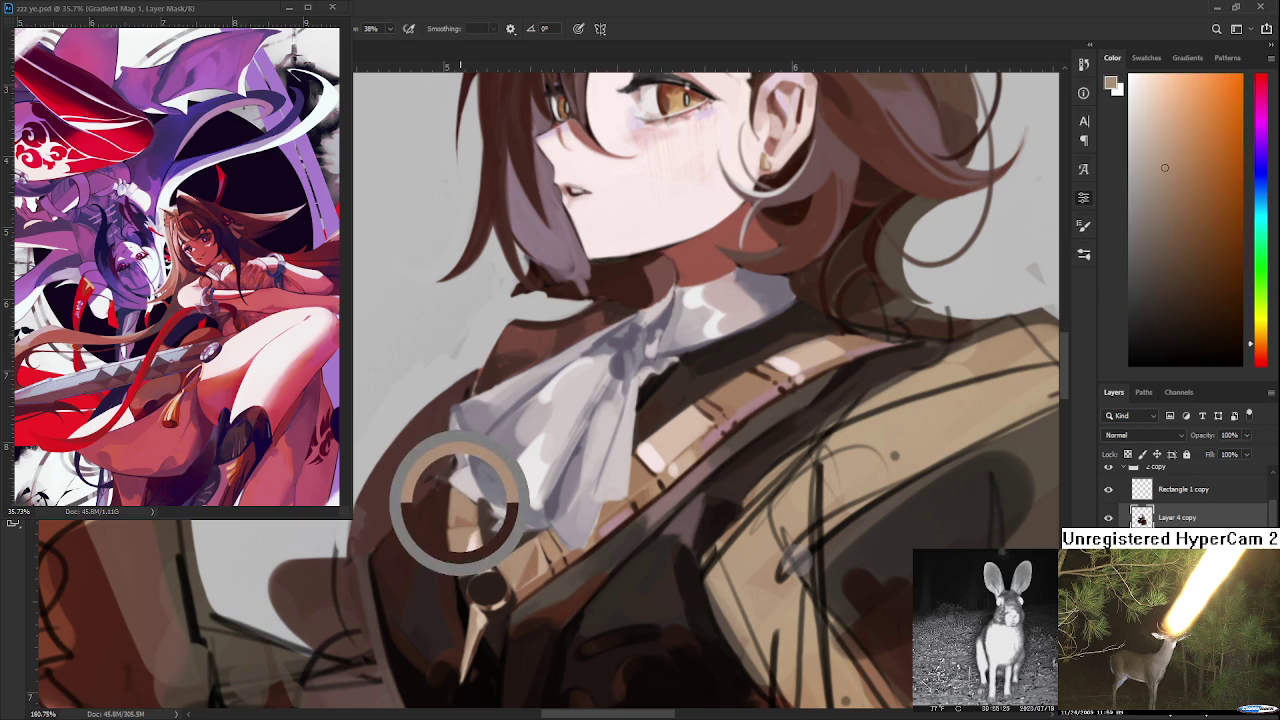
{"action": "left_click", "coordinate": [456, 508], "text": "alt"}
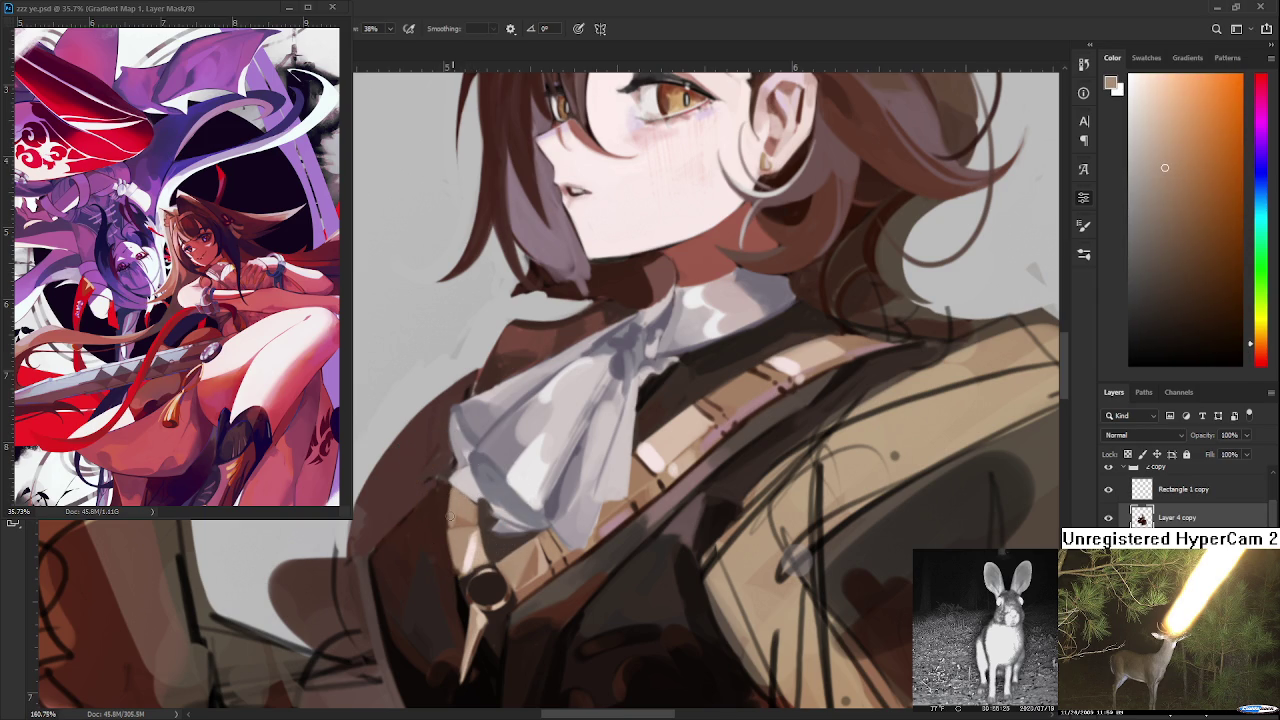
{"action": "left_click", "coordinate": [459, 521], "text": "alt"}
{"action": "left_click", "coordinate": [464, 514], "text": "alt"}
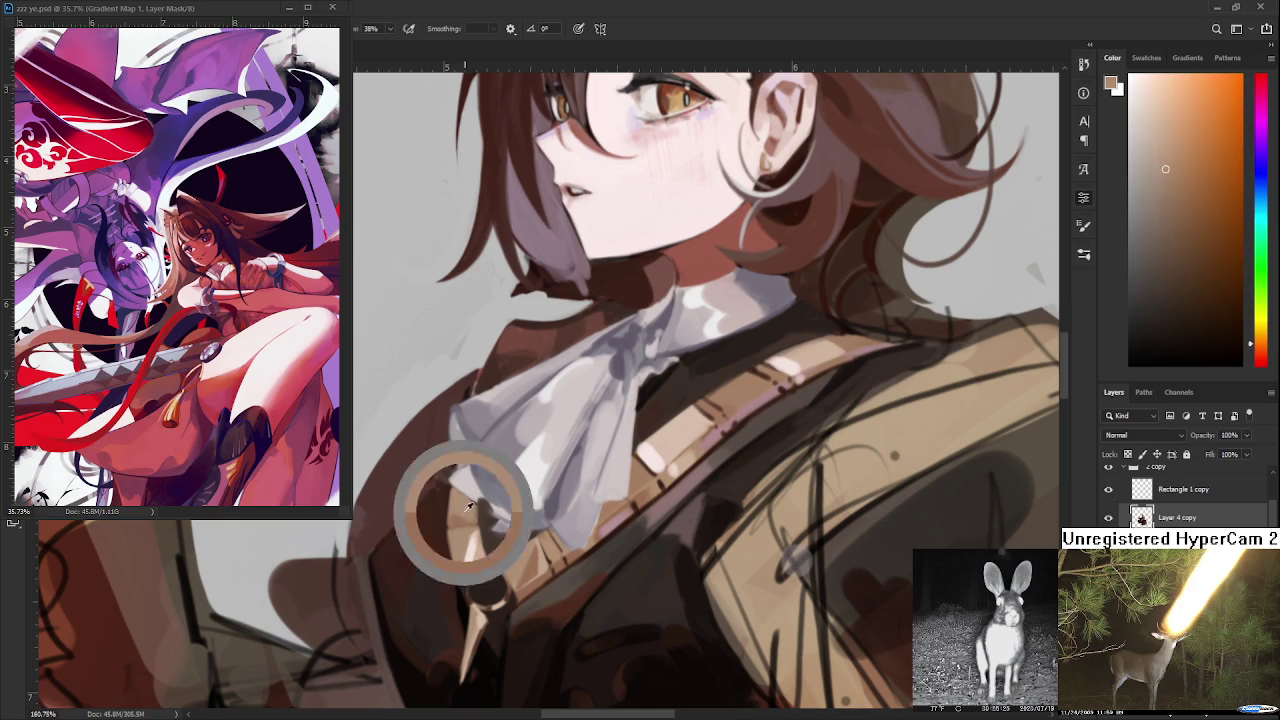
{"action": "left_click", "coordinate": [462, 530], "text": "alt"}
{"action": "left_click", "coordinate": [450, 528], "text": "alt"}
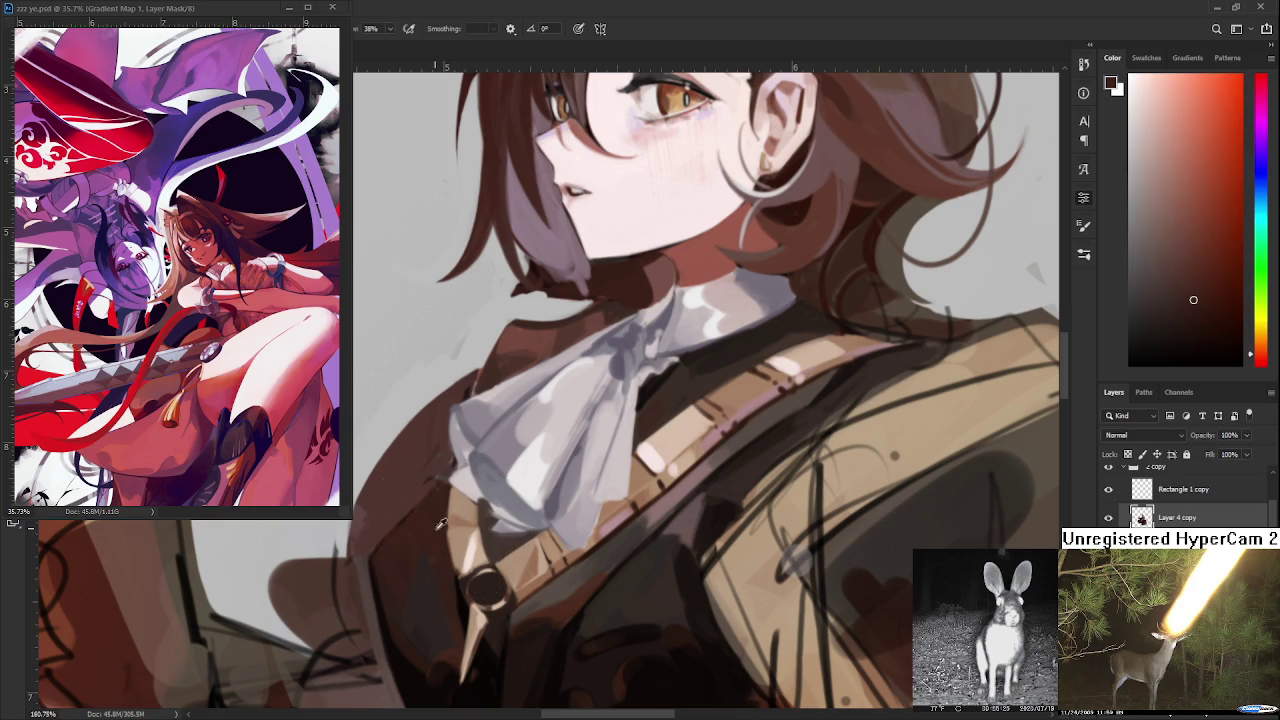
{"action": "scroll", "coordinate": [450, 528], "scroll_direction": "down", "scroll_amount": 2}
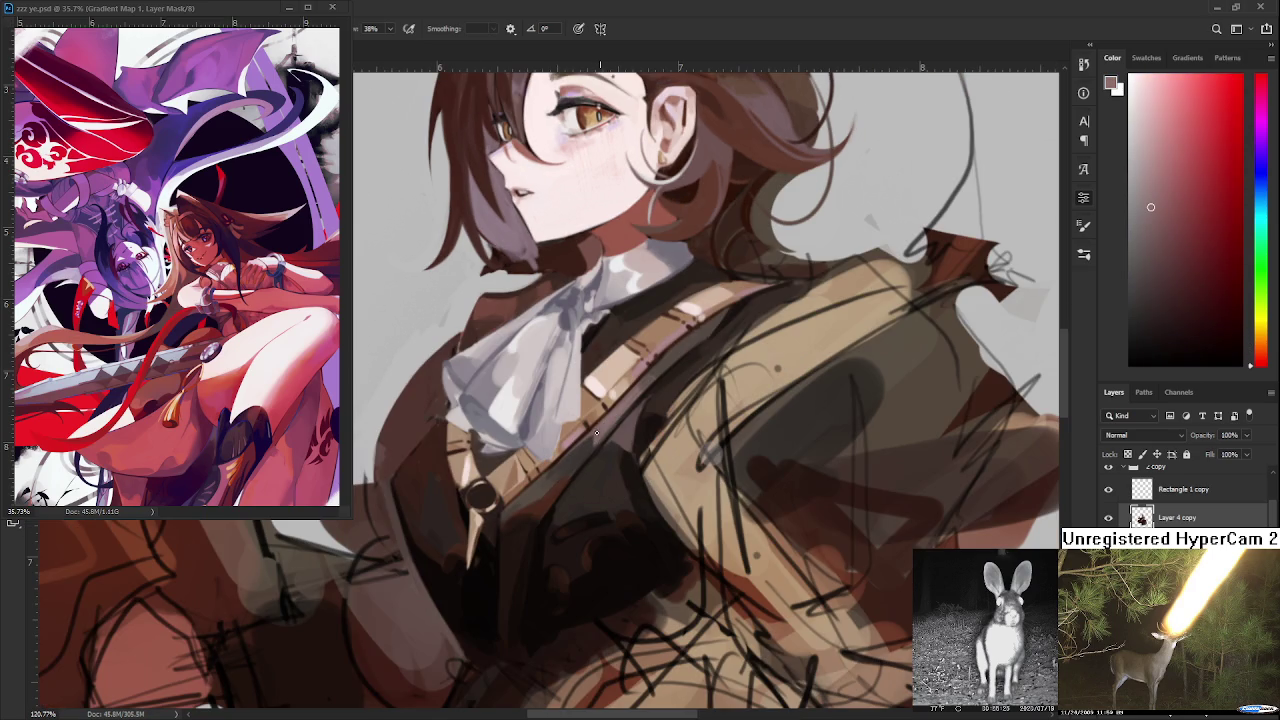
- Sample lighter and orange-leaning browns along the chest strap
{"action": "left_click", "coordinate": [614, 418], "text": "alt"}
{"action": "left_click", "coordinate": [638, 386], "text": "alt"}
{"action": "left_click", "coordinate": [651, 376], "text": "alt"}
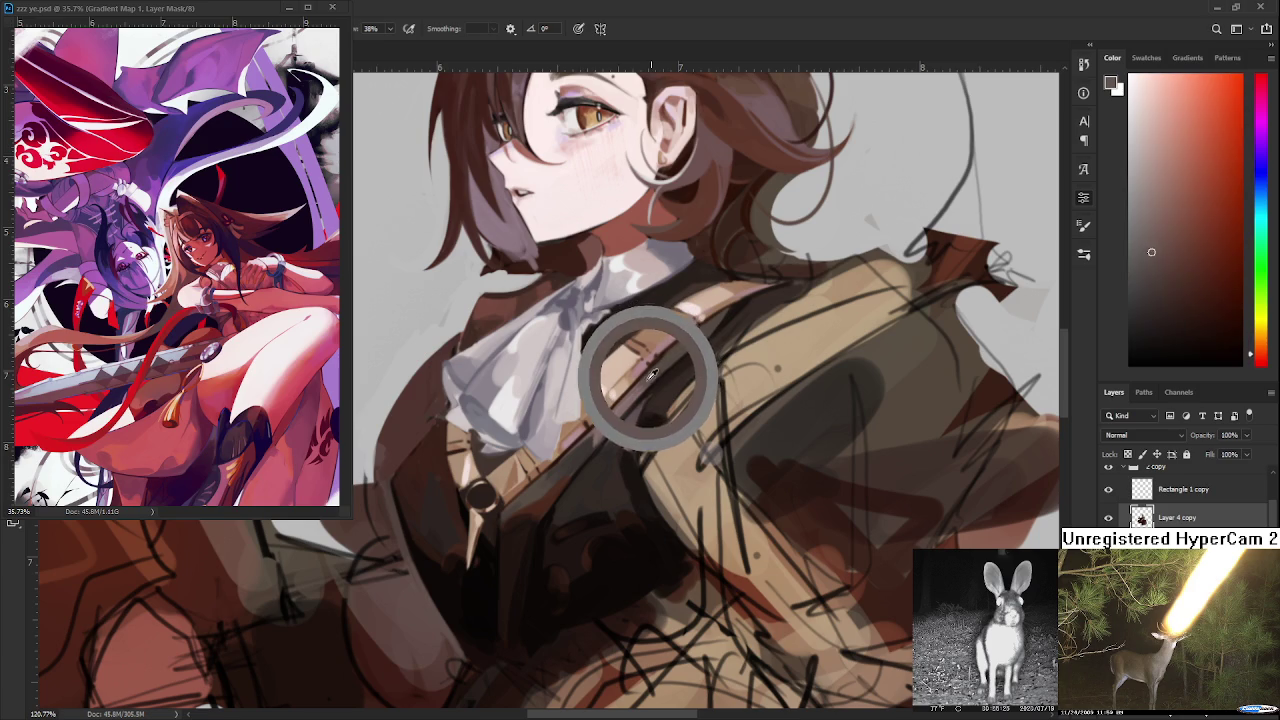
{"action": "left_click", "coordinate": [633, 392], "text": "alt"}
{"action": "left_click", "coordinate": [642, 385], "text": "alt"}
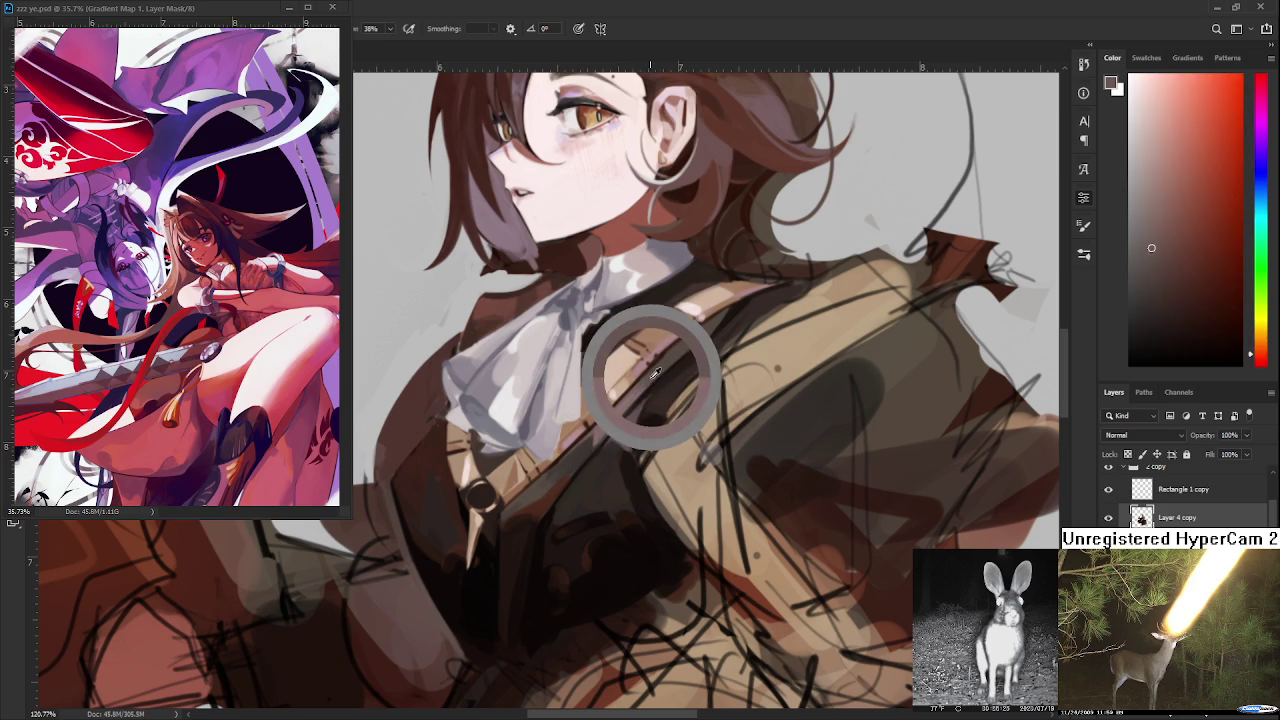
{"action": "left_click", "coordinate": [657, 372], "text": "alt"}
{"action": "left_click", "coordinate": [652, 374], "text": "alt"}
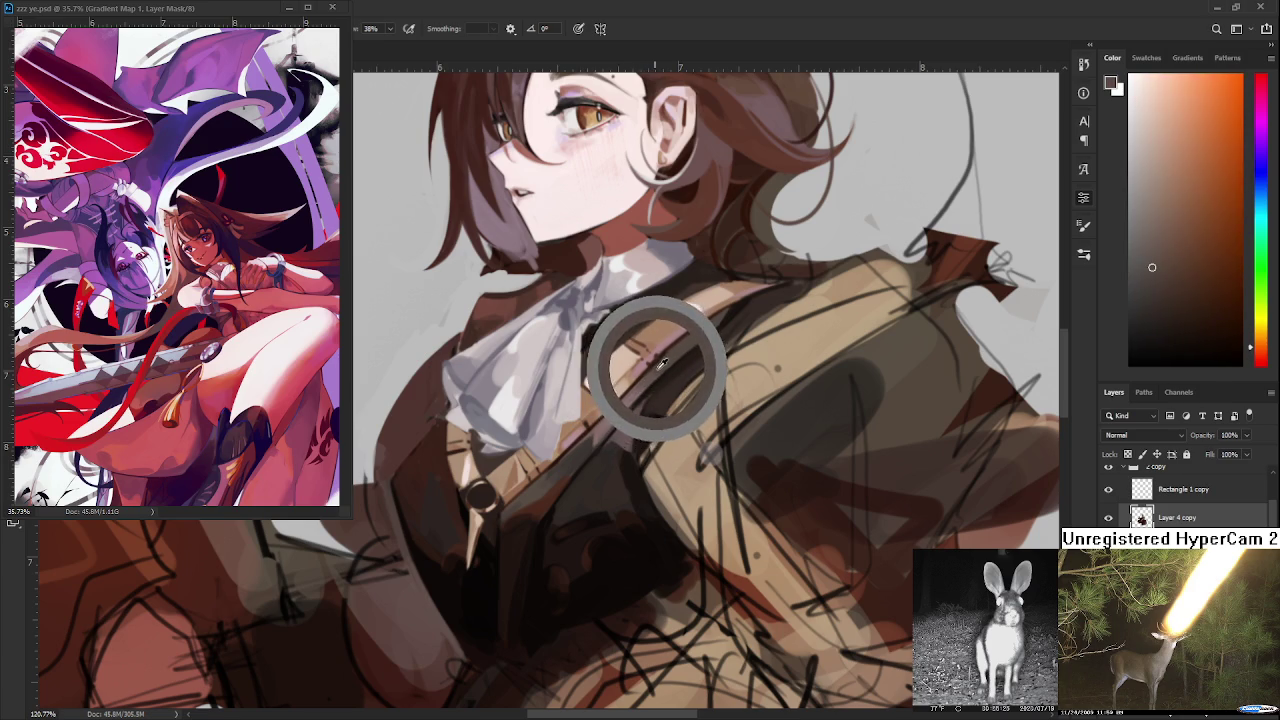
- Pick reddish and slightly darker strap and coat tones
{"action": "left_click", "coordinate": [631, 401], "text": "alt"}
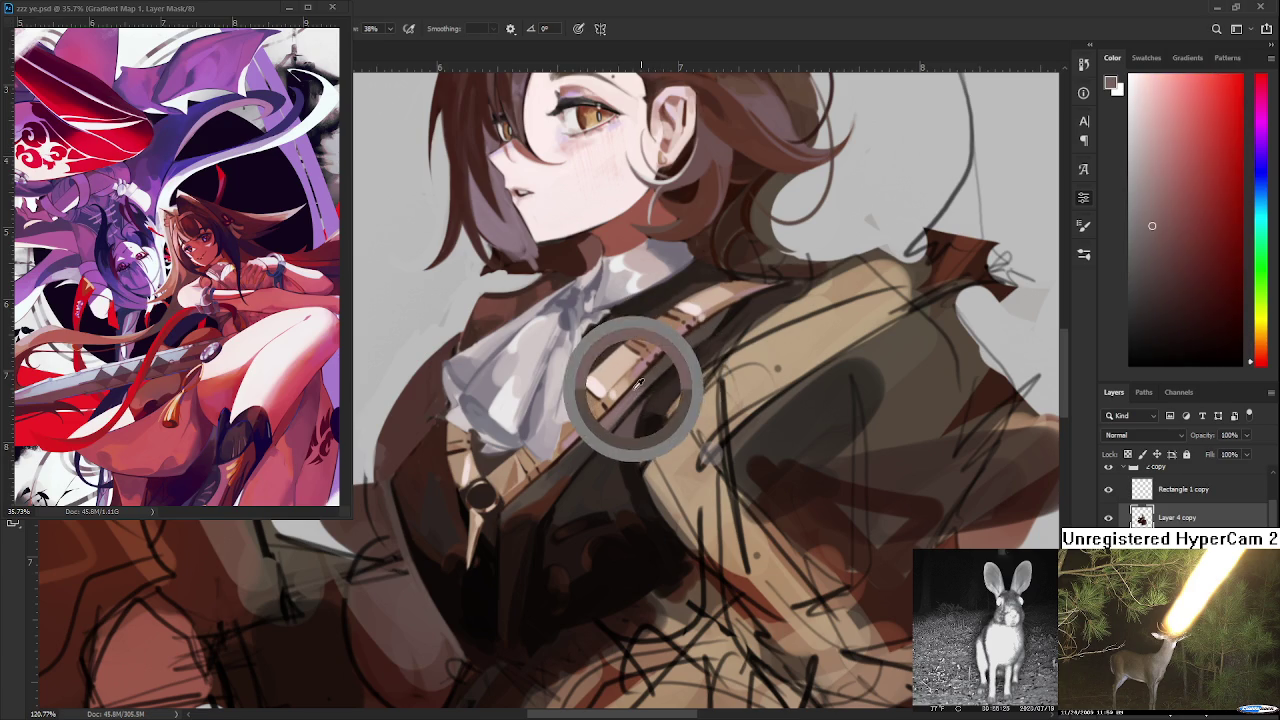
{"action": "left_click", "coordinate": [640, 388], "text": "alt"}
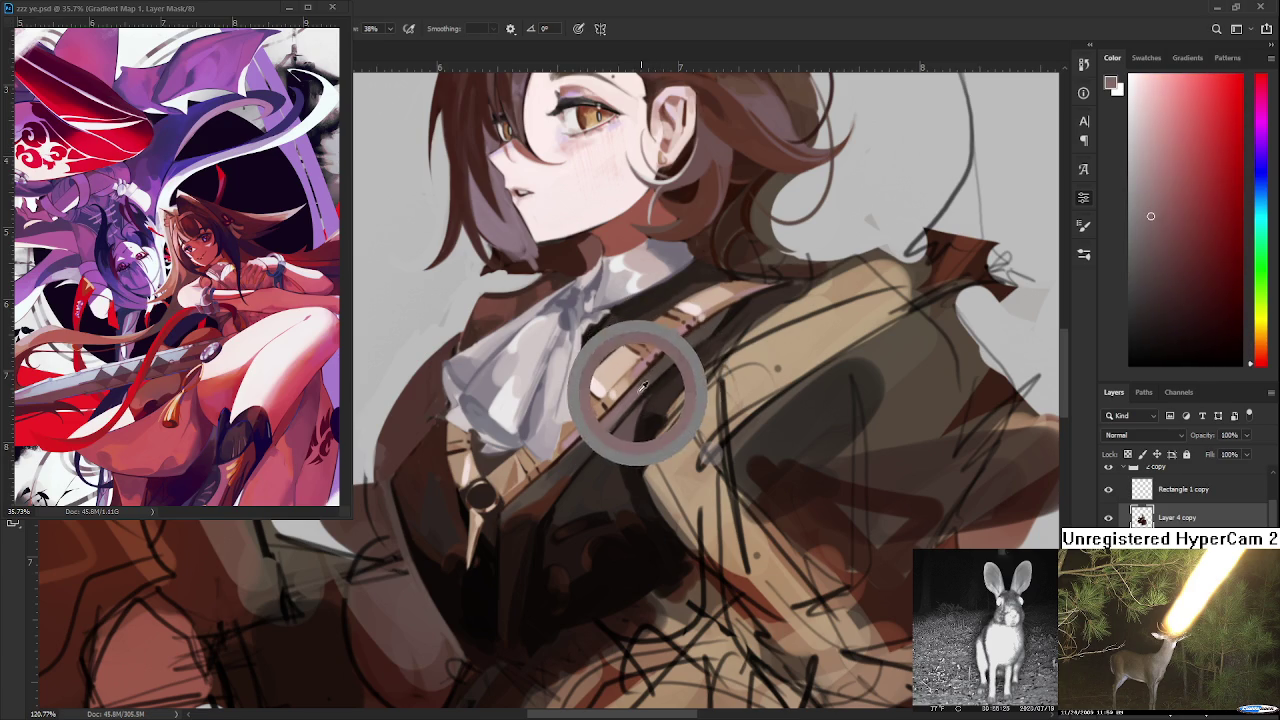
{"action": "left_click", "coordinate": [640, 388], "text": "alt"}
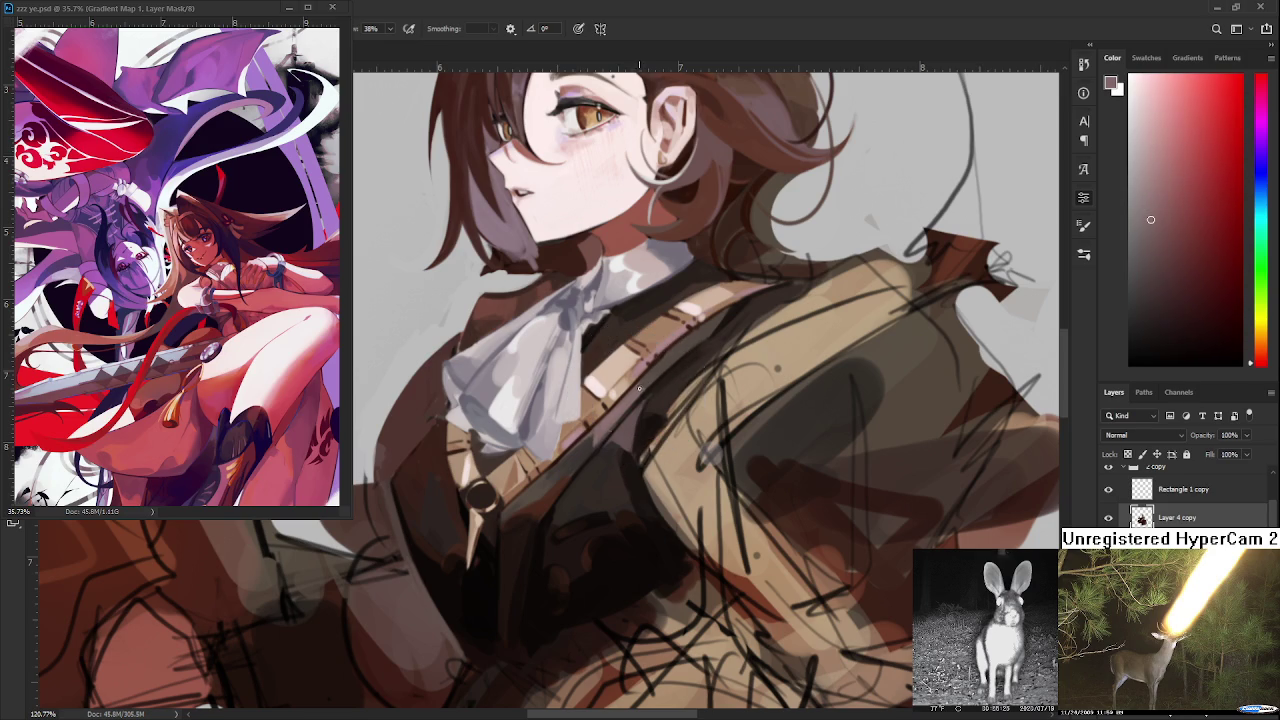
{"action": "left_click", "coordinate": [655, 376], "text": "alt"}
{"action": "left_click", "coordinate": [652, 372], "text": "alt"}
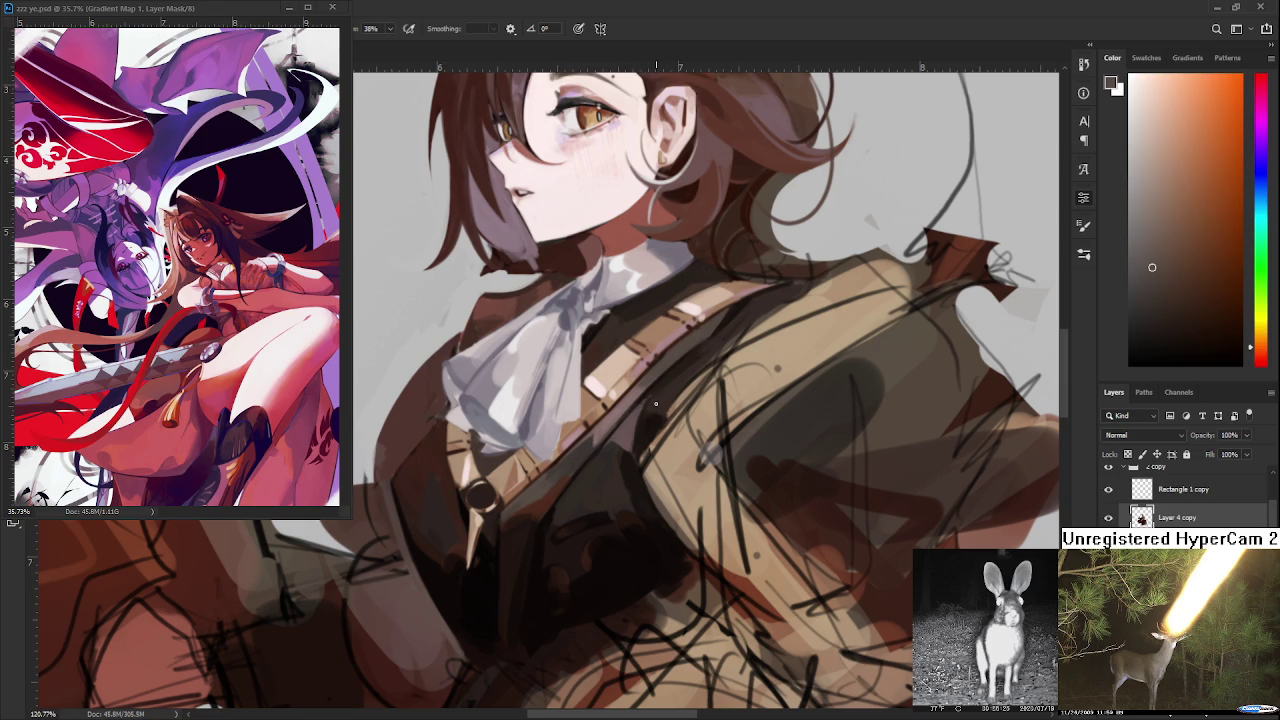
- Alternate red-brown and orange-brown samples beside the strap while painting highlights
{"action": "left_click", "coordinate": [655, 394], "text": "alt"}
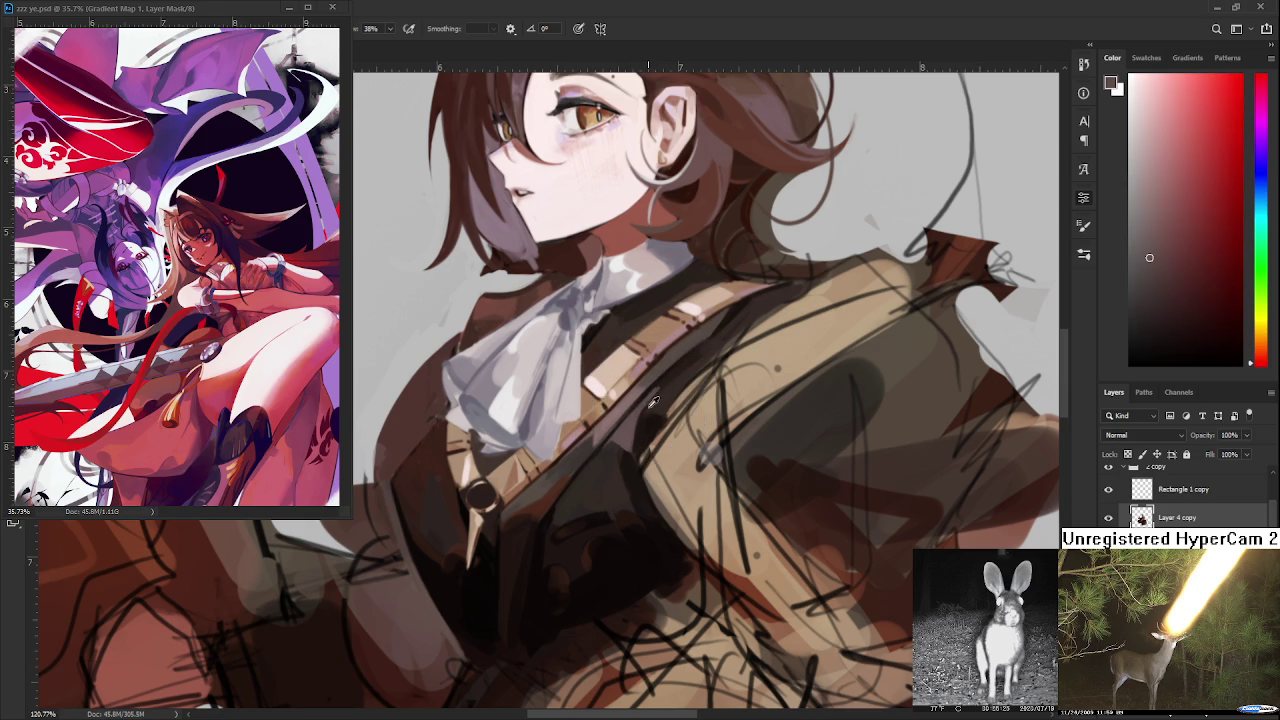
{"action": "left_click", "coordinate": [653, 397], "text": "alt"}
{"action": "left_click", "coordinate": [651, 397], "text": "alt"}
{"action": "left_click", "coordinate": [679, 372], "text": "alt"}
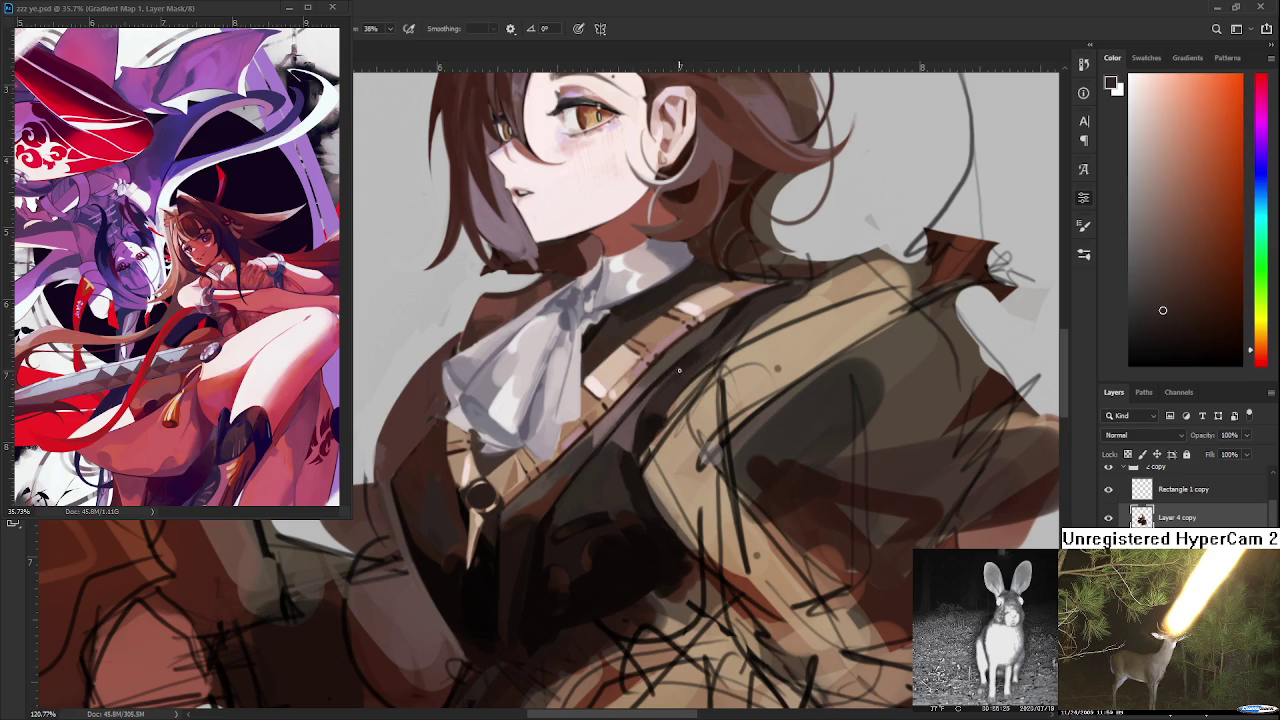
{"action": "left_click", "coordinate": [656, 393], "text": "alt"}
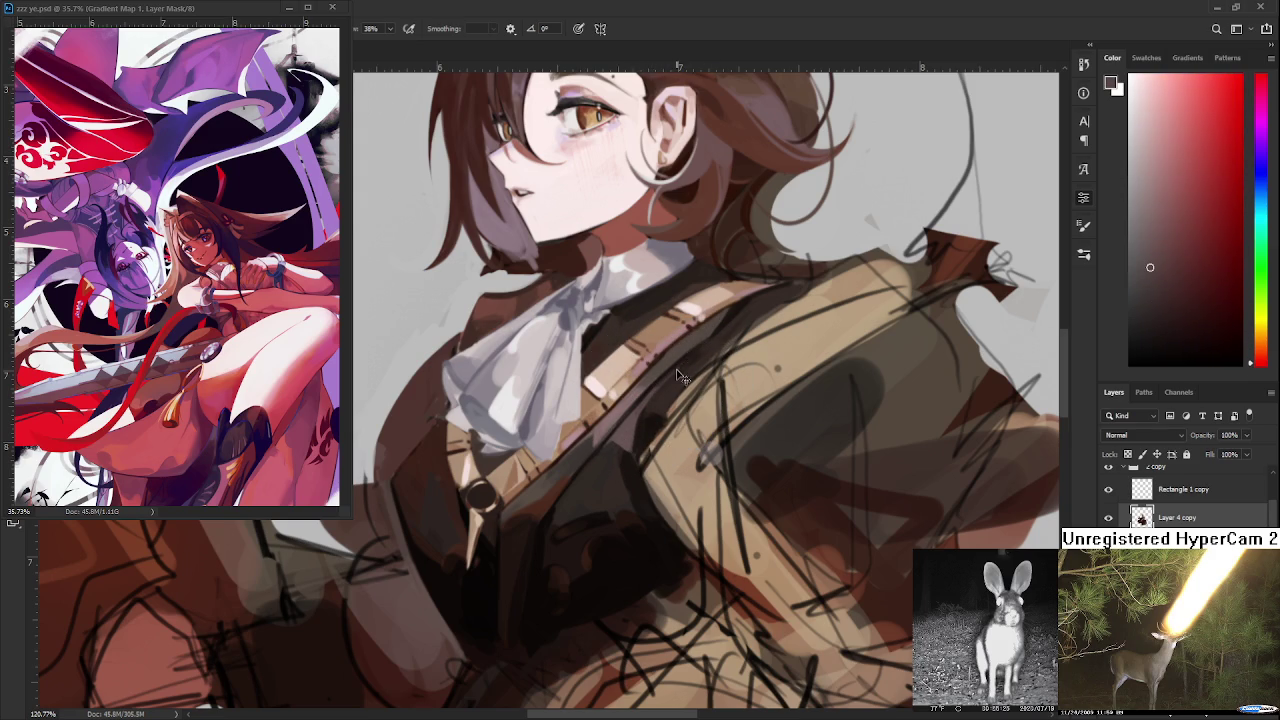
{"action": "left_click", "coordinate": [662, 387], "text": "alt"}
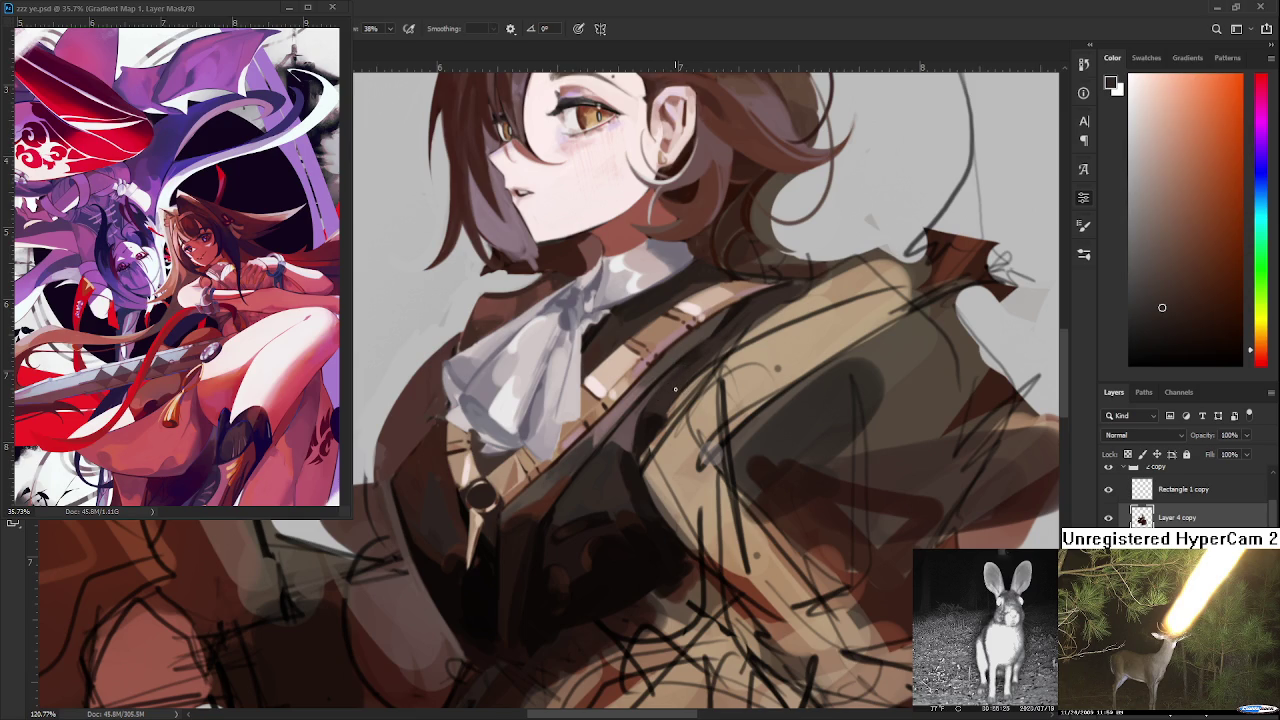
{"action": "left_click", "coordinate": [637, 415], "text": "alt"}
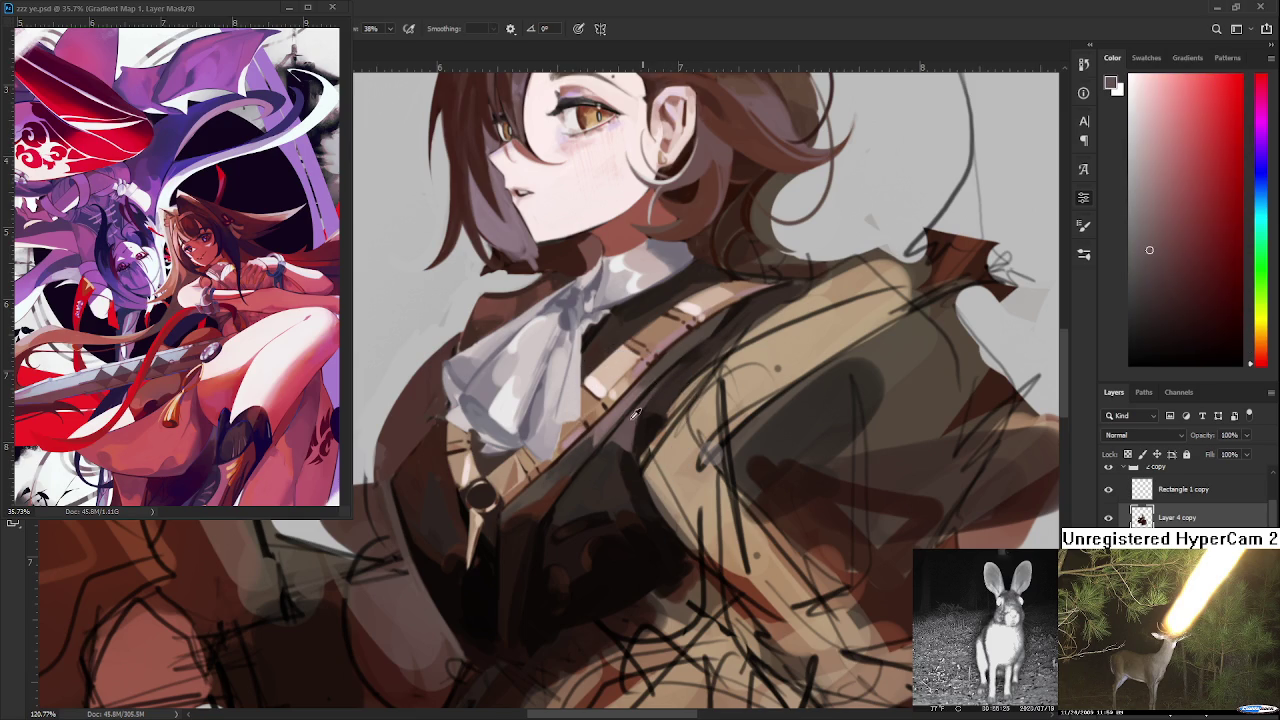
{"action": "left_click", "coordinate": [640, 410], "text": "alt"}
{"action": "scroll", "coordinate": [587, 488], "scroll_direction": "down", "scroll_amount": 3}
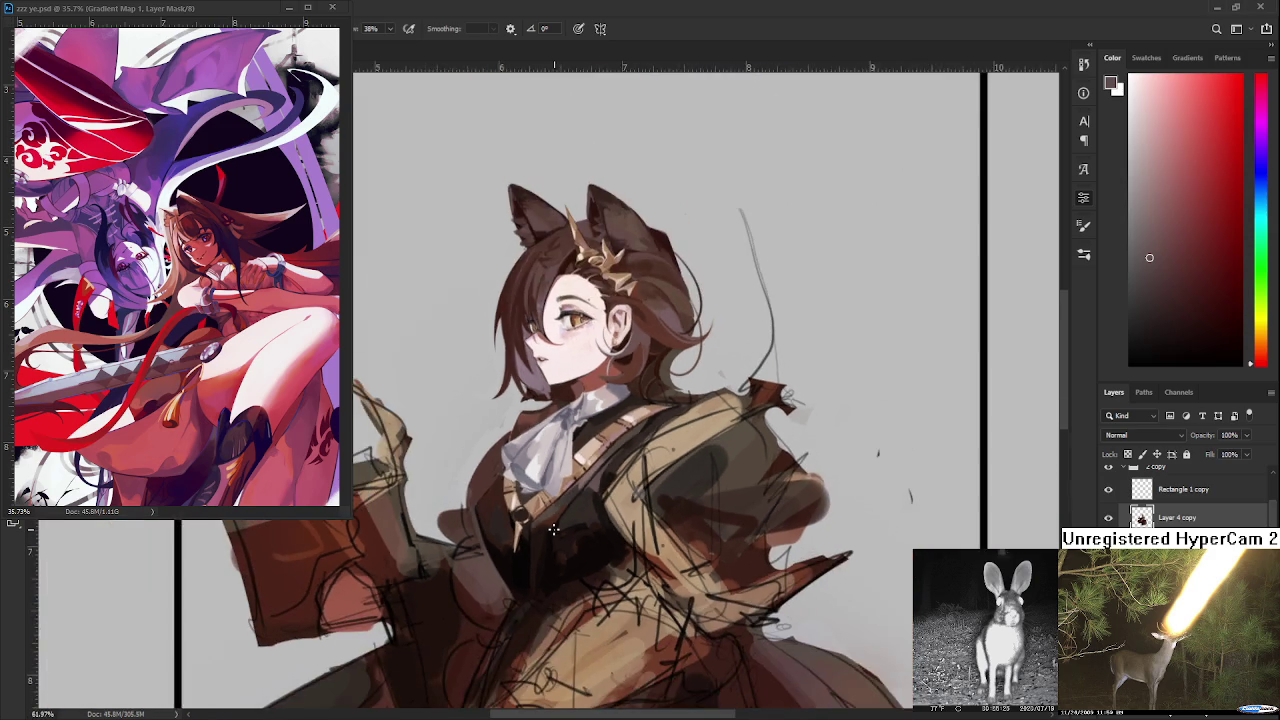
- Sample and fine-tune dark browns from the jacket front
{"action": "scroll", "coordinate": [587, 488], "scroll_direction": "up", "scroll_amount": 1}
{"action": "left_click", "coordinate": [606, 482], "text": "alt"}
{"action": "left_click", "coordinate": [608, 514], "text": "alt"}
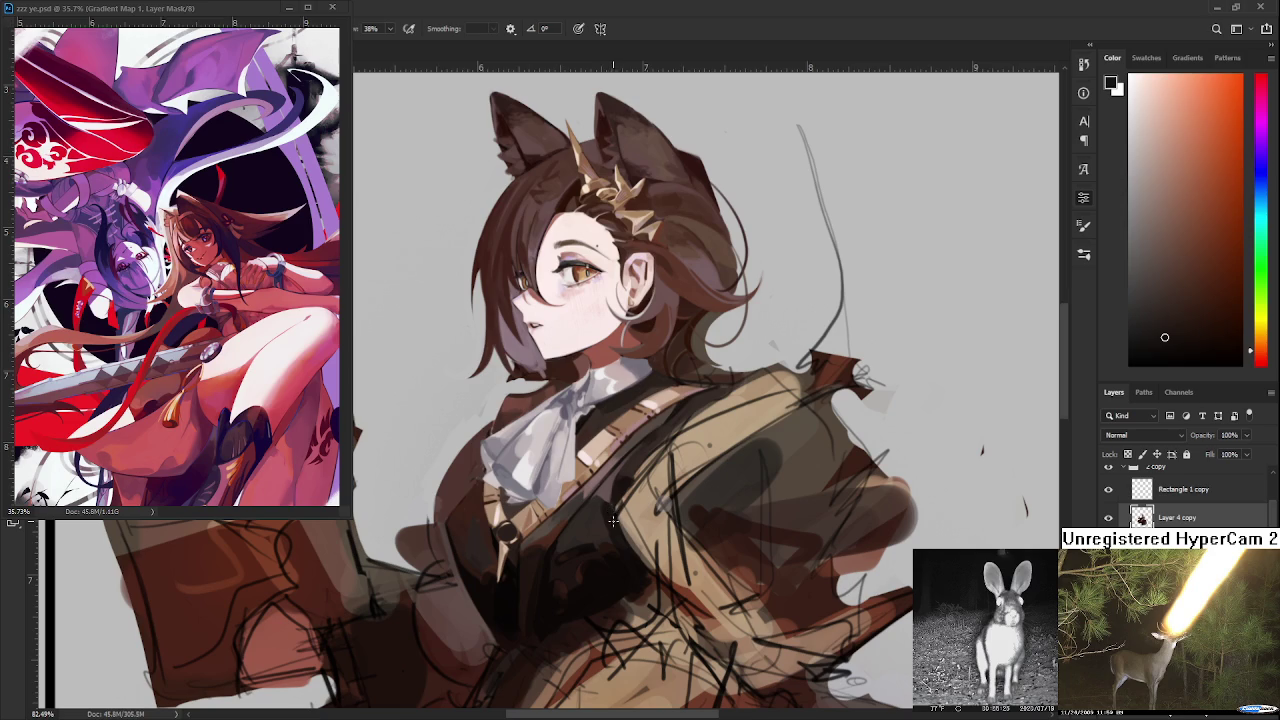
{"action": "left_click", "coordinate": [600, 522], "text": "alt"}
{"action": "left_click", "coordinate": [600, 522], "text": "alt"}
{"action": "left_click", "coordinate": [598, 517], "text": "alt"}
{"action": "left_click", "coordinate": [599, 520], "text": "alt"}
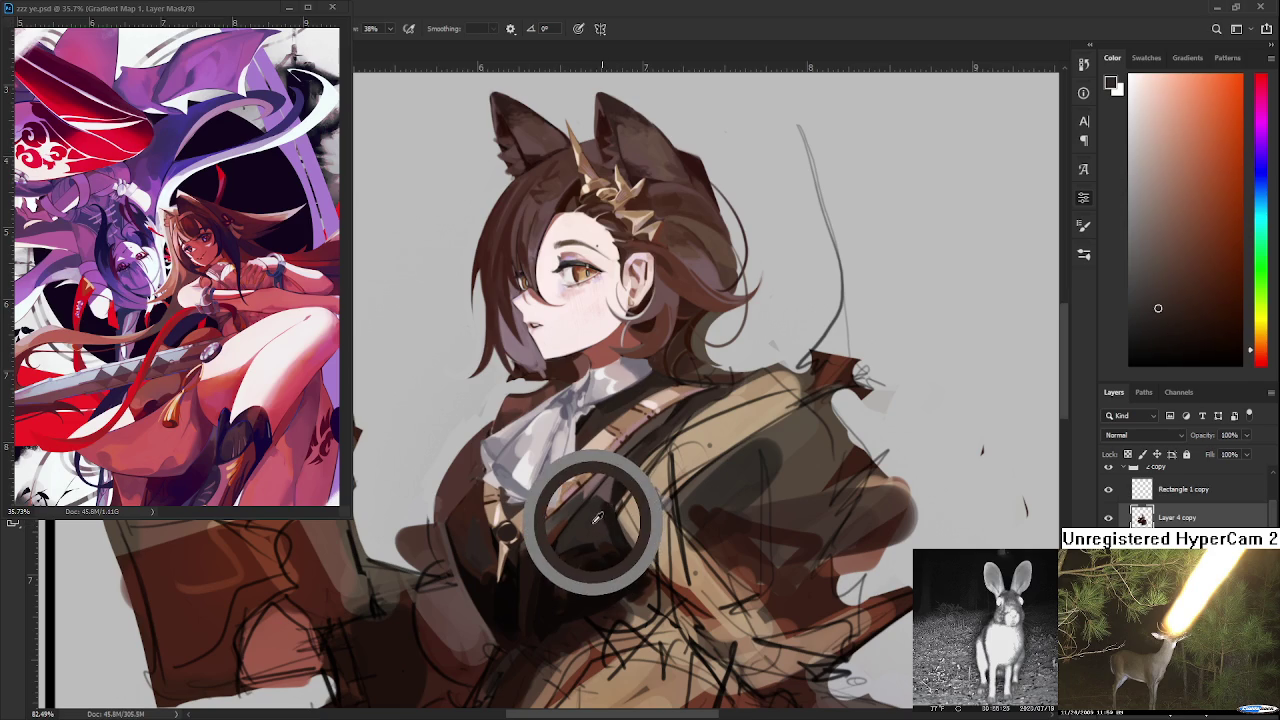
{"action": "left_click", "coordinate": [602, 528], "text": "alt"}
{"action": "left_click", "coordinate": [604, 530], "text": "alt"}
{"action": "left_click", "coordinate": [617, 522], "text": "alt"}
{"action": "left_click", "coordinate": [614, 523], "text": "alt"}
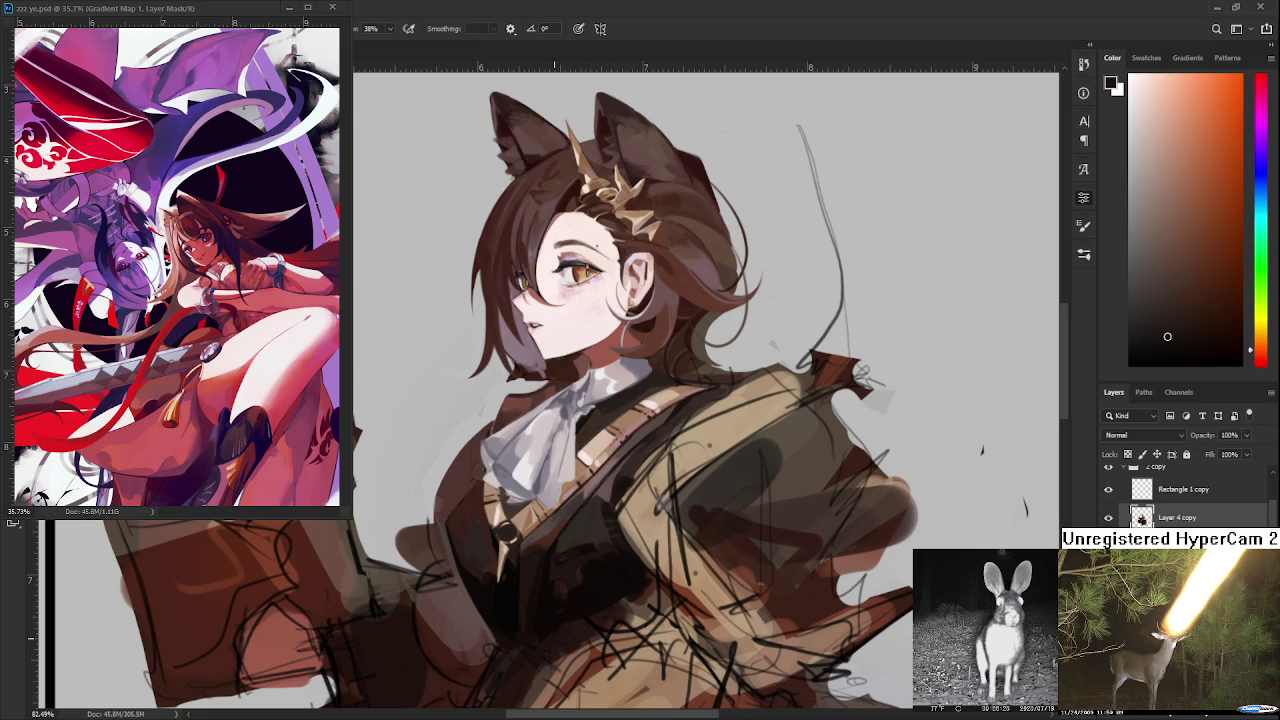
- Pick lighter and darker chest tones and darken the jacket's left edge
{"action": "scroll", "coordinate": [543, 608], "scroll_direction": "up", "scroll_amount": 1}
{"action": "scroll", "coordinate": [560, 570], "scroll_direction": "down", "scroll_amount": 3}
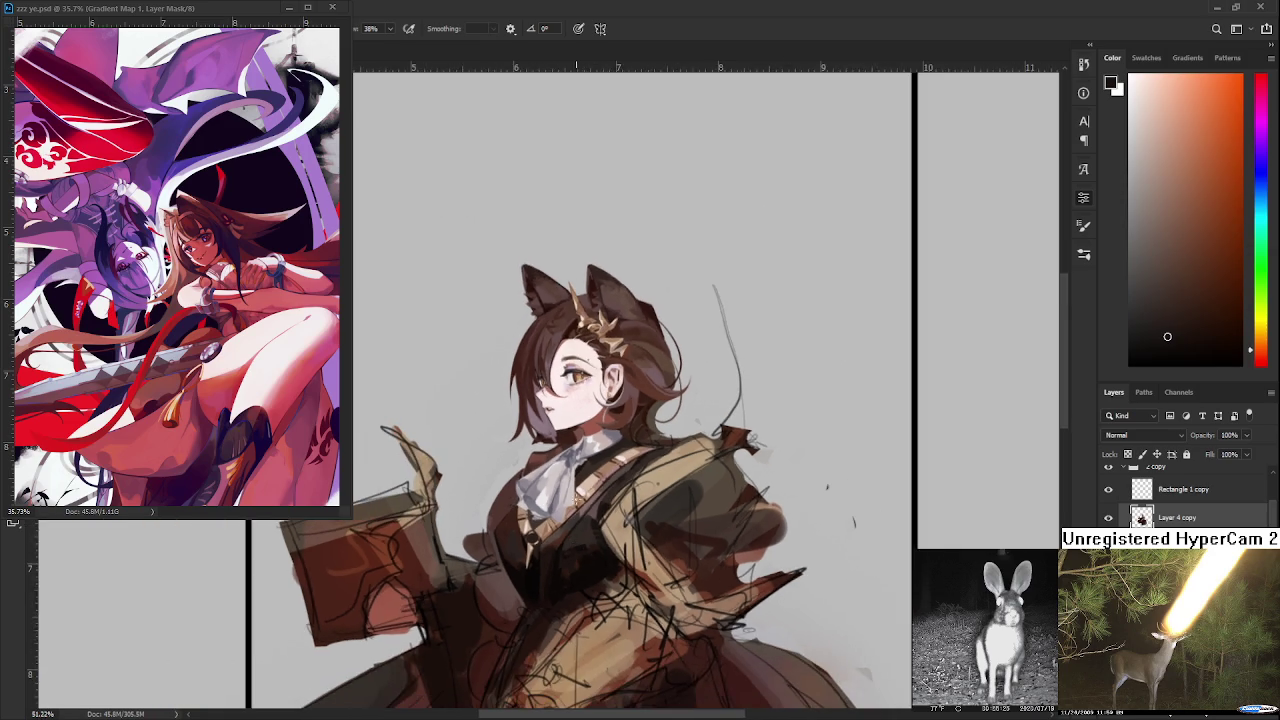
{"action": "scroll", "coordinate": [585, 520], "scroll_direction": "up", "scroll_amount": 3}
{"action": "left_click", "coordinate": [590, 461], "text": "alt"}
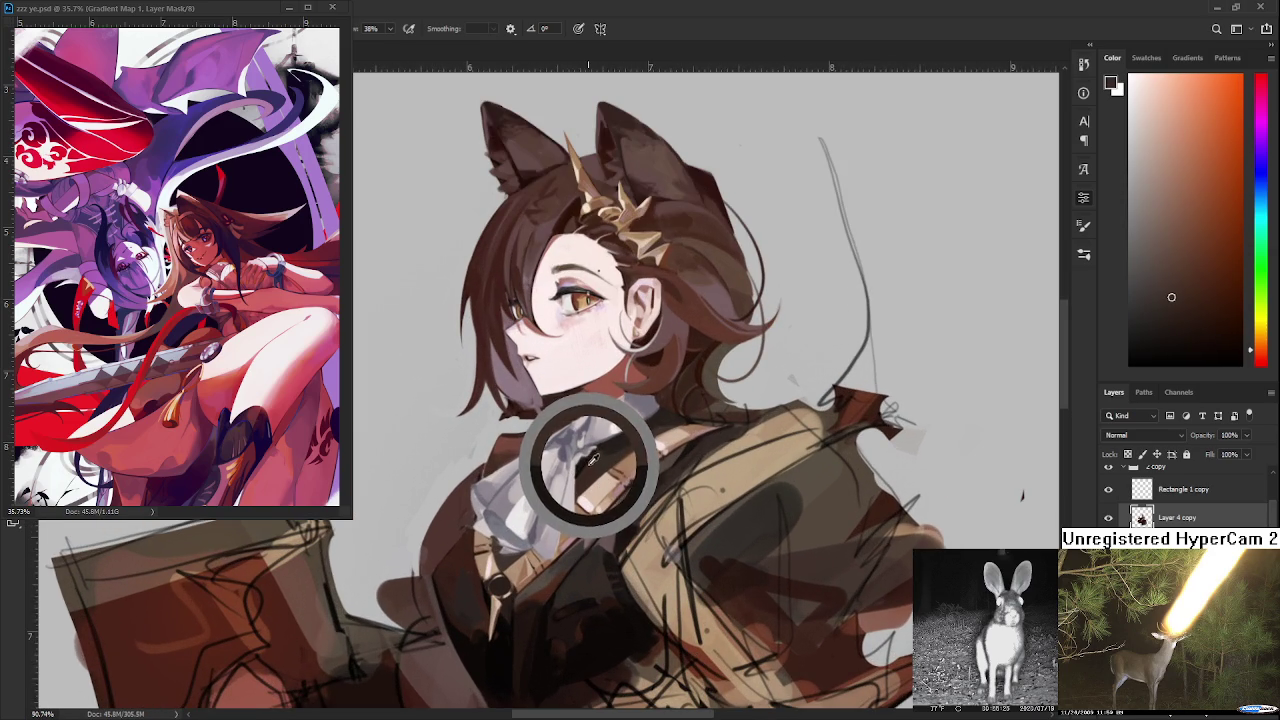
{"action": "left_click", "coordinate": [483, 560], "text": "alt"}
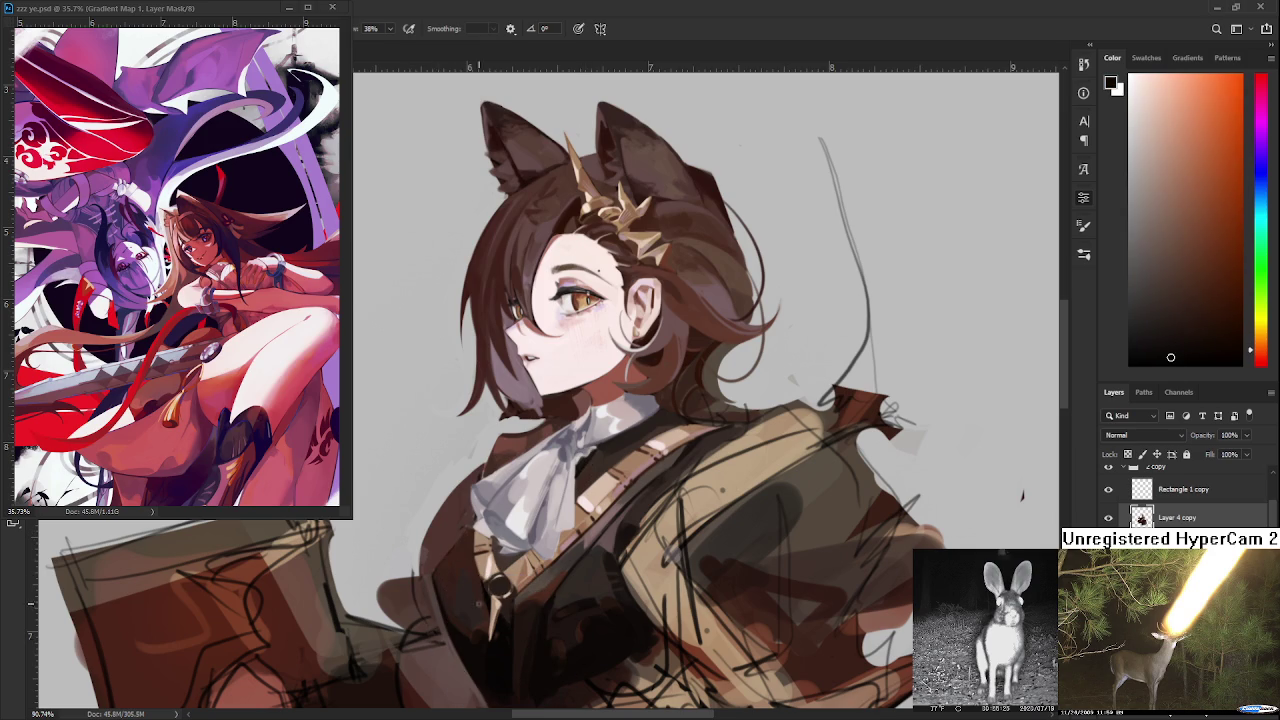
{"action": "left_click_drag", "start_coordinate": [433, 578], "coordinate": [470, 530]}
- Touch up the jacket's left edge with dark reddish-brown and near-black
{"action": "left_click", "coordinate": [445, 548], "text": "alt"}
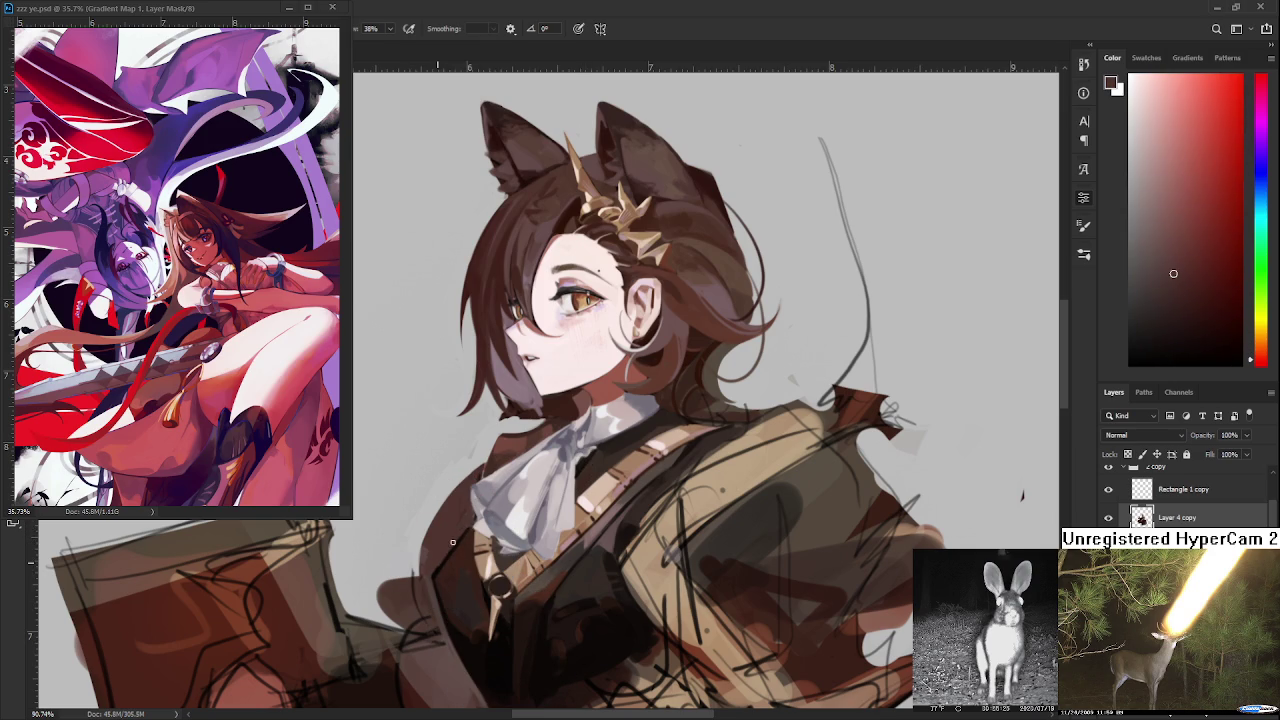
{"action": "left_click_drag", "start_coordinate": [448, 548], "coordinate": [435, 575]}
{"action": "left_click", "coordinate": [443, 551], "text": "alt"}
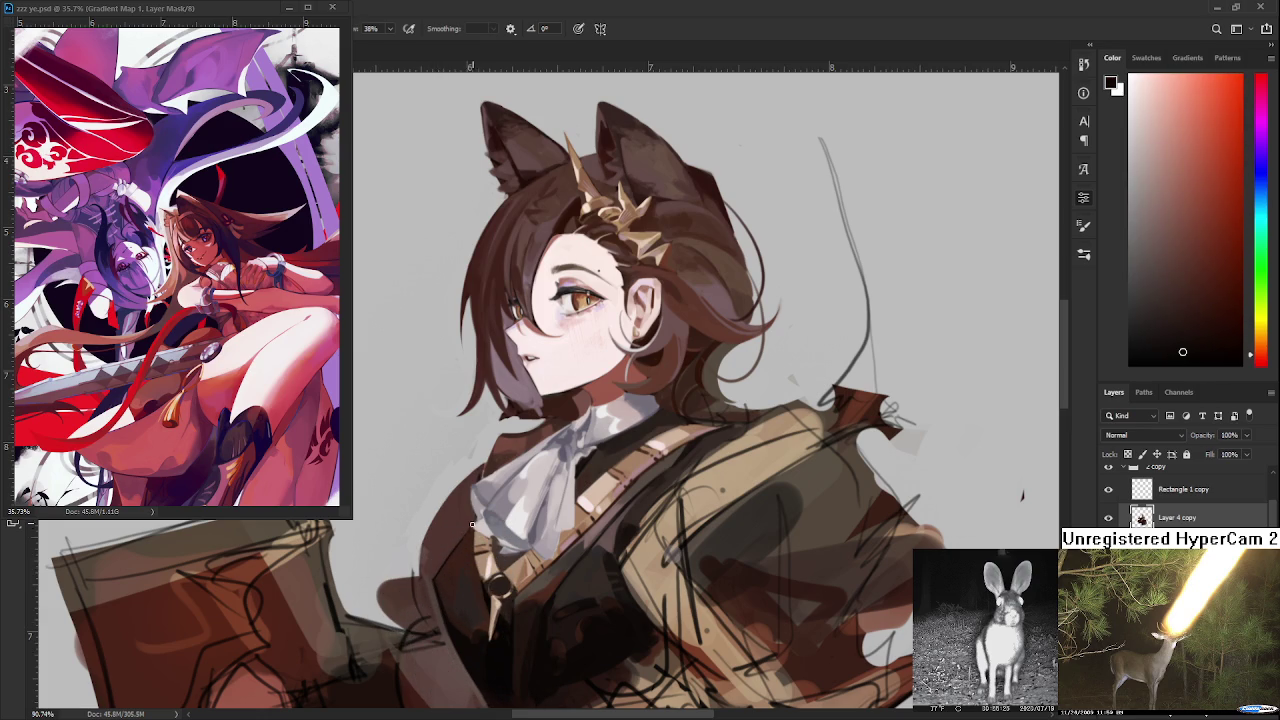
{"action": "left_click", "coordinate": [449, 548], "text": "alt"}
{"action": "left_click", "coordinate": [437, 563], "text": "alt"}
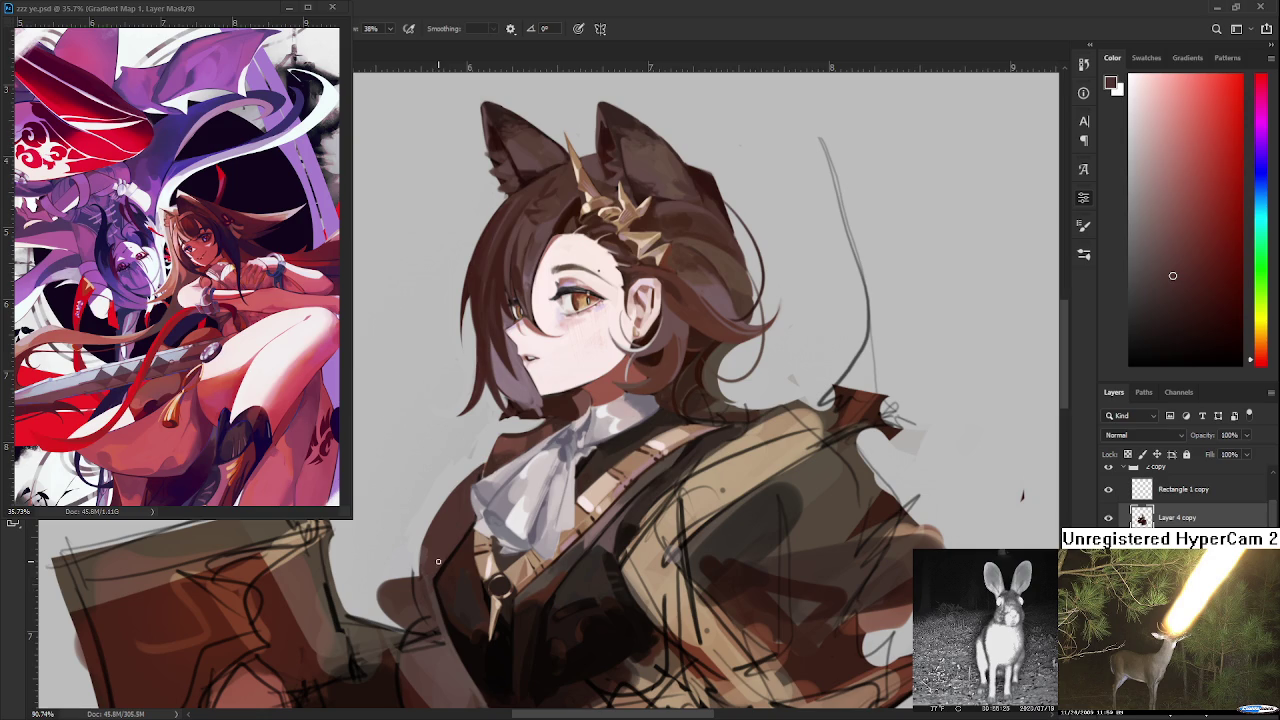
{"action": "scroll", "coordinate": [630, 460], "scroll_direction": "down", "scroll_amount": 2}
- Preview the artwork mirrored to check proportions, then restore normal orientation
{"action": "scroll", "coordinate": [630, 460], "scroll_direction": "down", "scroll_amount": 2}
{"action": "scroll", "coordinate": [636, 460], "scroll_direction": "down", "scroll_amount": 1}
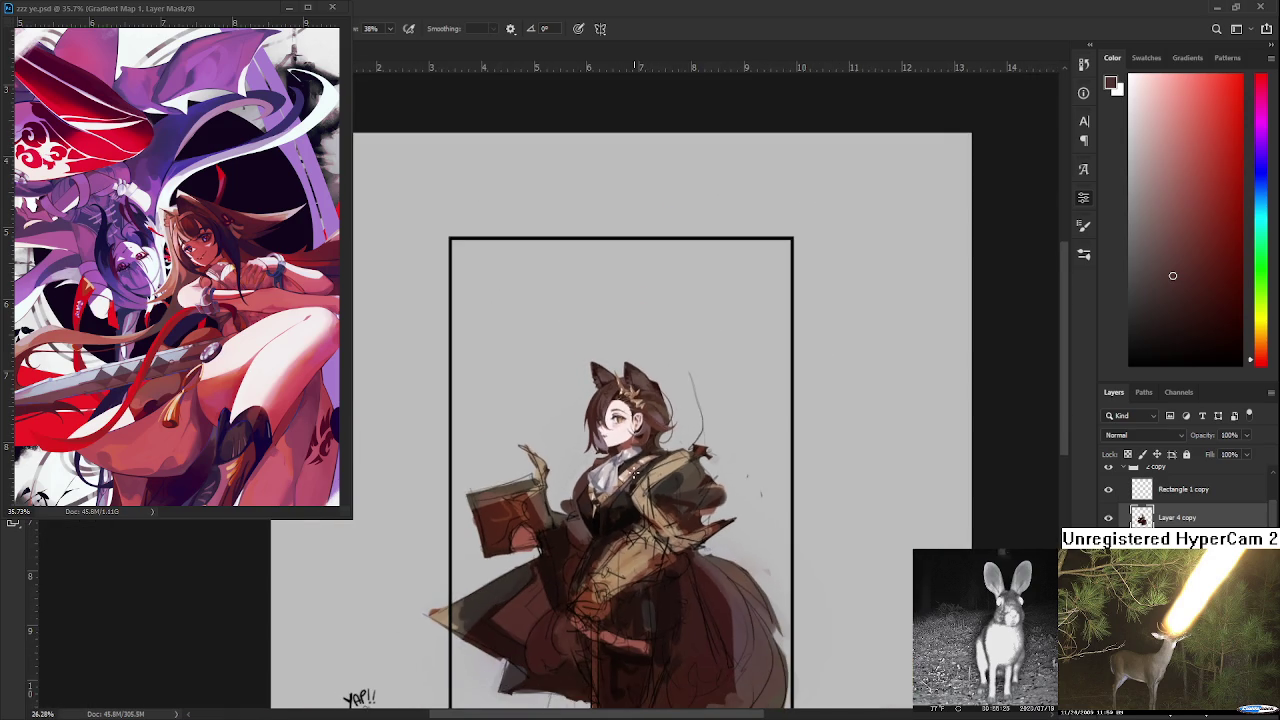
{"action": "scroll", "coordinate": [634, 473], "scroll_direction": "up", "scroll_amount": 1}
{"action": "scroll", "coordinate": [640, 480], "scroll_direction": "up", "scroll_amount": 2}
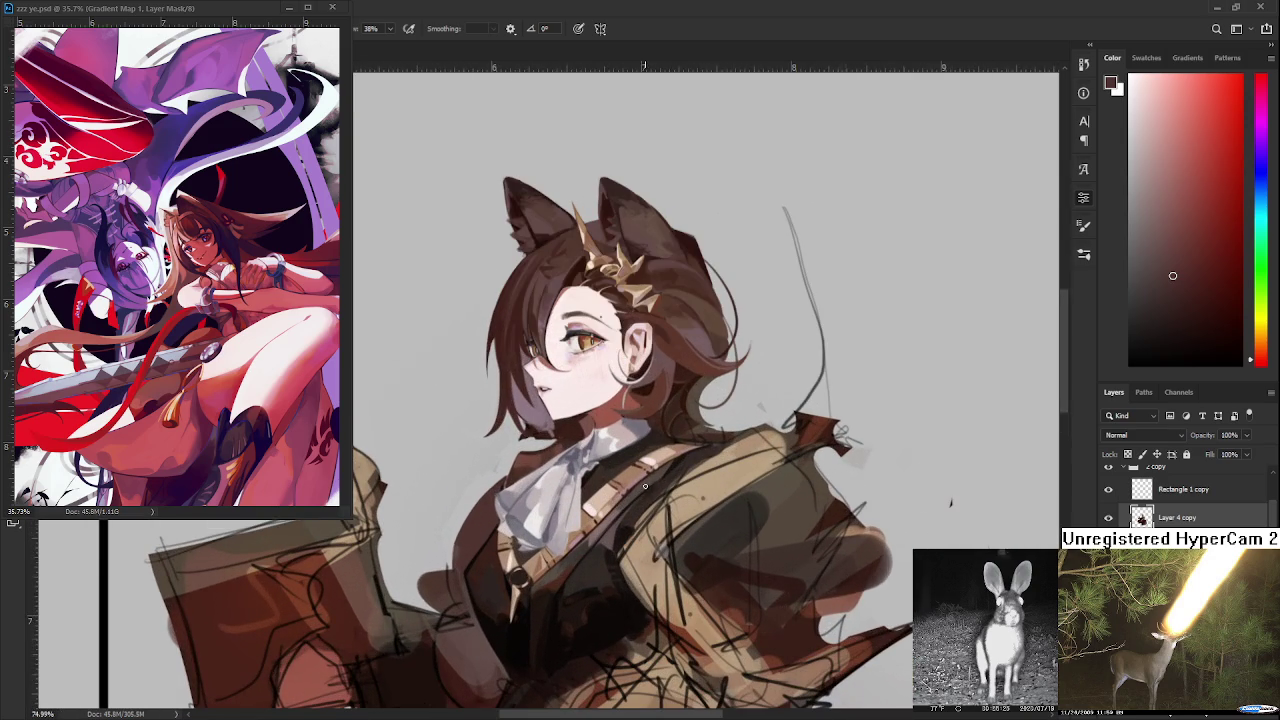
{"action": "scroll", "coordinate": [645, 486], "scroll_direction": "down", "scroll_amount": 1}
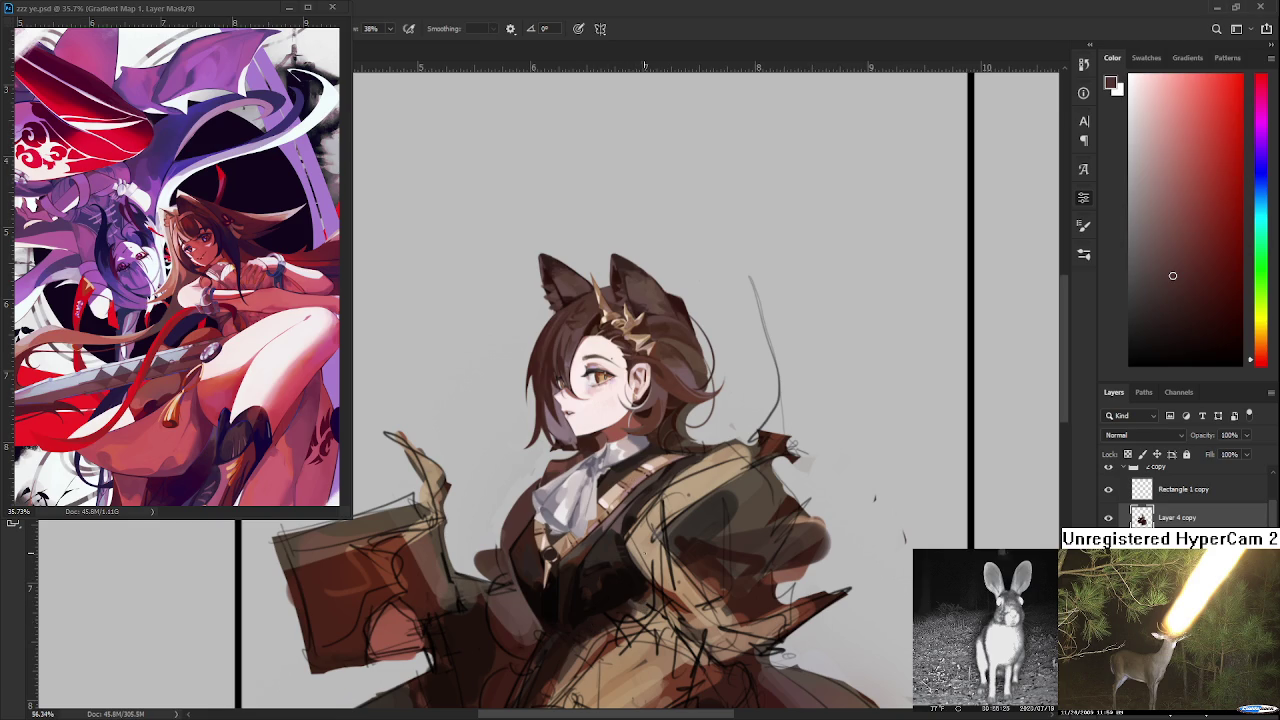
{"action": "key", "text": "ctrl+z"}
{"action": "key", "text": "ctrl+shift+z"}
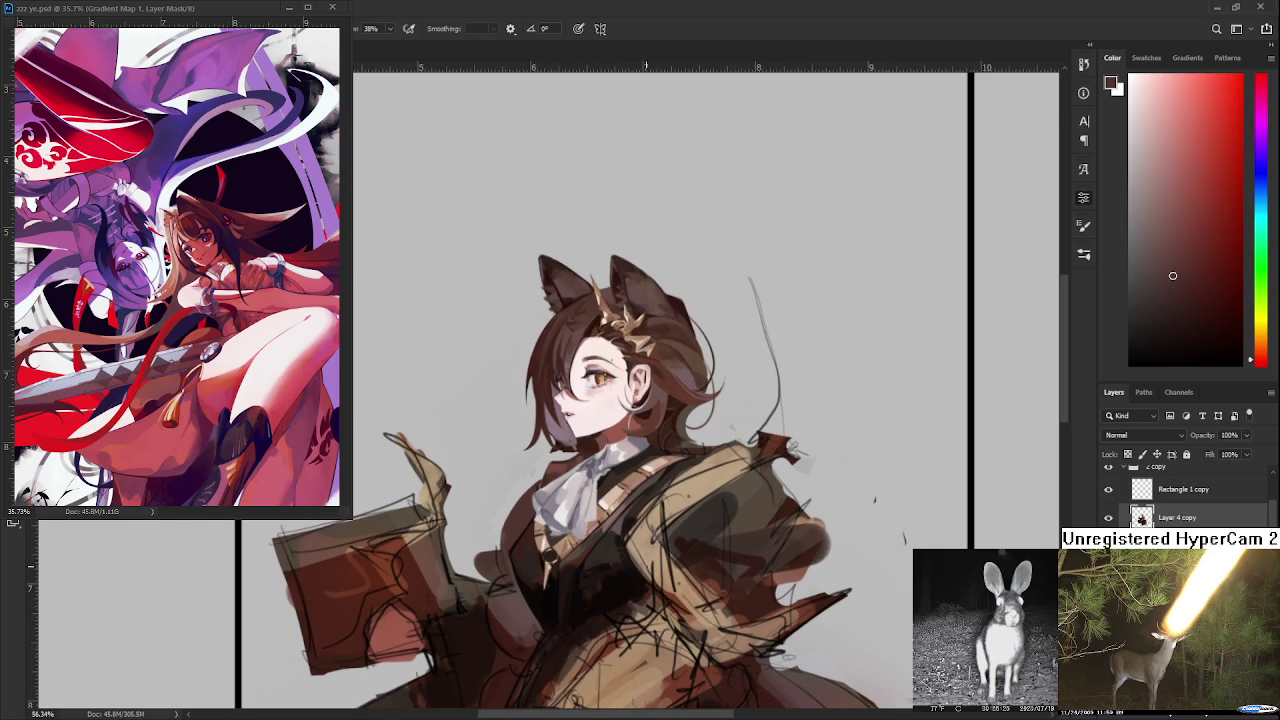
- Sample several dark browns from the lower coat
{"action": "scroll", "coordinate": [650, 577], "scroll_direction": "up", "scroll_amount": 1}
{"action": "left_click", "coordinate": [575, 578], "text": "alt"}
{"action": "left_click", "coordinate": [578, 572], "text": "alt"}
{"action": "left_click", "coordinate": [584, 578], "text": "alt"}
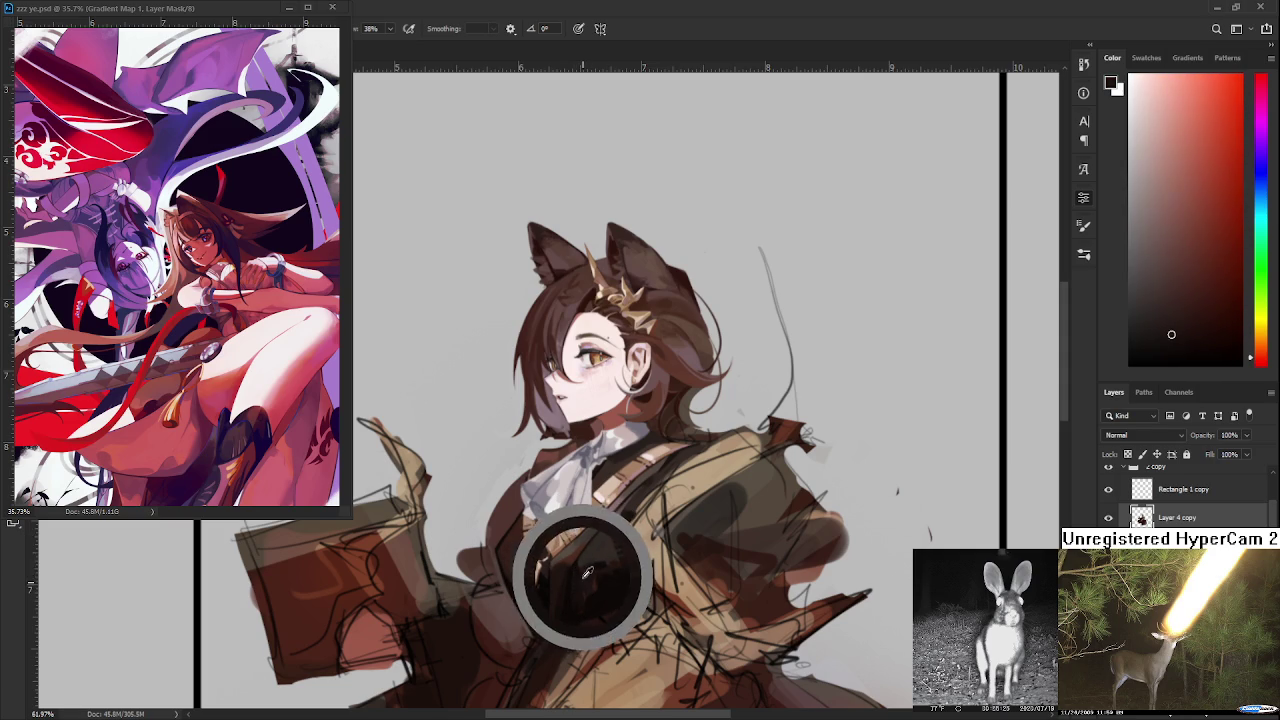
{"action": "left_click", "coordinate": [579, 580], "text": "alt"}
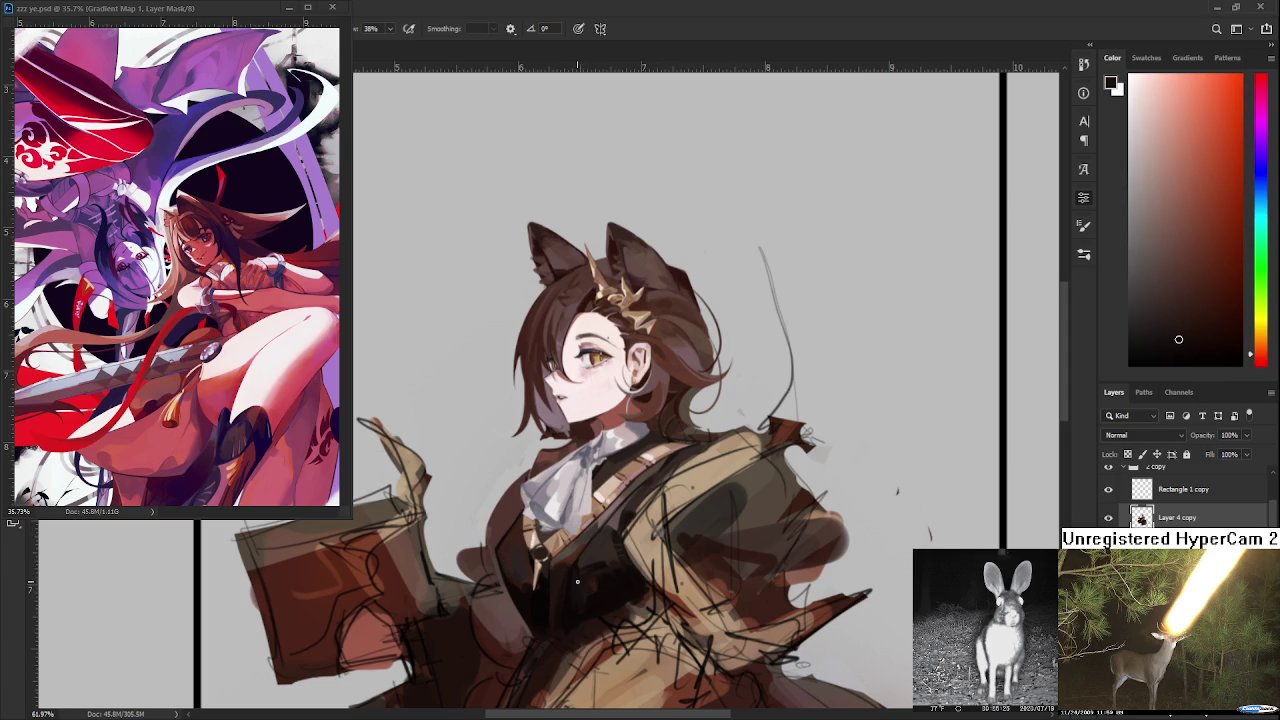
{"action": "left_click", "coordinate": [576, 569], "text": "alt"}
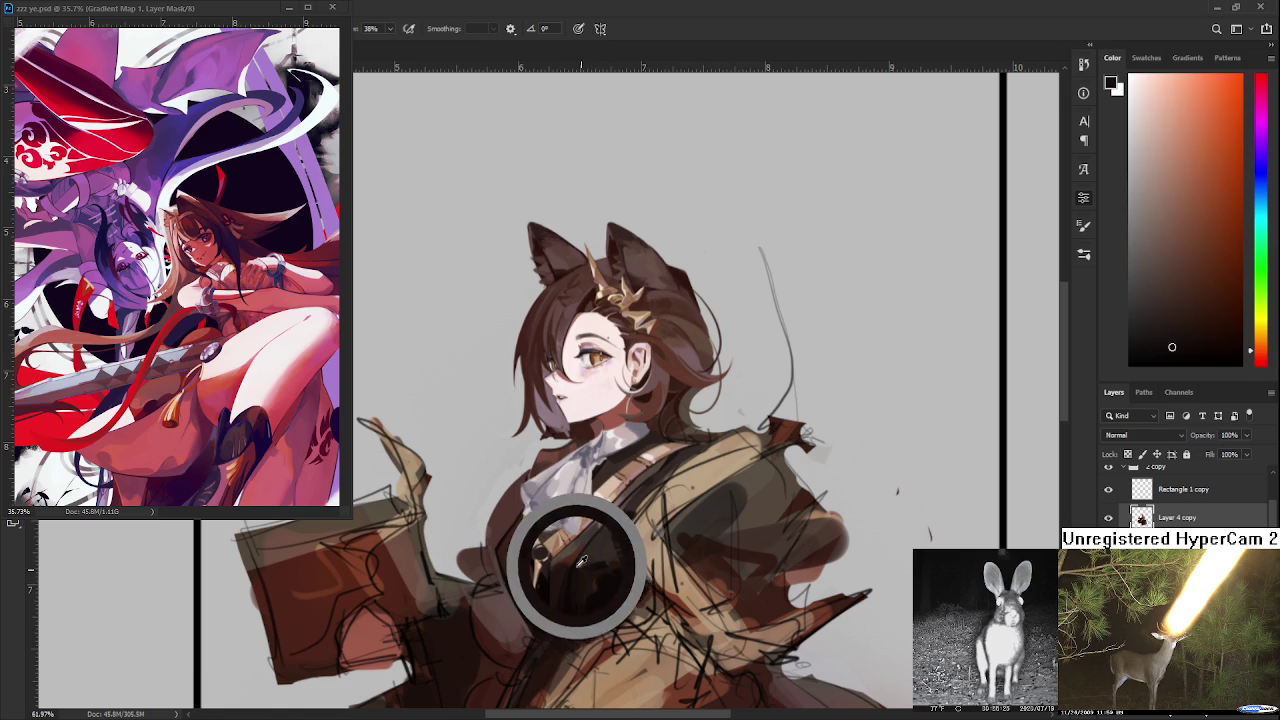
{"action": "left_click", "coordinate": [579, 603], "text": "alt"}
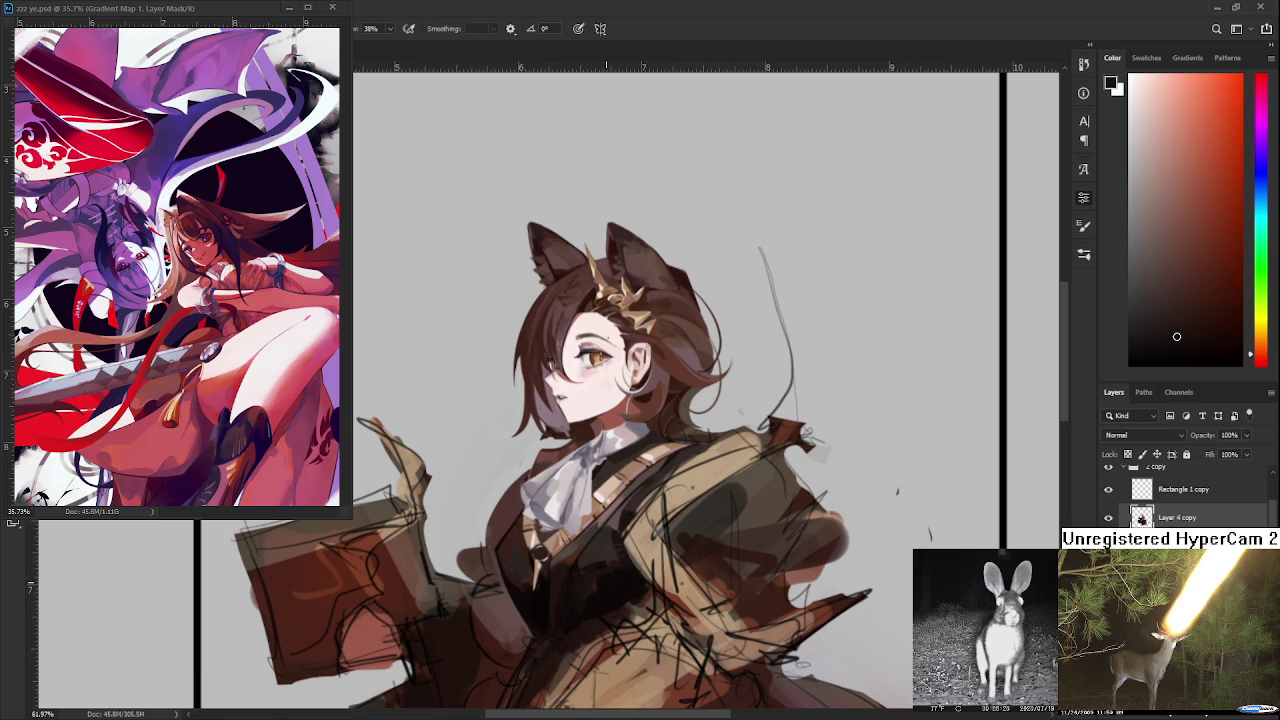
- Pick up a pinkish-brown from the painting as the working colour
{"action": "scroll", "coordinate": [588, 545], "scroll_direction": "down", "scroll_amount": 3}
{"action": "scroll", "coordinate": [590, 540], "scroll_direction": "up", "scroll_amount": 2}
{"action": "scroll", "coordinate": [617, 476], "scroll_direction": "up", "scroll_amount": 3}
{"action": "scroll", "coordinate": [617, 476], "scroll_direction": "down", "scroll_amount": 1}
{"action": "scroll", "coordinate": [612, 490], "scroll_direction": "down", "scroll_amount": 1}
{"action": "scroll", "coordinate": [605, 505], "scroll_direction": "down", "scroll_amount": 2}
{"action": "scroll", "coordinate": [598, 521], "scroll_direction": "down", "scroll_amount": 1}
{"action": "scroll", "coordinate": [598, 522], "scroll_direction": "down", "scroll_amount": 1}
{"action": "scroll", "coordinate": [598, 522], "scroll_direction": "up", "scroll_amount": 3}
{"action": "scroll", "coordinate": [598, 522], "scroll_direction": "up", "scroll_amount": 3}
{"action": "left_click", "coordinate": [636, 540], "text": "alt"}
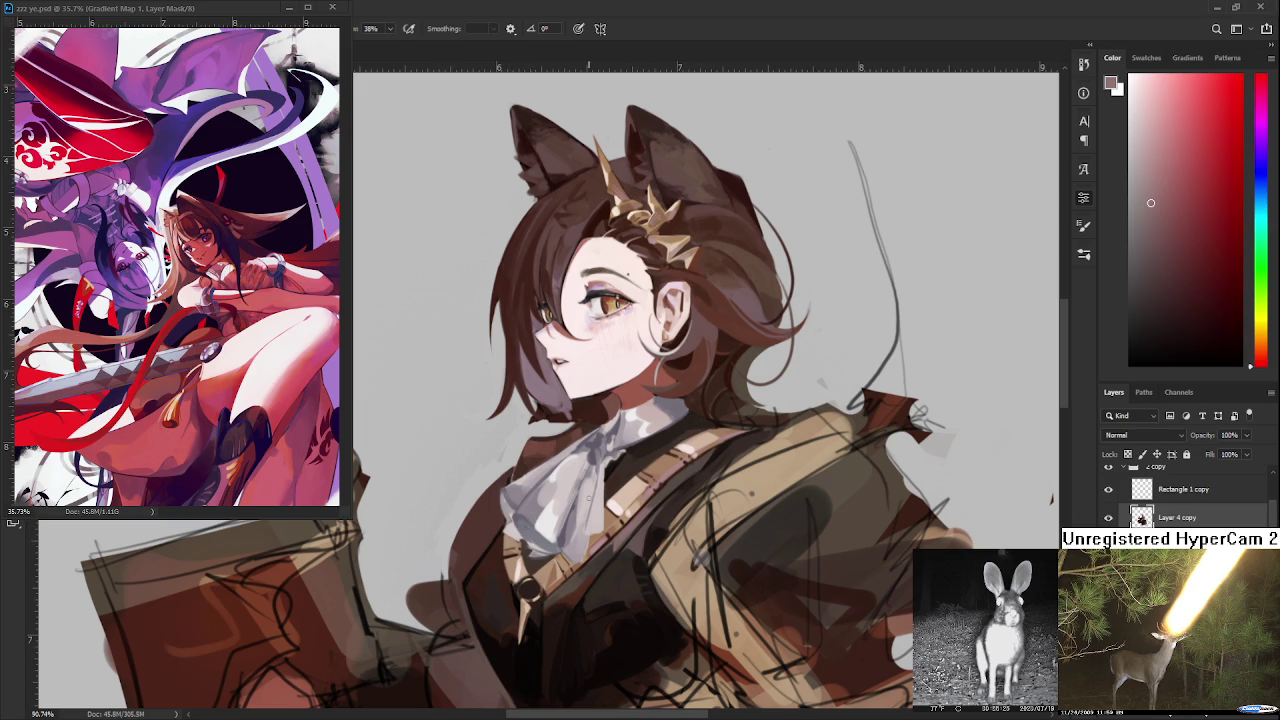
- Sample tan and dark browns from the collar strap, cravat and coat
{"action": "scroll", "coordinate": [526, 586], "scroll_direction": "up", "scroll_amount": 2}
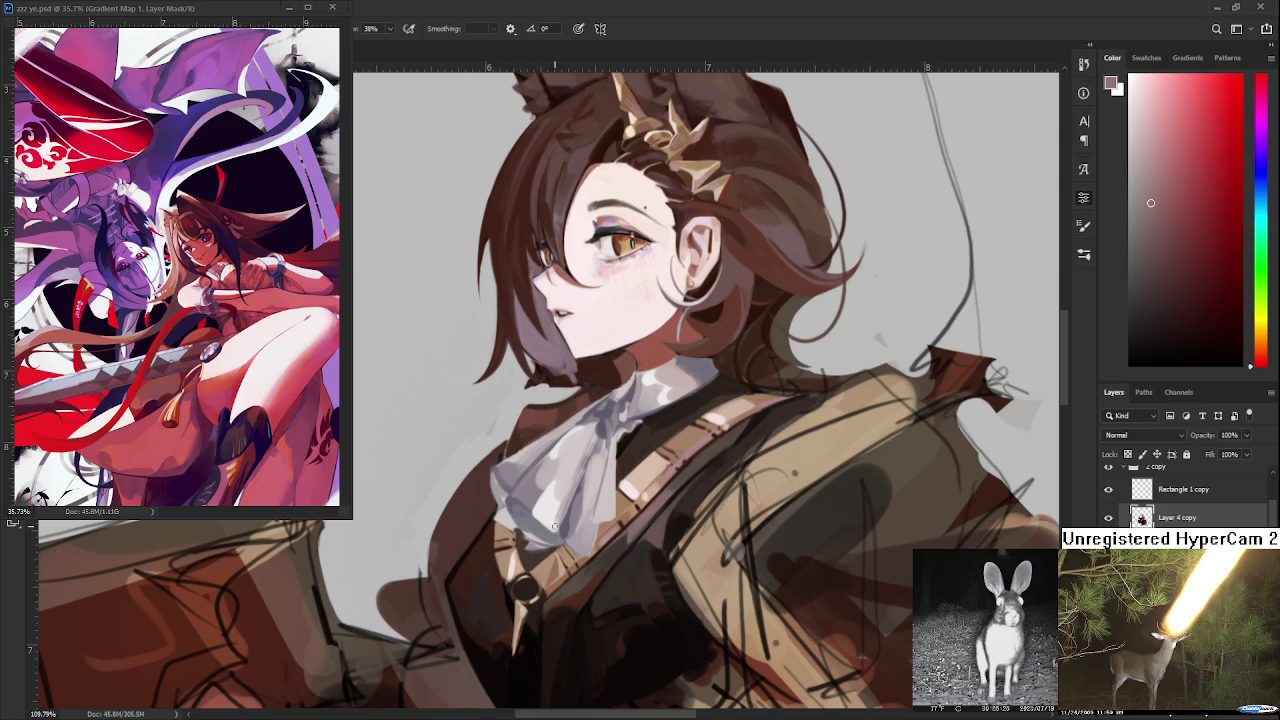
{"action": "left_click", "coordinate": [629, 518], "text": "alt"}
{"action": "left_click", "coordinate": [622, 474], "text": "alt"}
{"action": "left_click_drag", "start_coordinate": [687, 430], "coordinate": [617, 450], "text": "alt"}
{"action": "left_click", "coordinate": [665, 412], "text": "alt"}
{"action": "mouse_move", "coordinate": [700, 408]}
{"action": "left_mouse_down", "text": "alt"}
{"action": "mouse_move", "coordinate": [686, 400]}
{"action": "mouse_move", "coordinate": [588, 528]}
{"action": "mouse_move", "coordinate": [466, 537]}
{"action": "mouse_move", "coordinate": [458, 570]}
{"action": "left_mouse_up", "text": "alt"}
{"action": "left_click", "coordinate": [440, 560], "text": "alt"}
{"action": "scroll", "coordinate": [480, 575], "scroll_direction": "down", "scroll_amount": 4}
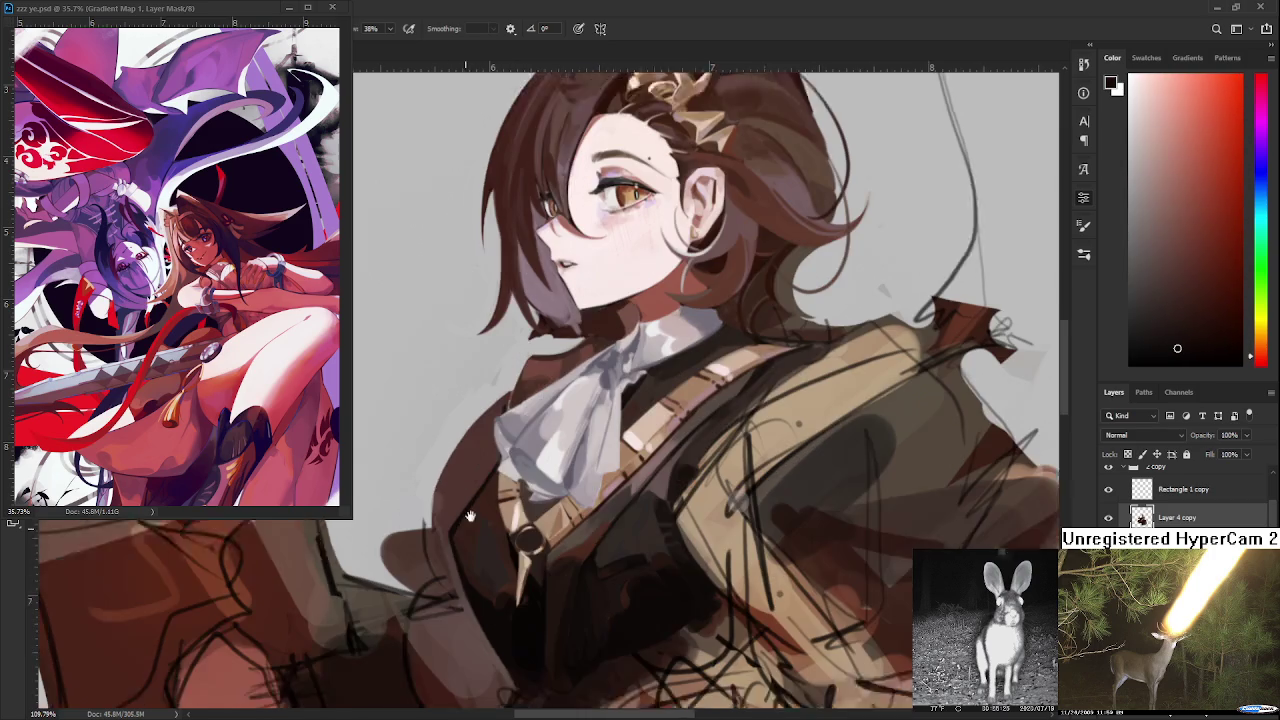
{"action": "left_click", "coordinate": [531, 580], "text": "alt"}
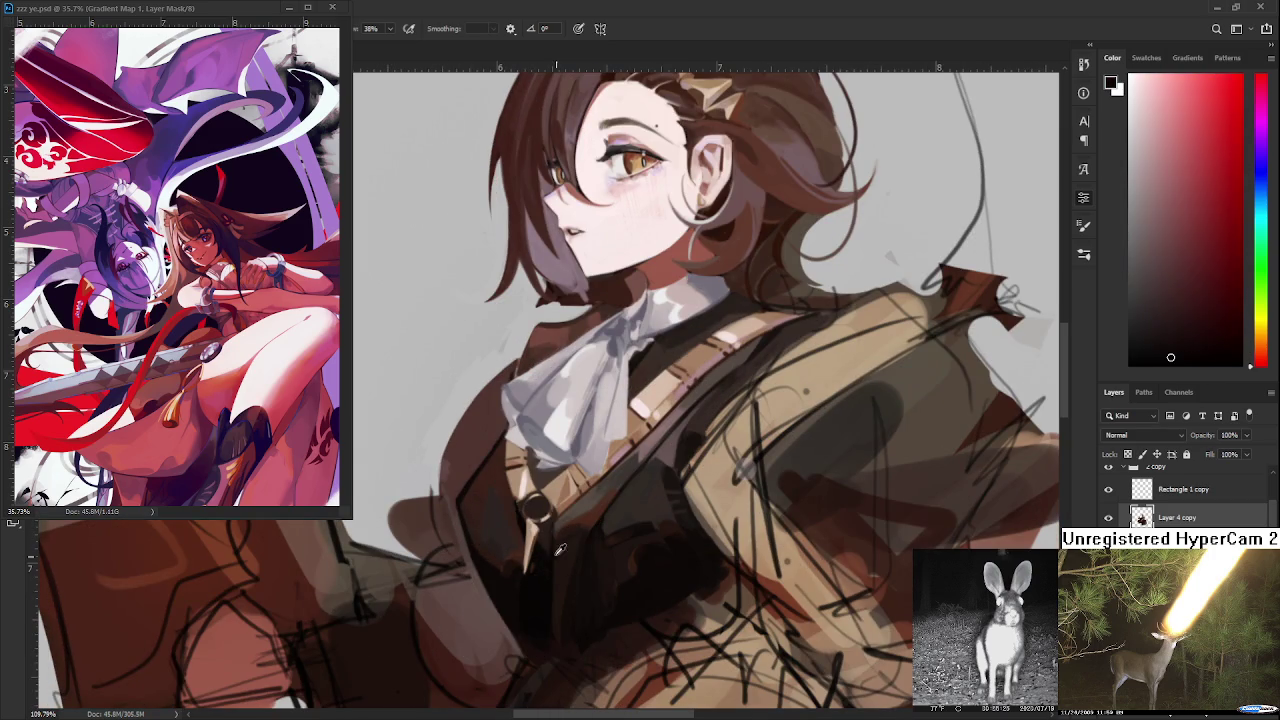
{"action": "left_click_drag", "start_coordinate": [528, 572], "coordinate": [542, 565], "text": "alt"}
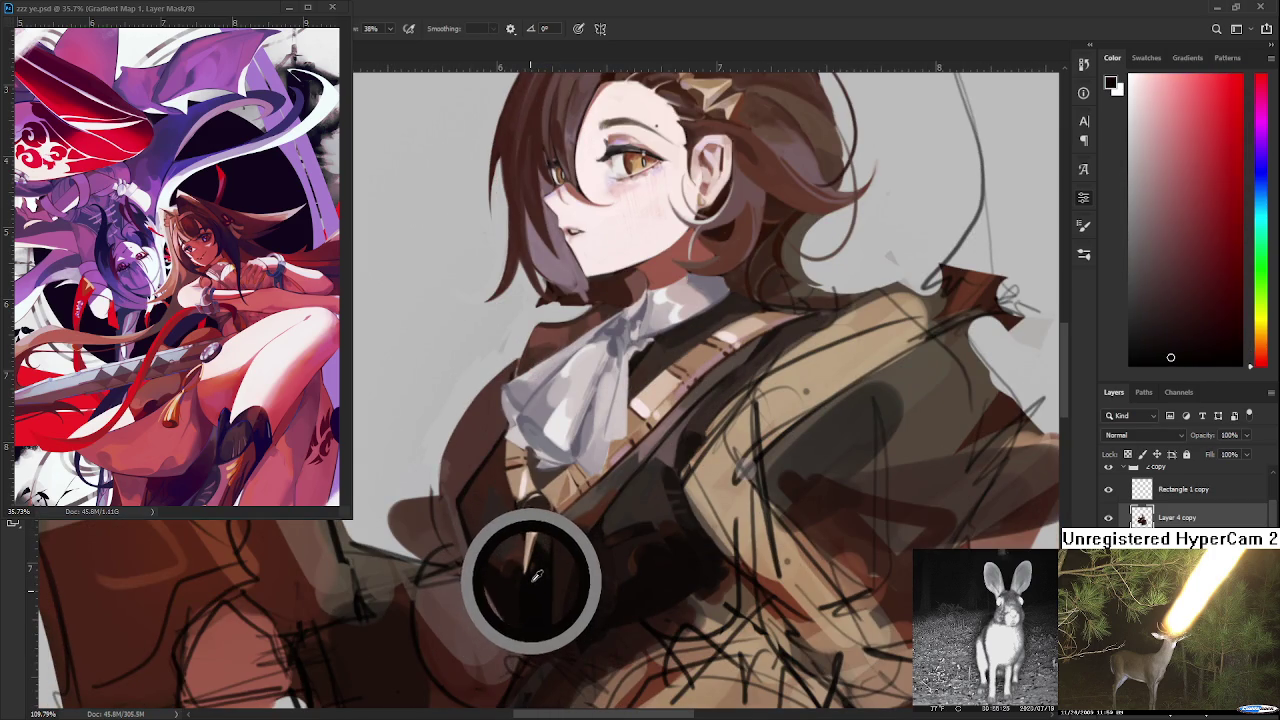
{"action": "left_click", "coordinate": [544, 561], "text": "alt"}
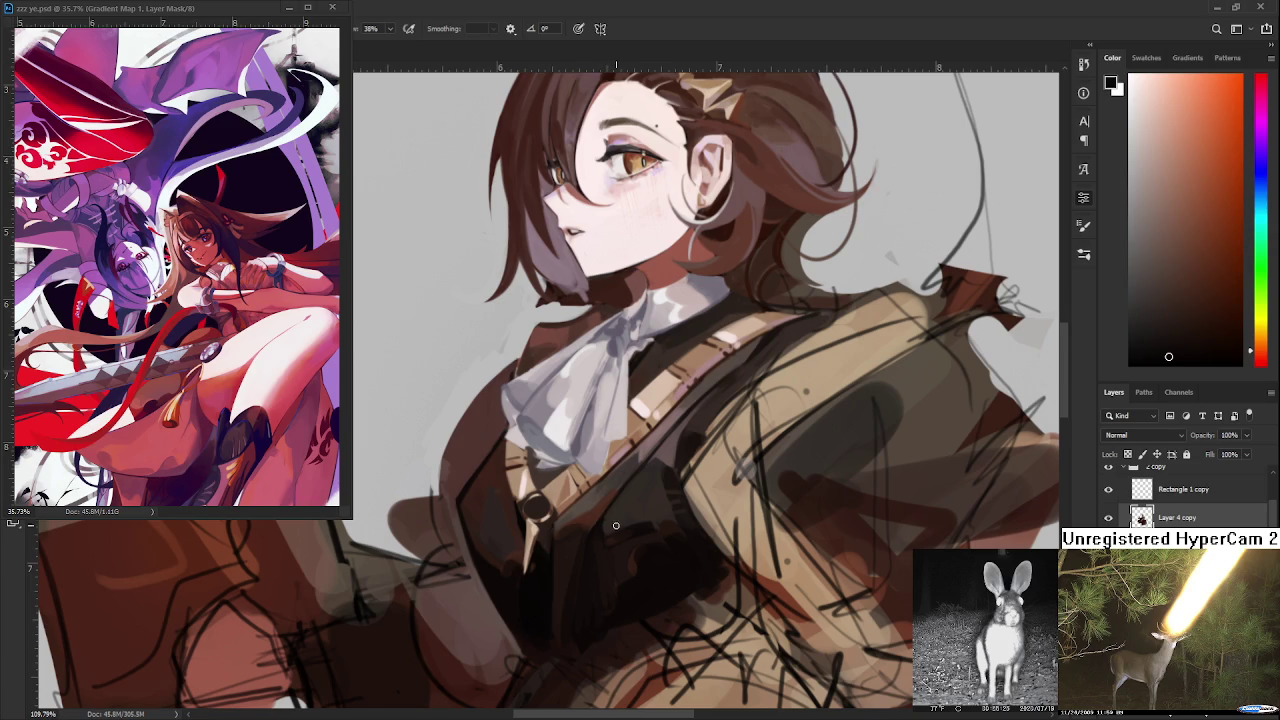
- Sample reddish- and orange-brown shades from the lapel around the strap buckle
{"action": "left_click", "coordinate": [528, 586], "text": "alt"}
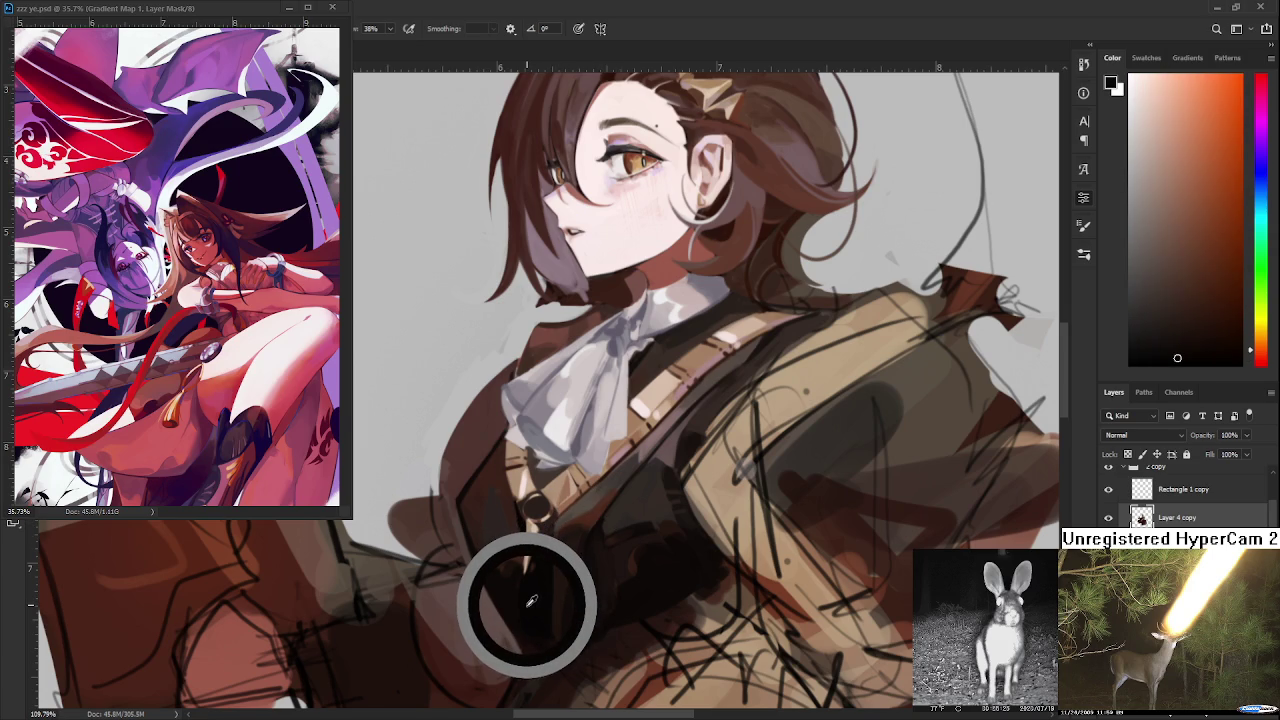
{"action": "left_click", "coordinate": [532, 600], "text": "alt"}
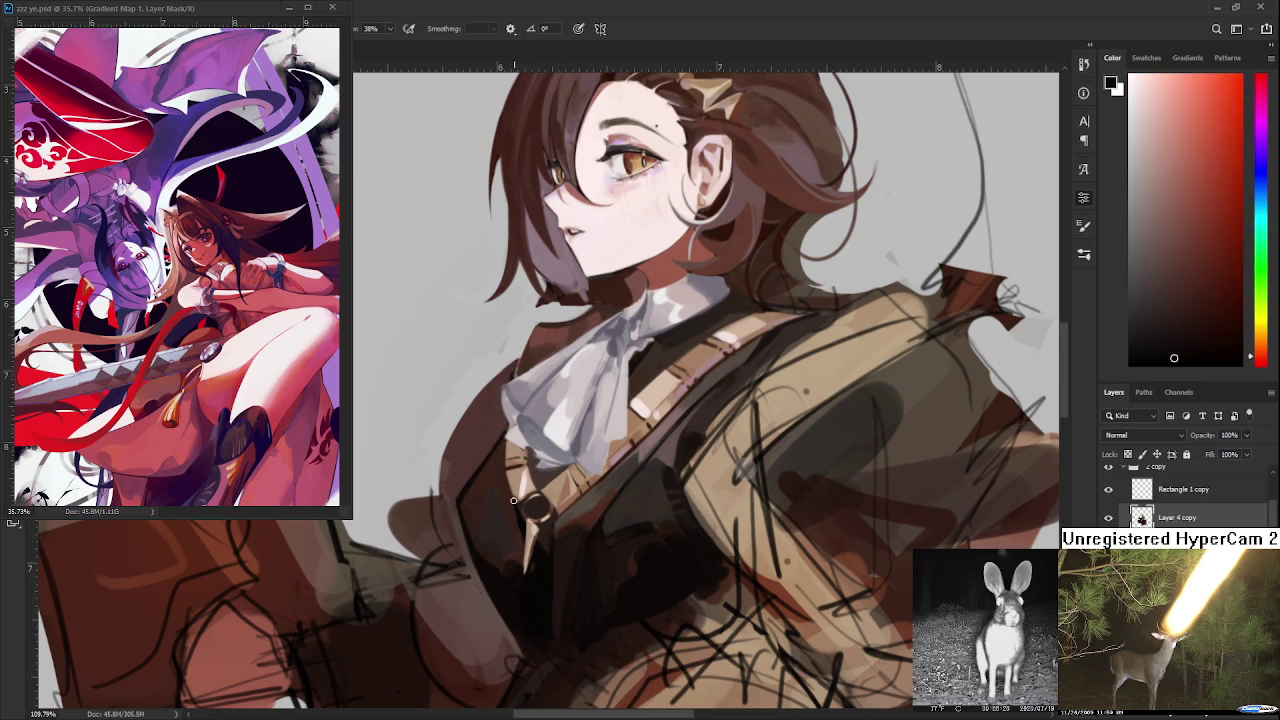
{"action": "left_click", "coordinate": [514, 516], "text": "alt"}
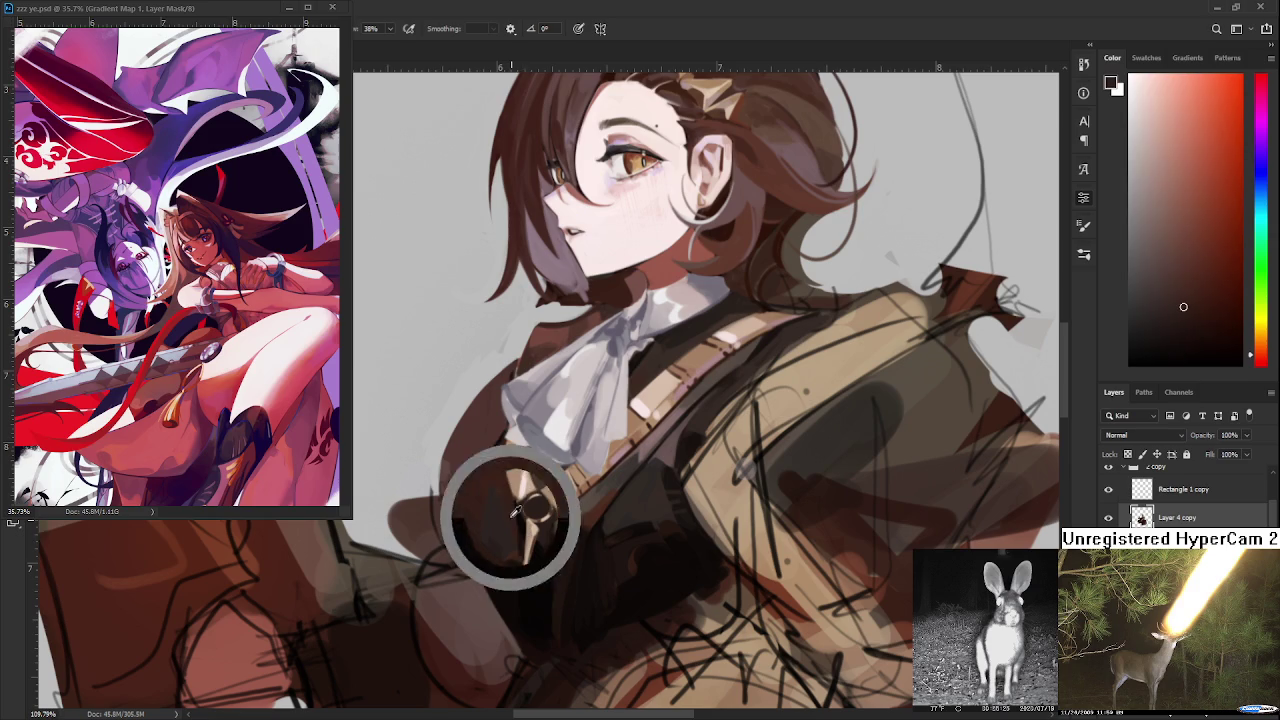
{"action": "left_click", "coordinate": [520, 524], "text": "alt"}
{"action": "left_click", "coordinate": [513, 521], "text": "alt"}
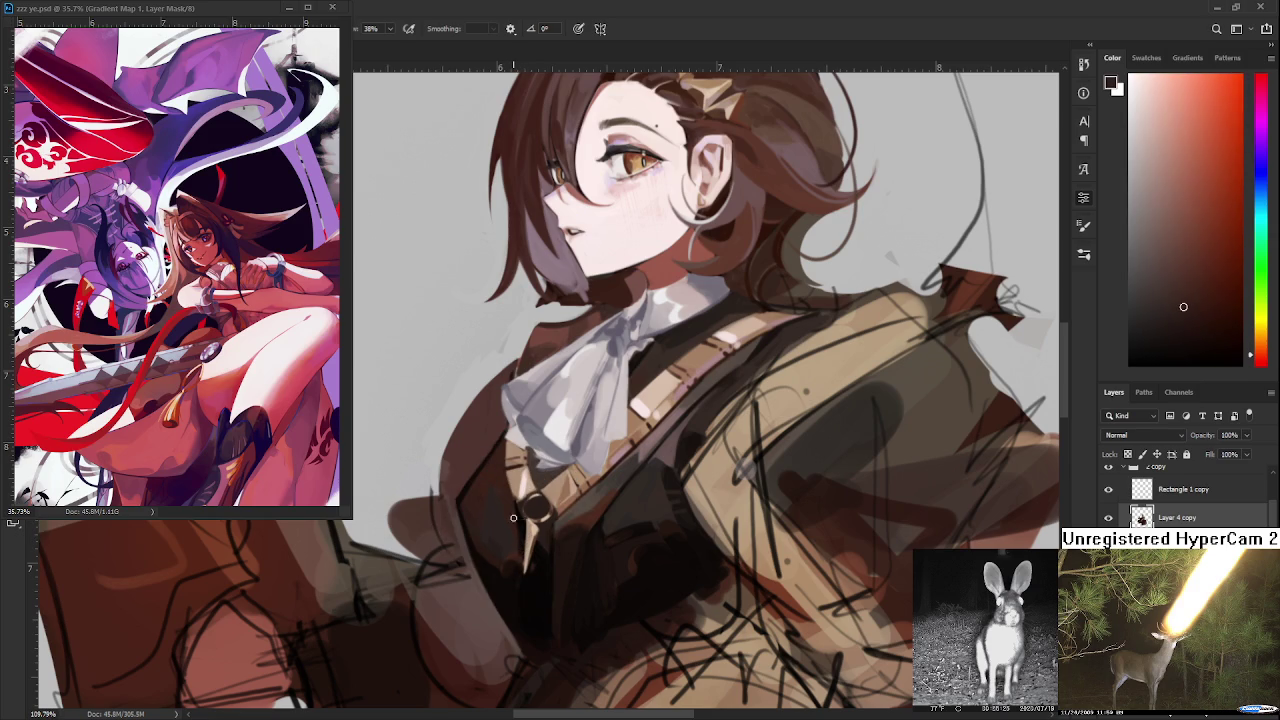
{"action": "left_click", "coordinate": [521, 537], "text": "alt"}
{"action": "left_click", "coordinate": [525, 534], "text": "alt"}
{"action": "left_click", "coordinate": [529, 530], "text": "alt"}
{"action": "left_click", "coordinate": [526, 528], "text": "alt"}
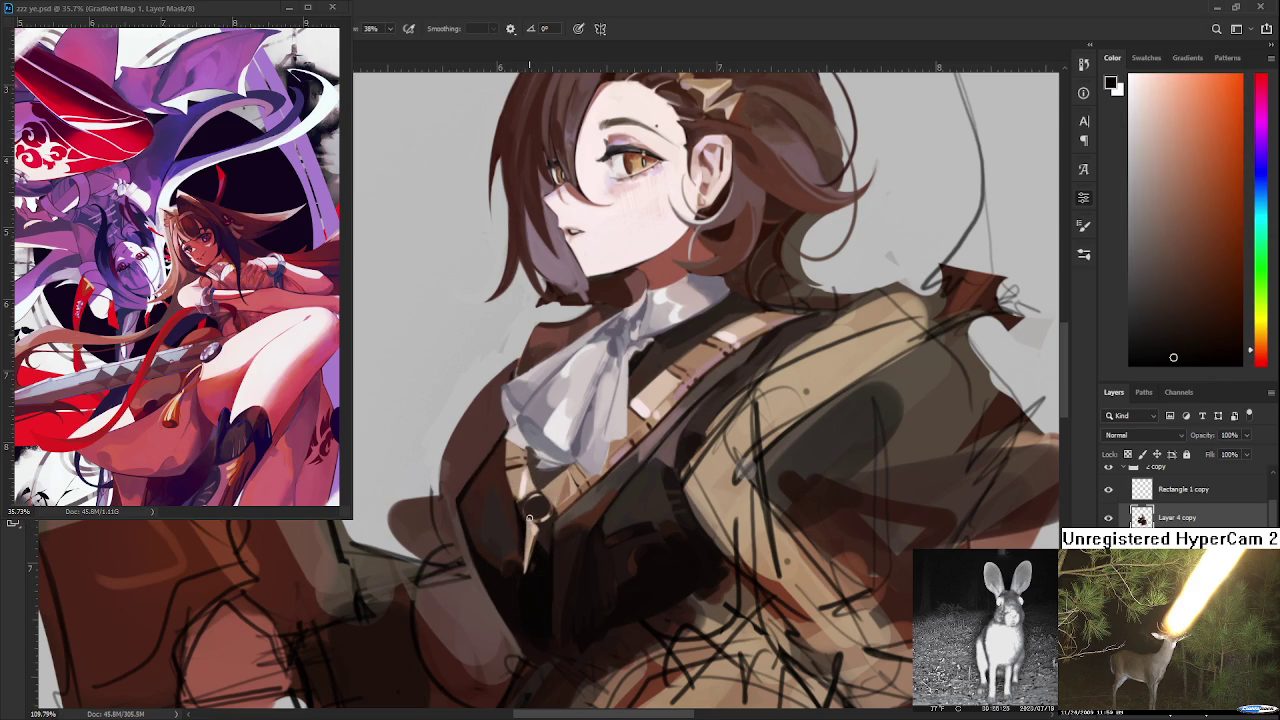
- Pick a darker brown beside the buckle and brush it down the lapel edge below the collar
{"action": "left_click", "coordinate": [511, 515], "text": "alt"}
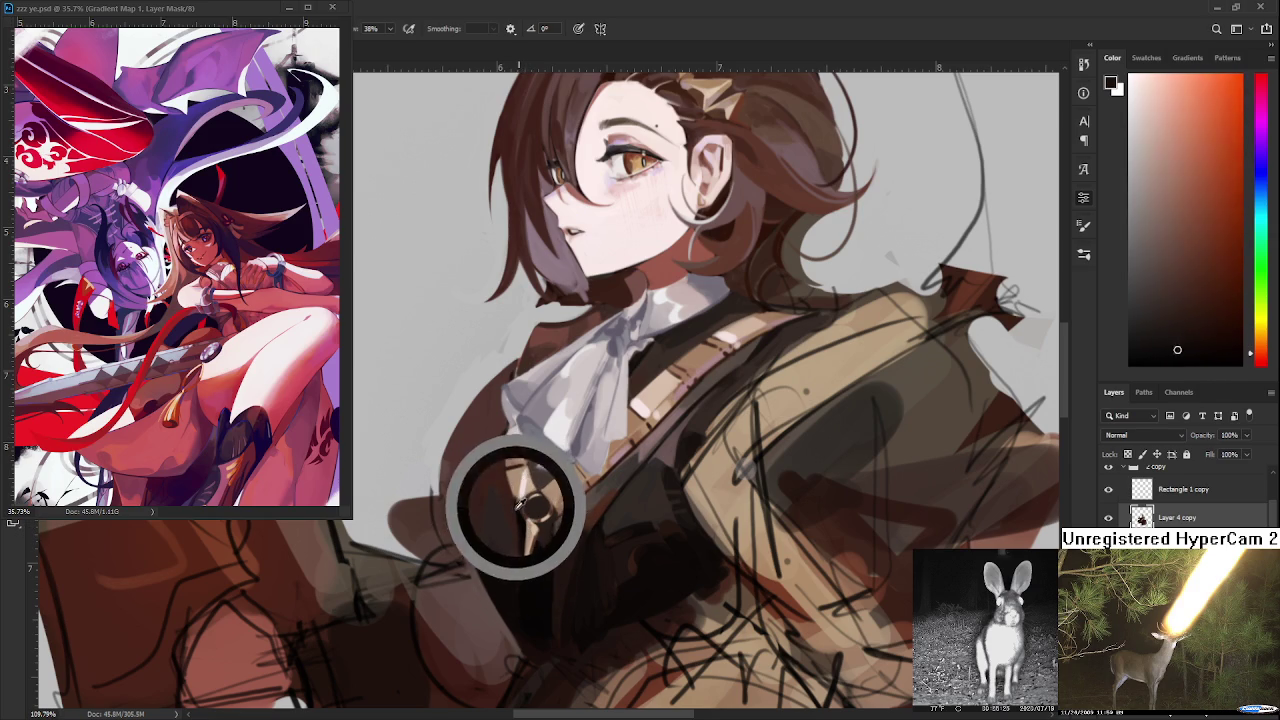
{"action": "left_click", "coordinate": [511, 515], "text": "alt"}
{"action": "left_click", "coordinate": [512, 514], "text": "alt"}
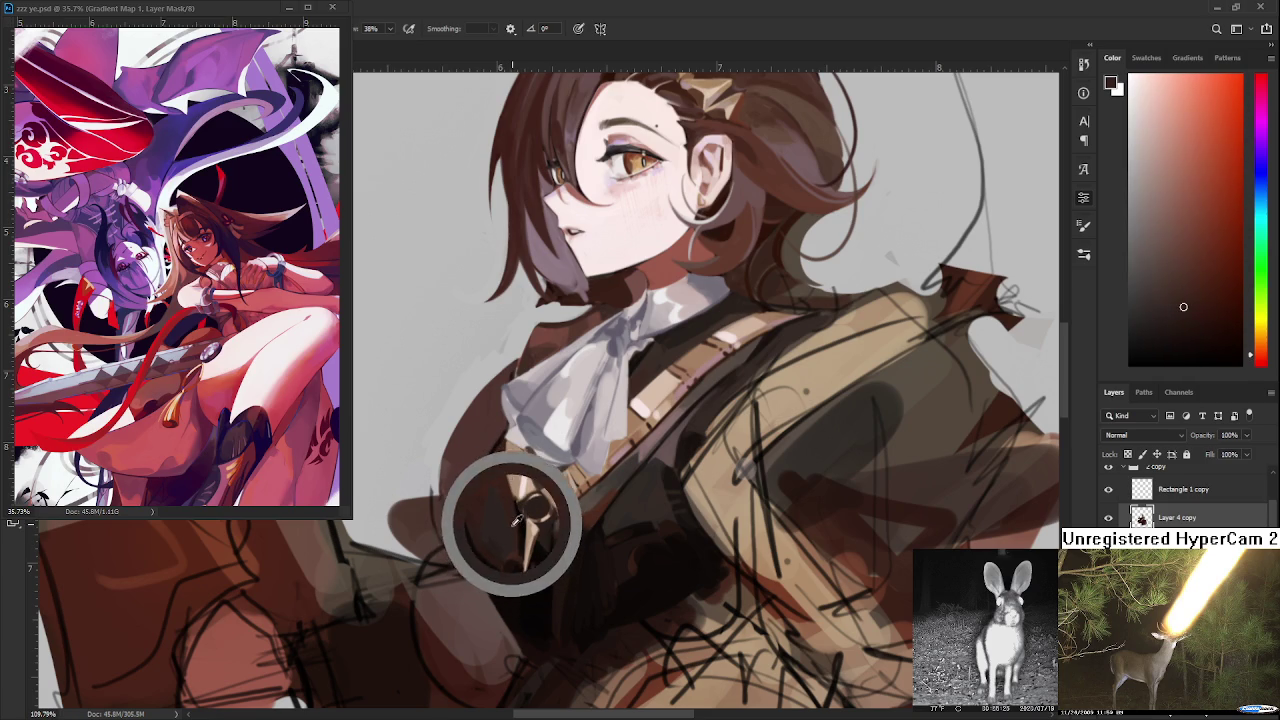
{"action": "left_click", "coordinate": [518, 522], "text": "alt"}
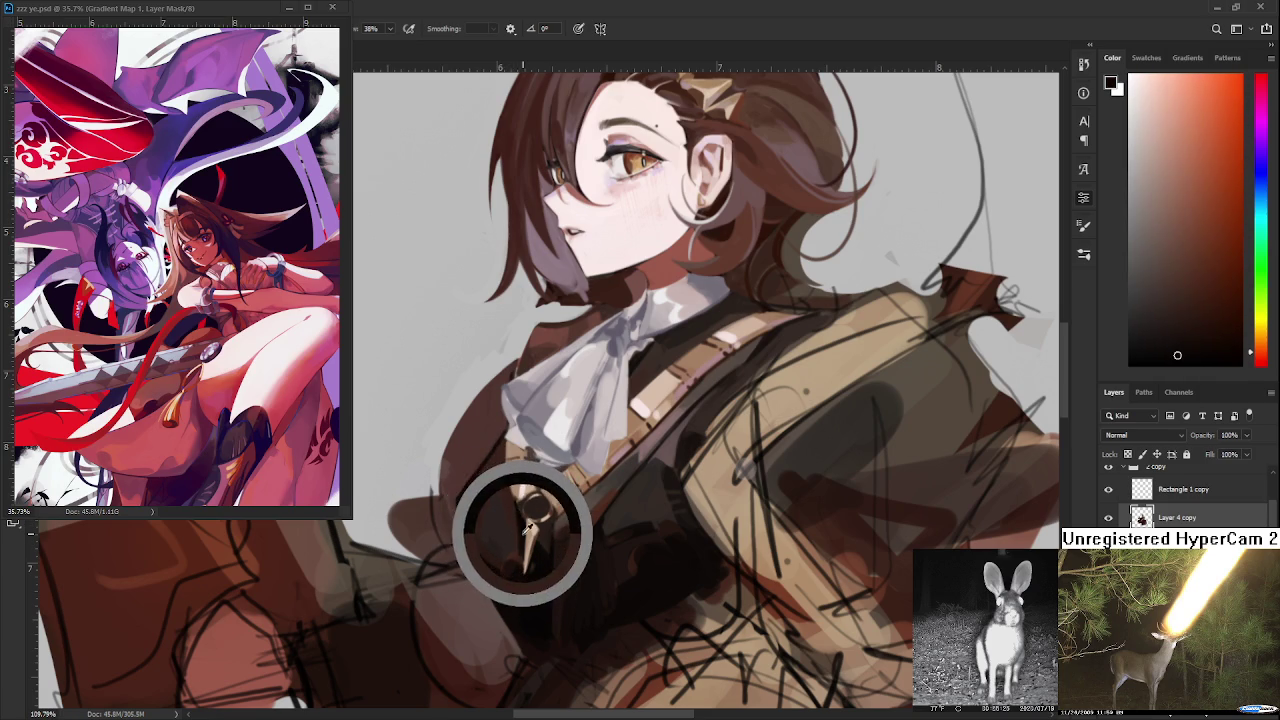
{"action": "left_click", "coordinate": [516, 523], "text": "alt"}
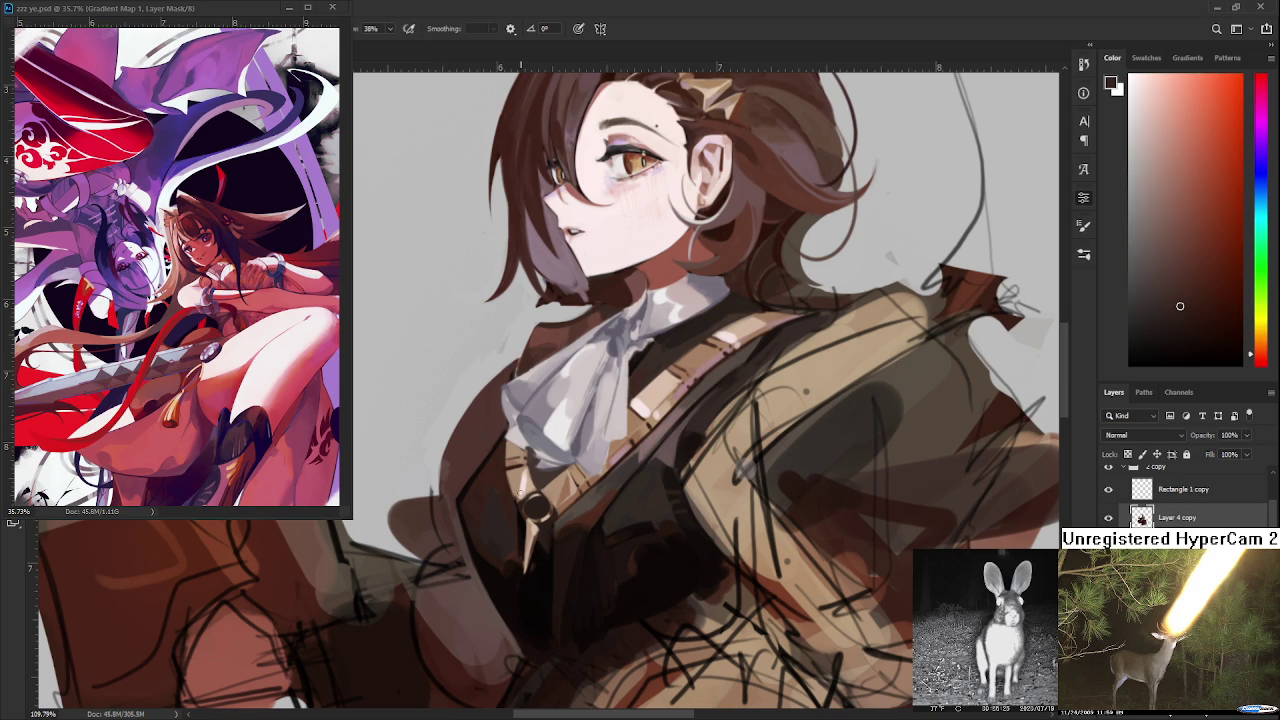
{"action": "left_click", "coordinate": [523, 525], "text": "alt"}
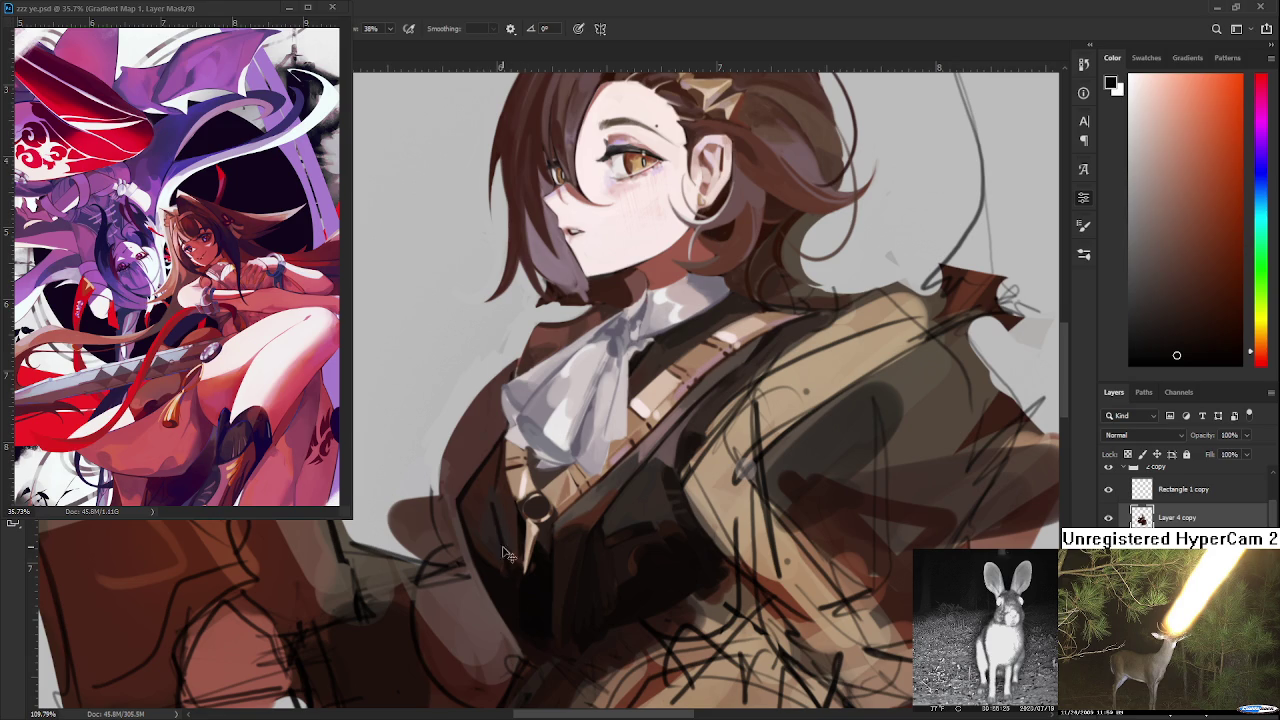
{"action": "left_click_drag", "start_coordinate": [494, 504], "coordinate": [500, 574]}
- Compare the darkened lapel stroke by undoing and redoing it, then pan down to the margin
{"action": "key", "text": "ctrl+z"}
{"action": "key", "text": "ctrl+shift+z"}
{"action": "scroll", "coordinate": [527, 609], "scroll_direction": "down", "scroll_amount": 5}
{"action": "left_click_drag", "start_coordinate": [505, 632], "coordinate": [557, 420]}
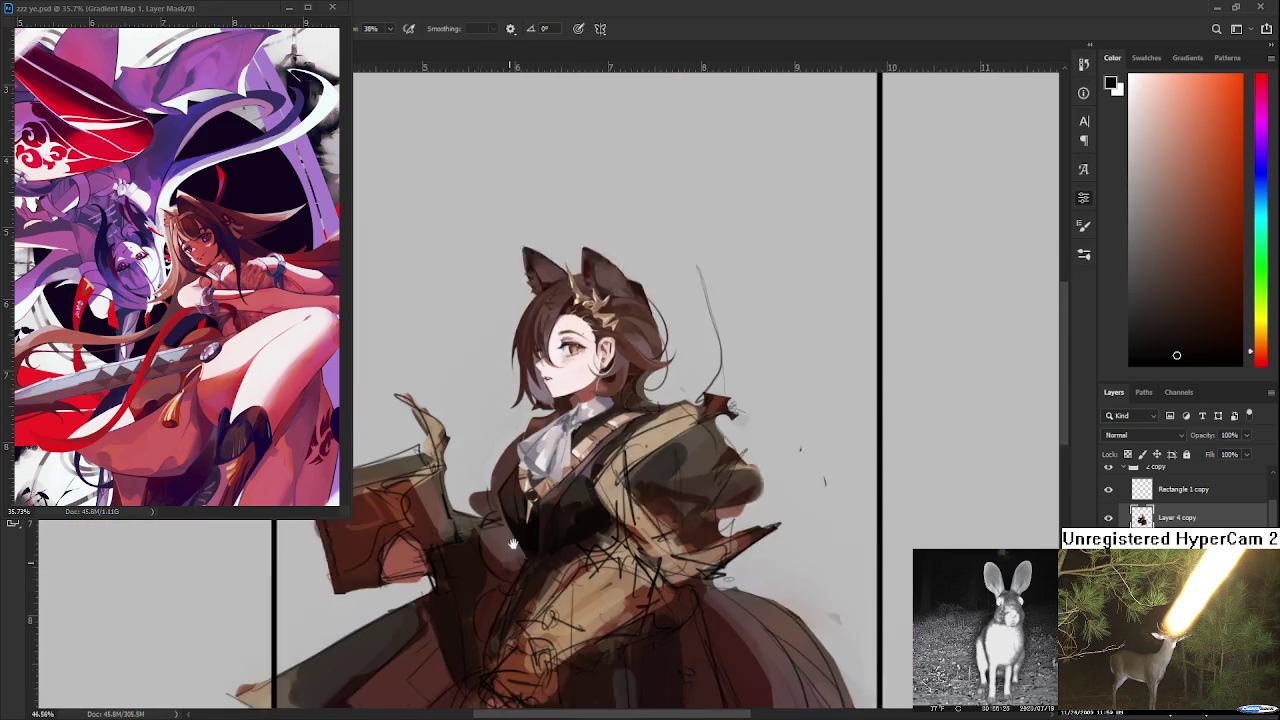
{"action": "scroll", "coordinate": [557, 420], "scroll_direction": "up", "scroll_amount": 2}
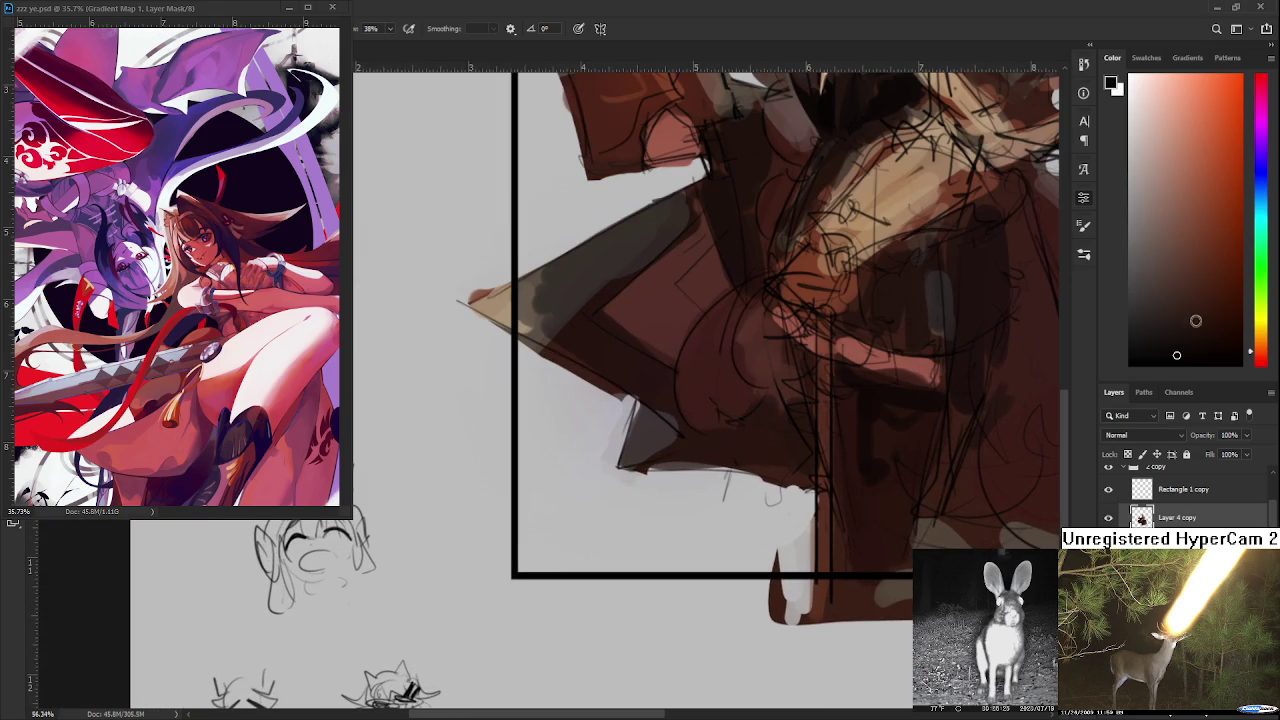
{"action": "scroll", "coordinate": [1180, 495], "scroll_direction": "down", "scroll_amount": 1}
{"action": "left_click_drag", "start_coordinate": [557, 643], "coordinate": [583, 564]}
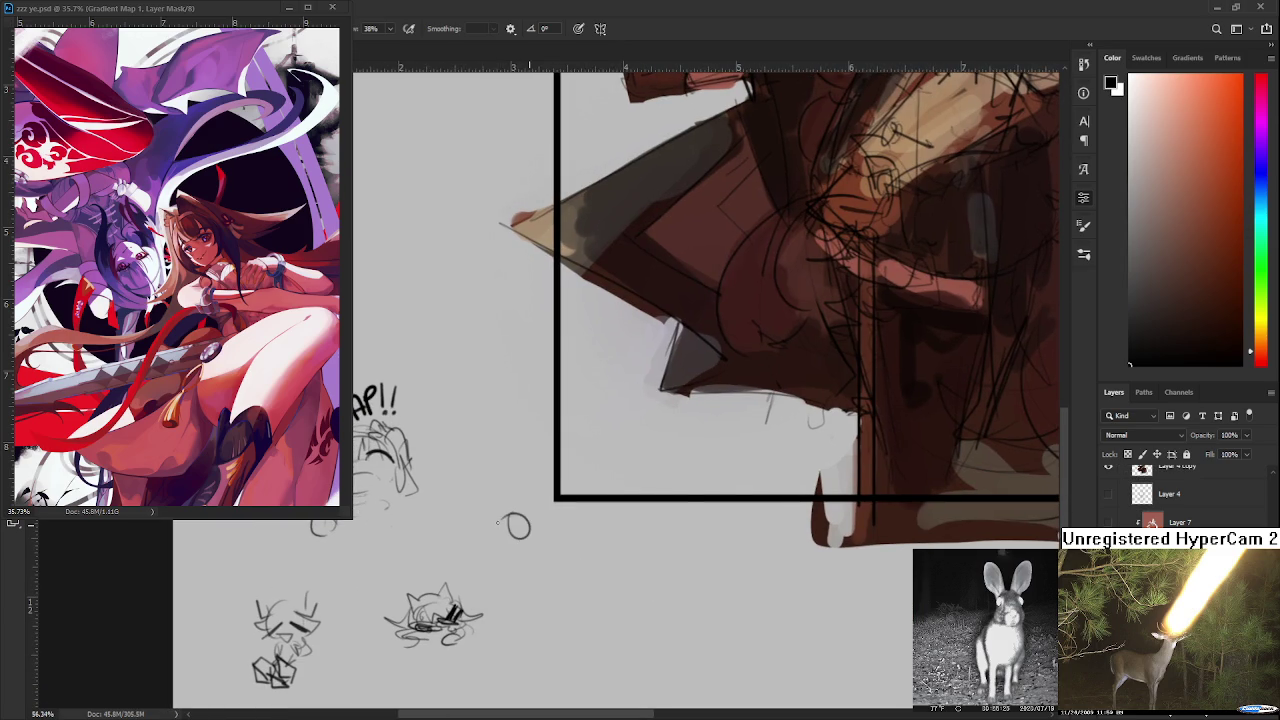
- Sketch a small goggled-head doodle in the margin outside the frame
{"action": "left_click_drag", "start_coordinate": [493, 497], "coordinate": [489, 536]}
{"action": "mouse_move", "coordinate": [482, 522]}
{"action": "left_mouse_down"}
{"action": "mouse_move", "coordinate": [468, 536]}
{"action": "mouse_move", "coordinate": [518, 524]}
{"action": "mouse_move", "coordinate": [466, 548]}
{"action": "mouse_move", "coordinate": [458, 532]}
{"action": "mouse_move", "coordinate": [462, 556]}
{"action": "mouse_move", "coordinate": [458, 540]}
{"action": "mouse_move", "coordinate": [528, 533]}
{"action": "left_mouse_up"}
{"action": "key", "text": "ctrl+z"}
{"action": "key", "text": "ctrl+z"}
{"action": "mouse_move", "coordinate": [516, 534]}
{"action": "left_mouse_down"}
{"action": "mouse_move", "coordinate": [529, 538]}
{"action": "mouse_move", "coordinate": [530, 514]}
{"action": "mouse_move", "coordinate": [486, 524]}
{"action": "left_mouse_up"}
{"action": "mouse_move", "coordinate": [494, 524]}
{"action": "left_mouse_down"}
{"action": "mouse_move", "coordinate": [467, 528]}
{"action": "mouse_move", "coordinate": [550, 500]}
{"action": "mouse_move", "coordinate": [546, 518]}
{"action": "mouse_move", "coordinate": [464, 510]}
{"action": "mouse_move", "coordinate": [460, 526]}
{"action": "left_mouse_up"}
{"action": "mouse_move", "coordinate": [460, 526]}
{"action": "left_mouse_down"}
{"action": "mouse_move", "coordinate": [432, 544]}
{"action": "mouse_move", "coordinate": [486, 490]}
{"action": "mouse_move", "coordinate": [522, 486]}
{"action": "mouse_move", "coordinate": [532, 504]}
{"action": "left_mouse_up"}
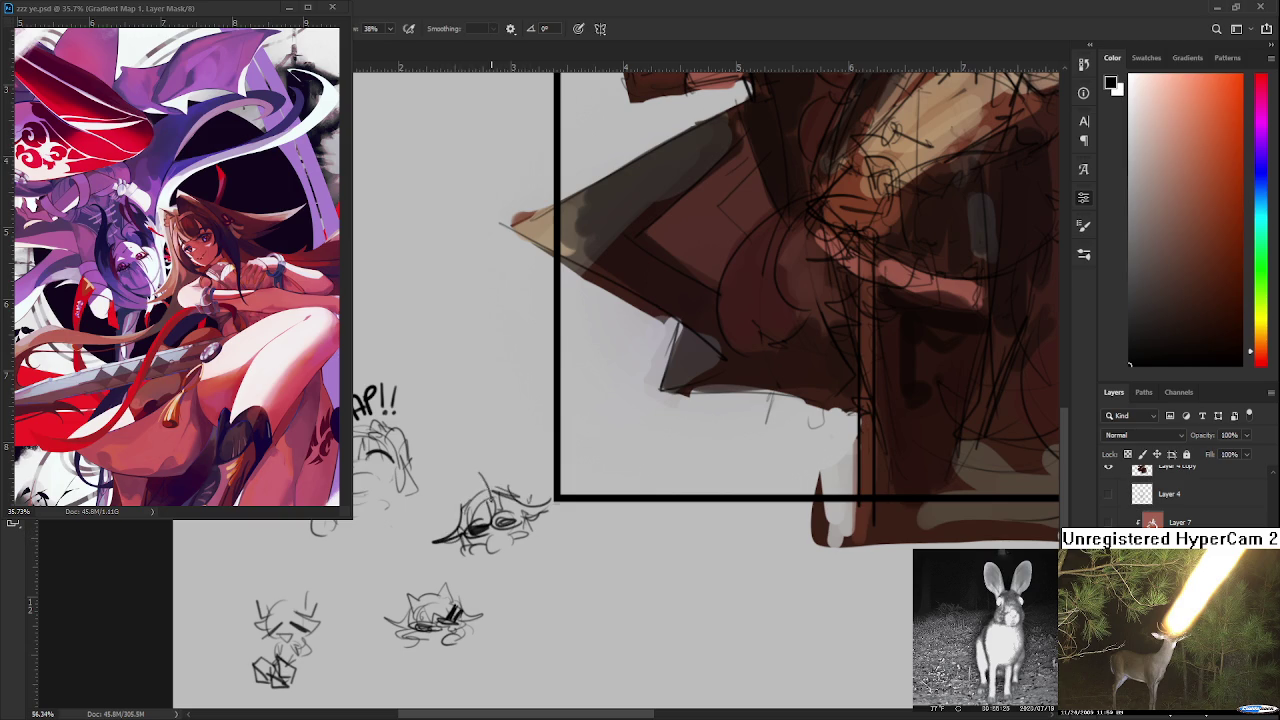
{"action": "mouse_move", "coordinate": [466, 510]}
{"action": "left_mouse_down"}
{"action": "mouse_move", "coordinate": [458, 494]}
{"action": "mouse_move", "coordinate": [500, 492]}
{"action": "mouse_move", "coordinate": [494, 454]}
{"action": "mouse_move", "coordinate": [508, 484]}
{"action": "left_mouse_up"}
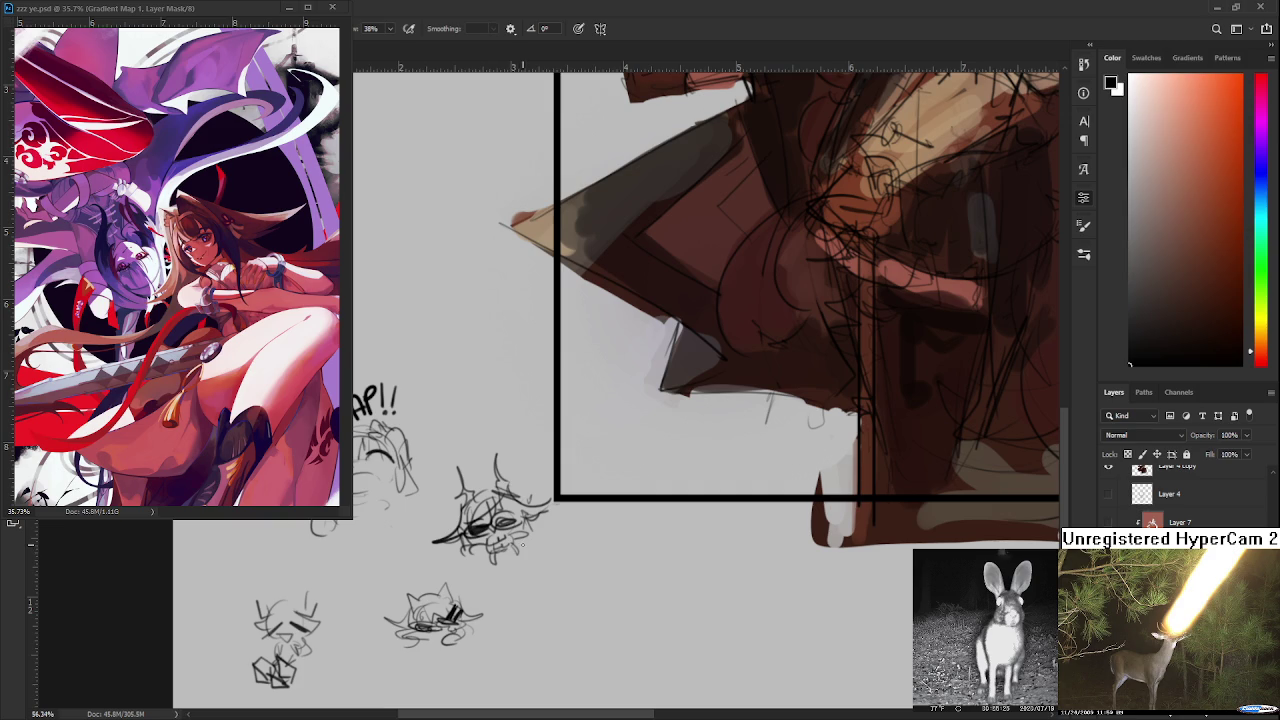
- Lasso the goggled-head doodle and rotate it with Free Transform
{"action": "mouse_move", "coordinate": [577, 570]}
{"action": "left_mouse_down"}
{"action": "mouse_move", "coordinate": [445, 503]}
{"action": "mouse_move", "coordinate": [540, 450]}
{"action": "left_mouse_up"}
{"action": "key", "text": "ctrl+t"}
{"action": "left_click_drag", "start_coordinate": [605, 572], "coordinate": [585, 560]}
{"action": "key", "text": "Return"}
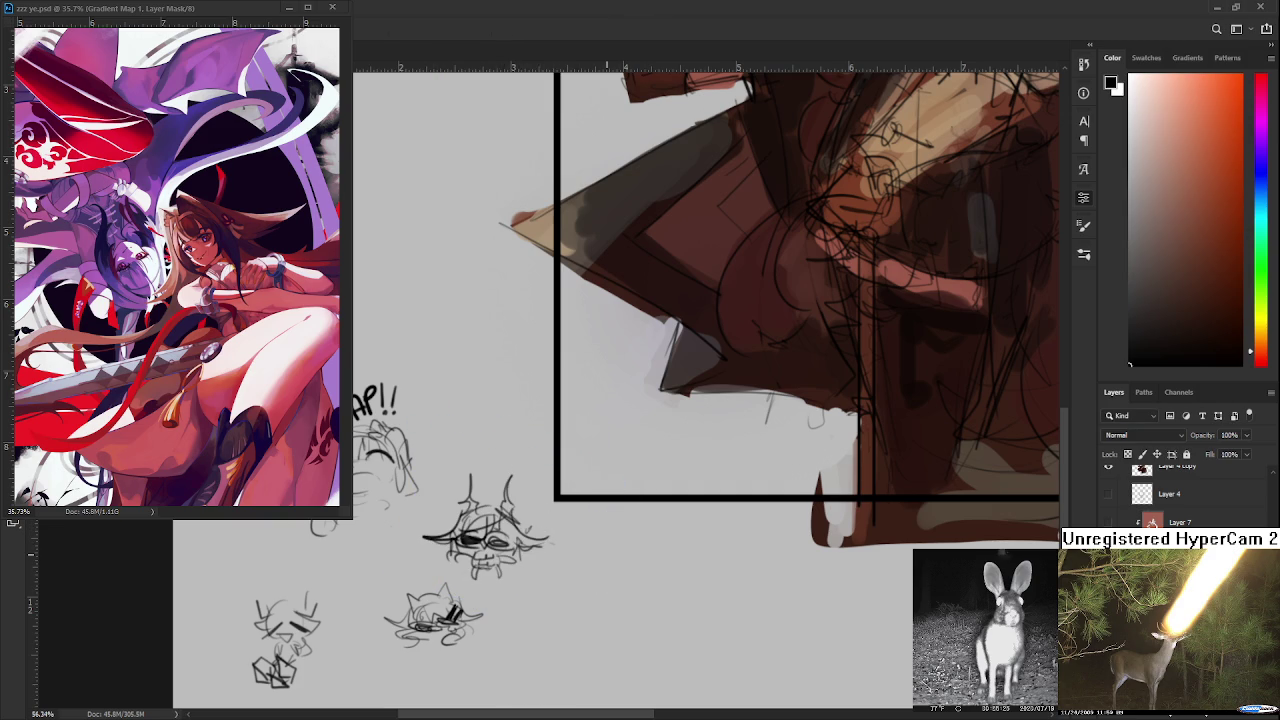
- Make Layer 4 copy the active layer
{"action": "scroll", "coordinate": [600, 575], "scroll_direction": "up", "scroll_amount": 2}
{"action": "scroll", "coordinate": [565, 601], "scroll_direction": "up", "scroll_amount": 2}
{"action": "scroll", "coordinate": [565, 601], "scroll_direction": "up", "scroll_amount": 2}
{"action": "scroll", "coordinate": [560, 590], "scroll_direction": "up", "scroll_amount": 1}
{"action": "scroll", "coordinate": [574, 525], "scroll_direction": "up", "scroll_amount": 2}
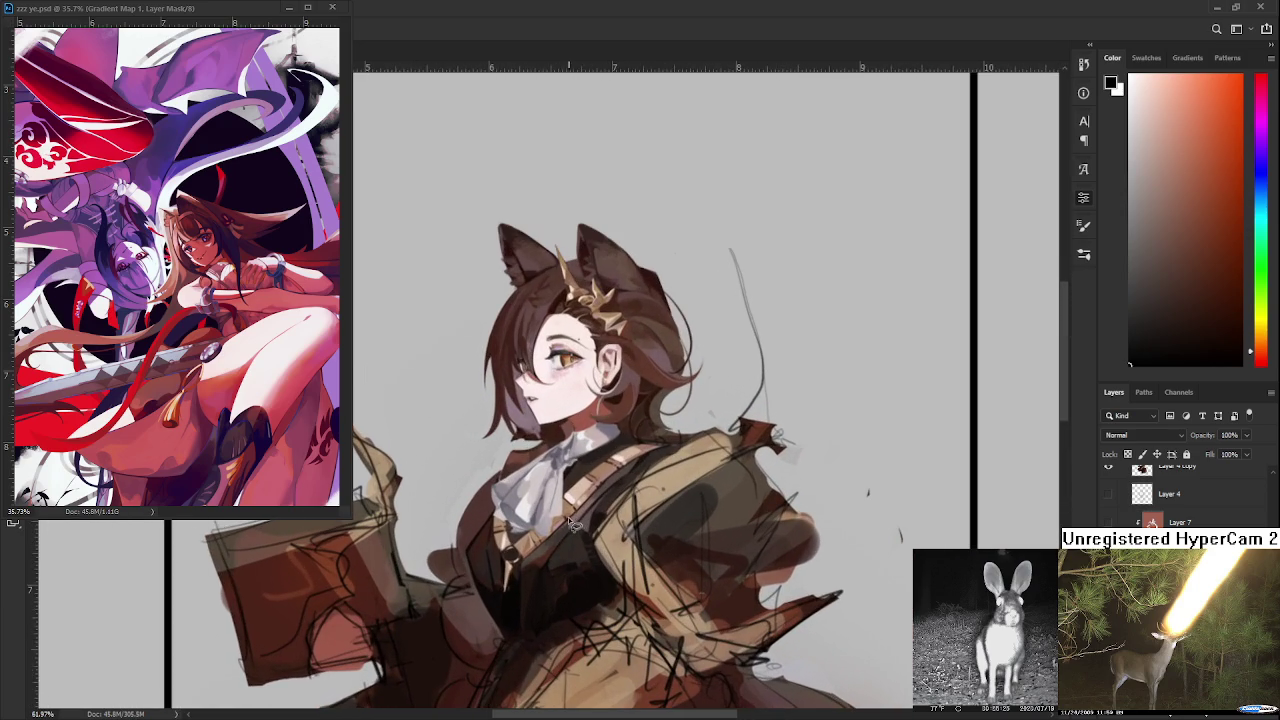
{"action": "left_click", "coordinate": [601, 545], "text": "ctrl"}
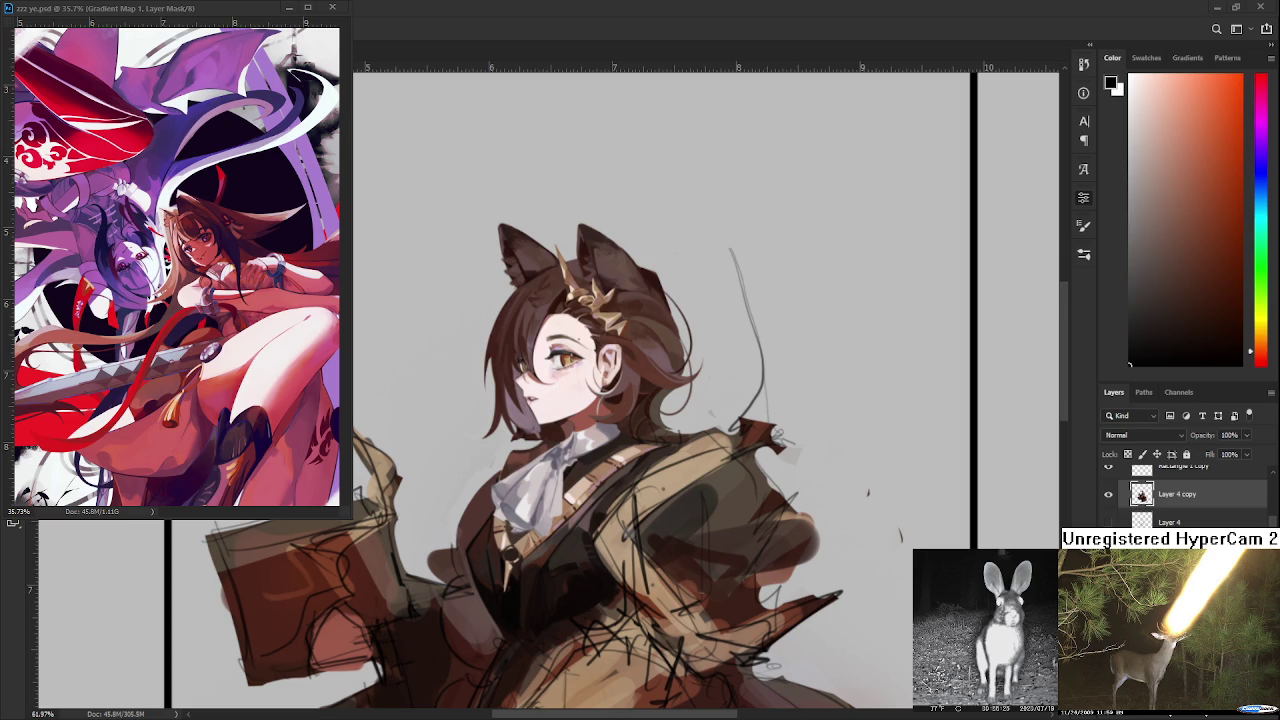
- Sample a dark red, a brownish-orange and darker browns from the jacket and vest
{"action": "scroll", "coordinate": [700, 556], "scroll_direction": "down", "scroll_amount": 2}
{"action": "scroll", "coordinate": [548, 566], "scroll_direction": "up", "scroll_amount": 3}
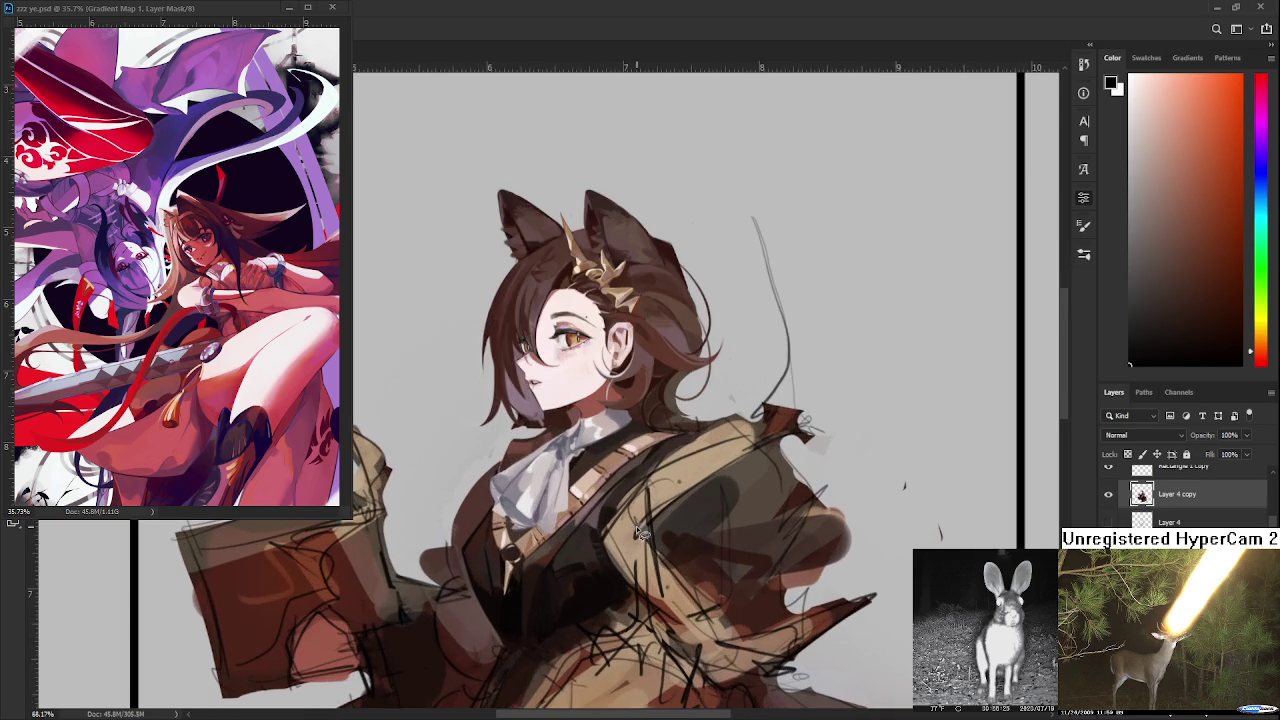
{"action": "left_click", "coordinate": [521, 583], "text": "alt"}
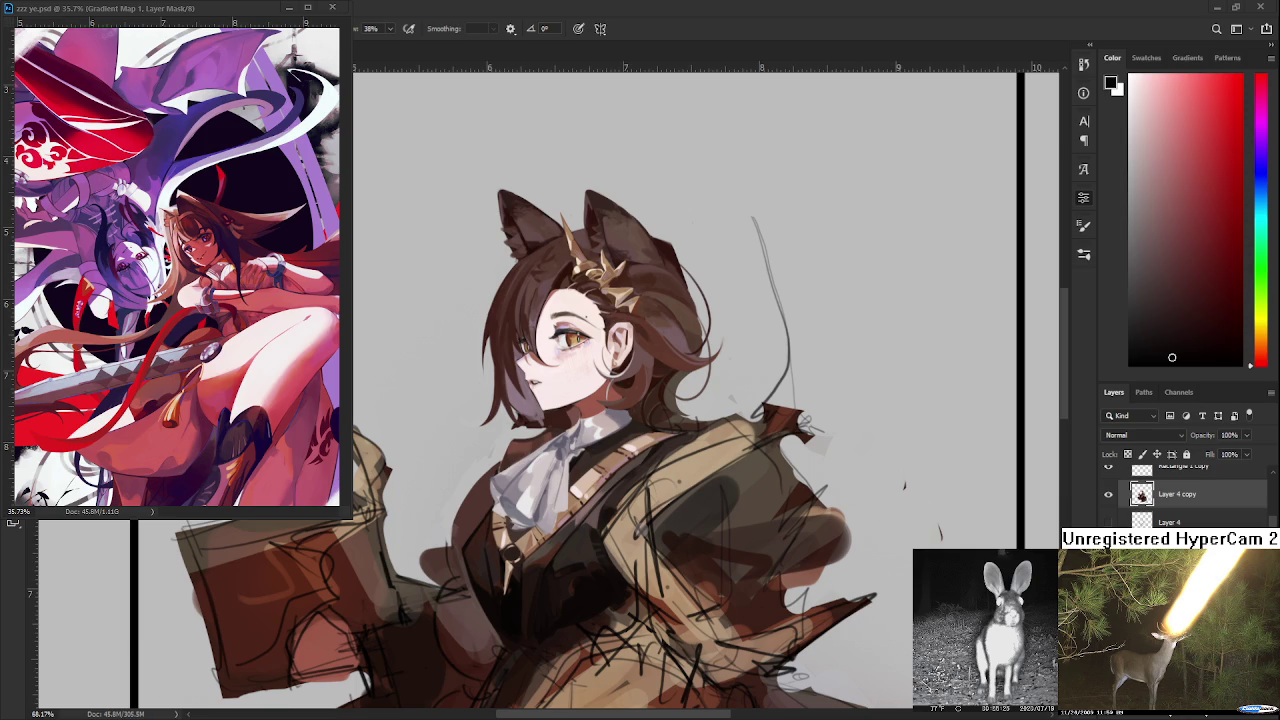
{"action": "scroll", "coordinate": [555, 560], "scroll_direction": "up", "scroll_amount": 3}
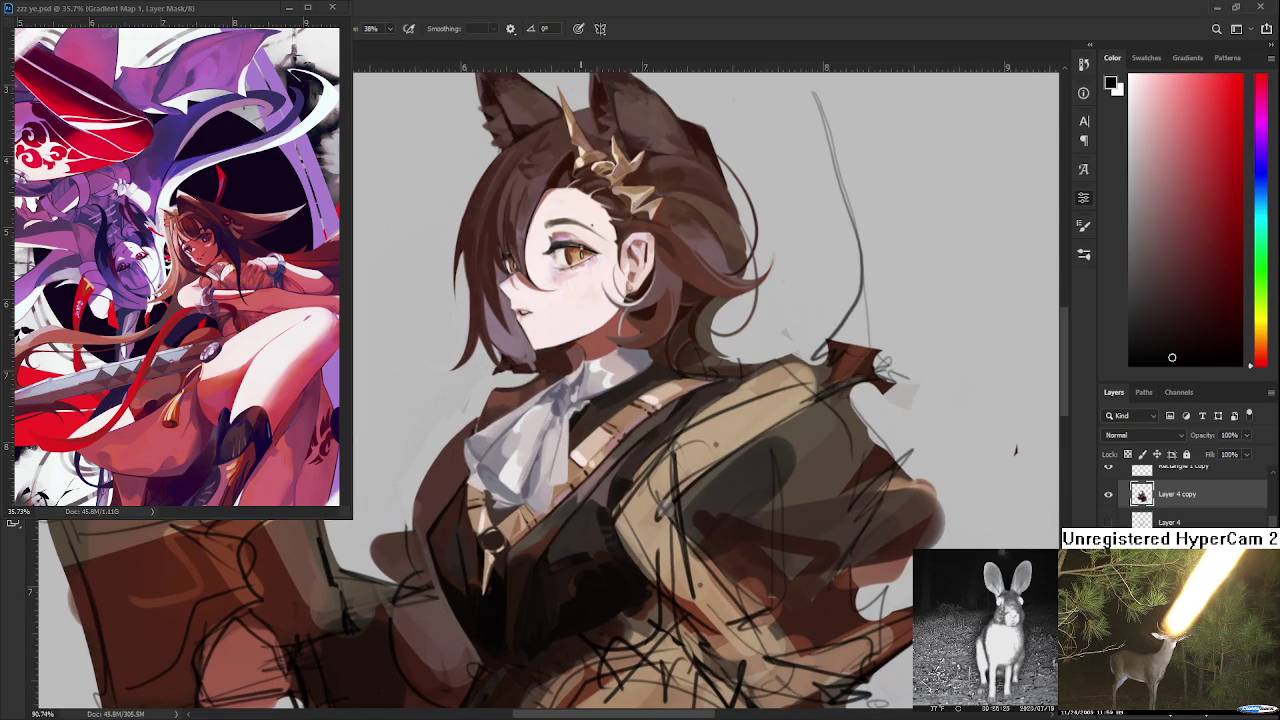
{"action": "left_click", "coordinate": [555, 540], "text": "alt"}
{"action": "left_click_drag", "start_coordinate": [555, 540], "coordinate": [496, 583]}
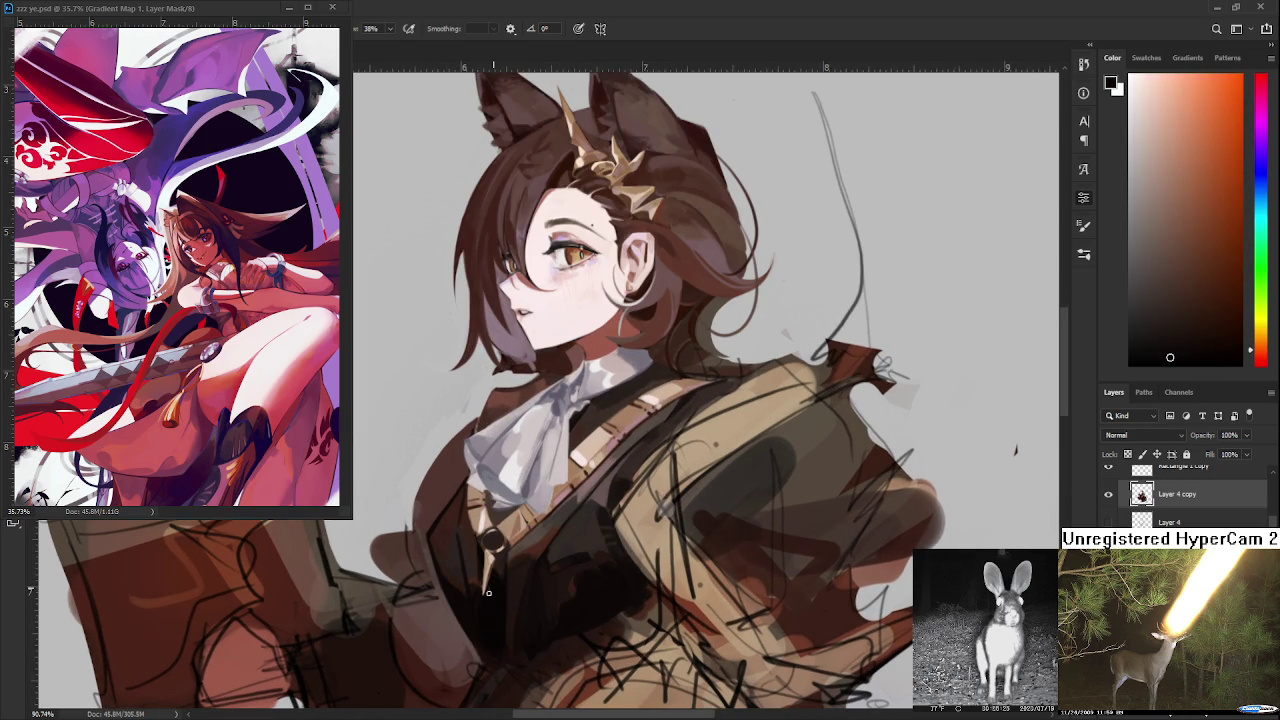
{"action": "left_click_drag", "start_coordinate": [496, 583], "coordinate": [493, 575]}
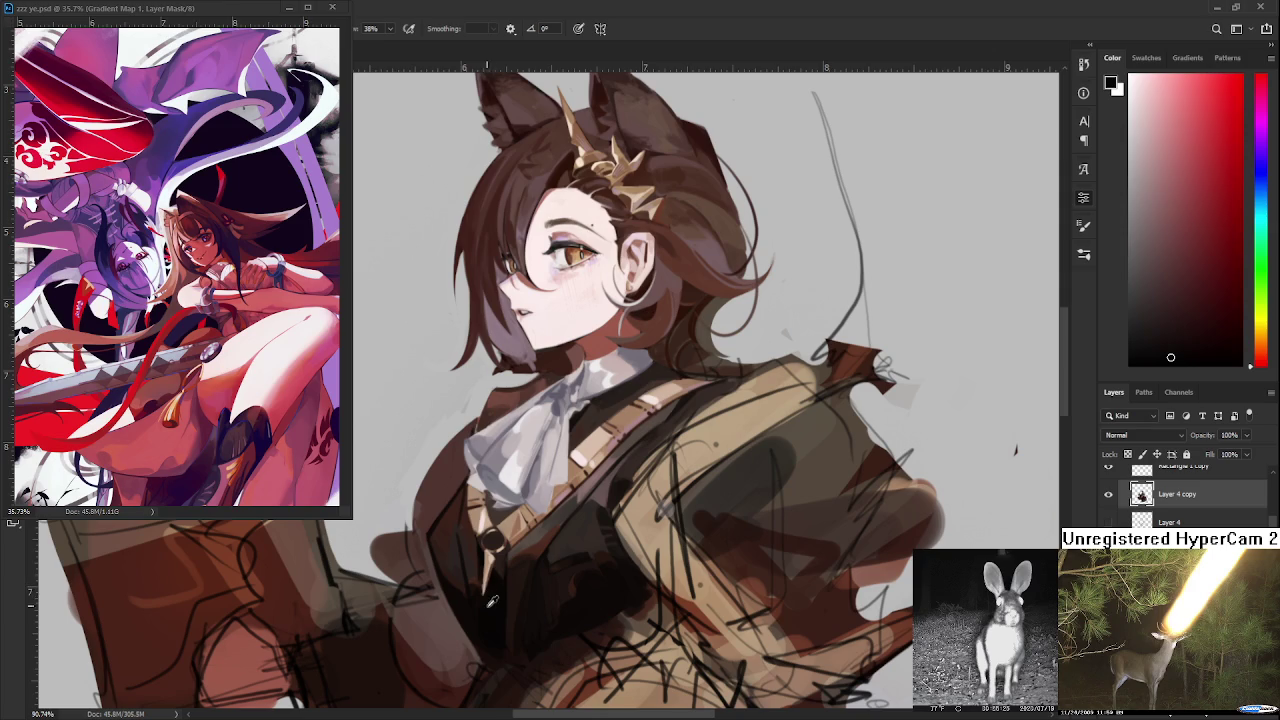
- Dab darker and lighter vest shades around the chest buckle
{"action": "left_click", "coordinate": [495, 573], "text": "alt"}
{"action": "left_click", "coordinate": [500, 569], "text": "alt"}
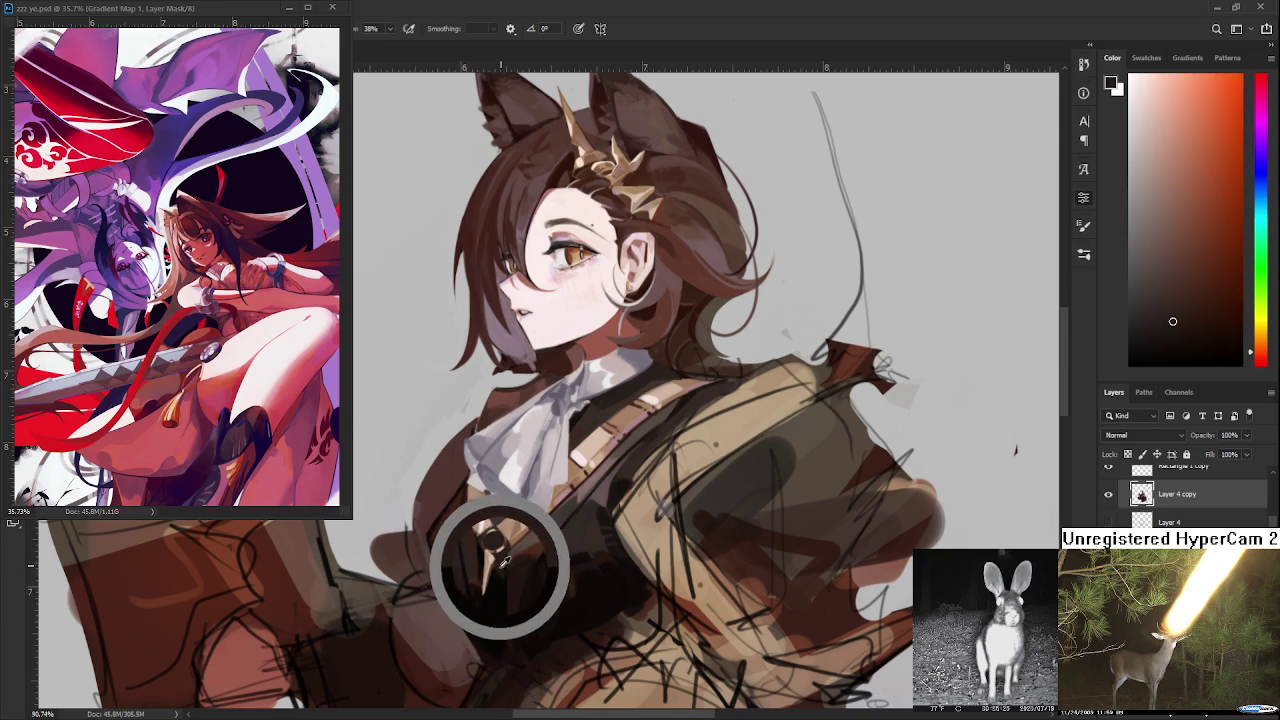
{"action": "left_click", "coordinate": [505, 567], "text": "alt"}
{"action": "left_click", "coordinate": [494, 574], "text": "alt"}
{"action": "left_click", "coordinate": [501, 571], "text": "alt"}
{"action": "left_click", "coordinate": [501, 579], "text": "alt"}
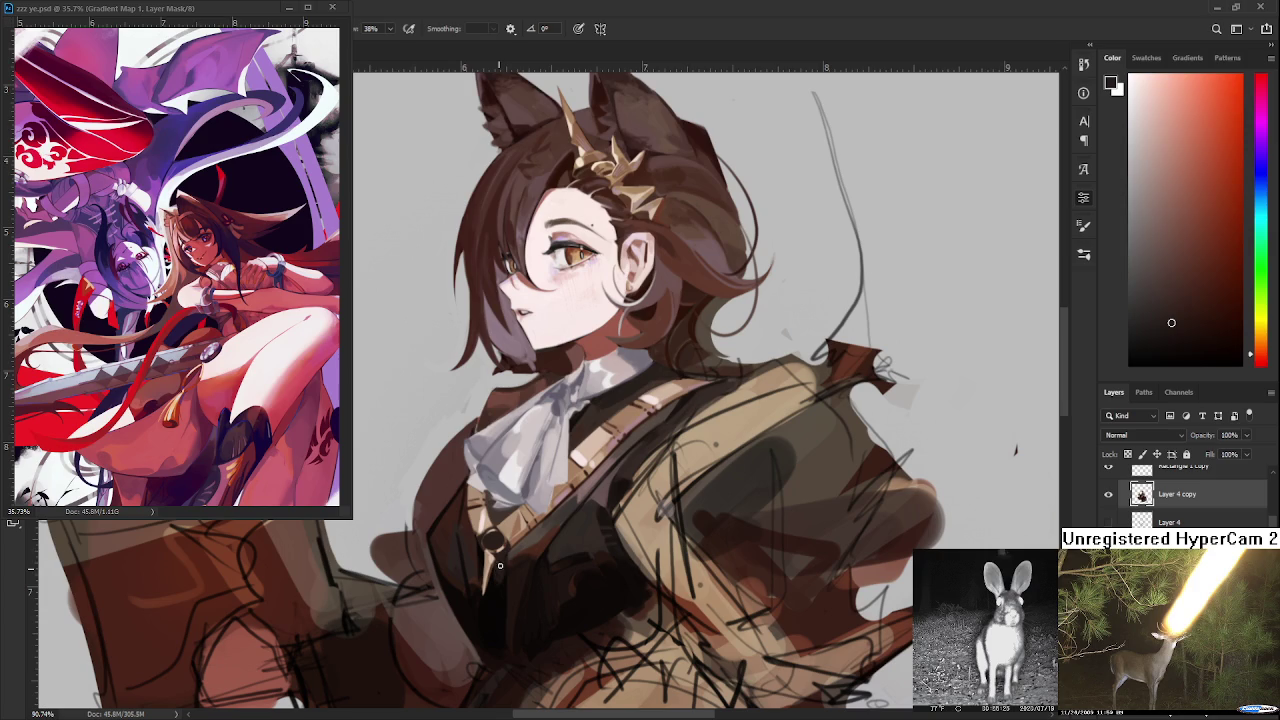
{"action": "left_click_drag", "start_coordinate": [501, 579], "coordinate": [514, 625]}
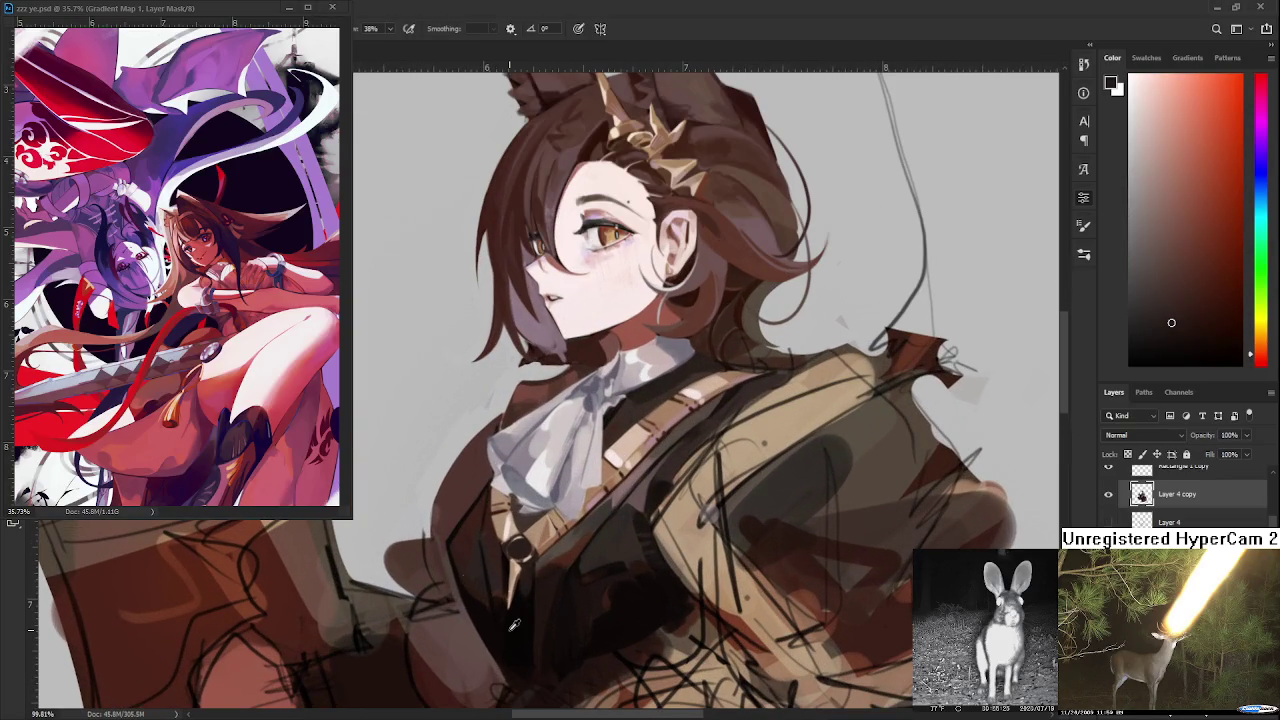
- Shade the chest area with an orange-brown and the darker chest colour
{"action": "left_click", "coordinate": [514, 625], "text": "alt"}
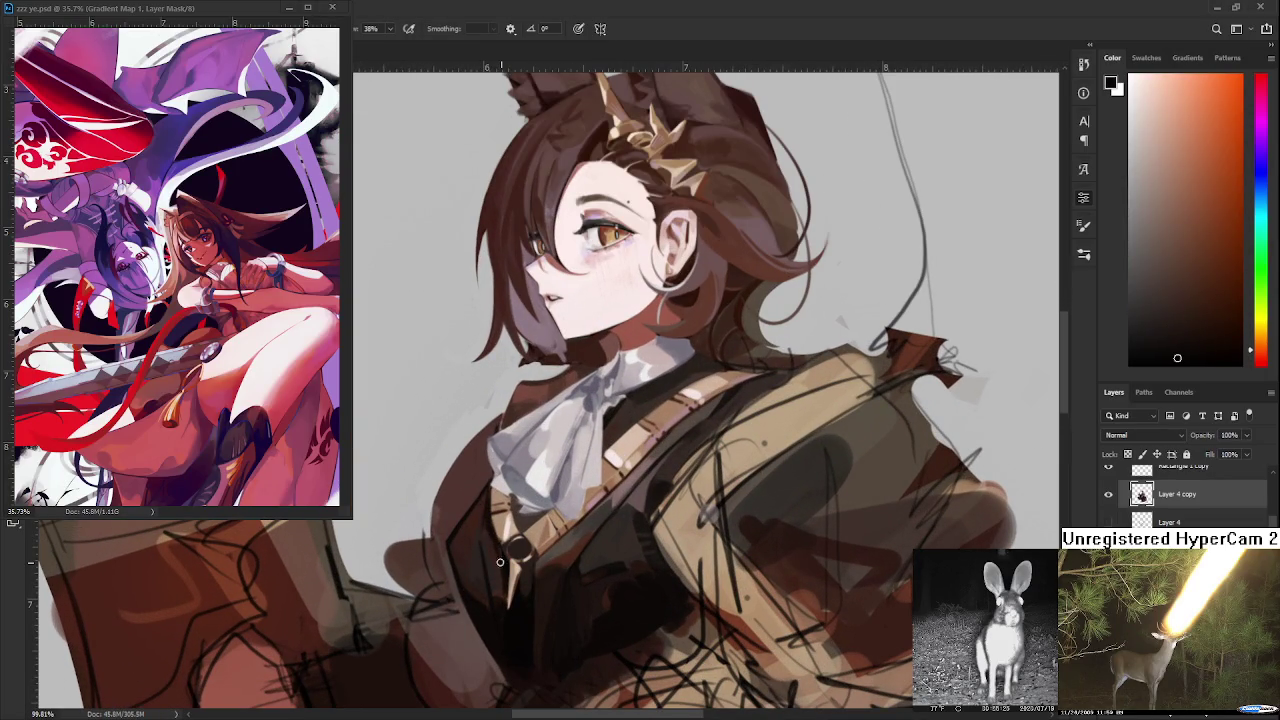
{"action": "left_click", "coordinate": [489, 550], "text": "alt"}
{"action": "left_click", "coordinate": [490, 545], "text": "alt"}
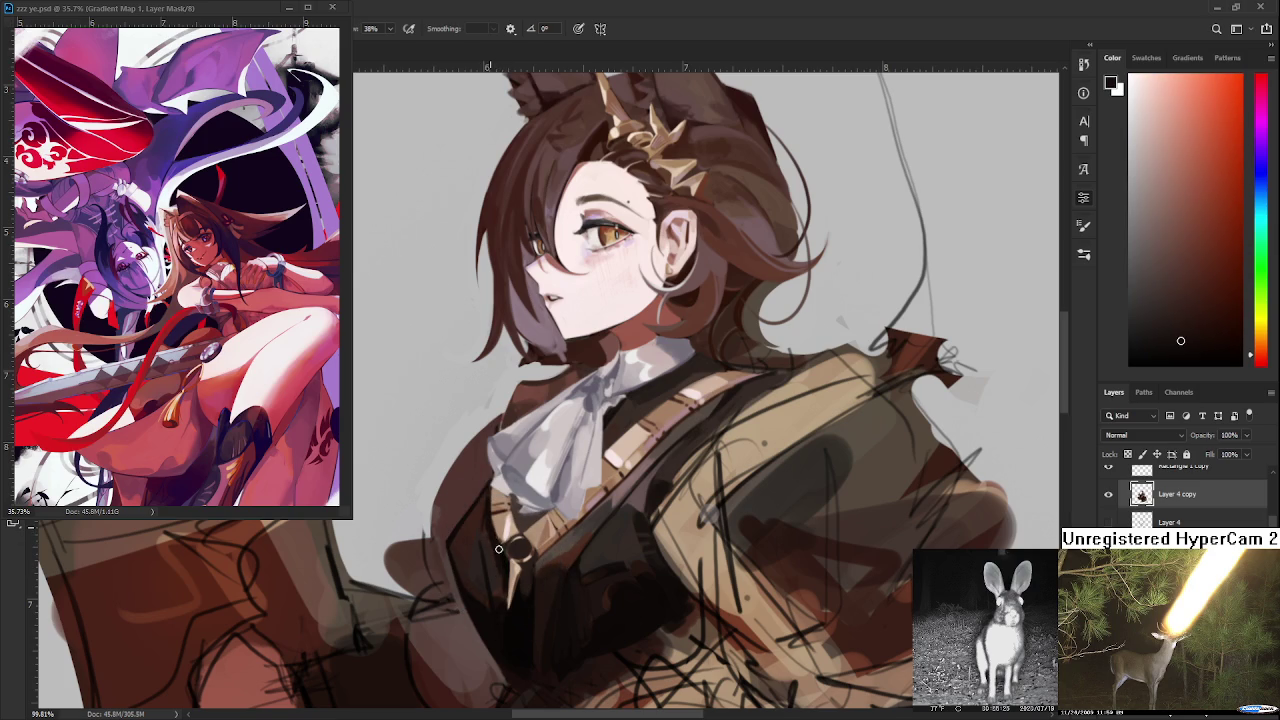
{"action": "left_click", "coordinate": [496, 558], "text": "alt"}
{"action": "left_click", "coordinate": [505, 564], "text": "alt"}
- Zoom to the chest and paint vest shading with darker and lighter browns
{"action": "scroll", "coordinate": [439, 539], "scroll_direction": "down", "scroll_amount": 1}
{"action": "scroll", "coordinate": [445, 500], "scroll_direction": "down", "scroll_amount": 1}
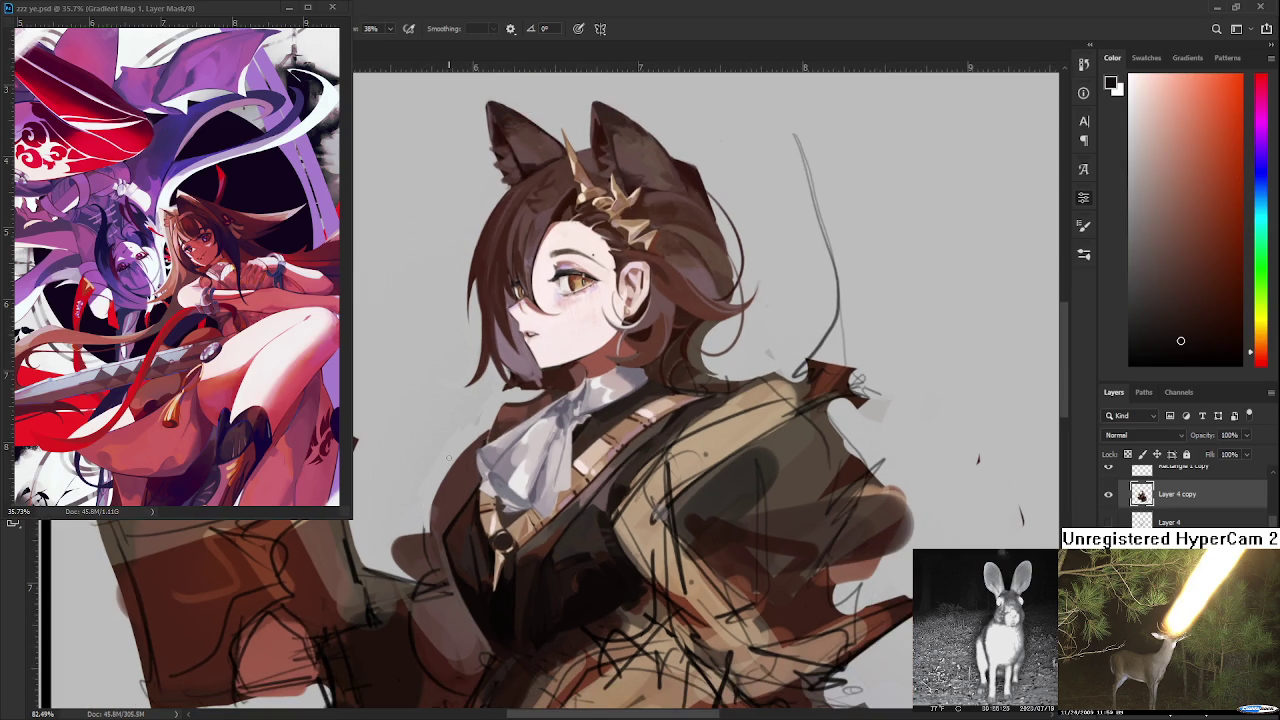
{"action": "scroll", "coordinate": [447, 466], "scroll_direction": "down", "scroll_amount": 1}
{"action": "scroll", "coordinate": [530, 560], "scroll_direction": "up", "scroll_amount": 3}
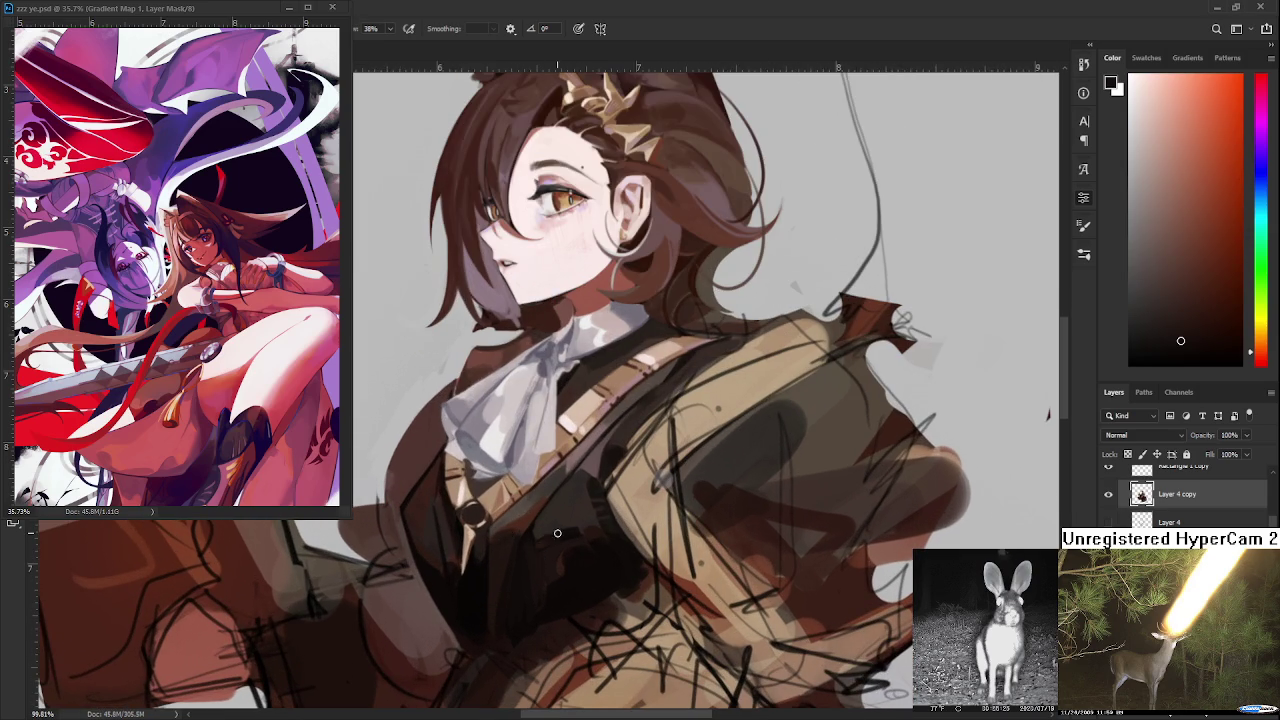
{"action": "left_click_drag", "start_coordinate": [533, 546], "coordinate": [570, 528]}
{"action": "left_click", "coordinate": [530, 545], "text": "alt"}
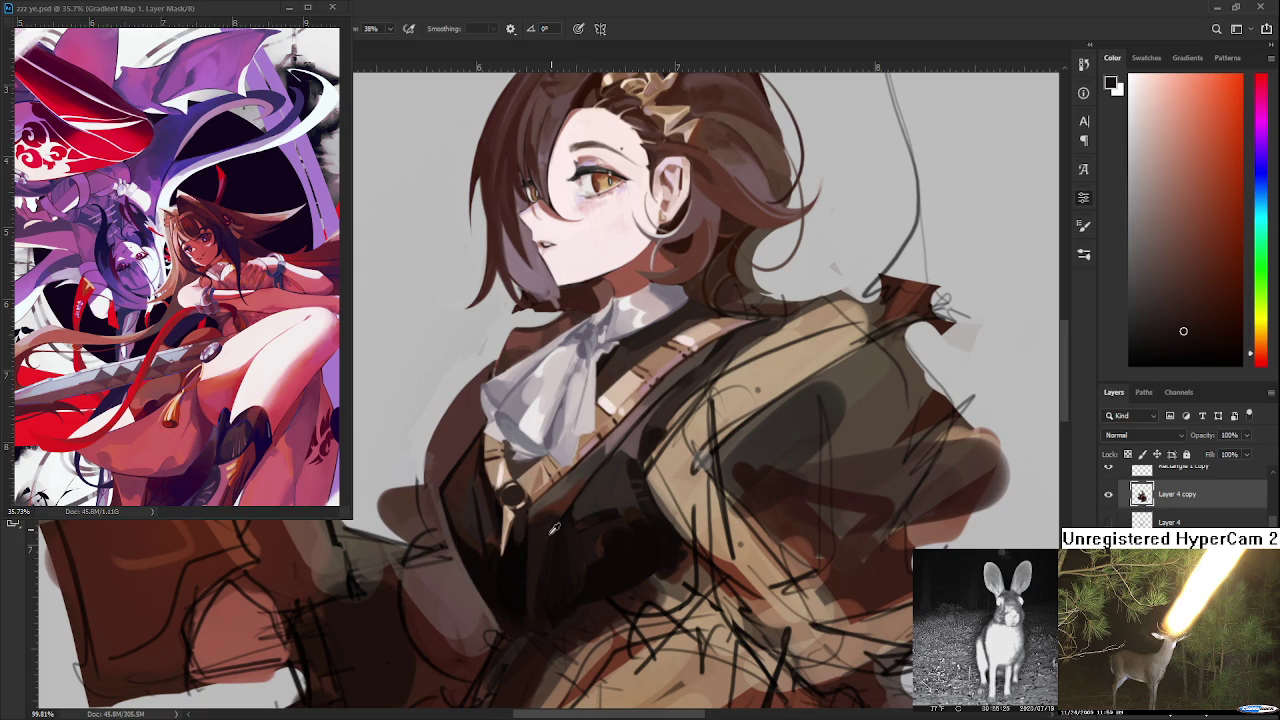
{"action": "left_click", "coordinate": [533, 574], "text": "alt"}
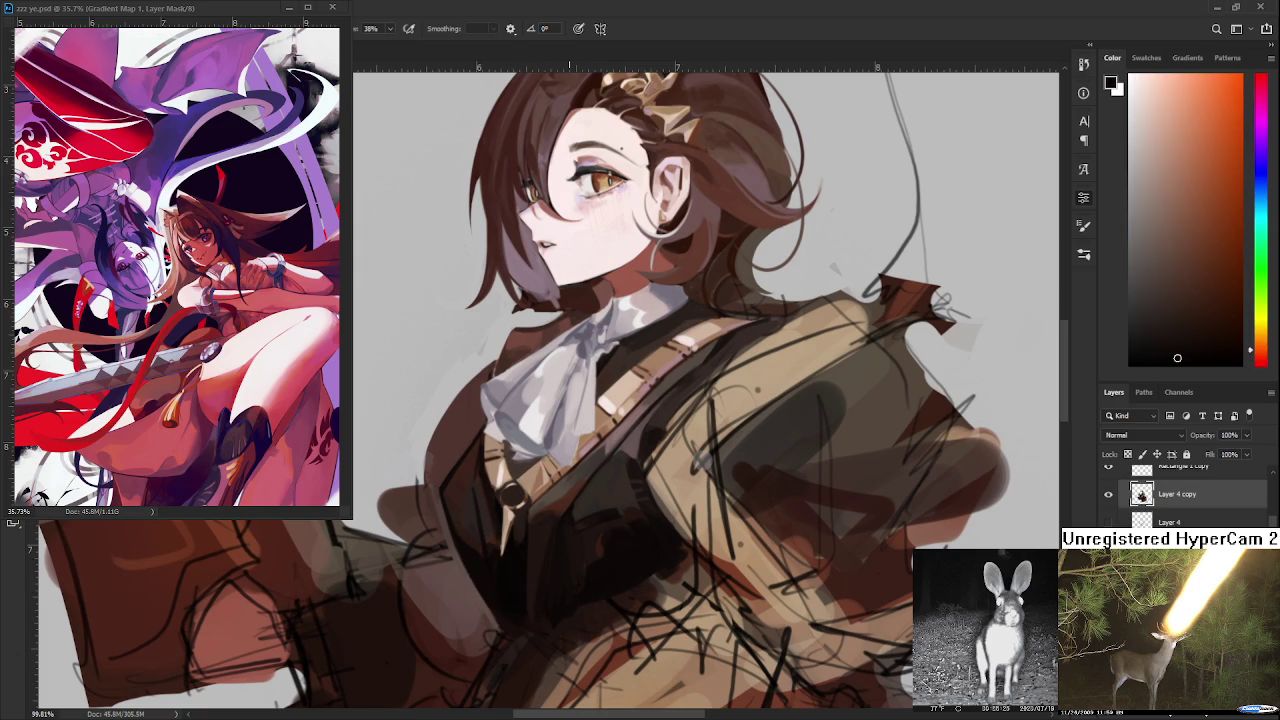
{"action": "left_click", "coordinate": [538, 502], "text": "alt"}
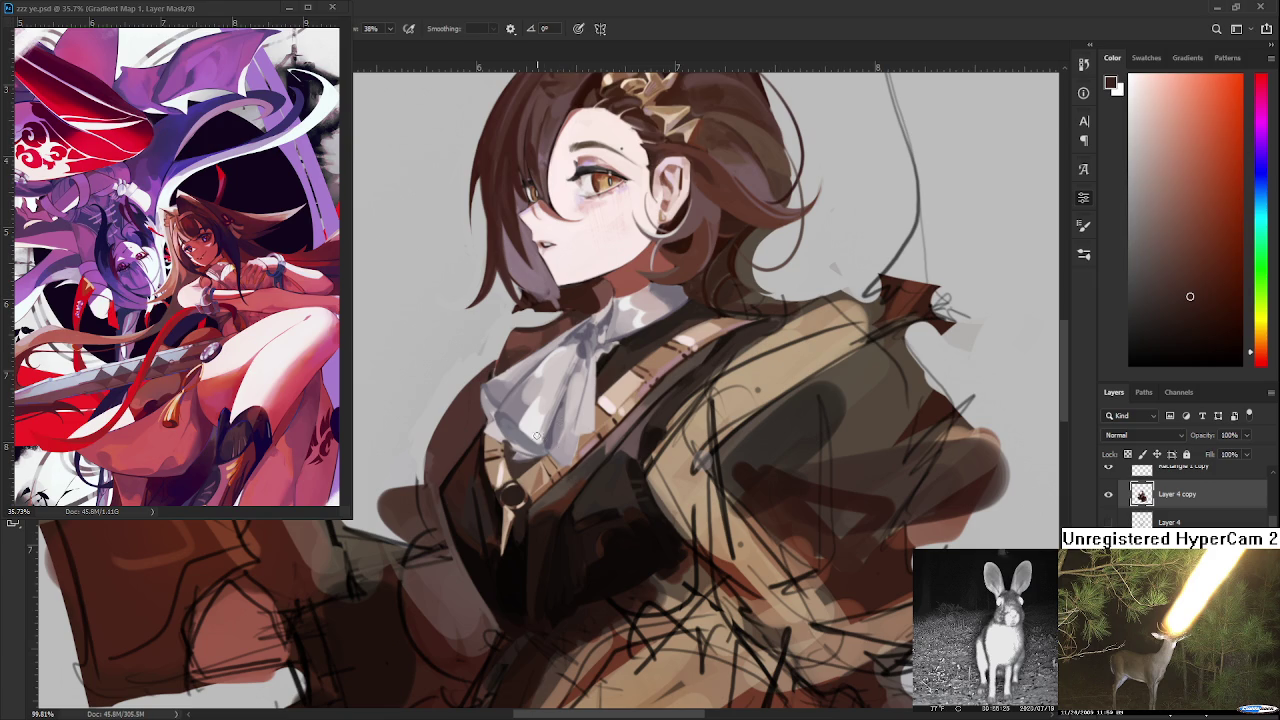
- Around the collar, add near-black vest shadow and lighter brown chest tones
{"action": "left_click_drag", "start_coordinate": [519, 437], "coordinate": [502, 502]}
{"action": "left_click", "coordinate": [497, 612], "text": "alt"}
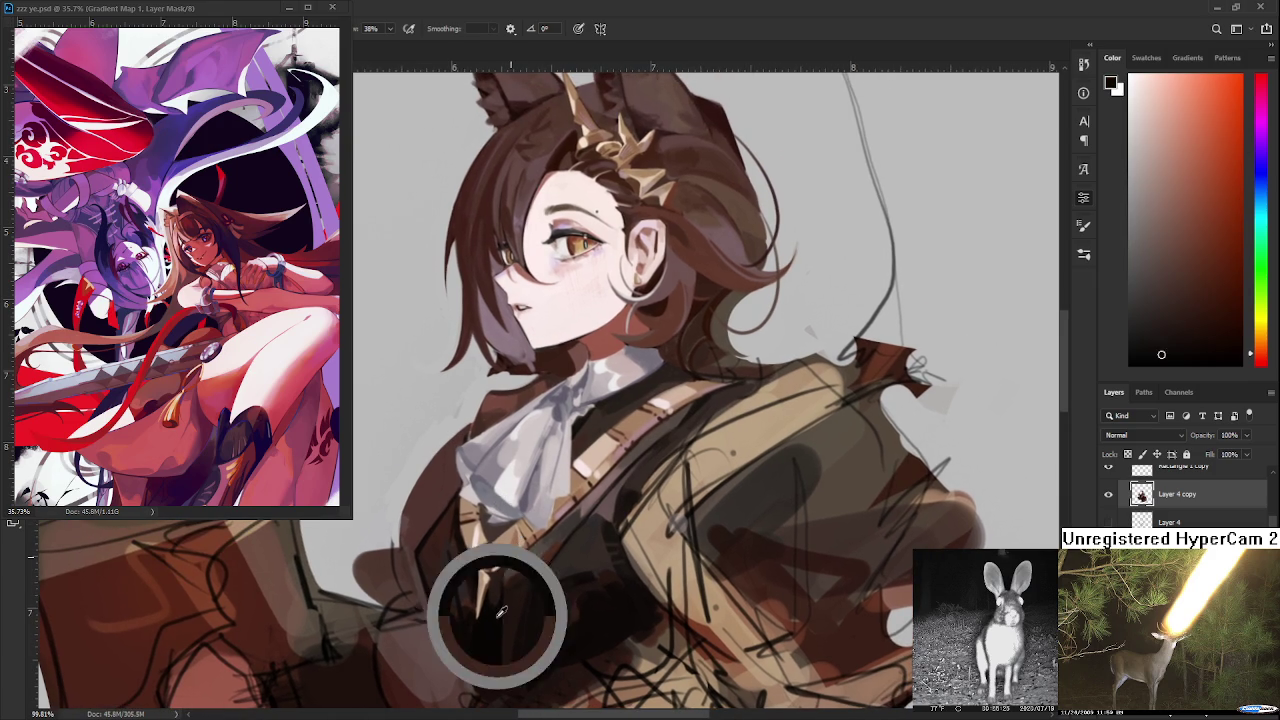
{"action": "left_click", "coordinate": [582, 440], "text": "alt"}
{"action": "left_click", "coordinate": [600, 428], "text": "alt"}
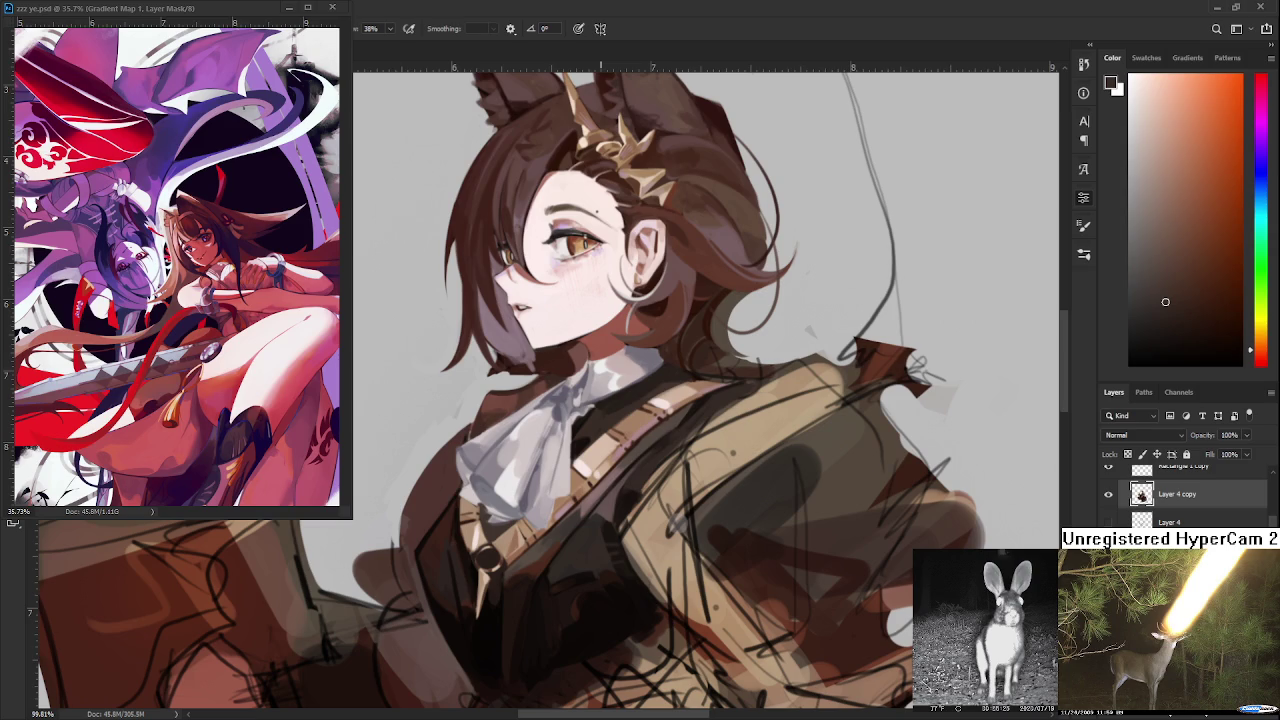
{"action": "left_click", "coordinate": [559, 530], "text": "alt"}
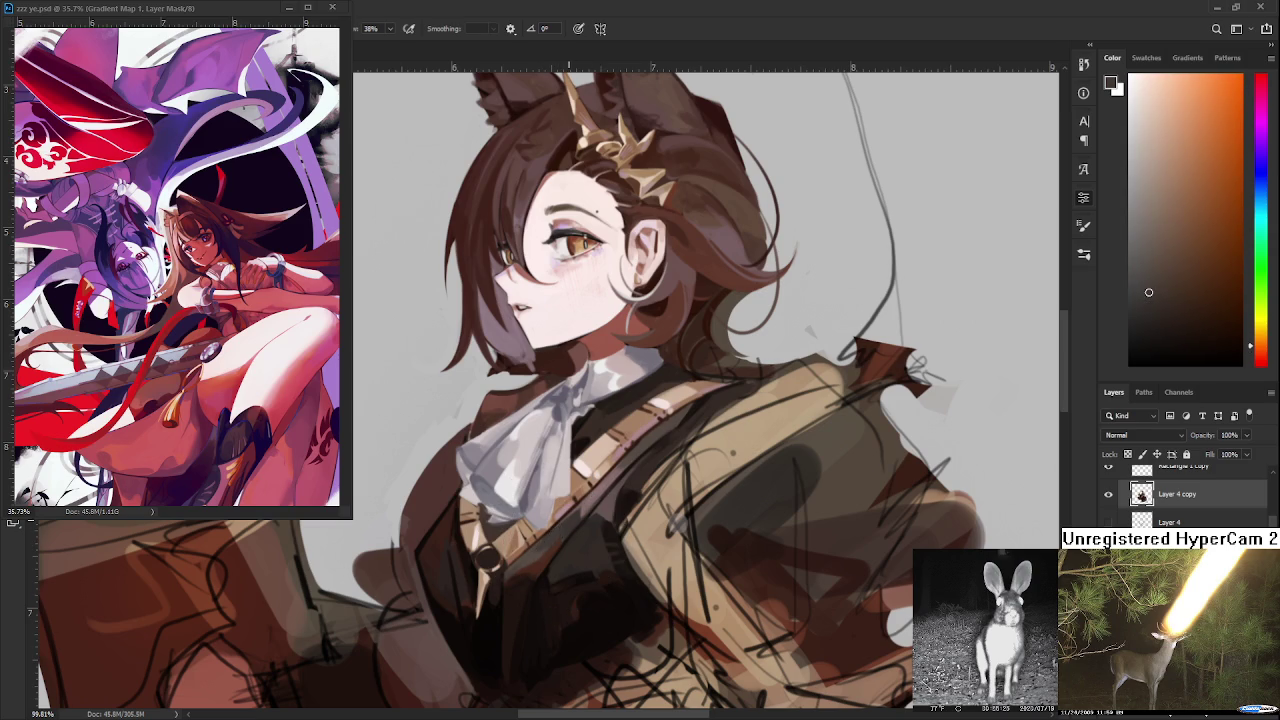
- Paint light tan and pinkish-red highlights along the diagonal chest strap
{"action": "left_click_drag", "start_coordinate": [619, 476], "coordinate": [561, 522]}
{"action": "left_click", "coordinate": [565, 506], "text": "alt"}
{"action": "left_click", "coordinate": [560, 515], "text": "alt"}
{"action": "left_click", "coordinate": [565, 505], "text": "alt"}
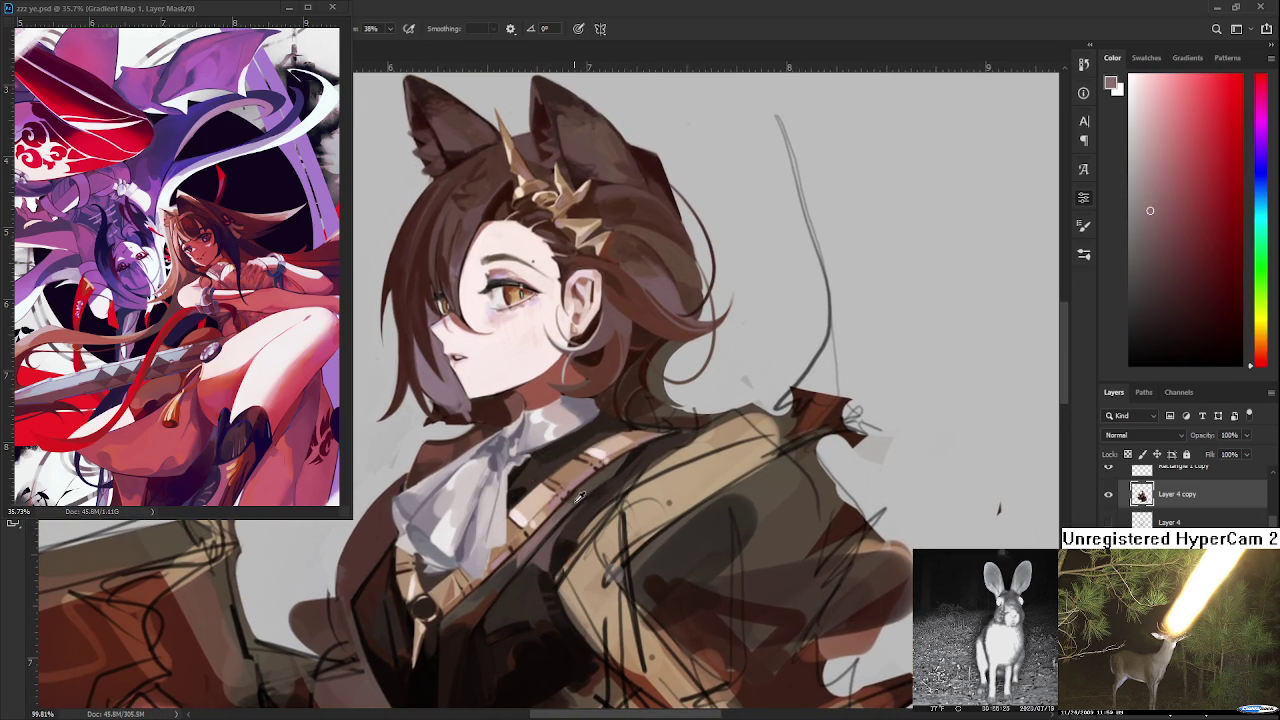
{"action": "left_click", "coordinate": [582, 491], "text": "alt"}
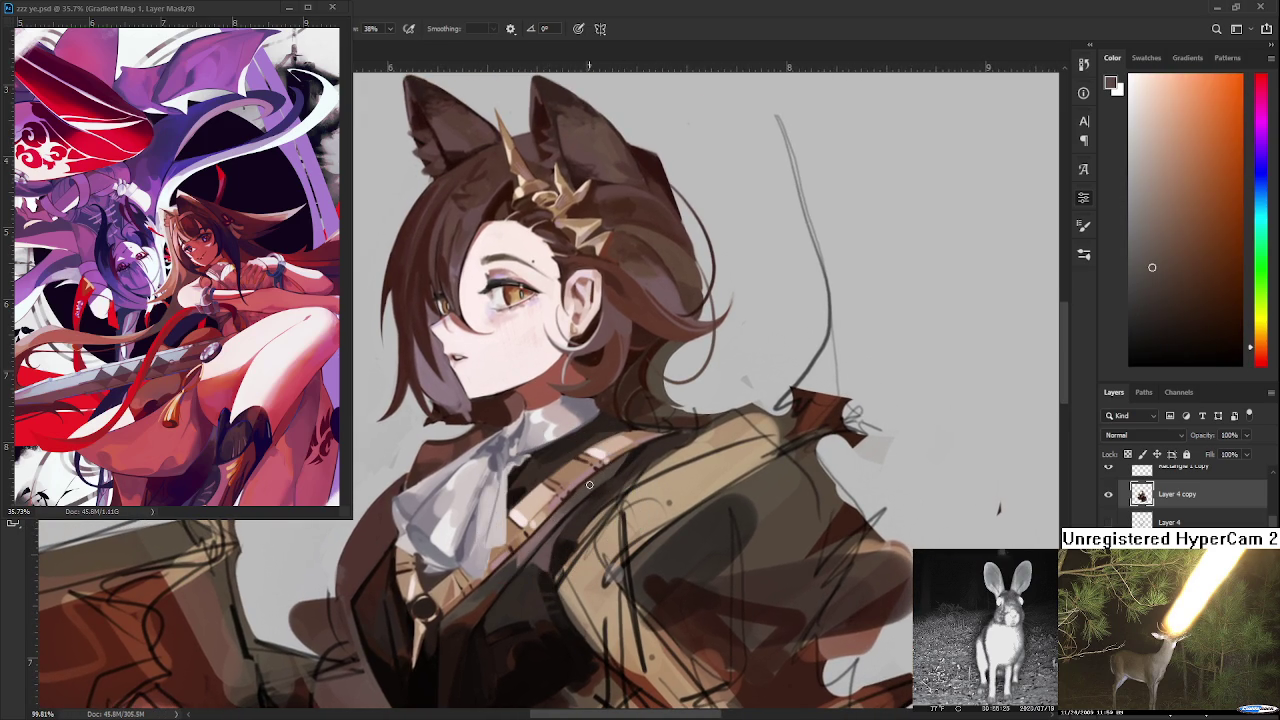
{"action": "scroll", "coordinate": [597, 477], "scroll_direction": "down", "scroll_amount": 5}
{"action": "scroll", "coordinate": [462, 525], "scroll_direction": "up", "scroll_amount": 2}
{"action": "scroll", "coordinate": [462, 525], "scroll_direction": "up", "scroll_amount": 2}
{"action": "scroll", "coordinate": [470, 515], "scroll_direction": "down", "scroll_amount": 1}
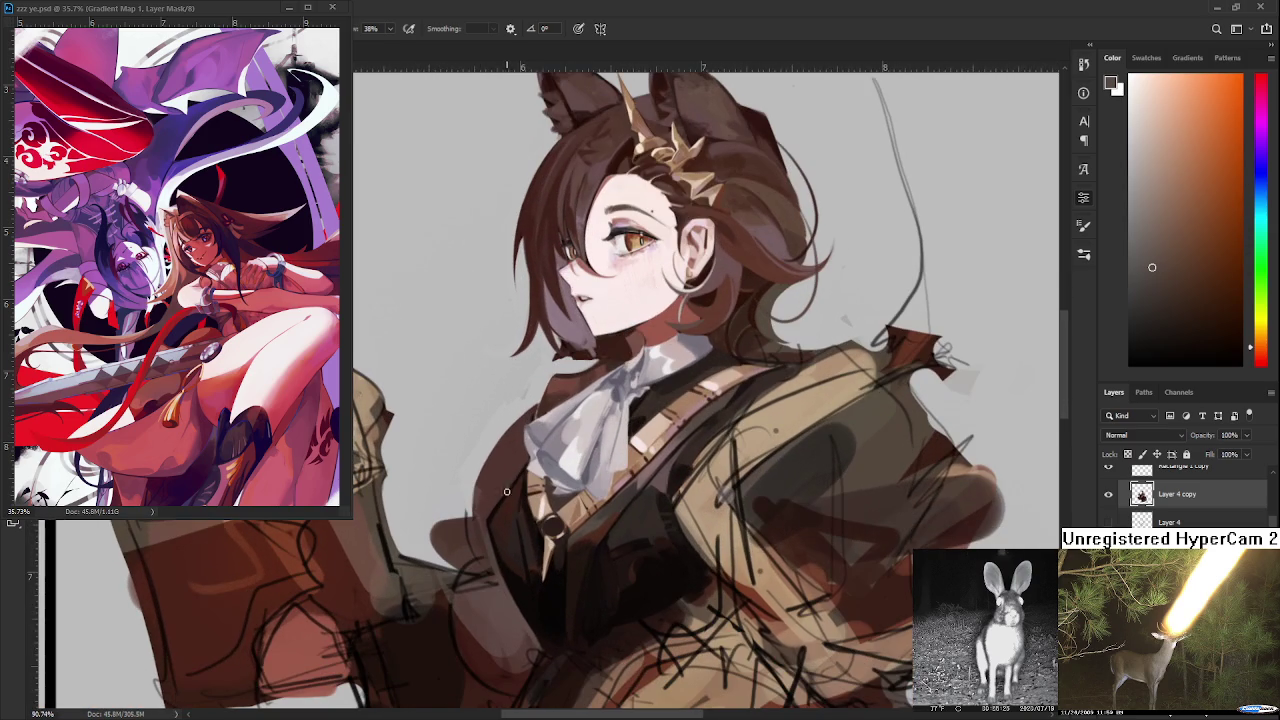
- Paint red and orange-brown tones into the vest shadows along the strap
{"action": "left_click", "coordinate": [503, 485], "text": "alt"}
{"action": "left_click", "coordinate": [487, 508], "text": "alt"}
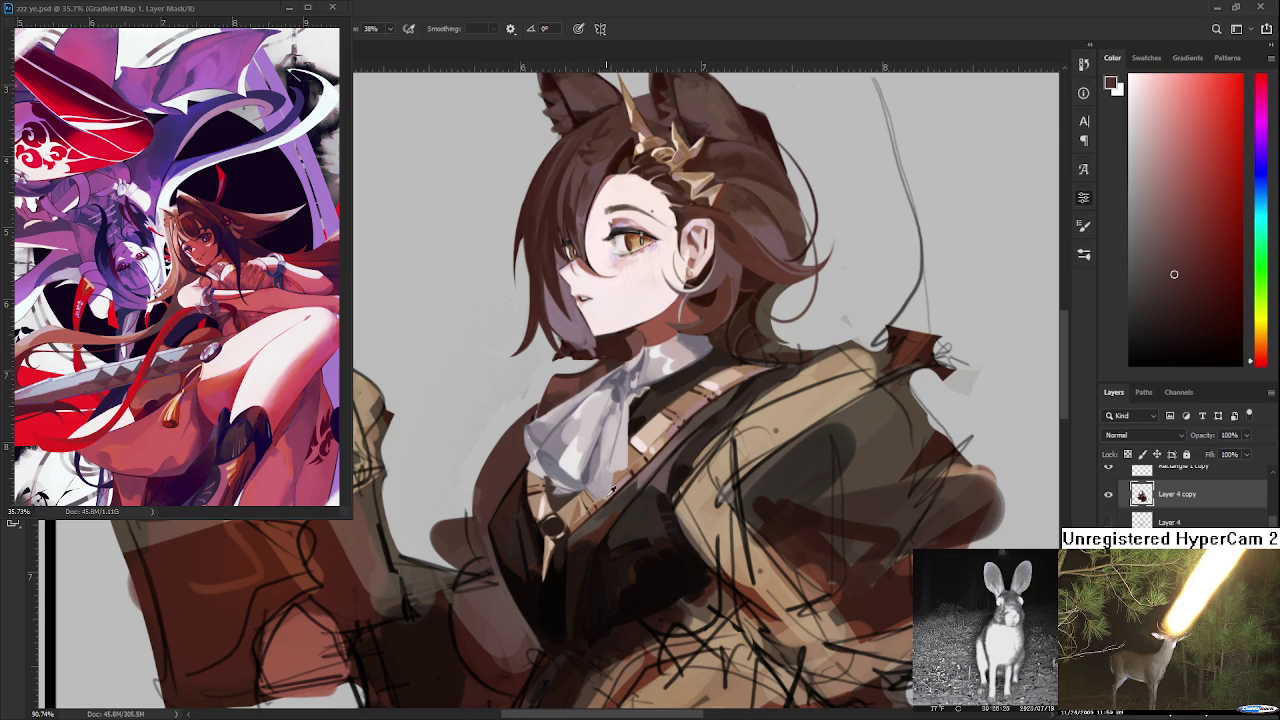
{"action": "left_click", "coordinate": [594, 540], "text": "alt"}
{"action": "left_click_drag", "start_coordinate": [594, 540], "coordinate": [602, 526]}
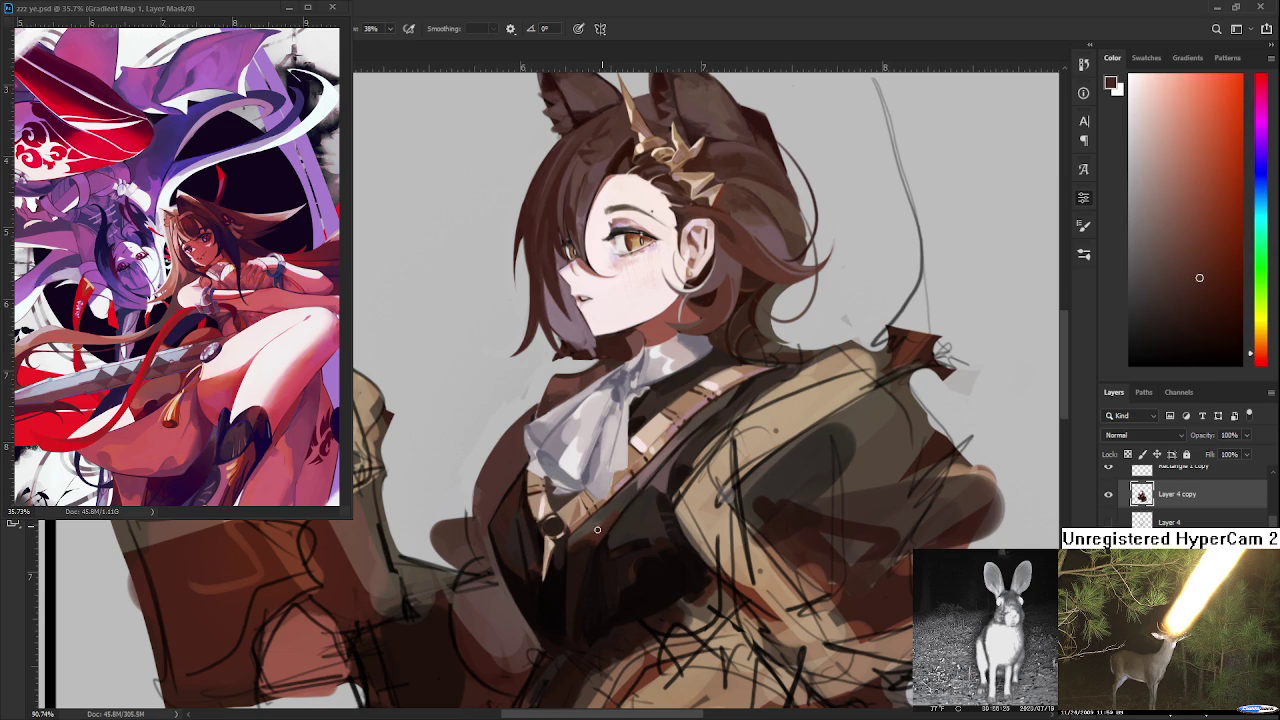
{"action": "left_click", "coordinate": [600, 522], "text": "alt"}
{"action": "left_click", "coordinate": [594, 527], "text": "alt"}
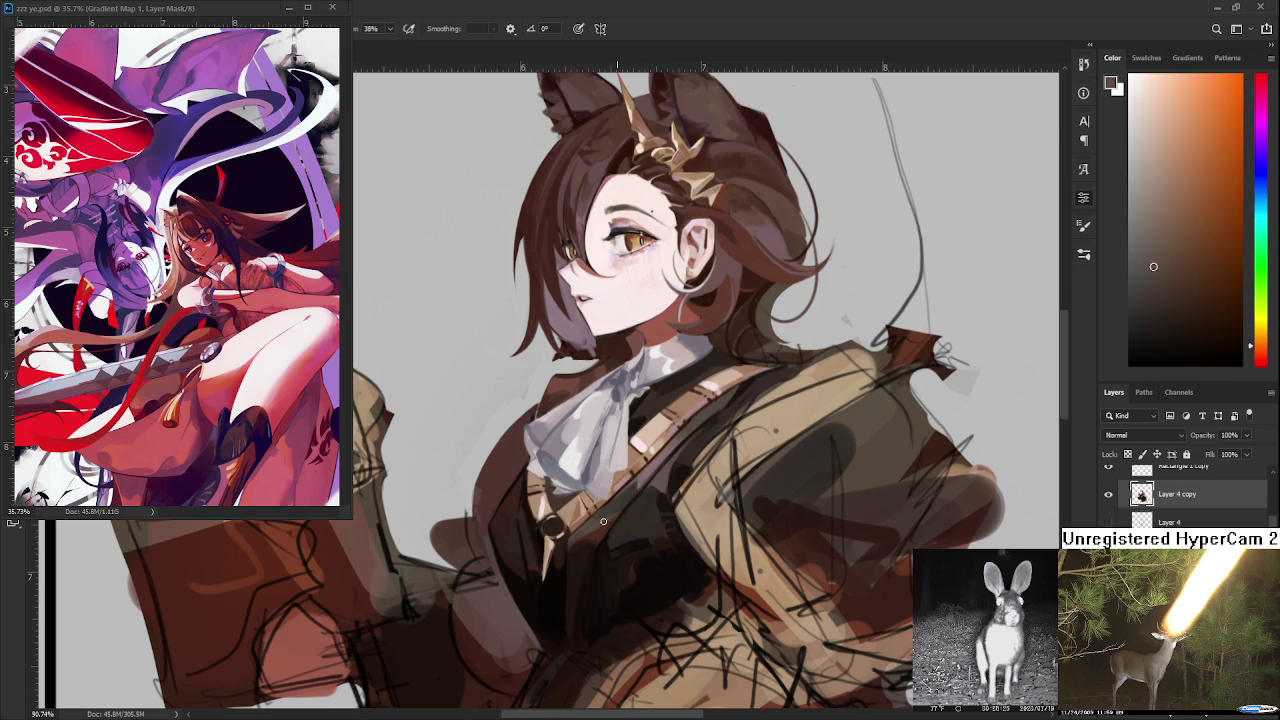
- Smooth the strap edge by the buckle with reddish and darker browns, then zoom out
{"action": "left_click", "coordinate": [604, 521], "text": "alt"}
{"action": "left_click", "coordinate": [600, 515], "text": "alt"}
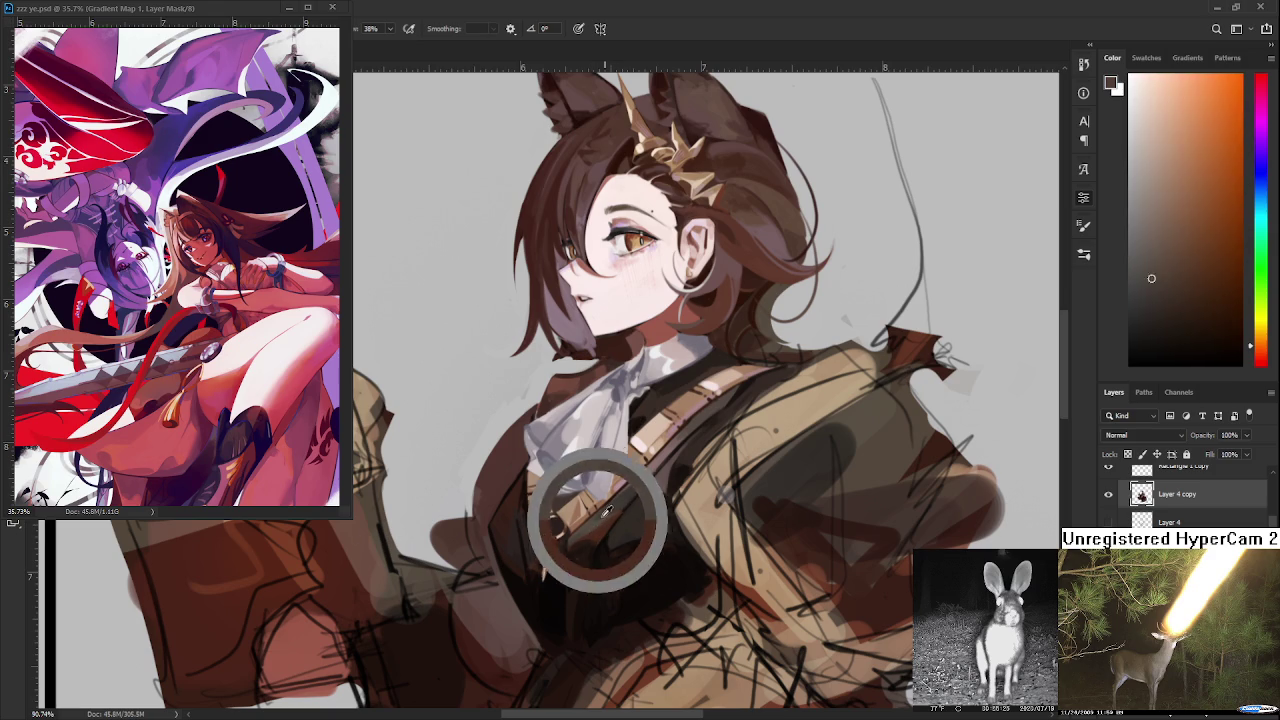
{"action": "left_click", "coordinate": [590, 529], "text": "alt"}
{"action": "left_click", "coordinate": [600, 530], "text": "alt"}
{"action": "left_click", "coordinate": [608, 534], "text": "alt"}
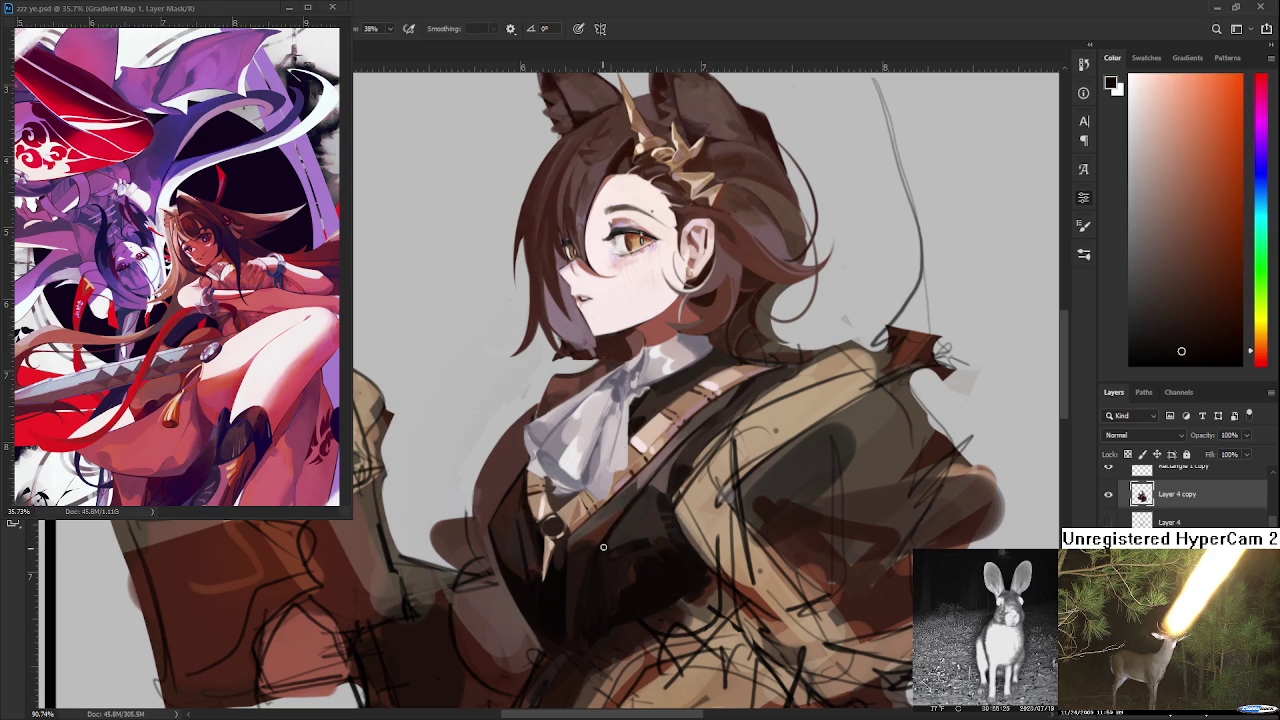
{"action": "left_click", "coordinate": [612, 535], "text": "alt"}
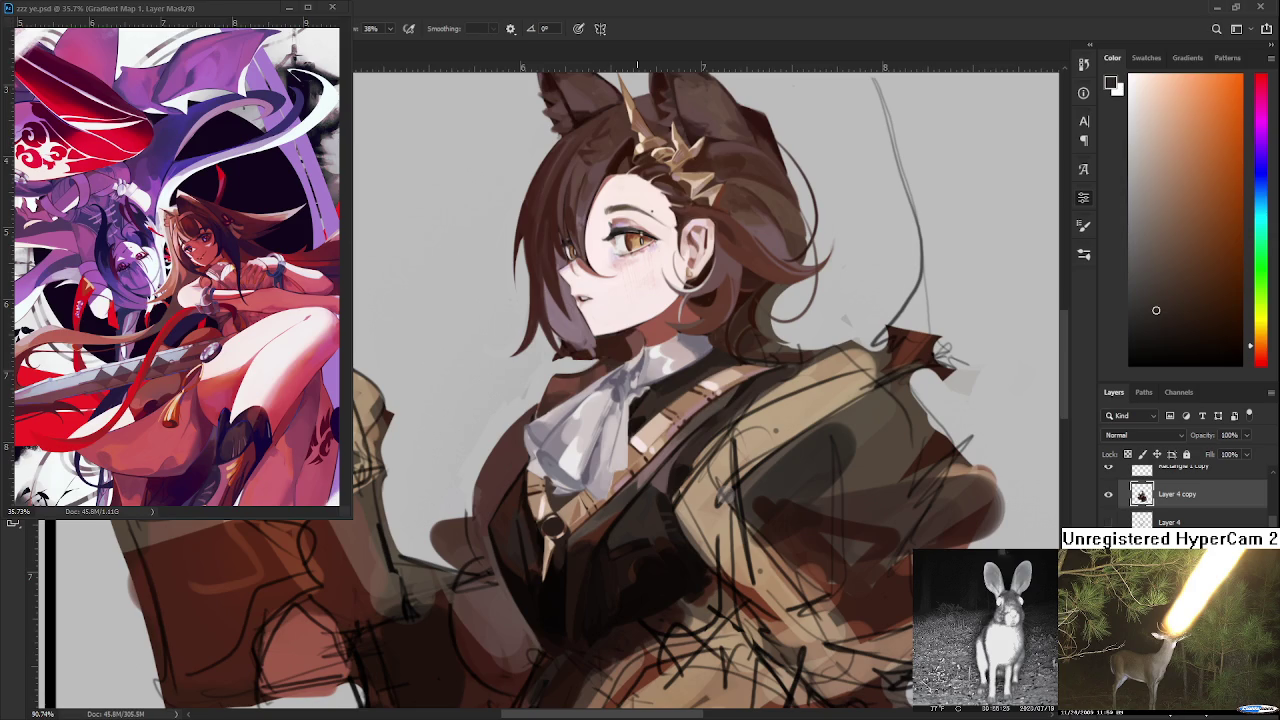
{"action": "scroll", "coordinate": [628, 528], "scroll_direction": "down", "scroll_amount": 2}
{"action": "scroll", "coordinate": [640, 500], "scroll_direction": "down", "scroll_amount": 2}
{"action": "scroll", "coordinate": [655, 465], "scroll_direction": "down", "scroll_amount": 1}
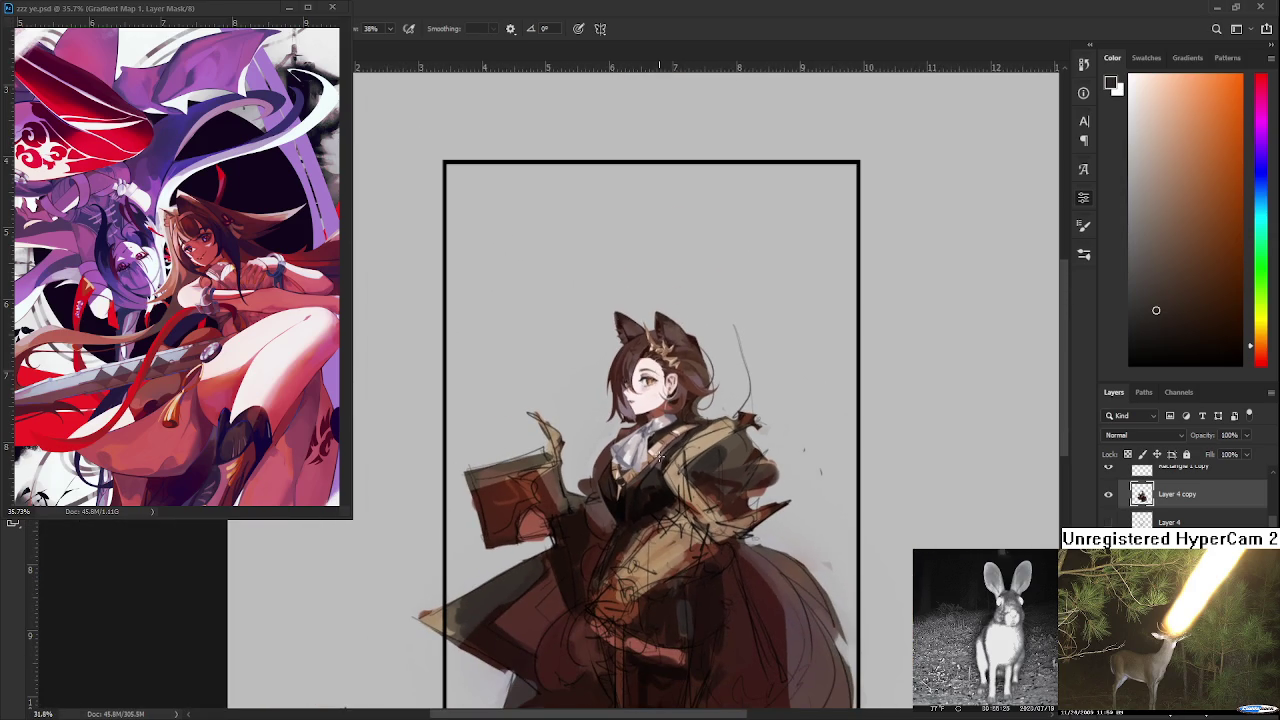
- Zoom in and dab dark brown onto the round buckle and strap clasp
{"action": "scroll", "coordinate": [622, 512], "scroll_direction": "up", "scroll_amount": 1}
{"action": "scroll", "coordinate": [620, 512], "scroll_direction": "up", "scroll_amount": 2}
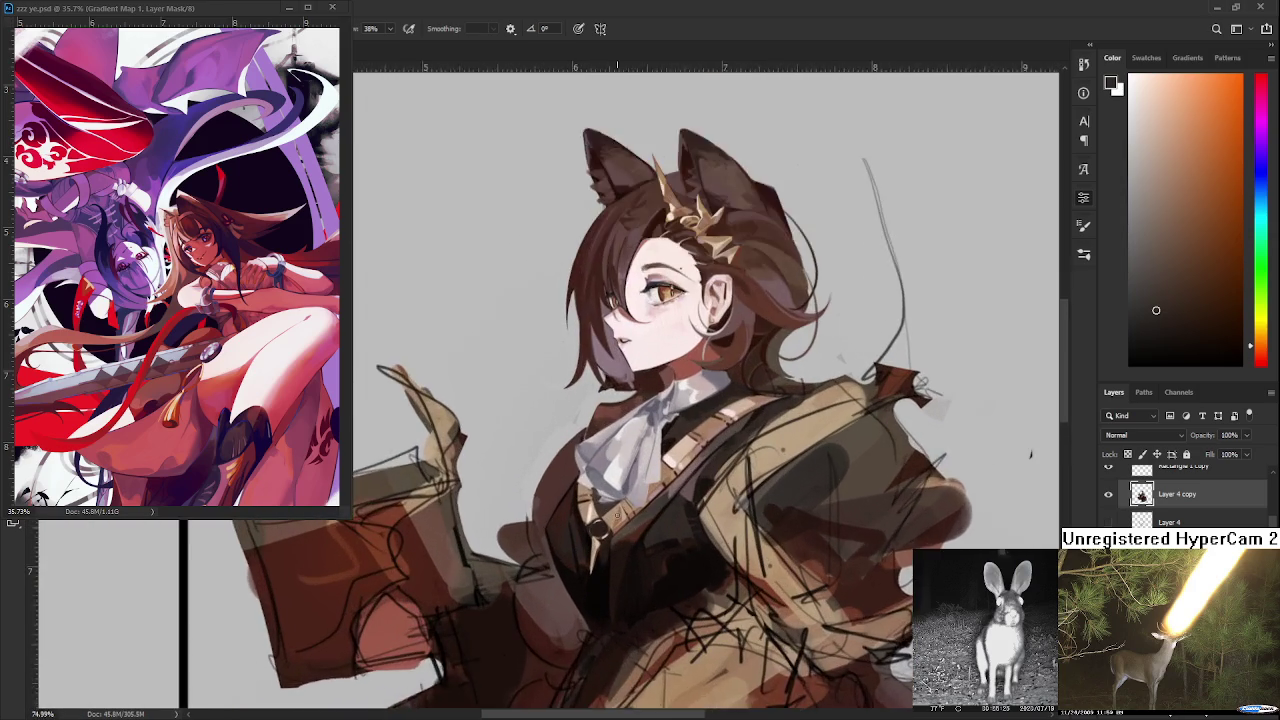
{"action": "scroll", "coordinate": [617, 513], "scroll_direction": "up", "scroll_amount": 2}
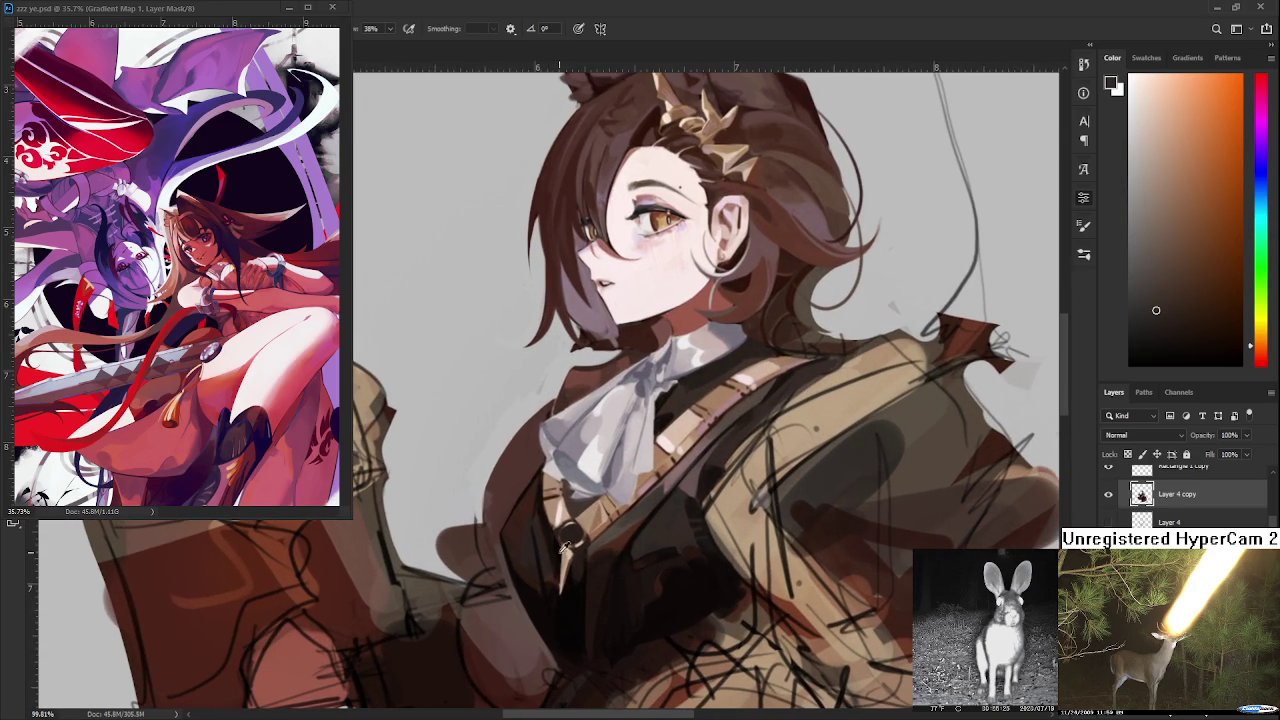
{"action": "left_click", "coordinate": [563, 609], "text": "alt"}
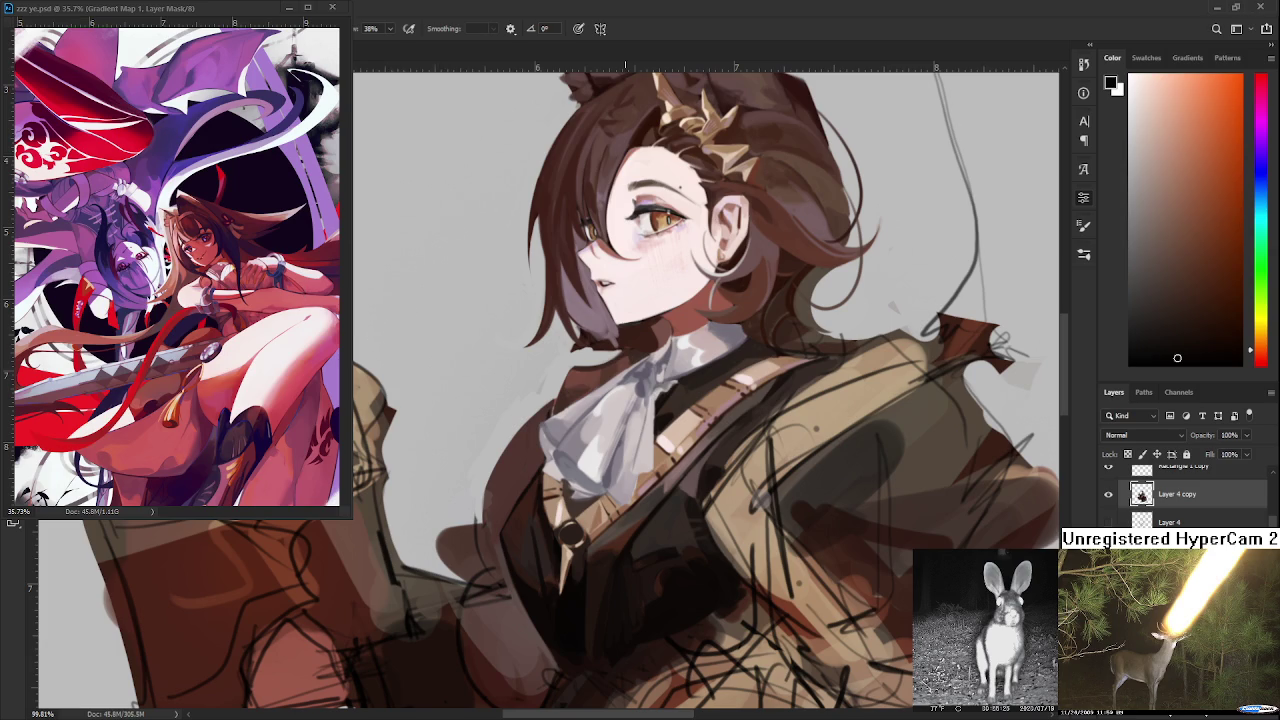
{"action": "scroll", "coordinate": [650, 465], "scroll_direction": "up", "scroll_amount": 3}
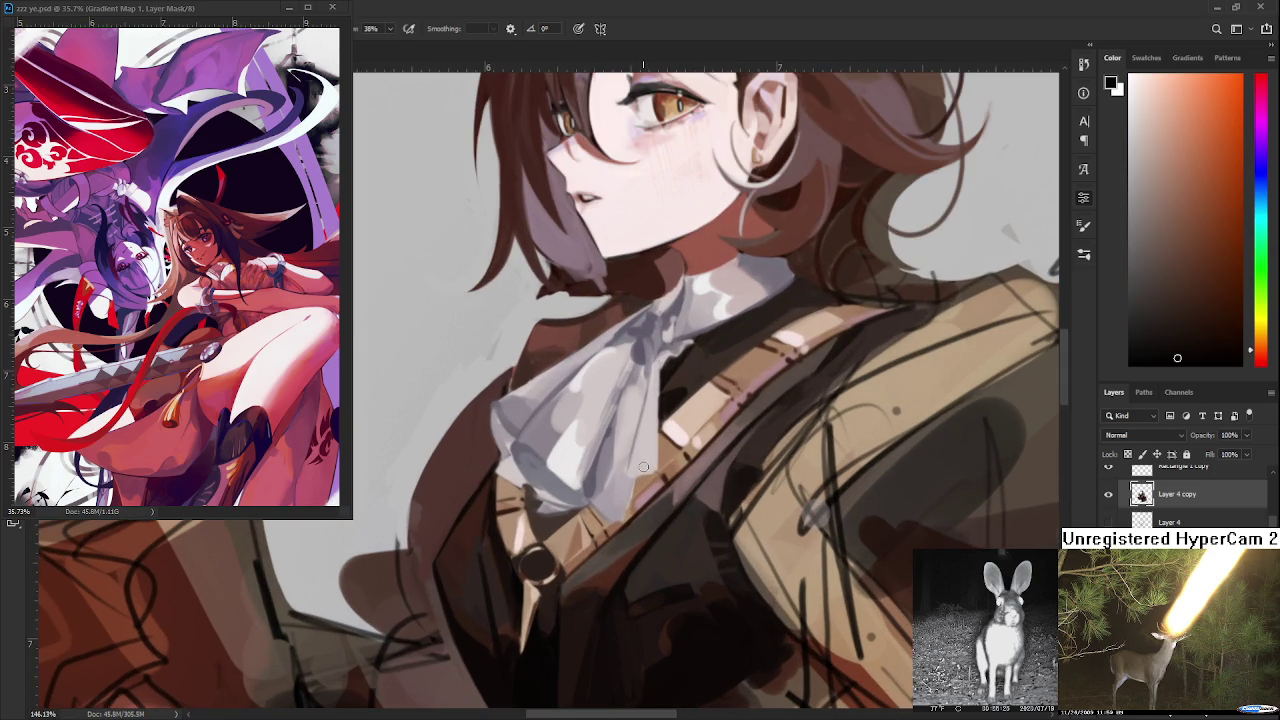
{"action": "left_click", "coordinate": [535, 568], "text": "alt"}
{"action": "left_click", "coordinate": [544, 557], "text": "alt"}
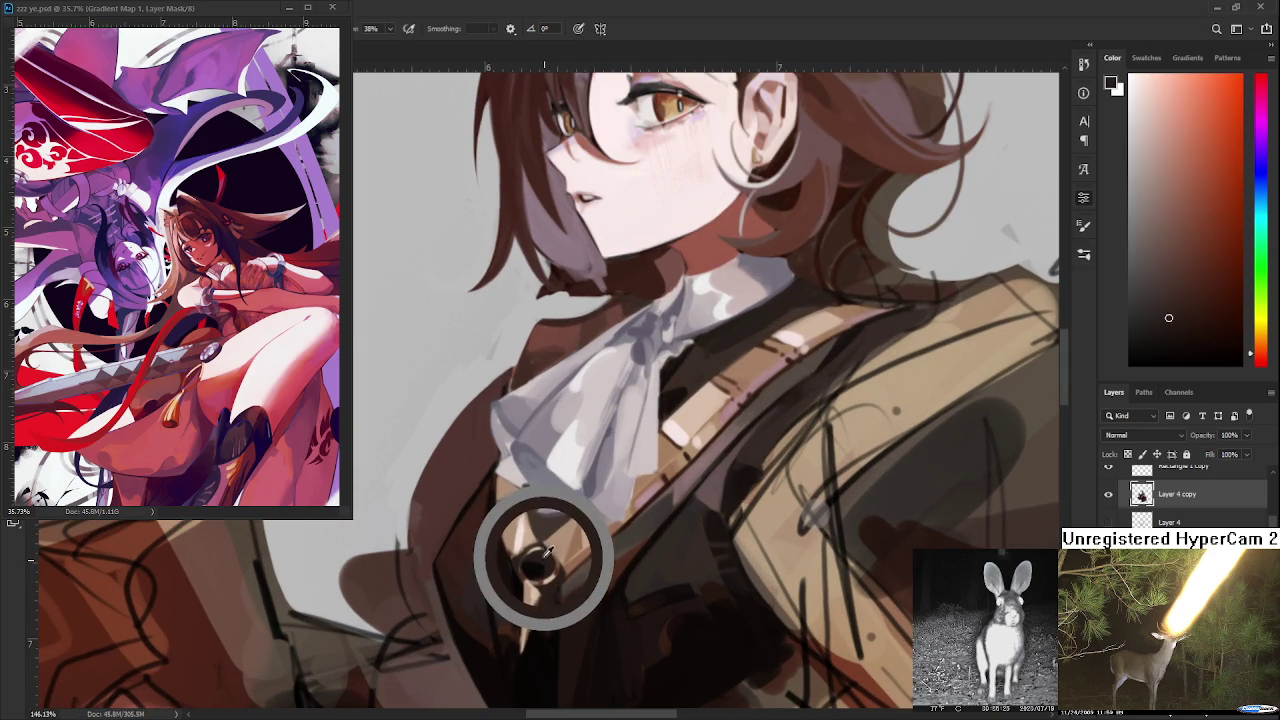
{"action": "left_click", "coordinate": [532, 560], "text": "alt"}
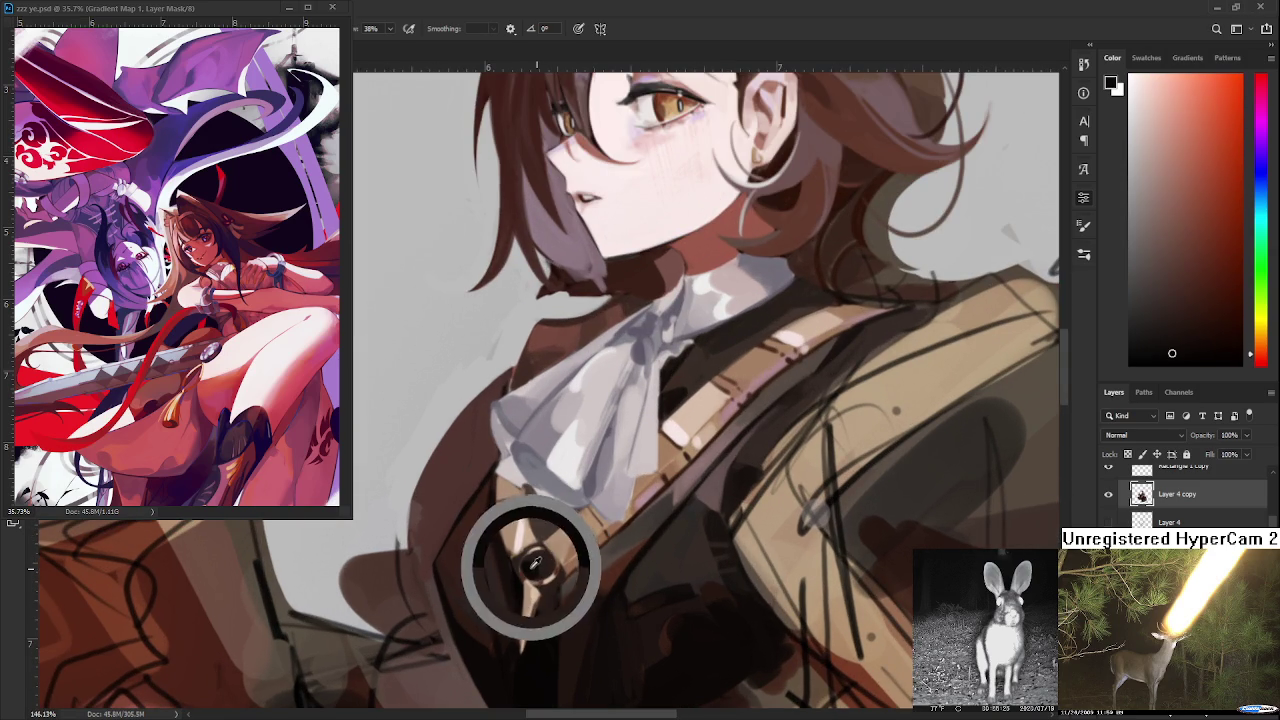
{"action": "left_click", "coordinate": [542, 560], "text": "alt"}
- Refine the buckle's dark ring with darker tones and a small highlight
{"action": "left_click", "coordinate": [541, 556], "text": "alt"}
{"action": "left_click", "coordinate": [542, 560], "text": "alt"}
{"action": "left_click", "coordinate": [533, 567], "text": "alt"}
{"action": "left_click", "coordinate": [533, 565], "text": "alt"}
{"action": "left_click", "coordinate": [540, 558], "text": "alt"}
{"action": "left_click", "coordinate": [535, 564], "text": "alt"}
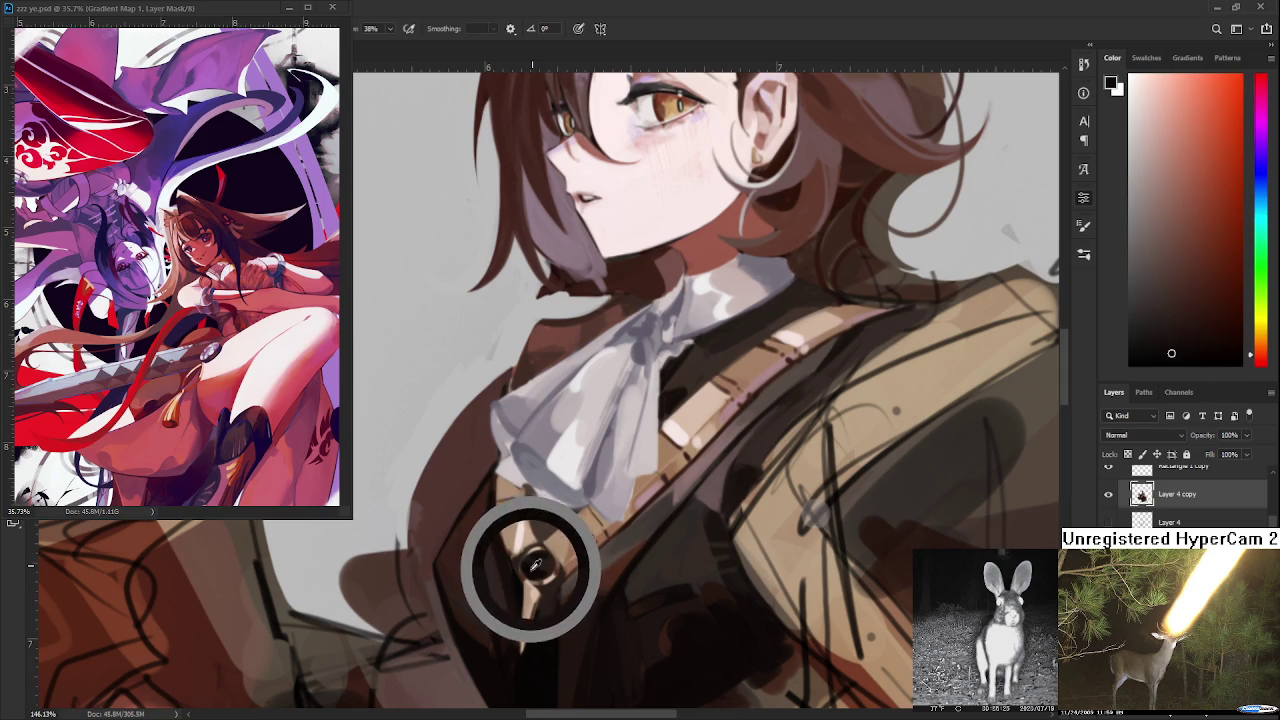
{"action": "left_click", "coordinate": [535, 565], "text": "alt"}
{"action": "left_click", "coordinate": [531, 566], "text": "alt"}
- Add a light stroke along the strap and shade the lower vest below the buckle
{"action": "left_click_drag", "start_coordinate": [540, 615], "coordinate": [554, 553]}
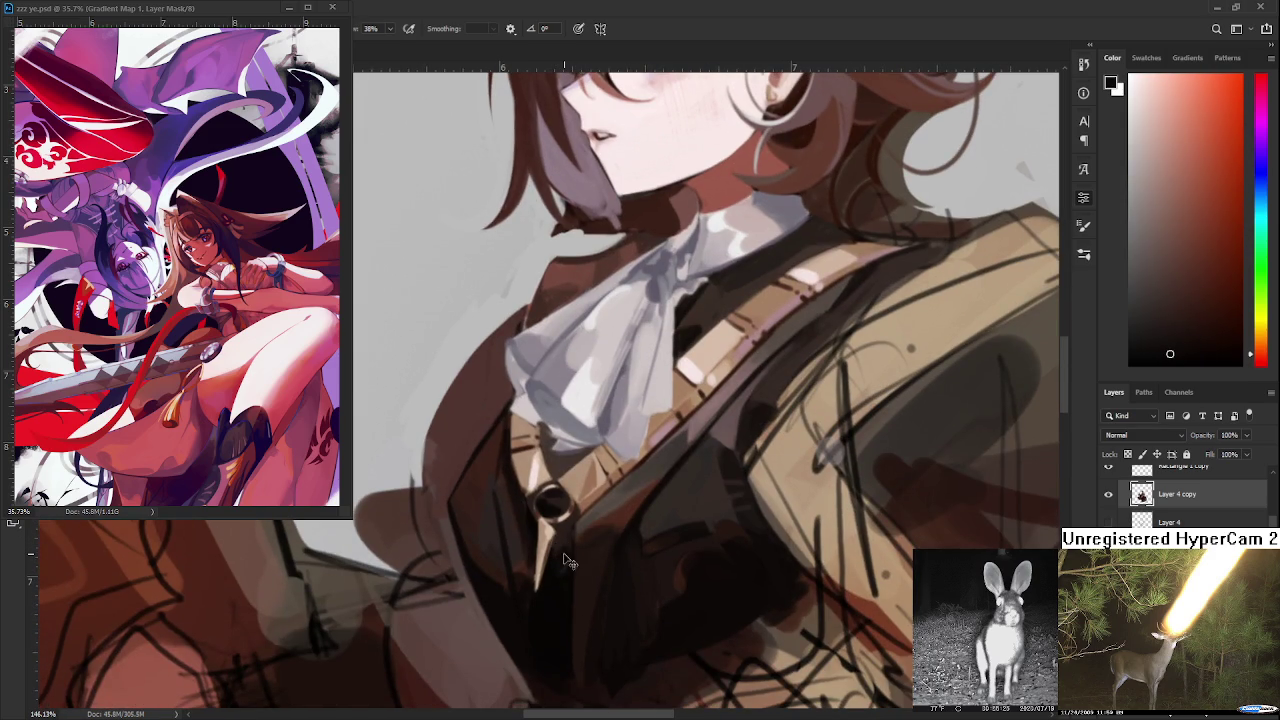
{"action": "left_click", "coordinate": [557, 571], "text": "alt"}
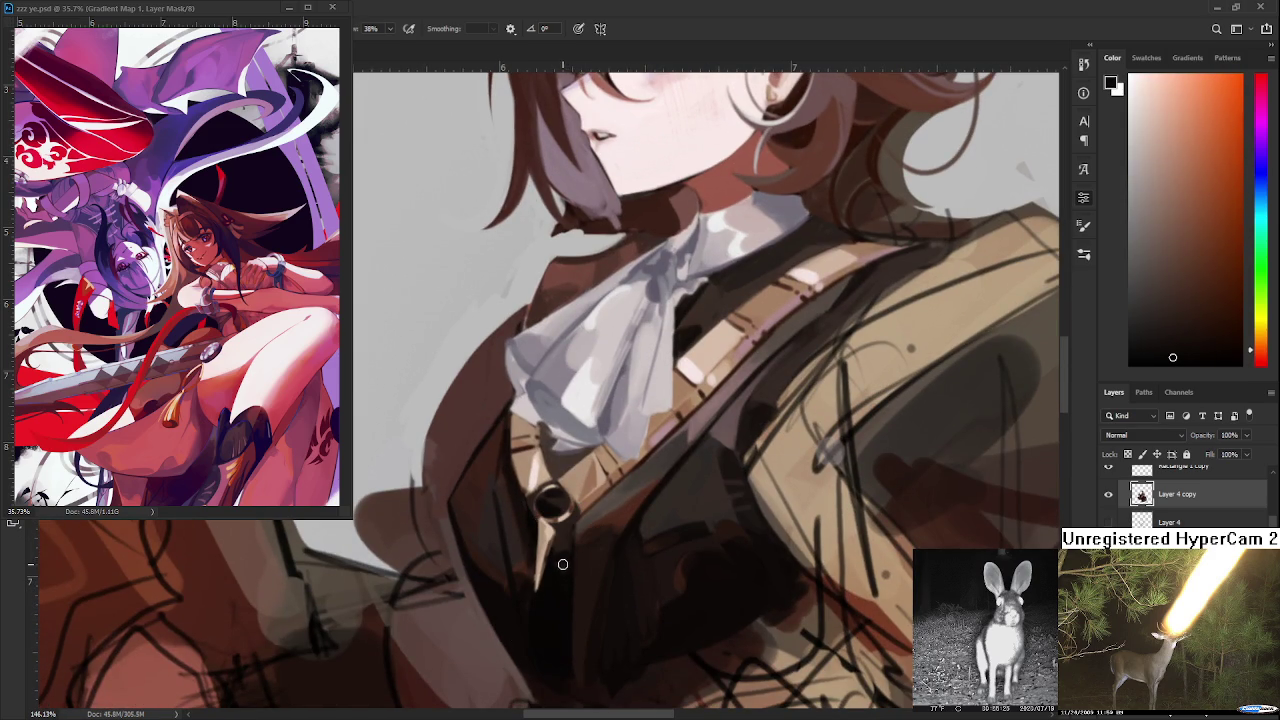
{"action": "left_click", "coordinate": [548, 546], "text": "alt"}
{"action": "left_click_drag", "start_coordinate": [555, 542], "coordinate": [548, 546]}
{"action": "left_click", "coordinate": [545, 566], "text": "alt"}
{"action": "left_click", "coordinate": [552, 580], "text": "alt"}
{"action": "left_click", "coordinate": [553, 581], "text": "alt"}
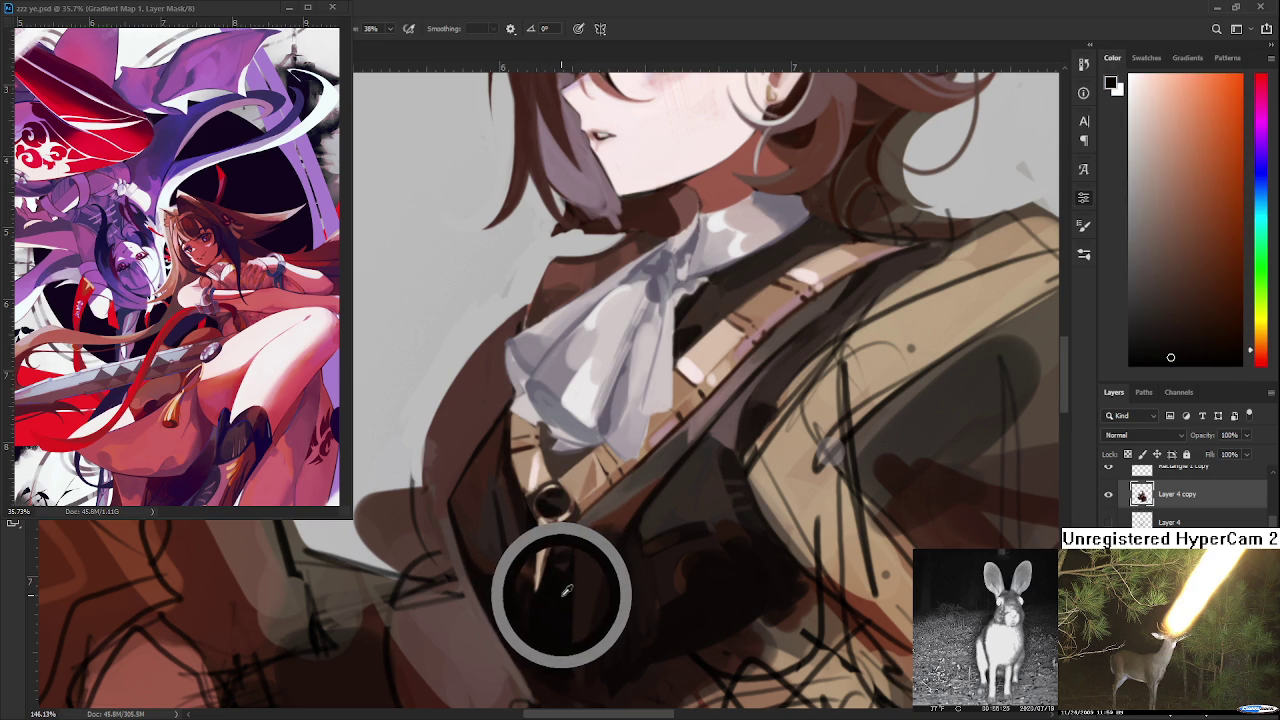
{"action": "left_click", "coordinate": [563, 591], "text": "alt"}
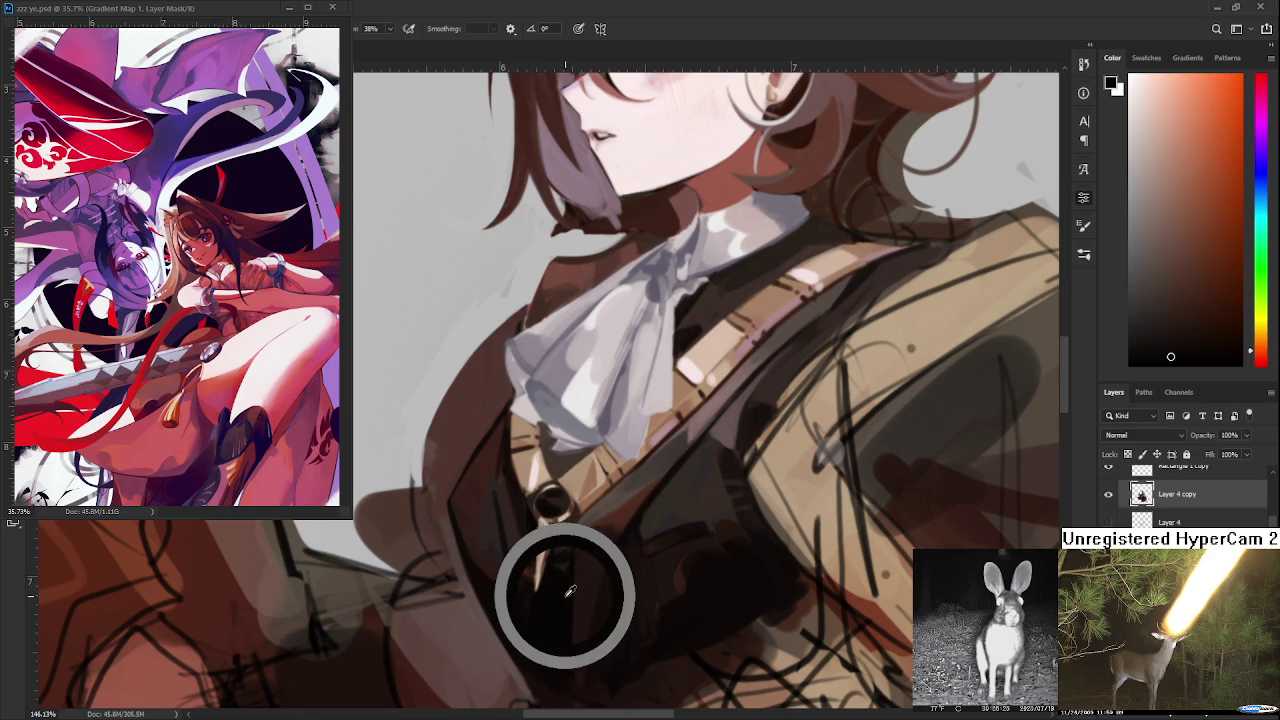
- Paint brown and near-black around the buckle ring with a lighter edge
{"action": "left_click", "coordinate": [562, 530], "text": "alt"}
{"action": "left_click_drag", "start_coordinate": [584, 525], "coordinate": [566, 600]}
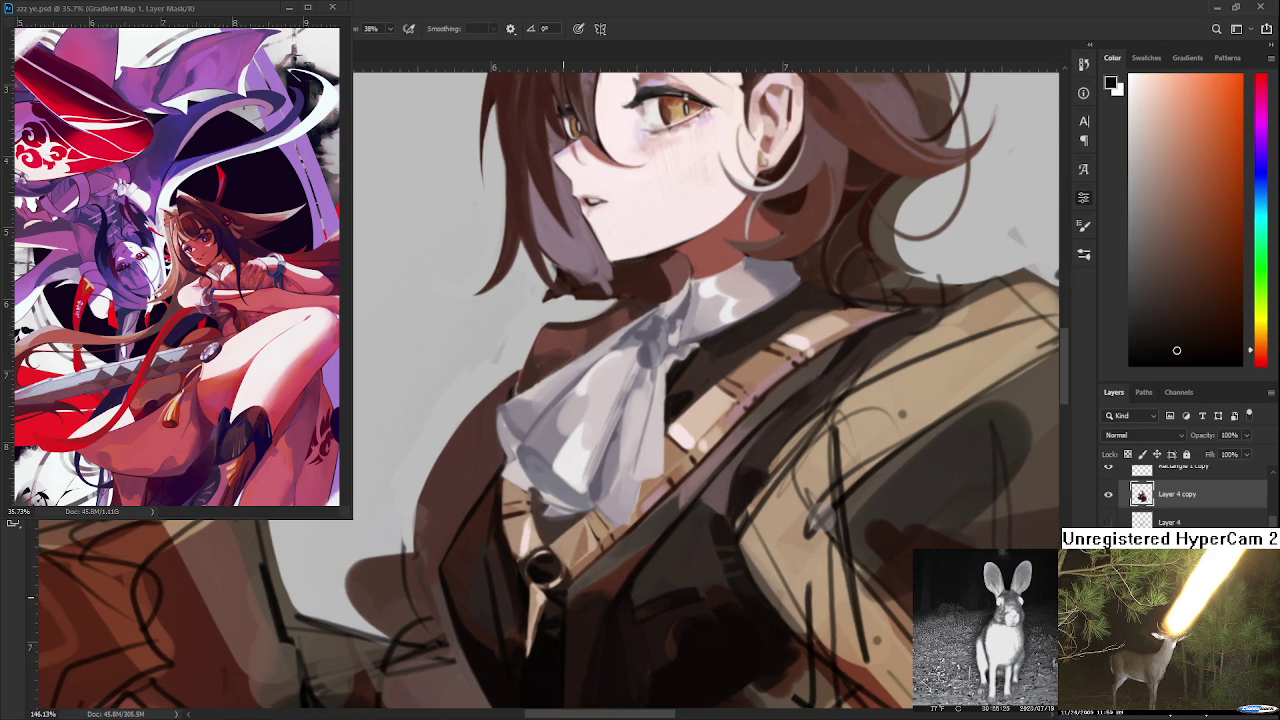
{"action": "left_click", "coordinate": [530, 585], "text": "alt"}
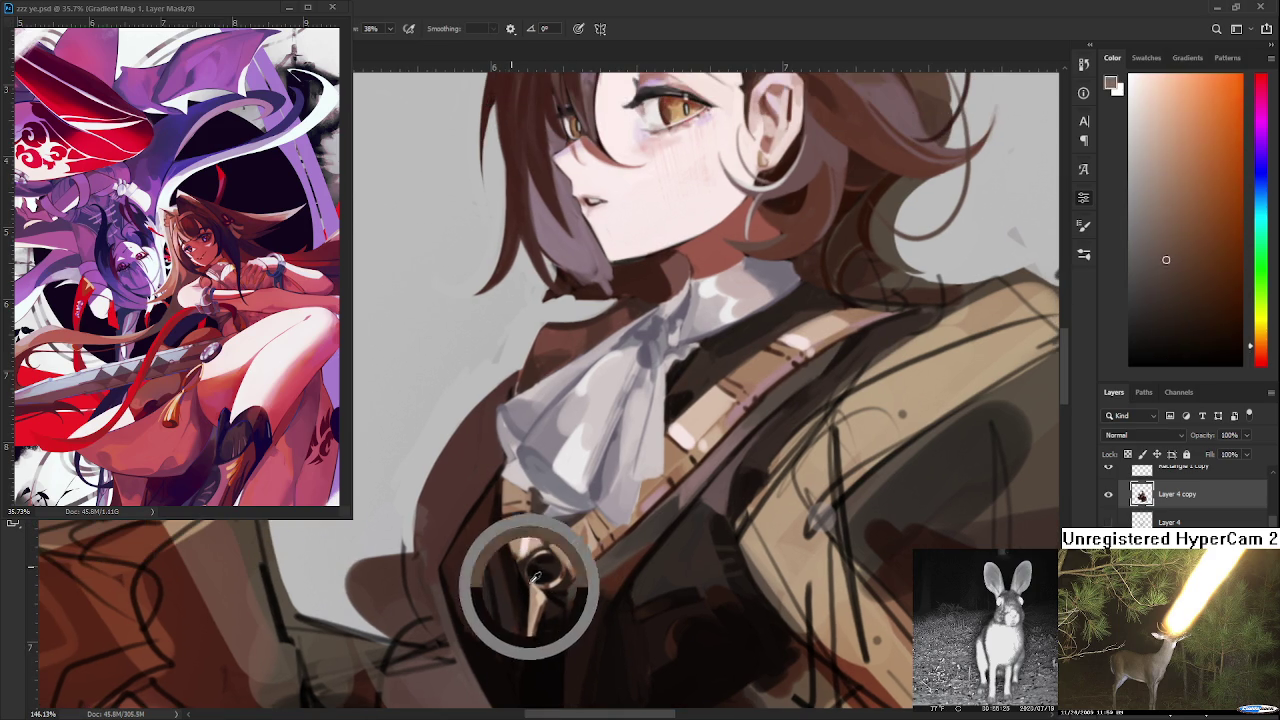
{"action": "left_click", "coordinate": [537, 562], "text": "alt"}
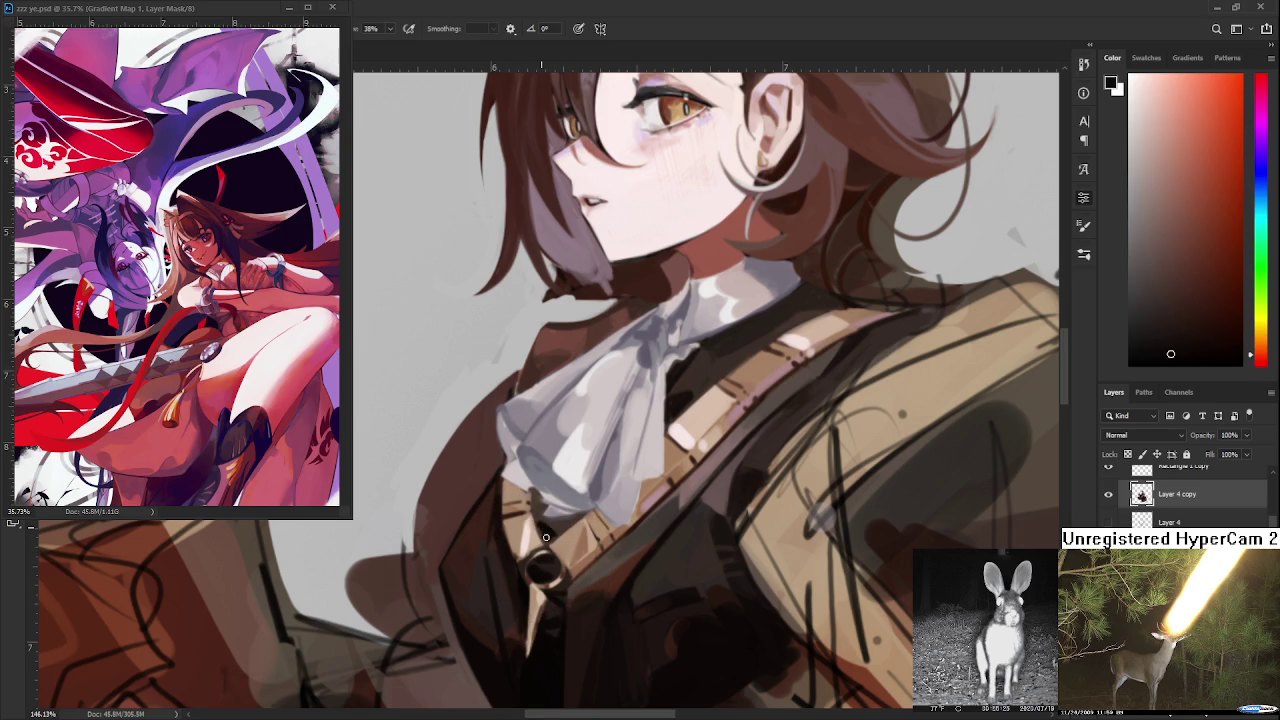
{"action": "left_click", "coordinate": [549, 538], "text": "alt"}
{"action": "left_click", "coordinate": [577, 523], "text": "alt"}
{"action": "left_click", "coordinate": [577, 528], "text": "alt"}
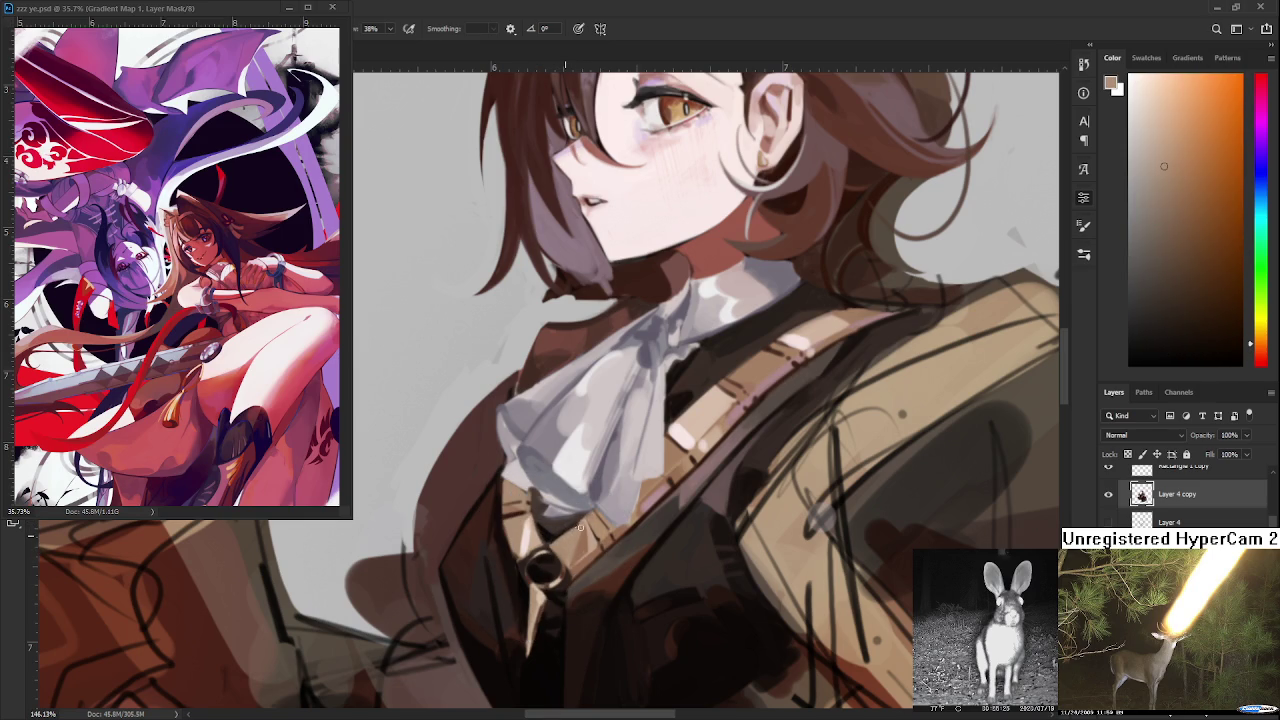
{"action": "left_click", "coordinate": [545, 530], "text": "alt"}
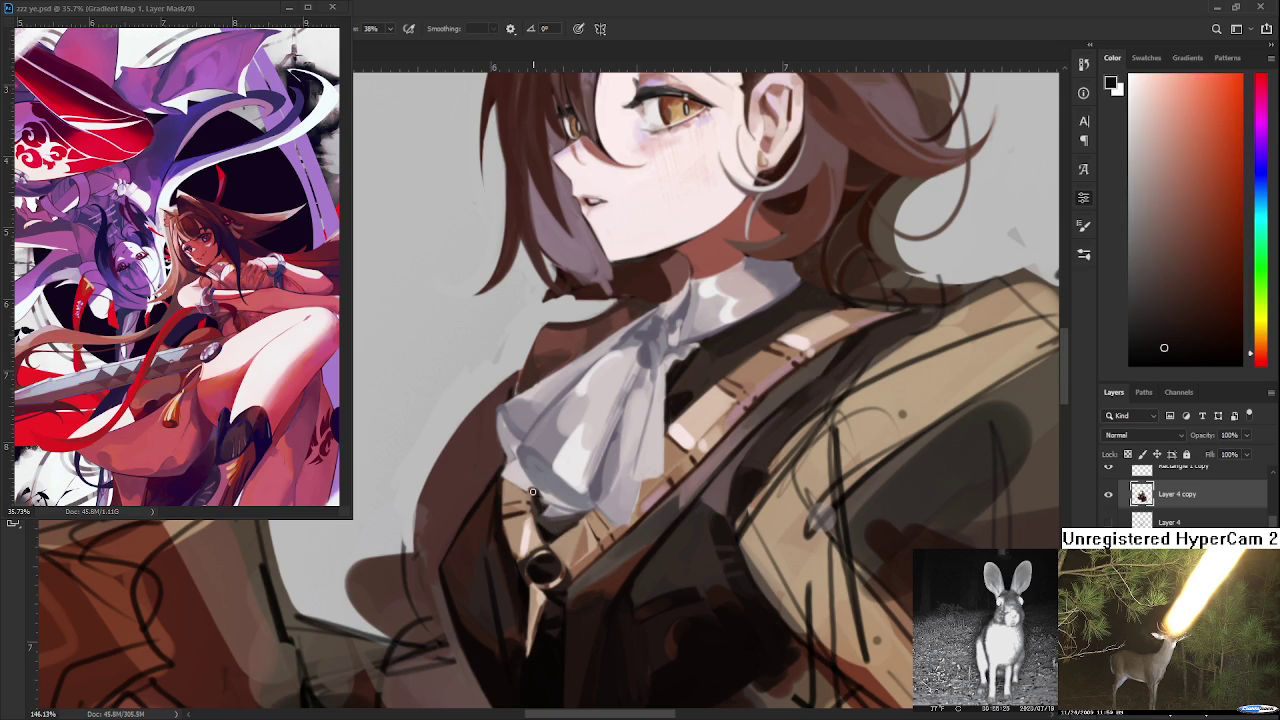
{"action": "left_click", "coordinate": [540, 503], "text": "alt"}
{"action": "left_click", "coordinate": [569, 520], "text": "alt"}
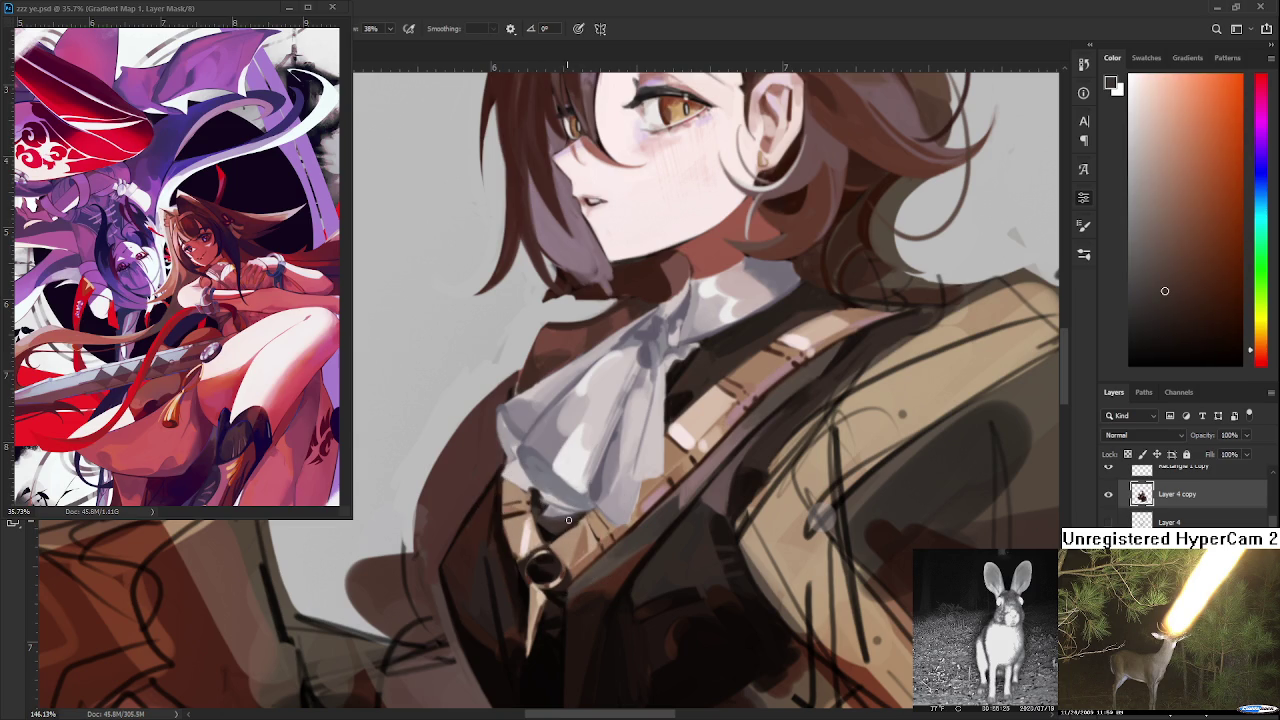
- Zoom in on the strap and paint colour beside the buckle
{"action": "scroll", "coordinate": [575, 513], "scroll_direction": "down", "scroll_amount": 5}
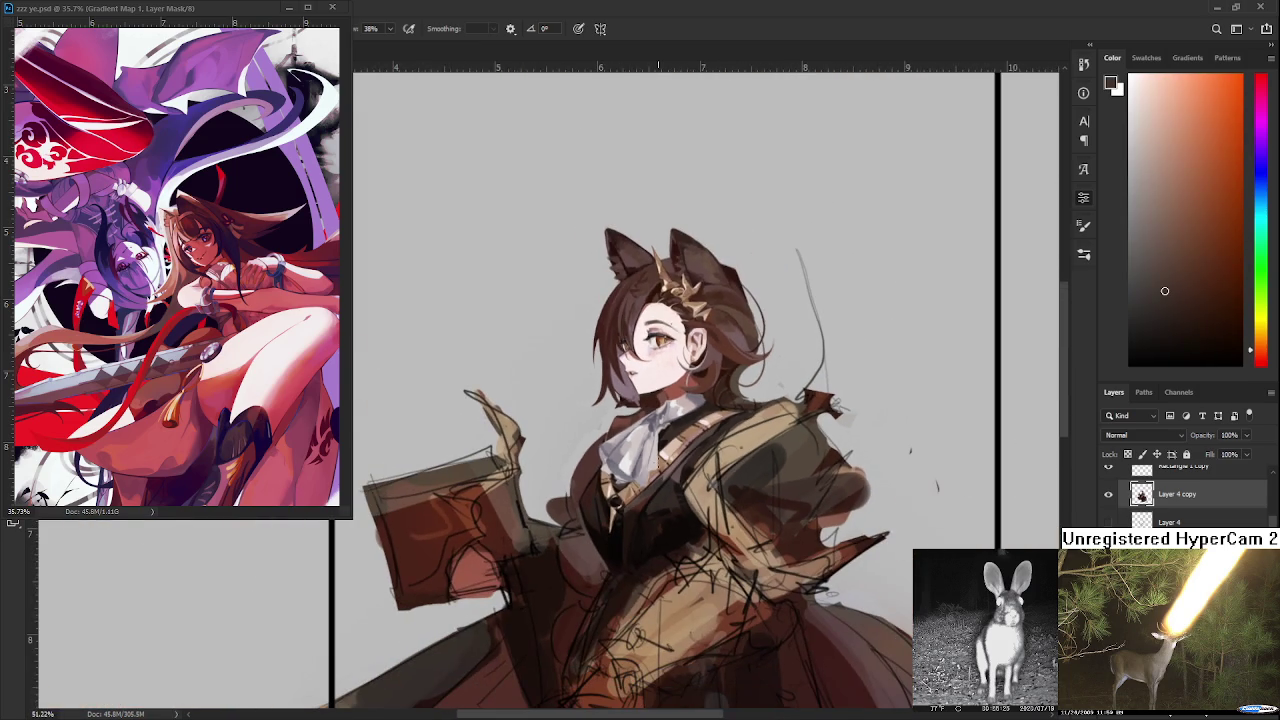
{"action": "scroll", "coordinate": [640, 488], "scroll_direction": "up", "scroll_amount": 2}
{"action": "scroll", "coordinate": [640, 488], "scroll_direction": "up", "scroll_amount": 3}
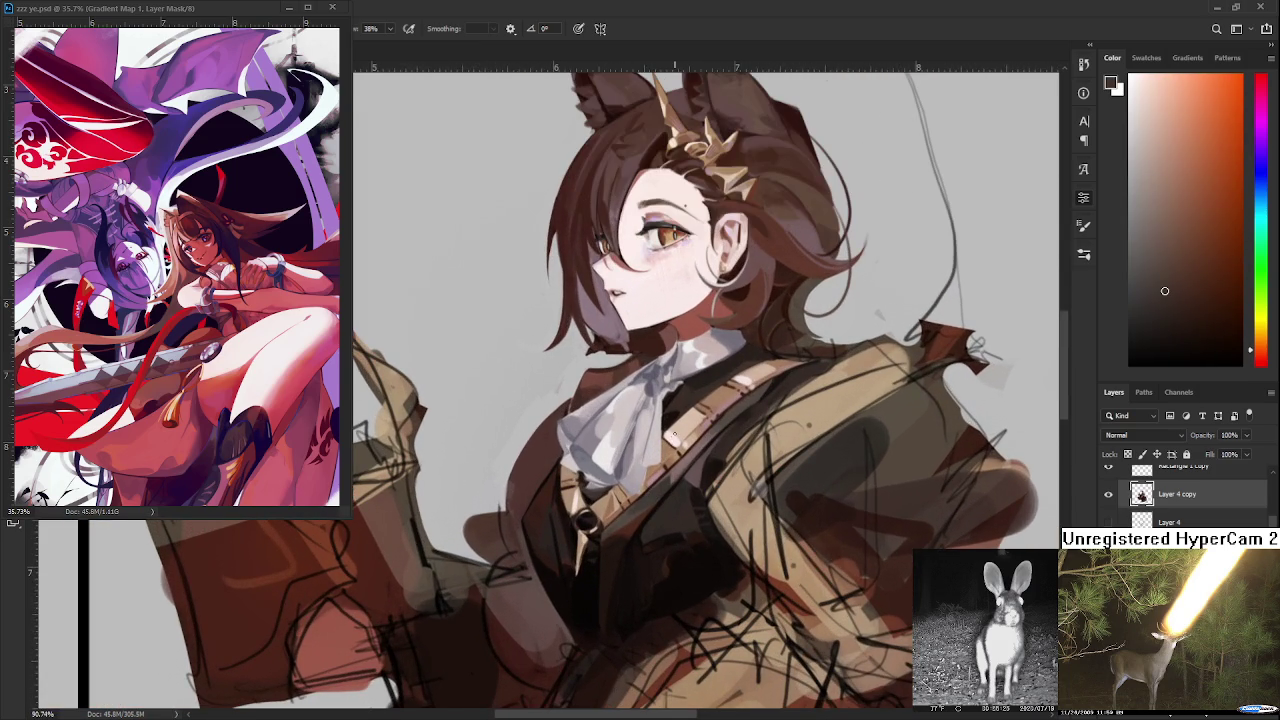
{"action": "scroll", "coordinate": [672, 438], "scroll_direction": "down", "scroll_amount": 3}
{"action": "scroll", "coordinate": [673, 474], "scroll_direction": "down", "scroll_amount": 1}
{"action": "scroll", "coordinate": [665, 480], "scroll_direction": "up", "scroll_amount": 2}
{"action": "scroll", "coordinate": [658, 495], "scroll_direction": "up", "scroll_amount": 3}
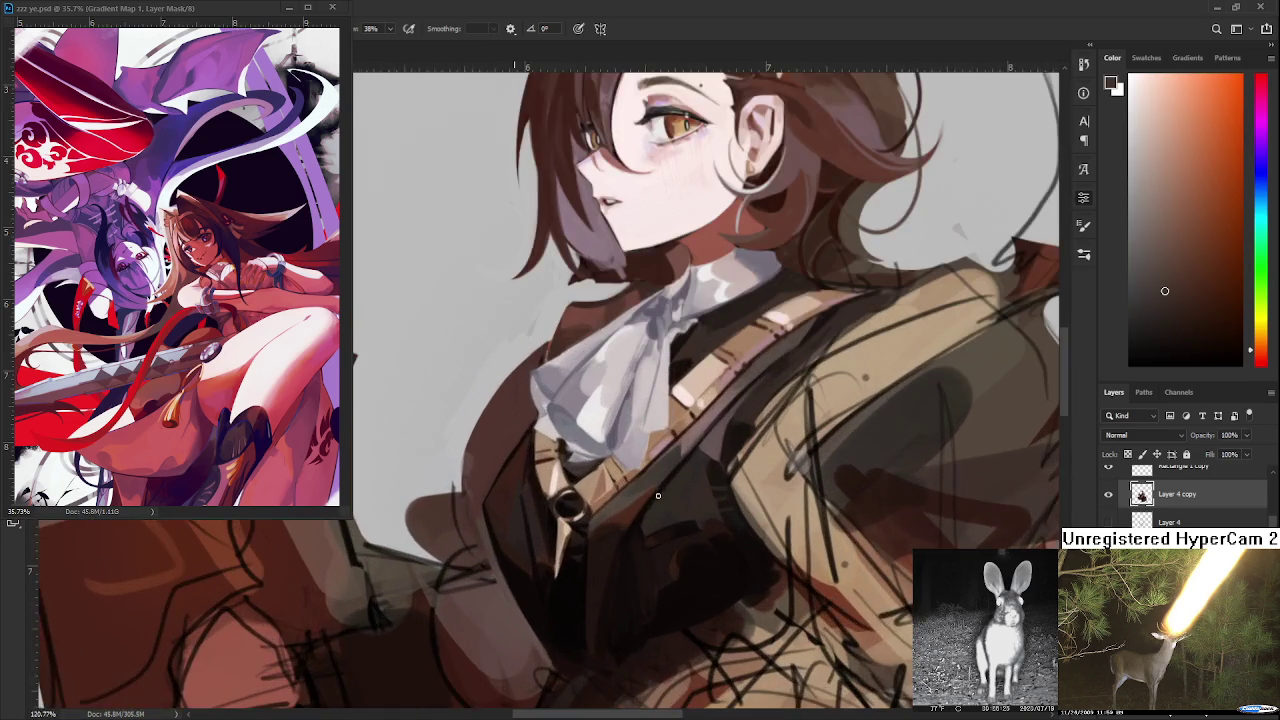
{"action": "scroll", "coordinate": [658, 495], "scroll_direction": "up", "scroll_amount": 2}
{"action": "scroll", "coordinate": [650, 442], "scroll_direction": "up", "scroll_amount": 2}
{"action": "left_click", "coordinate": [602, 457], "text": "alt"}
{"action": "left_click", "coordinate": [594, 465], "text": "alt"}
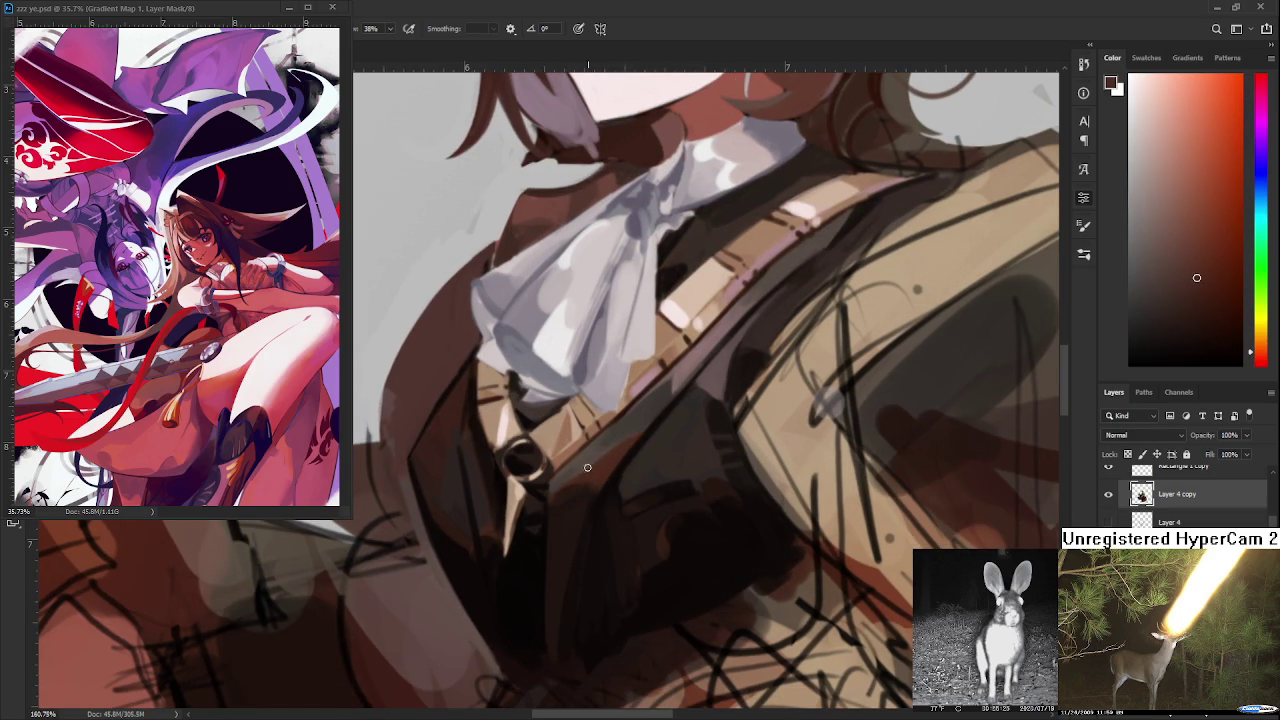
- Deepen the brown shadow along the strap's lower edge with vest tones
{"action": "left_click", "coordinate": [585, 457], "text": "alt"}
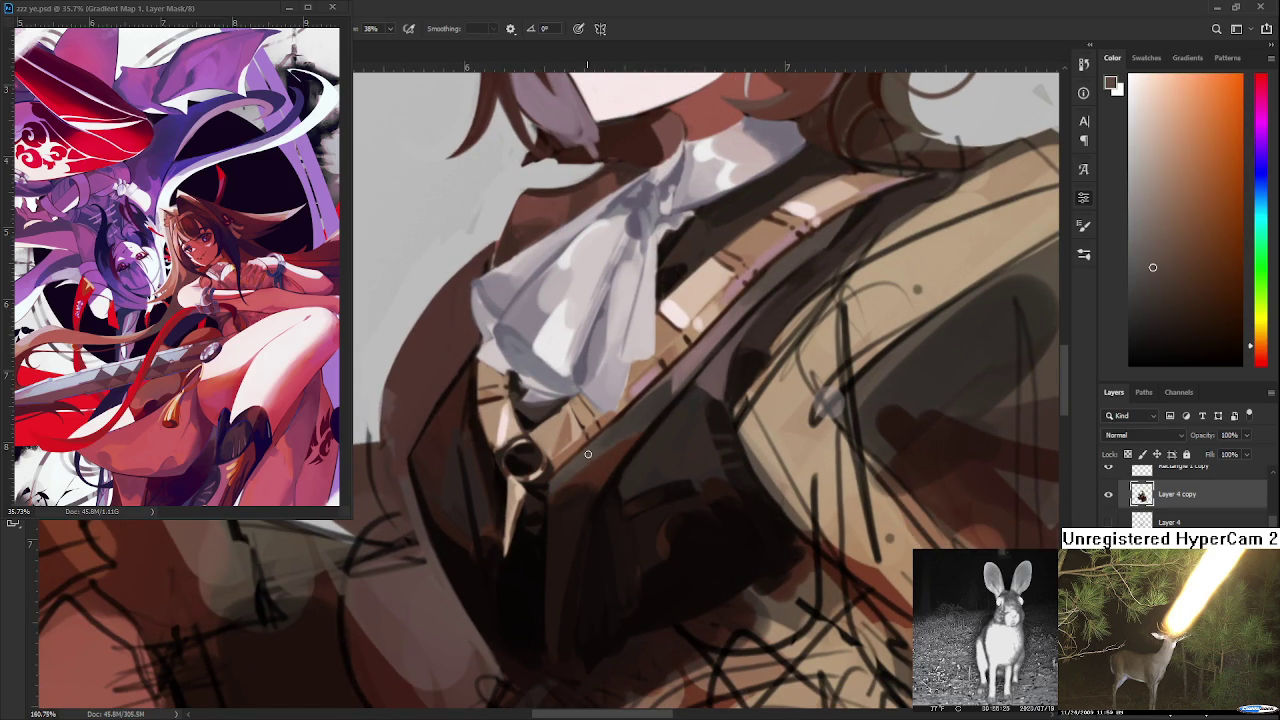
{"action": "left_click", "coordinate": [603, 445], "text": "alt"}
{"action": "left_click", "coordinate": [628, 421], "text": "alt"}
{"action": "left_click", "coordinate": [608, 440], "text": "alt"}
{"action": "left_click", "coordinate": [612, 448], "text": "alt"}
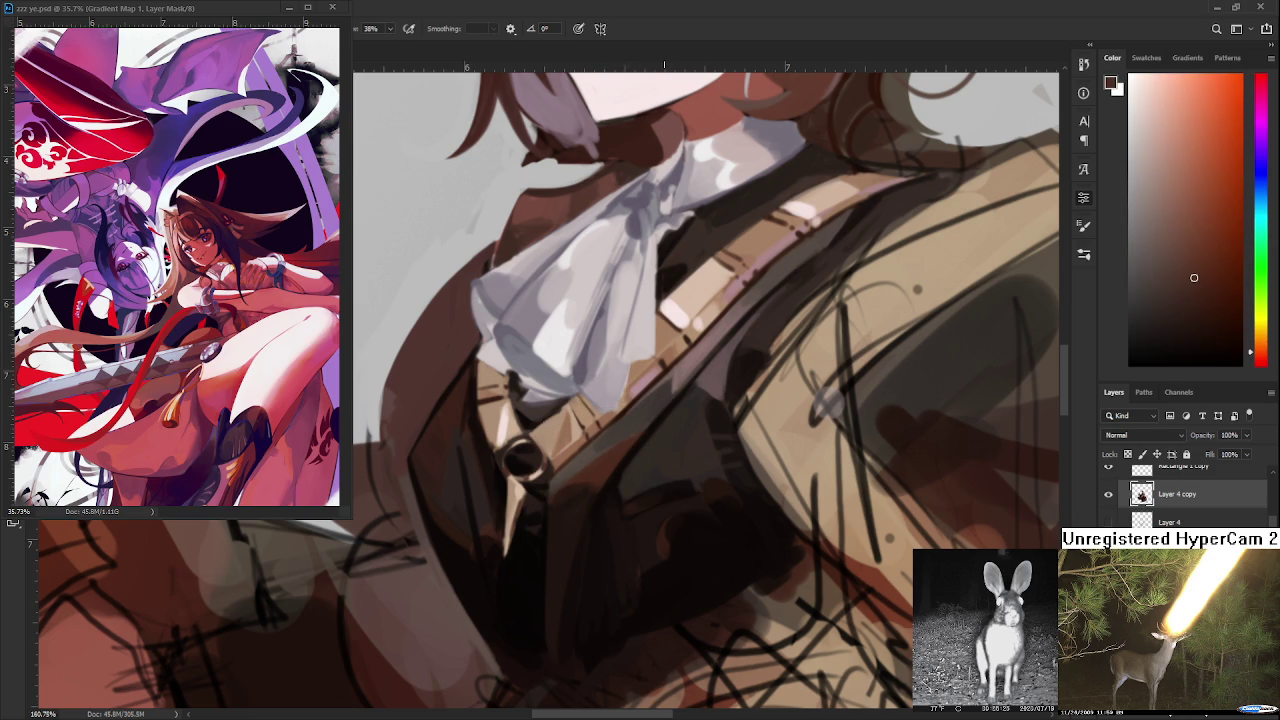
- Zoom to the cravat and buckle and sample dark vest tones beside it
{"action": "scroll", "coordinate": [592, 464], "scroll_direction": "down", "scroll_amount": 5}
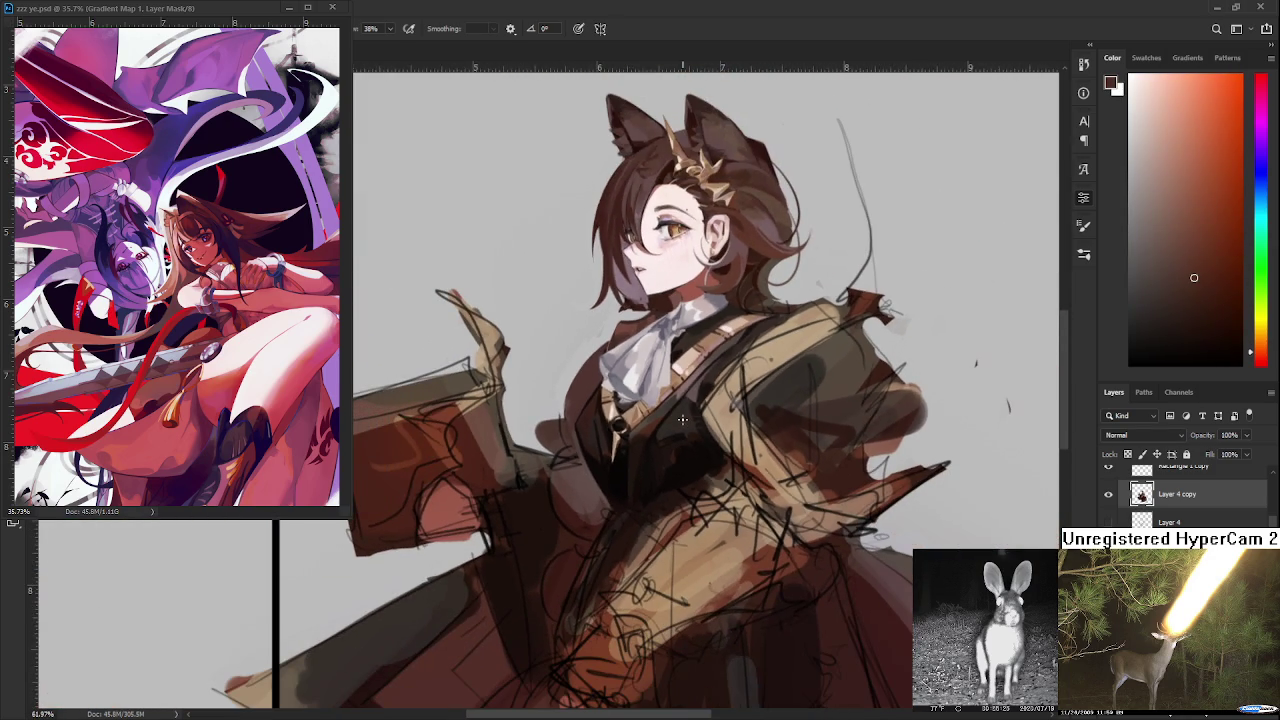
{"action": "scroll", "coordinate": [606, 449], "scroll_direction": "up", "scroll_amount": 1}
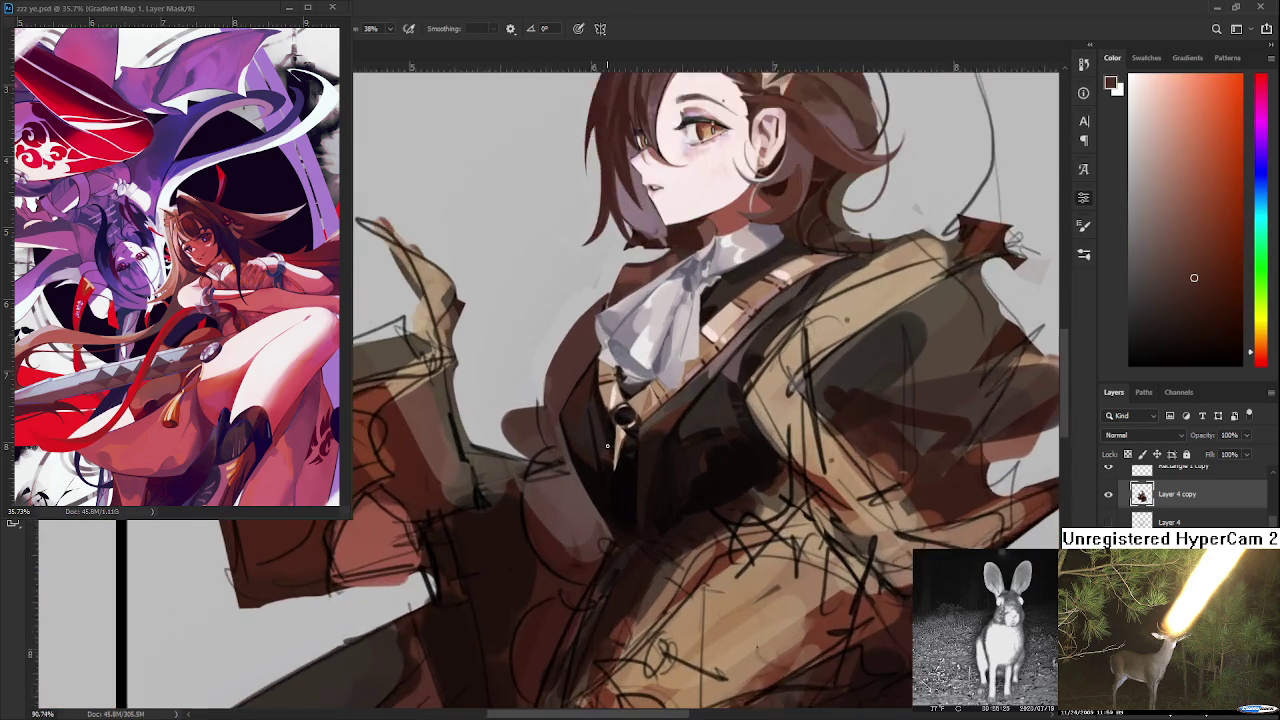
{"action": "scroll", "coordinate": [606, 449], "scroll_direction": "up", "scroll_amount": 2}
{"action": "scroll", "coordinate": [606, 449], "scroll_direction": "up", "scroll_amount": 2}
{"action": "left_click_drag", "start_coordinate": [586, 429], "coordinate": [518, 569]}
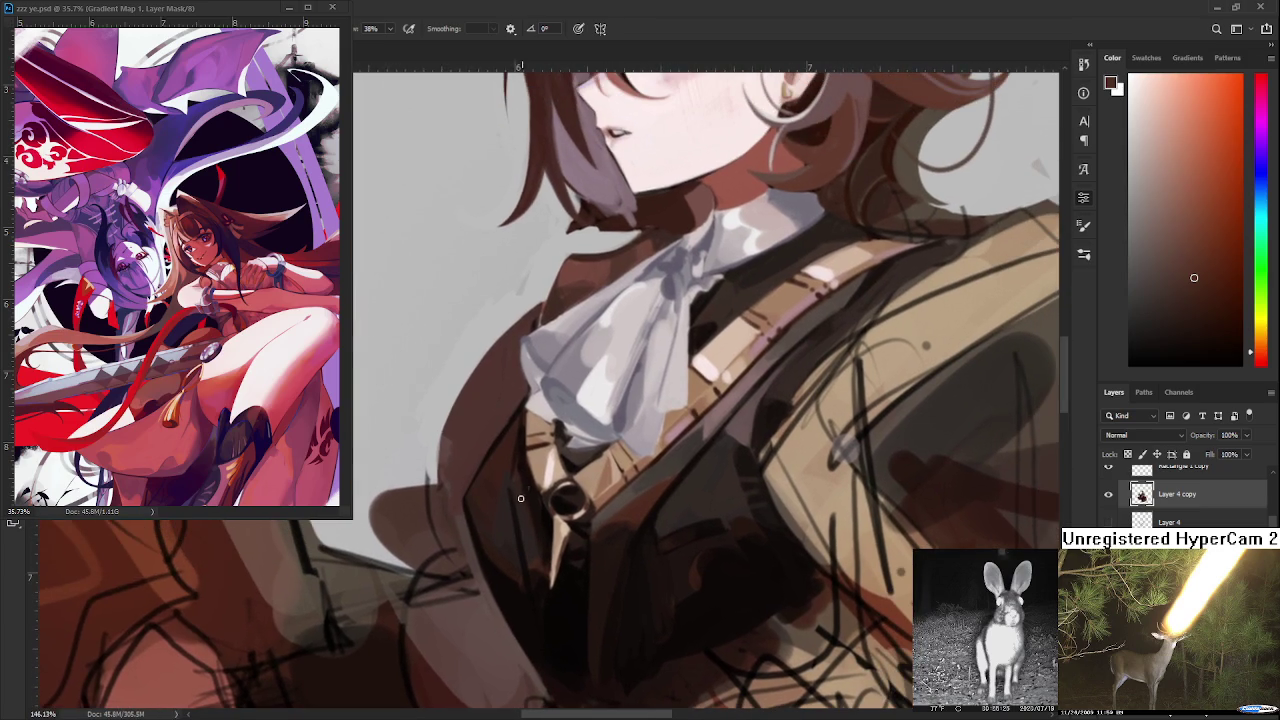
{"action": "left_click", "coordinate": [508, 497], "text": "alt"}
{"action": "left_click", "coordinate": [515, 506], "text": "alt"}
{"action": "left_click", "coordinate": [510, 480], "text": "alt"}
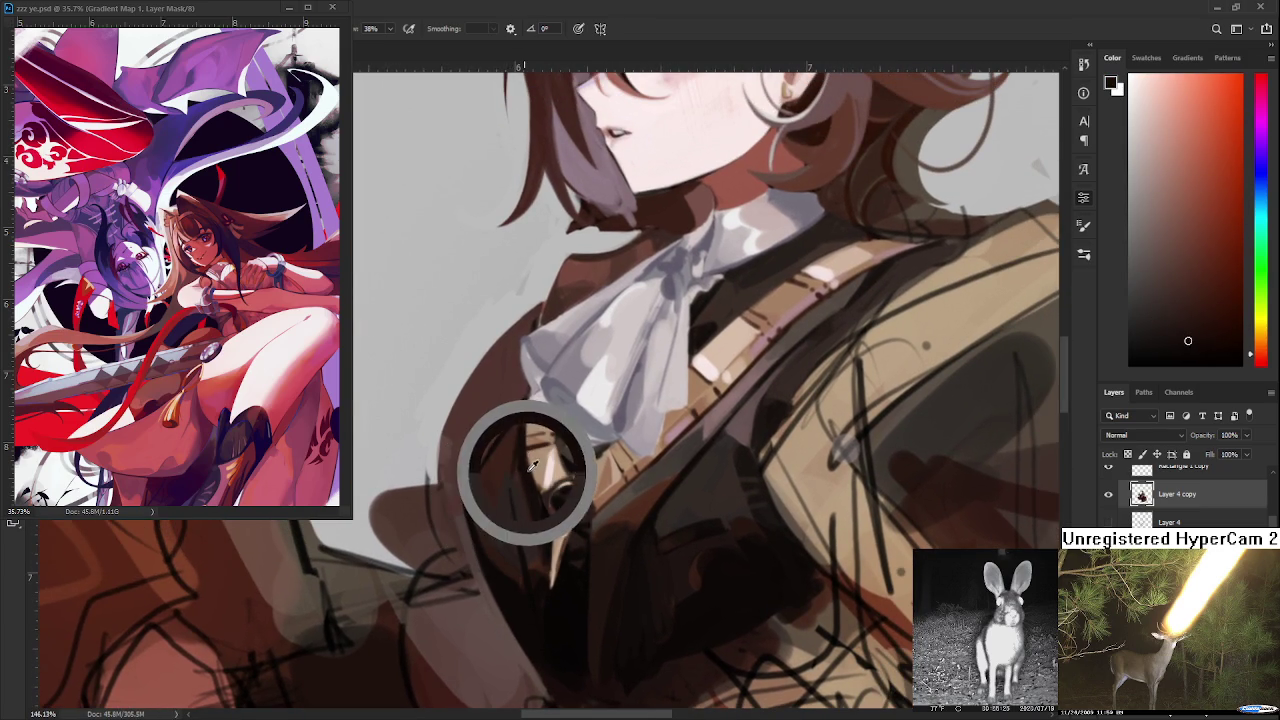
- Paint dark brown shading left of the buckle and along the vest edge
{"action": "left_click", "coordinate": [512, 446], "text": "alt"}
{"action": "left_click", "coordinate": [516, 451], "text": "alt"}
{"action": "left_click", "coordinate": [508, 460], "text": "alt"}
{"action": "left_click", "coordinate": [510, 505], "text": "alt"}
{"action": "left_click_drag", "start_coordinate": [512, 497], "coordinate": [520, 484]}
{"action": "left_click", "coordinate": [512, 525], "text": "alt"}
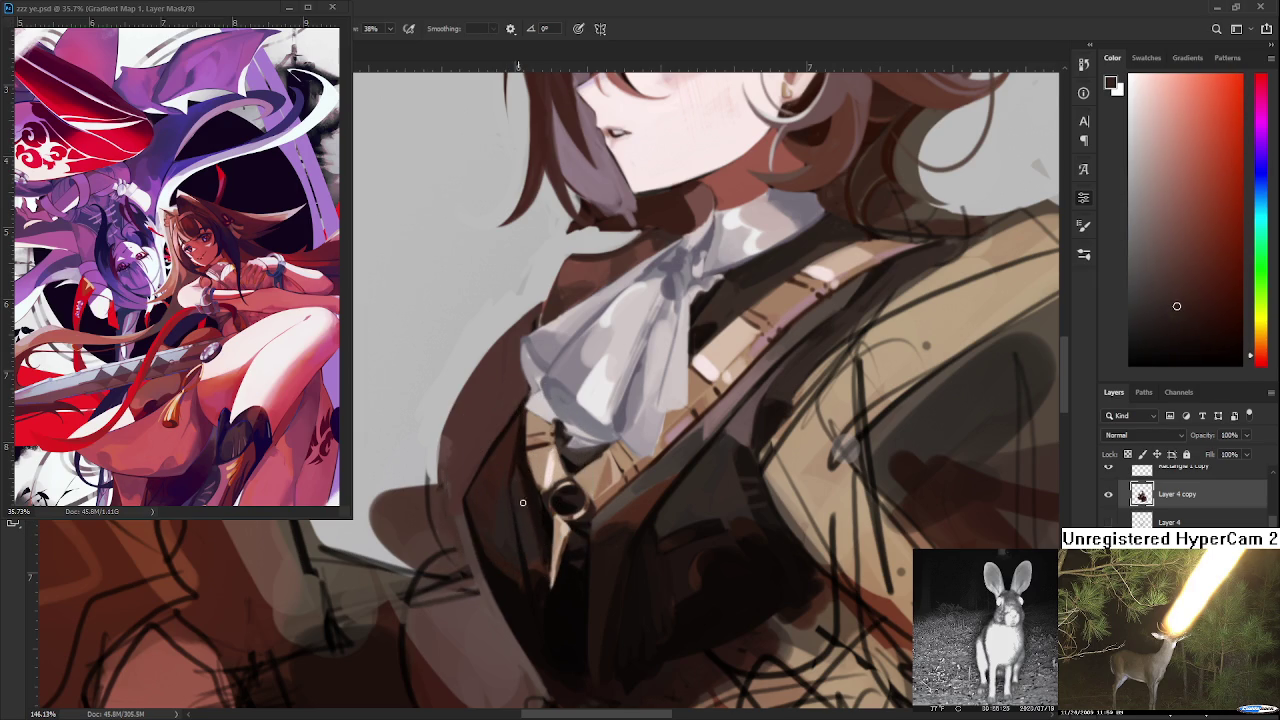
{"action": "left_click_drag", "start_coordinate": [533, 497], "coordinate": [530, 527]}
- Add dark strokes beside the buckle and blend the shadow up the vest edge
{"action": "left_click", "coordinate": [525, 455], "text": "alt"}
{"action": "left_click_drag", "start_coordinate": [520, 484], "coordinate": [524, 448]}
{"action": "left_click", "coordinate": [534, 496], "text": "alt"}
{"action": "left_click", "coordinate": [522, 466], "text": "alt"}
{"action": "left_click", "coordinate": [522, 445], "text": "alt"}
{"action": "left_click", "coordinate": [523, 444], "text": "alt"}
{"action": "left_click", "coordinate": [538, 486], "text": "alt"}
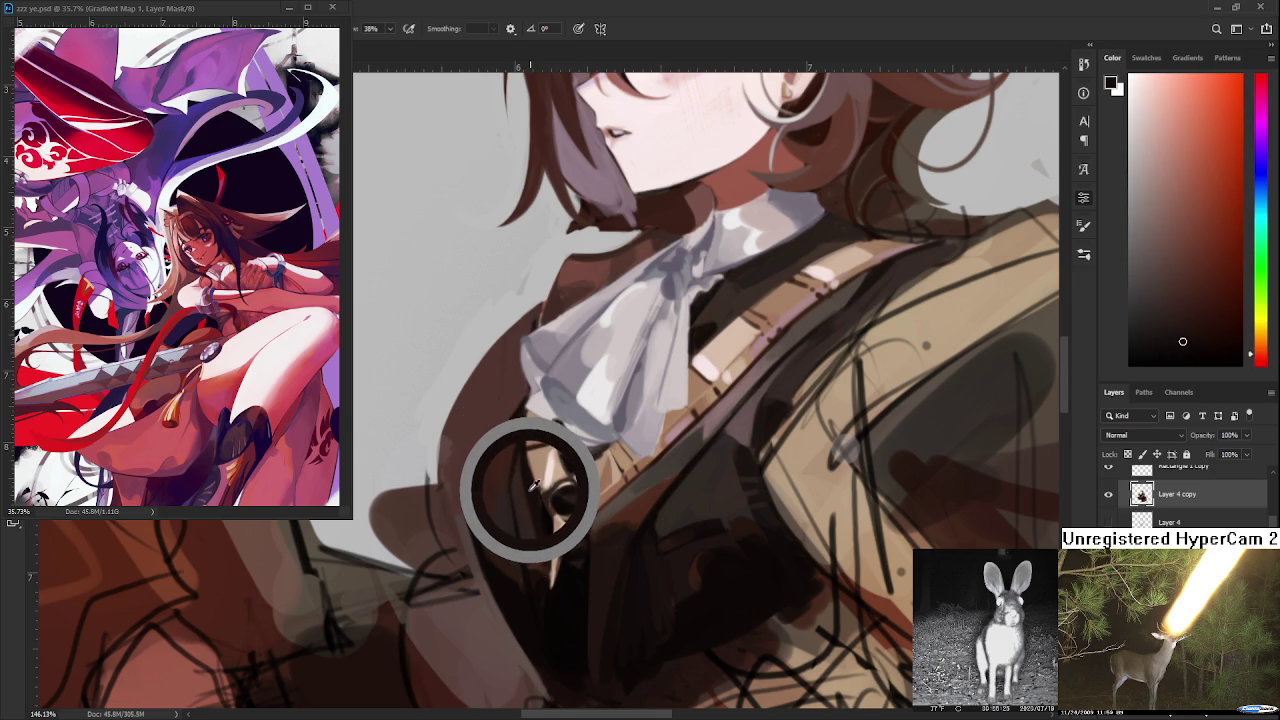
{"action": "left_click_drag", "start_coordinate": [531, 487], "coordinate": [534, 471]}
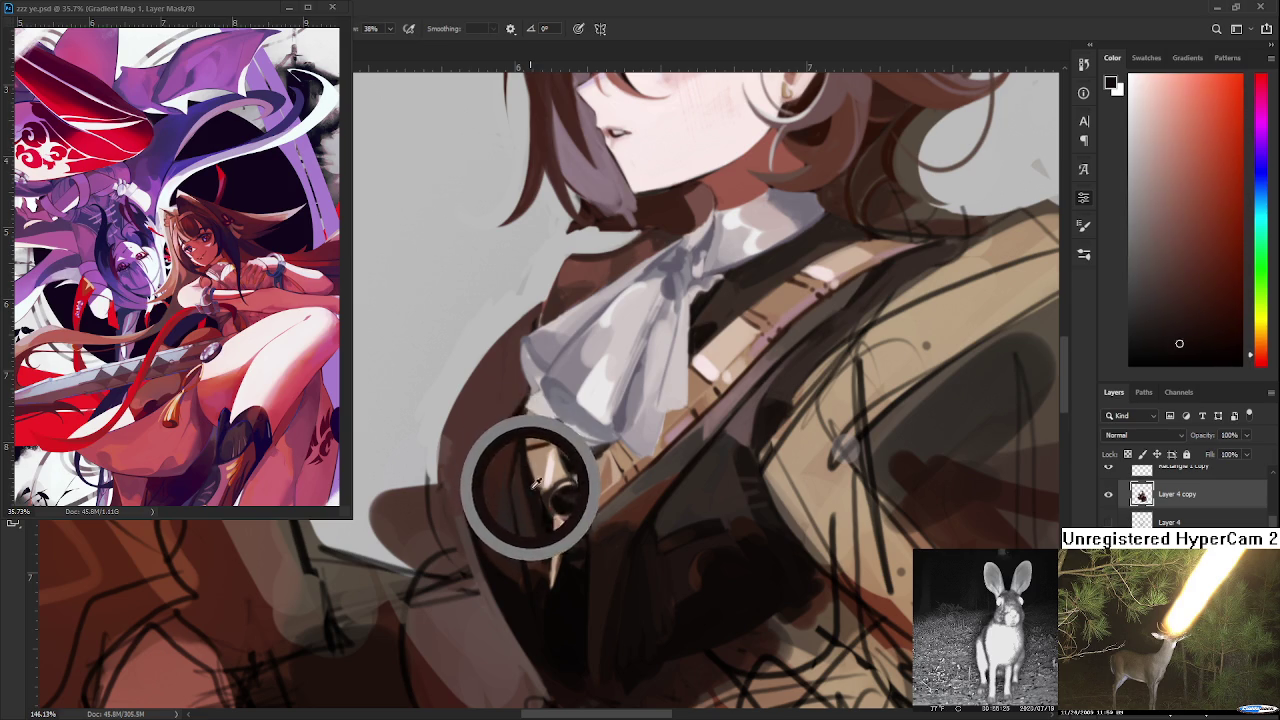
{"action": "left_click_drag", "start_coordinate": [534, 471], "coordinate": [525, 456]}
- Shade the vest below the buckle with darker tones, then zoom out
{"action": "left_click", "coordinate": [524, 477], "text": "alt"}
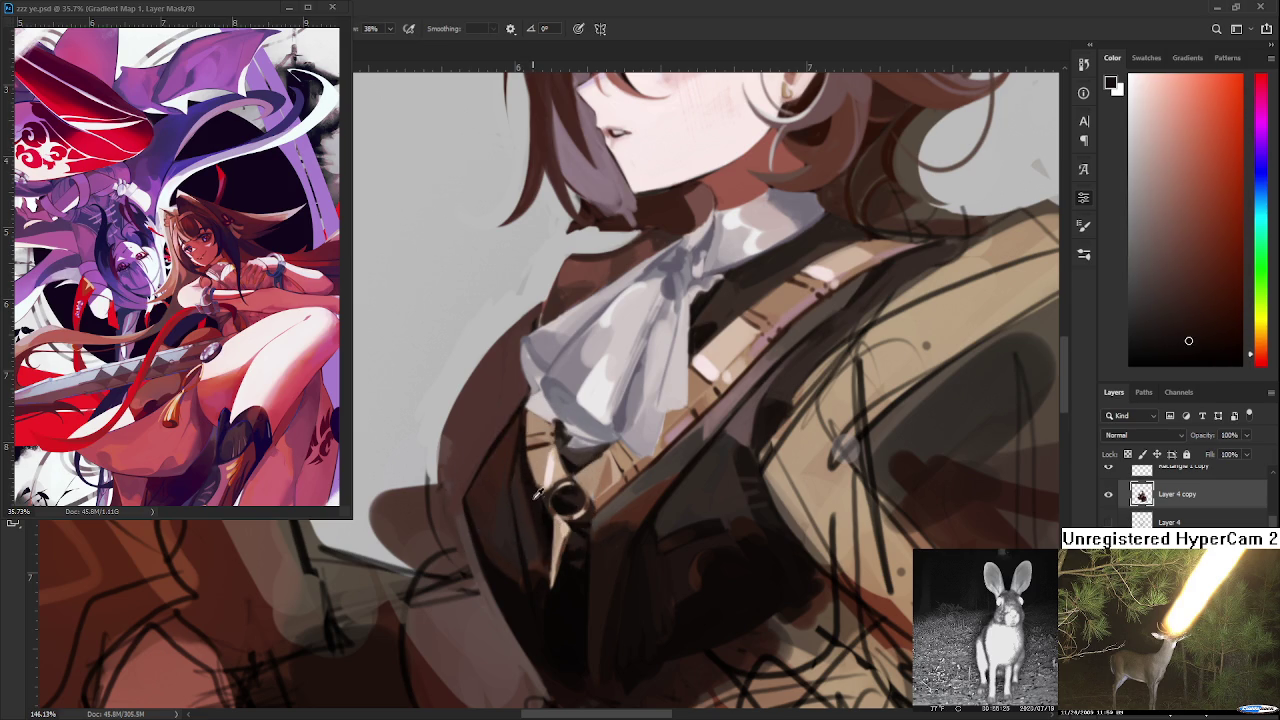
{"action": "left_click_drag", "start_coordinate": [536, 500], "coordinate": [543, 520]}
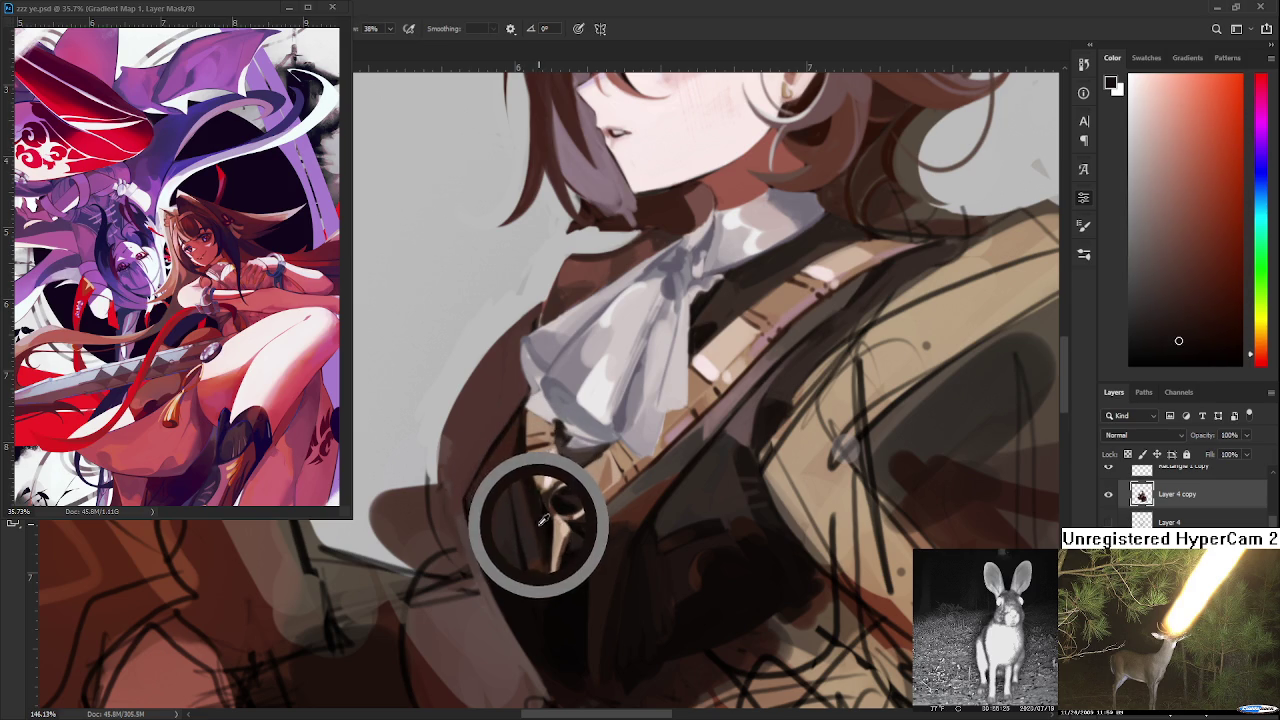
{"action": "left_click", "coordinate": [540, 522], "text": "alt"}
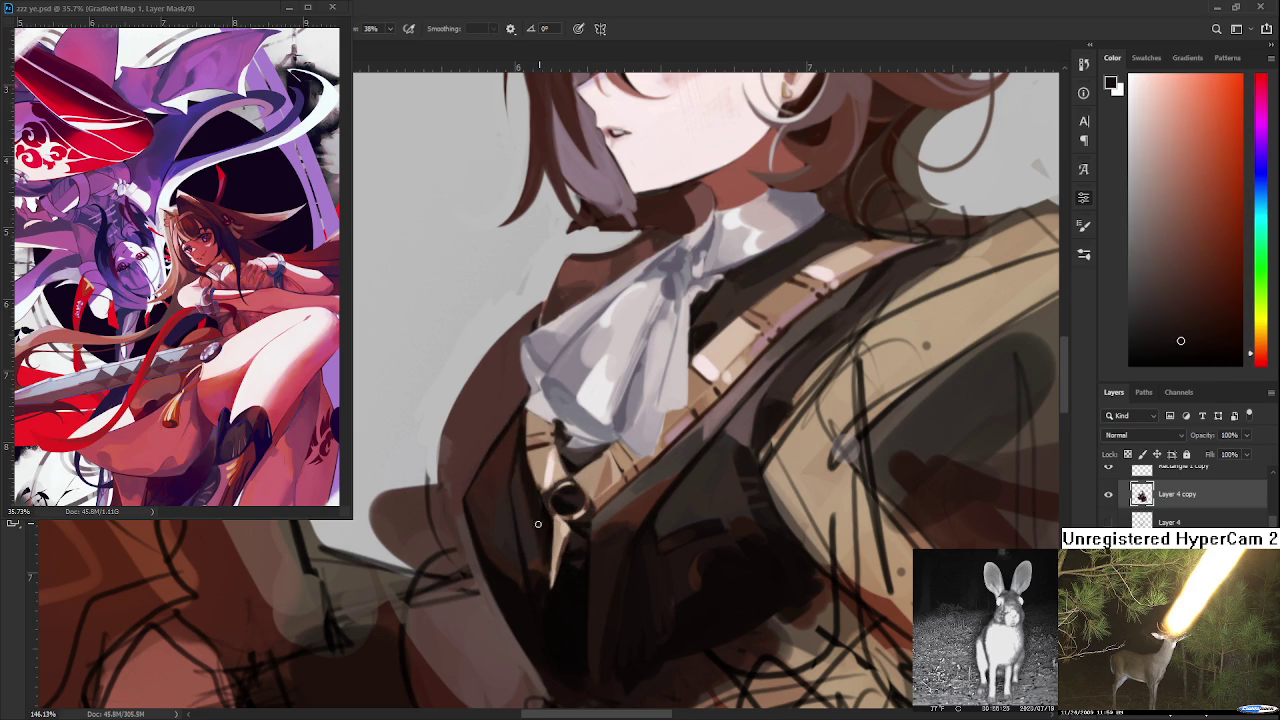
{"action": "left_click", "coordinate": [540, 522], "text": "alt"}
{"action": "left_click_drag", "start_coordinate": [541, 522], "coordinate": [548, 507]}
{"action": "left_click", "coordinate": [543, 506], "text": "alt"}
{"action": "left_click", "coordinate": [541, 503], "text": "alt"}
{"action": "scroll", "coordinate": [620, 500], "scroll_direction": "down", "scroll_amount": 2}
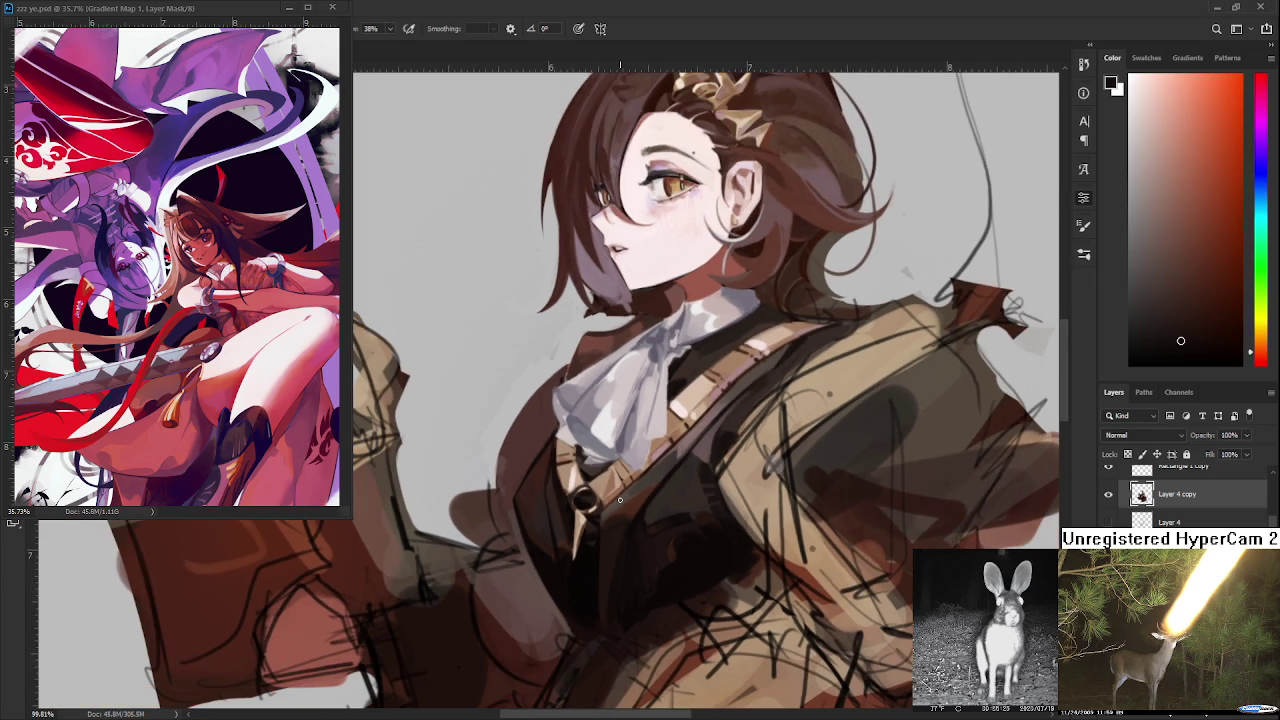
- Sample dark and warm red-browns from the jacket to shade the jacket's front edge
{"action": "left_click", "coordinate": [512, 462], "text": "alt"}
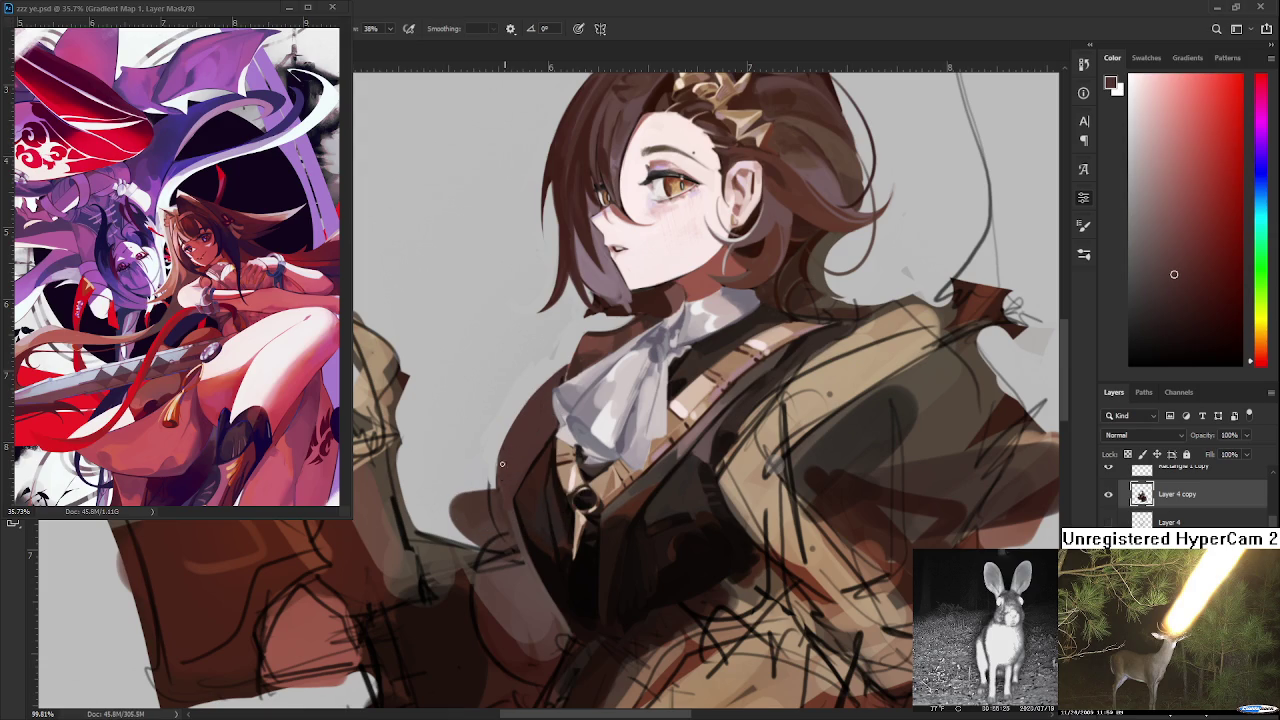
{"action": "left_click", "coordinate": [512, 445], "text": "alt"}
{"action": "left_click", "coordinate": [630, 508], "text": "alt"}
{"action": "left_click", "coordinate": [637, 500], "text": "alt"}
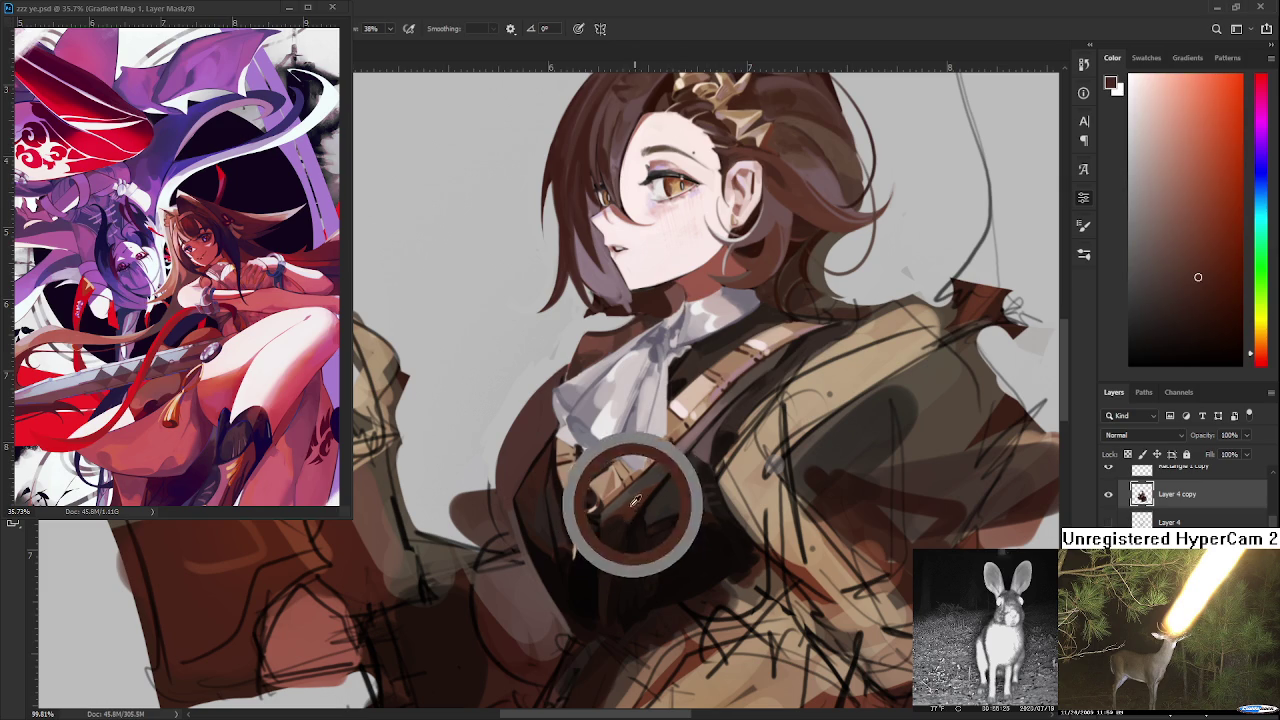
{"action": "left_click", "coordinate": [627, 510], "text": "alt"}
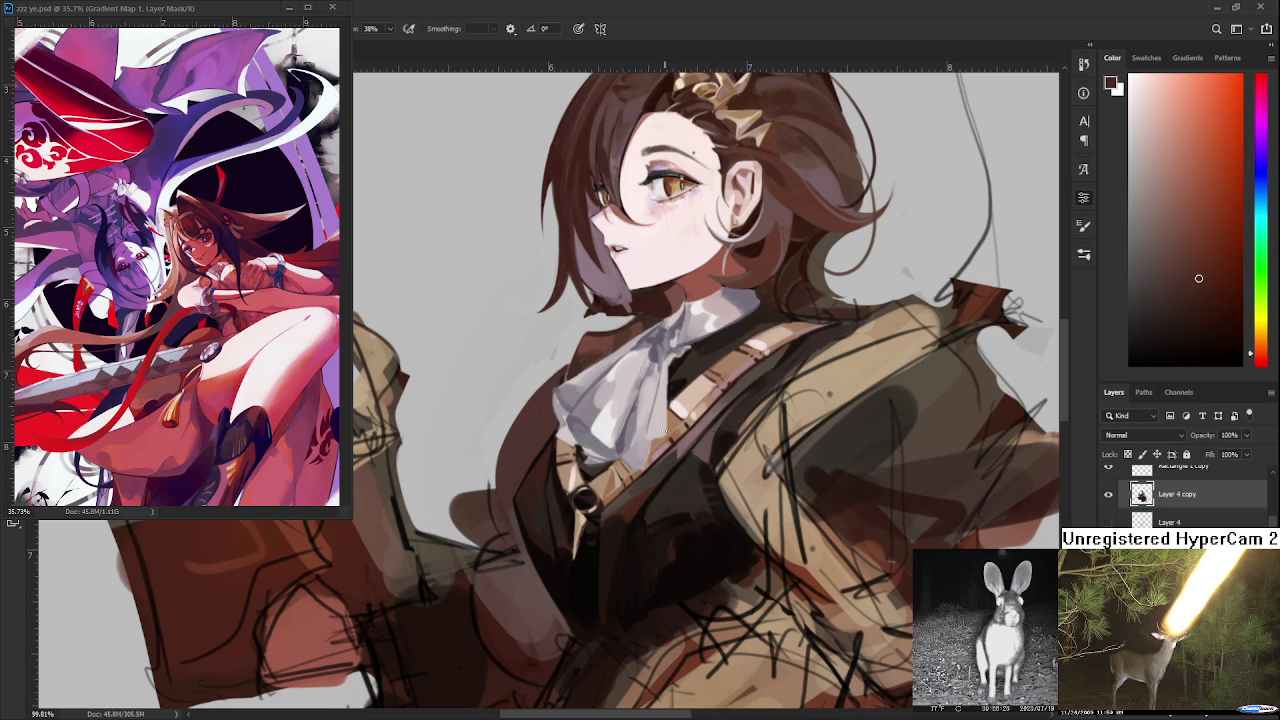
{"action": "scroll", "coordinate": [693, 438], "scroll_direction": "down", "scroll_amount": 3}
{"action": "scroll", "coordinate": [650, 420], "scroll_direction": "down", "scroll_amount": 2}
{"action": "scroll", "coordinate": [580, 405], "scroll_direction": "down", "scroll_amount": 3}
{"action": "scroll", "coordinate": [527, 395], "scroll_direction": "up", "scroll_amount": 2}
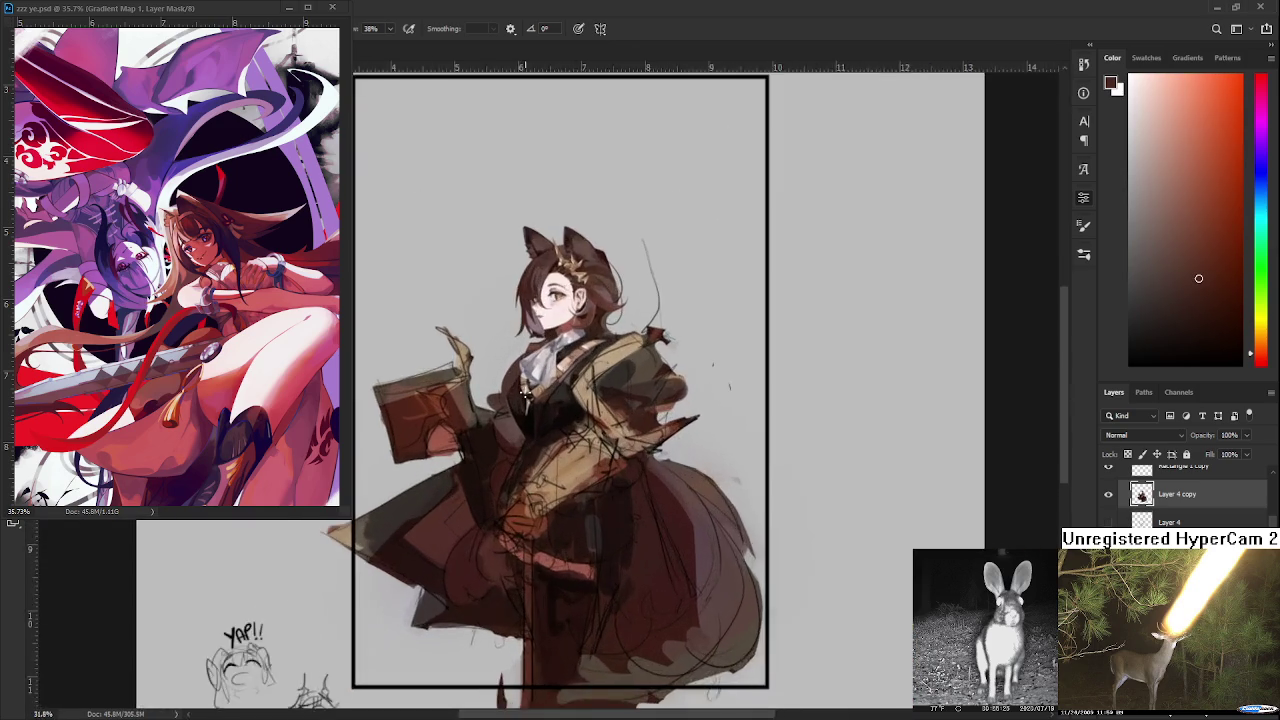
{"action": "scroll", "coordinate": [526, 392], "scroll_direction": "up", "scroll_amount": 2}
{"action": "scroll", "coordinate": [600, 430], "scroll_direction": "up", "scroll_amount": 3}
{"action": "scroll", "coordinate": [700, 470], "scroll_direction": "down", "scroll_amount": 1}
- Alternate dark brown and muted mauve to paint reddish-brown shadow along the vest's left edge
{"action": "left_click", "coordinate": [716, 476], "text": "alt"}
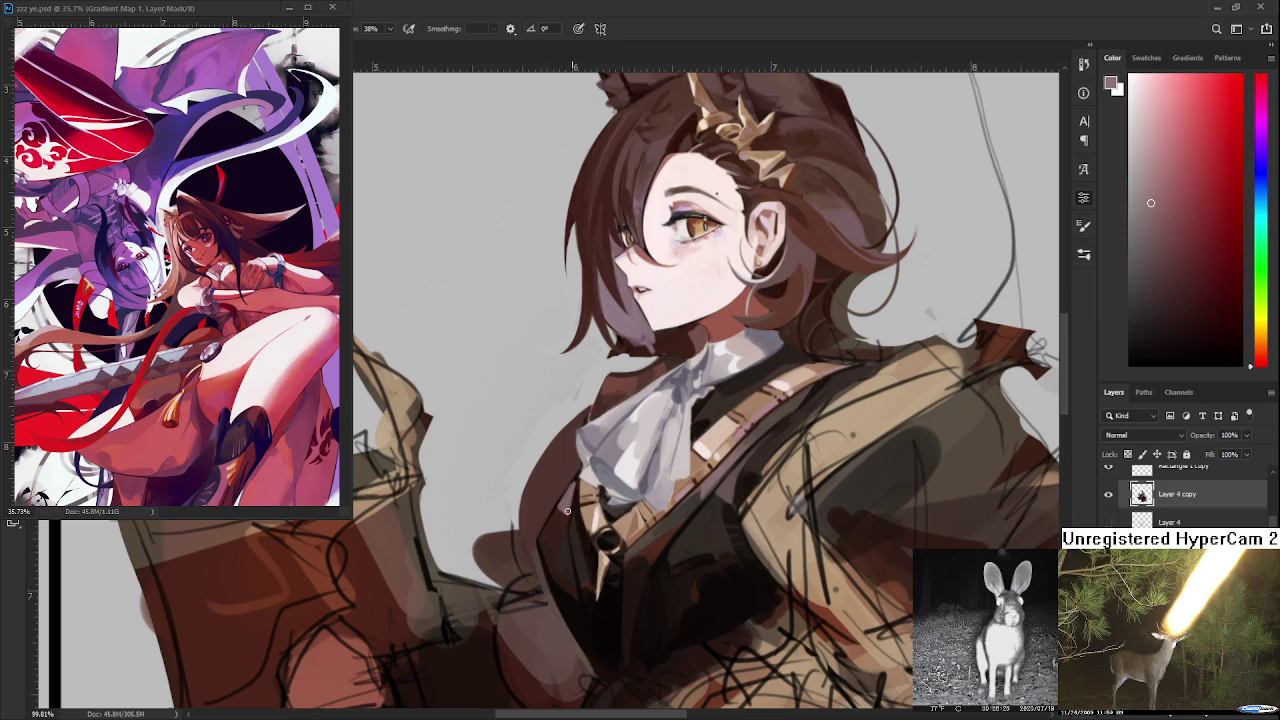
{"action": "left_click", "coordinate": [559, 507], "text": "alt"}
{"action": "left_click", "coordinate": [566, 515], "text": "alt"}
{"action": "left_click", "coordinate": [565, 528], "text": "alt"}
{"action": "left_click_drag", "start_coordinate": [565, 528], "coordinate": [560, 511]}
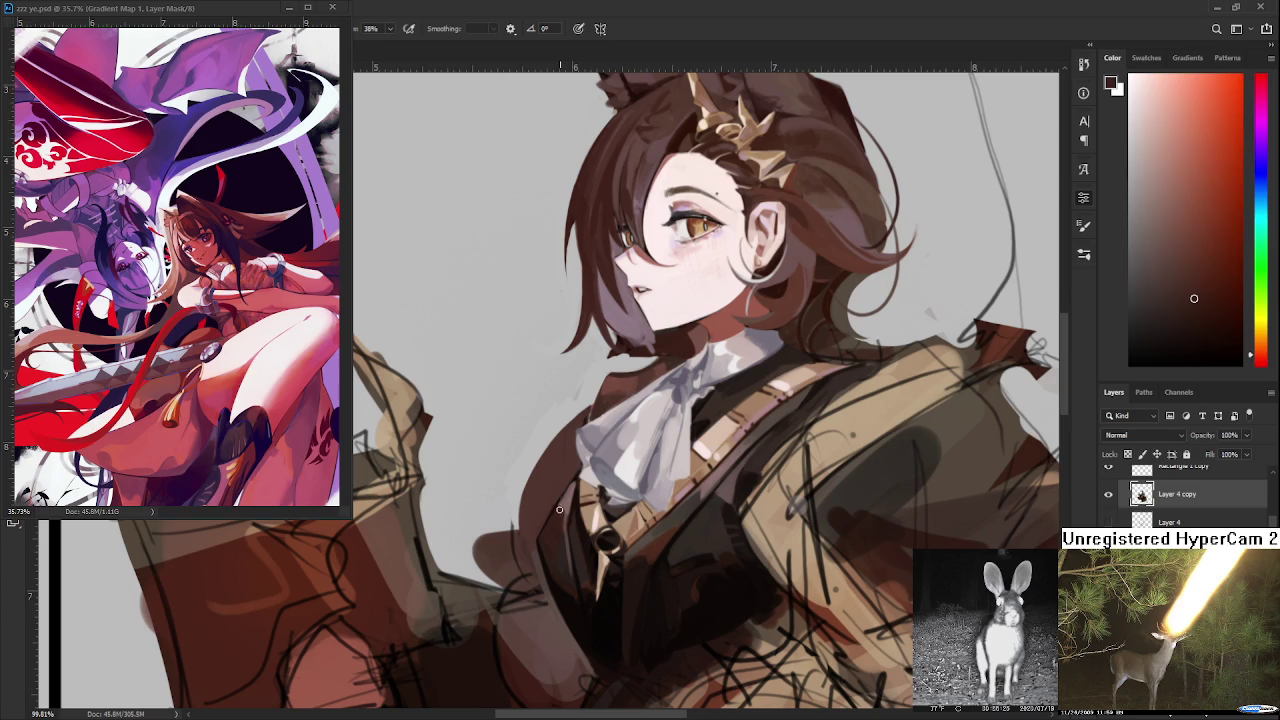
{"action": "left_click", "coordinate": [562, 512], "text": "alt"}
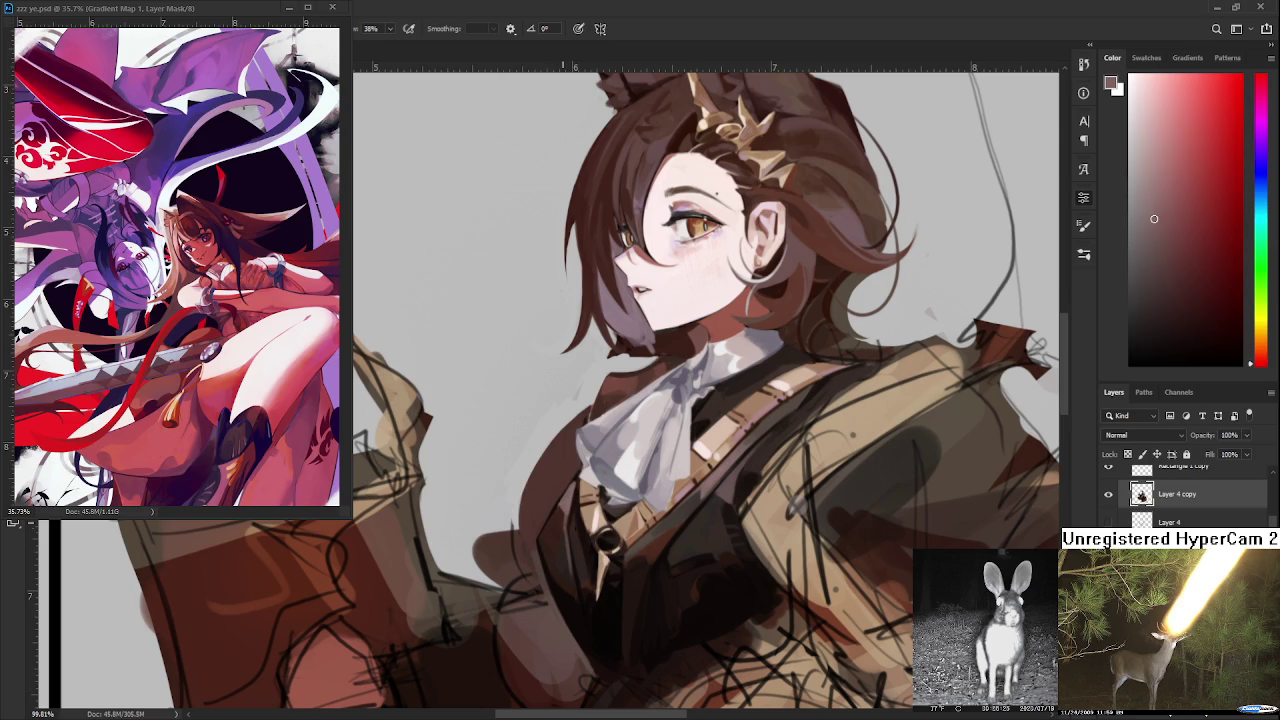
- Check the full figure, then paint near-black and dark brown shadows on the vest below the cravat
{"action": "scroll", "coordinate": [616, 539], "scroll_direction": "down", "scroll_amount": 1}
{"action": "scroll", "coordinate": [620, 520], "scroll_direction": "down", "scroll_amount": 1}
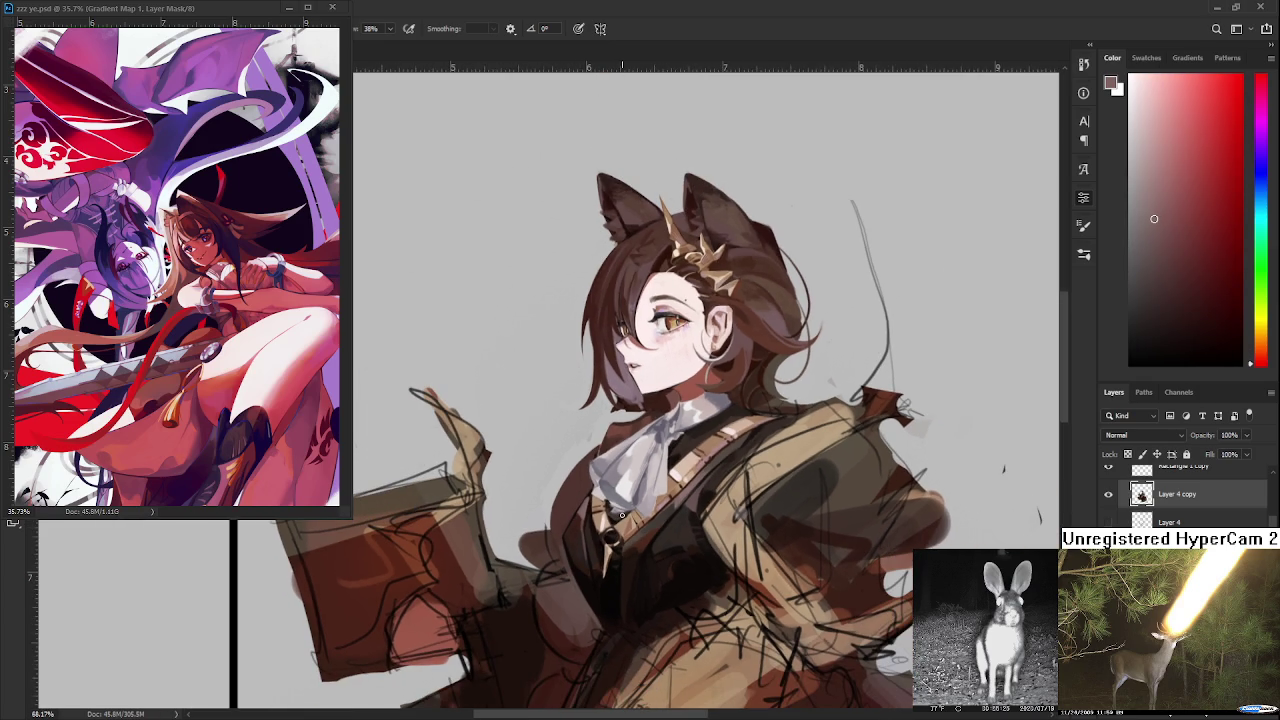
{"action": "scroll", "coordinate": [622, 515], "scroll_direction": "up", "scroll_amount": 1}
{"action": "scroll", "coordinate": [620, 517], "scroll_direction": "up", "scroll_amount": 1}
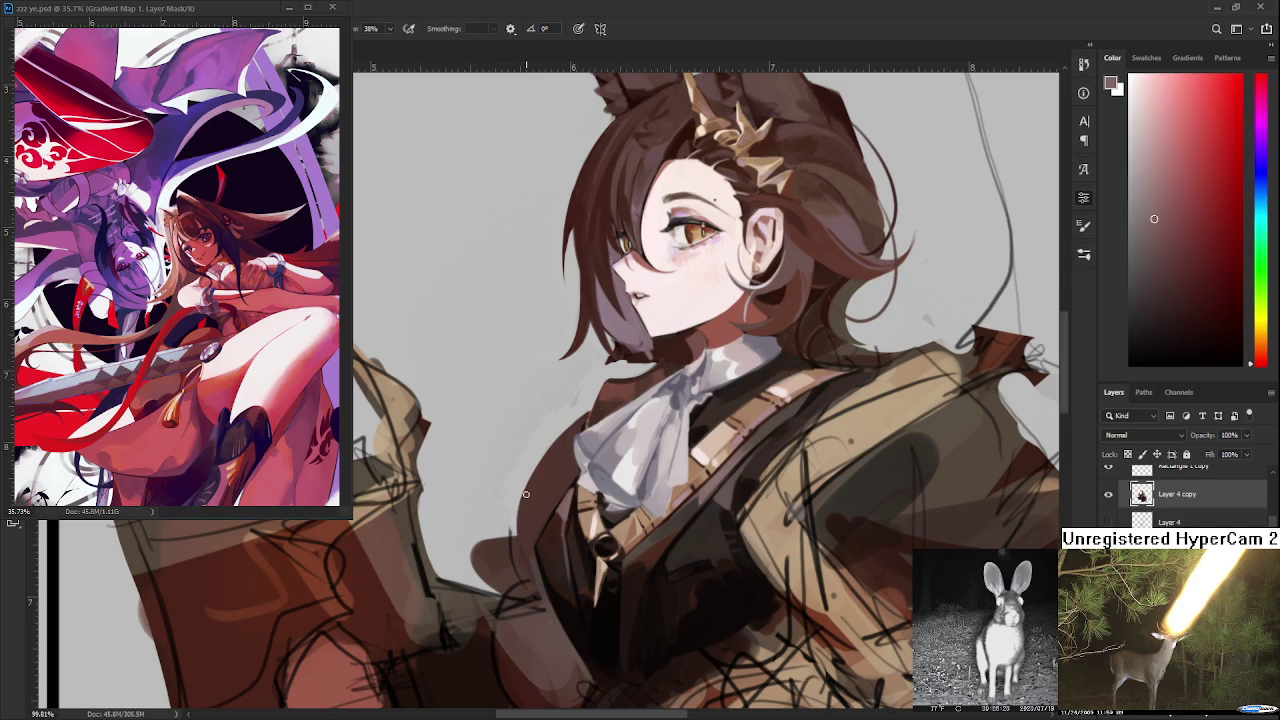
{"action": "left_click", "coordinate": [555, 548], "text": "alt"}
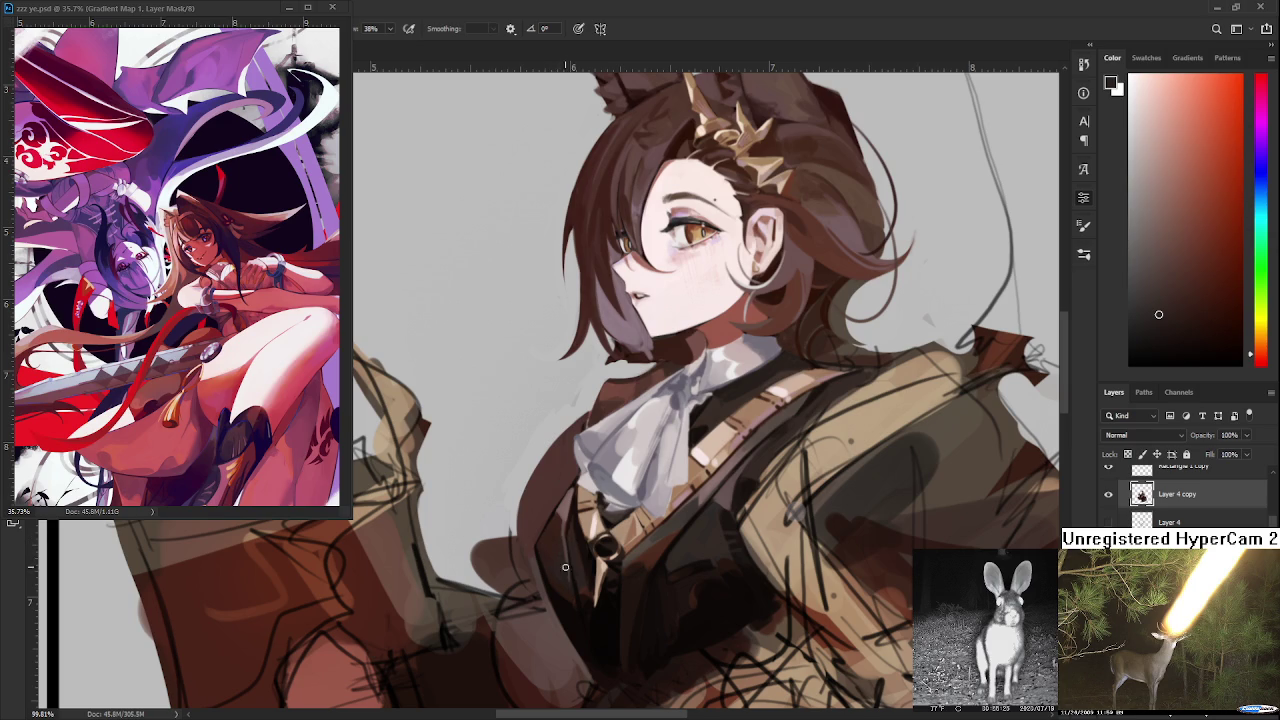
{"action": "left_click", "coordinate": [565, 552], "text": "alt"}
{"action": "left_click", "coordinate": [558, 522], "text": "alt"}
{"action": "left_click", "coordinate": [569, 494], "text": "alt"}
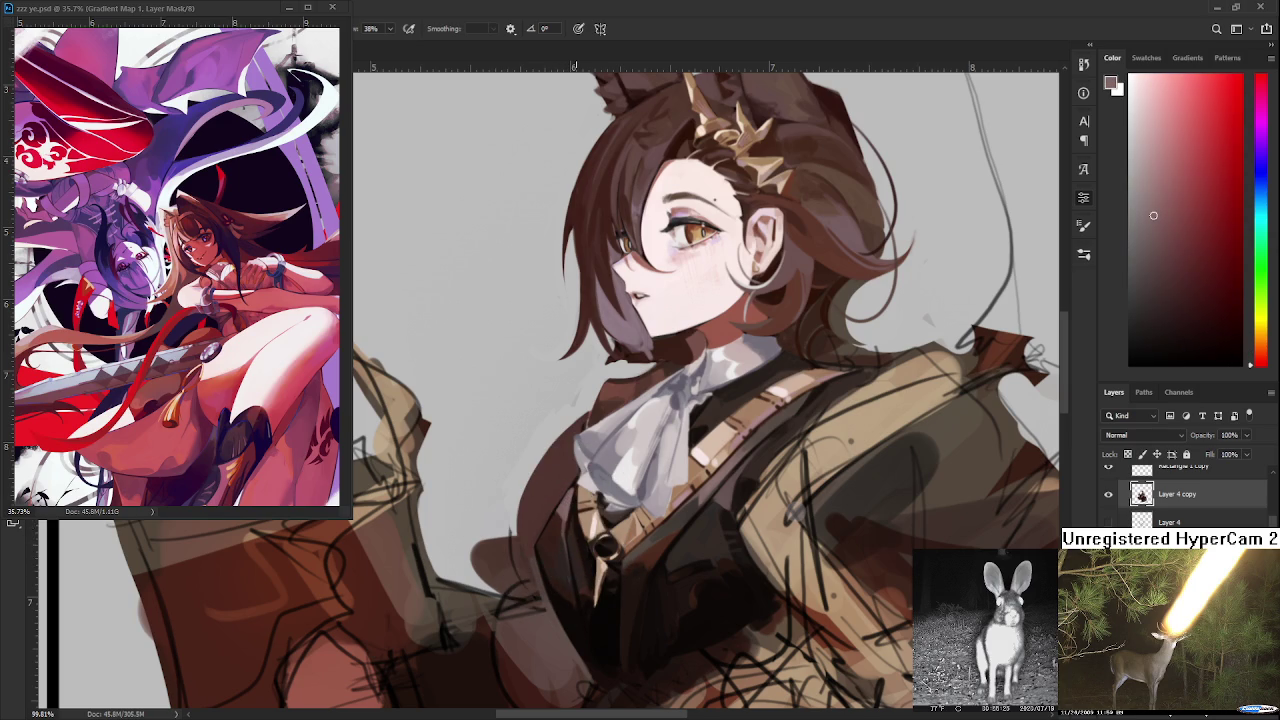
- Zoom in and out repeatedly to compare the vest shading against the whole figure
{"action": "scroll", "coordinate": [600, 467], "scroll_direction": "down", "scroll_amount": 5, "text": "alt"}
{"action": "scroll", "coordinate": [645, 458], "scroll_direction": "down", "scroll_amount": 2}
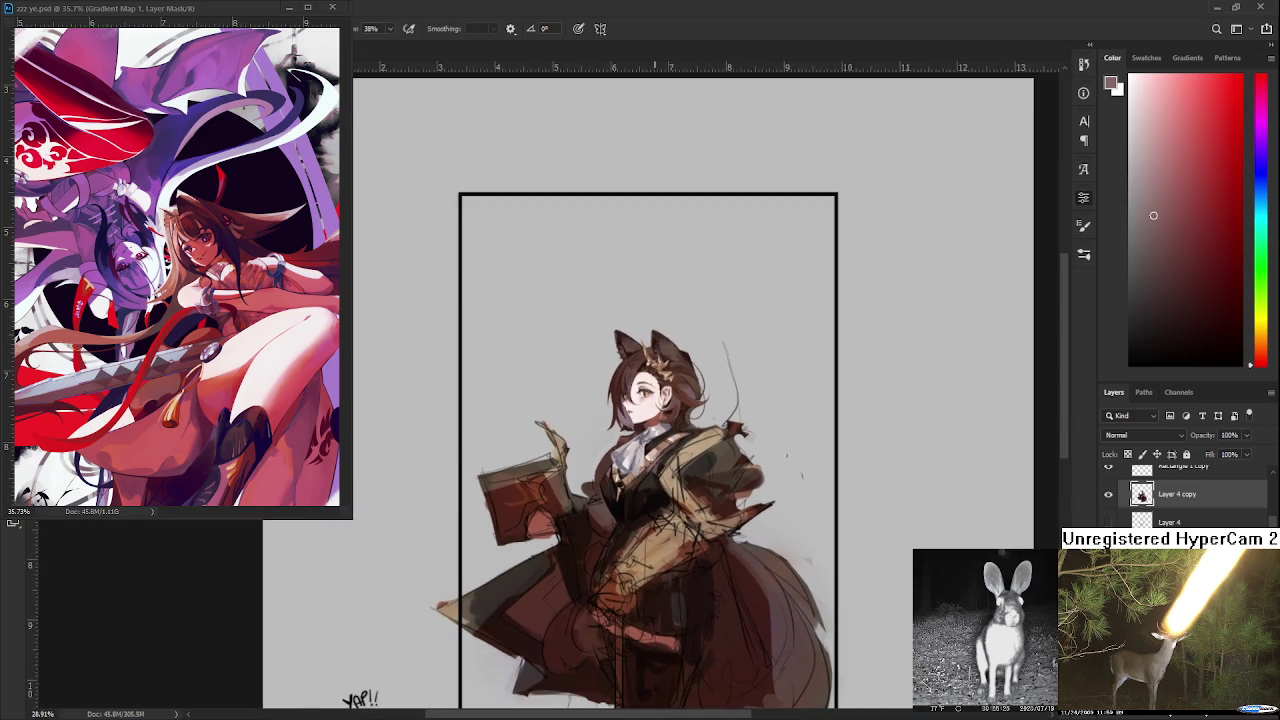
{"action": "scroll", "coordinate": [670, 480], "scroll_direction": "down", "scroll_amount": 2}
{"action": "scroll", "coordinate": [690, 484], "scroll_direction": "up", "scroll_amount": 1}
{"action": "scroll", "coordinate": [670, 500], "scroll_direction": "up", "scroll_amount": 2}
{"action": "scroll", "coordinate": [645, 520], "scroll_direction": "up", "scroll_amount": 2}
{"action": "scroll", "coordinate": [617, 548], "scroll_direction": "up", "scroll_amount": 2}
{"action": "scroll", "coordinate": [617, 548], "scroll_direction": "up", "scroll_amount": 1}
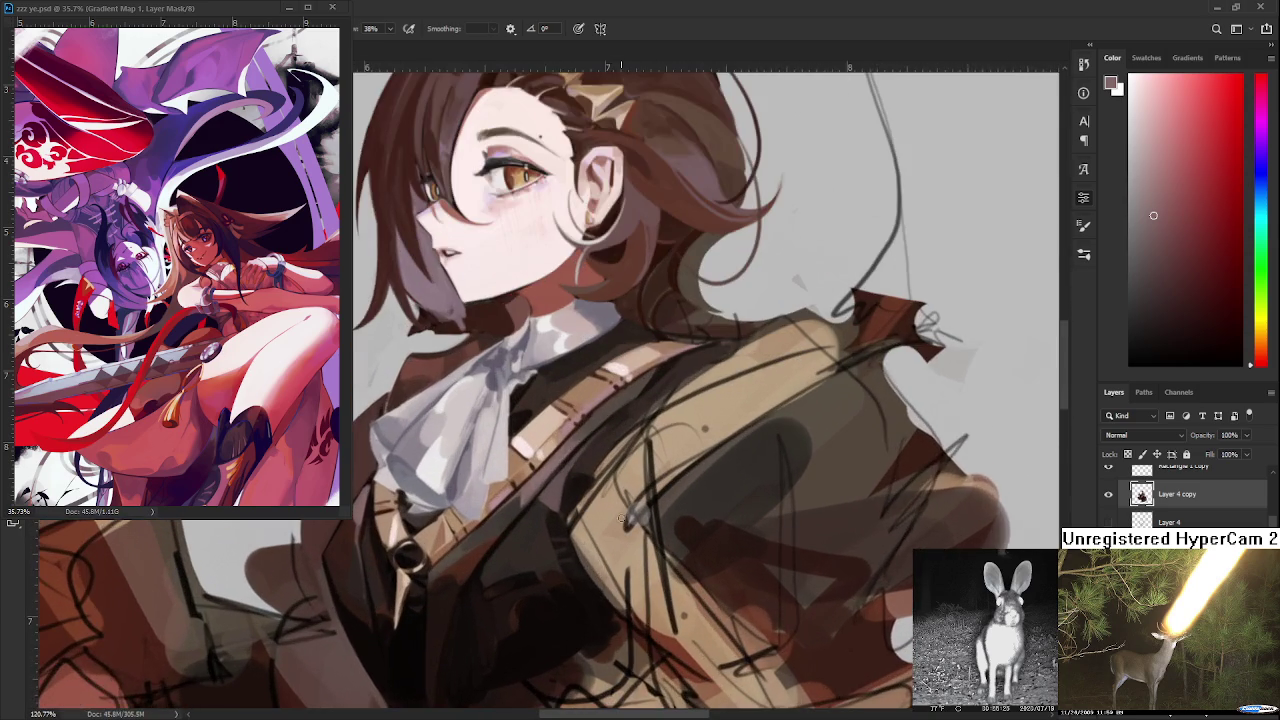
{"action": "scroll", "coordinate": [610, 545], "scroll_direction": "down", "scroll_amount": 1}
{"action": "scroll", "coordinate": [600, 542], "scroll_direction": "down", "scroll_amount": 2}
{"action": "scroll", "coordinate": [594, 540], "scroll_direction": "up", "scroll_amount": 1}
{"action": "scroll", "coordinate": [594, 540], "scroll_direction": "down", "scroll_amount": 1}
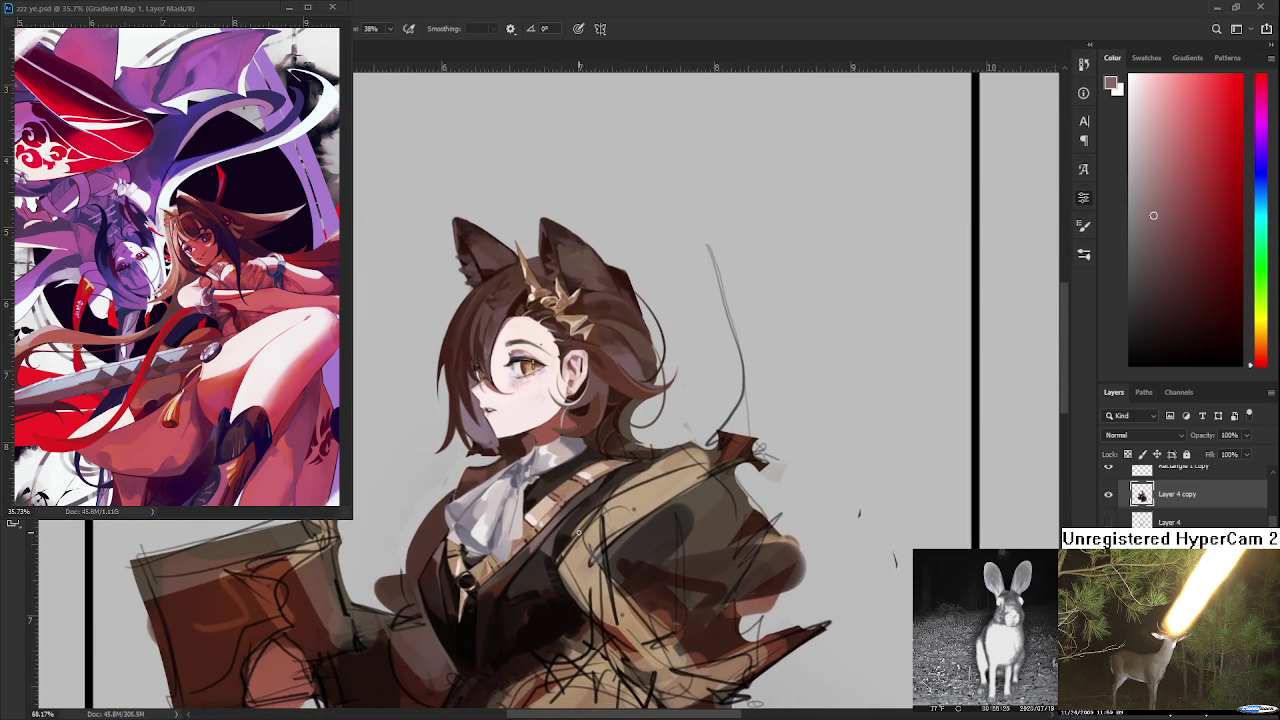
{"action": "scroll", "coordinate": [580, 533], "scroll_direction": "up", "scroll_amount": 2}
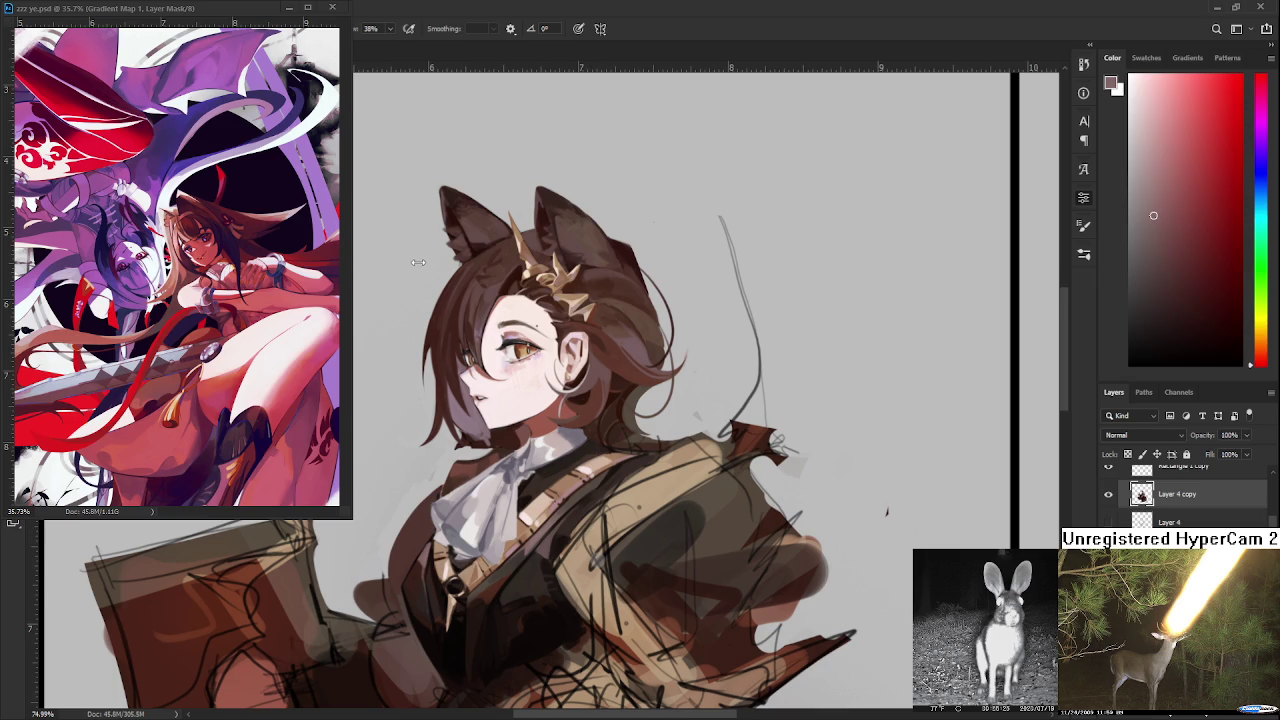
{"action": "scroll", "coordinate": [460, 610], "scroll_direction": "down", "scroll_amount": 3}
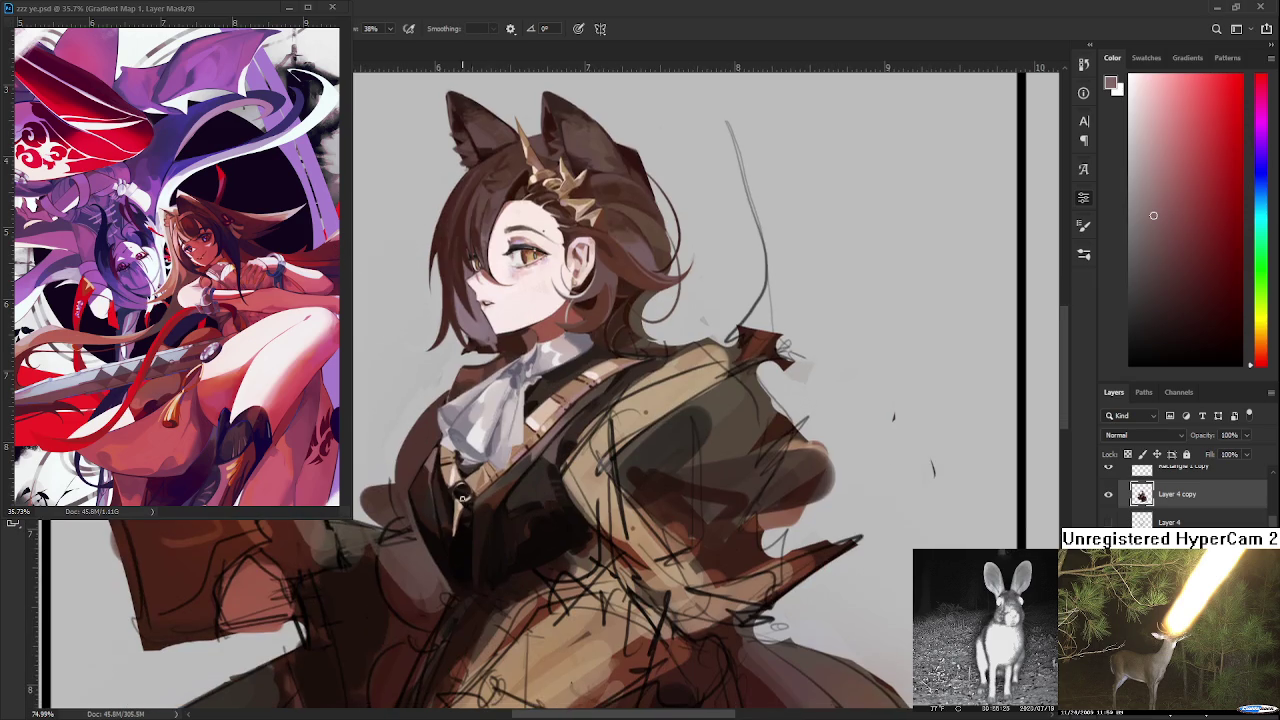
- Paint dark brown, red-brown and near-black shadow onto the vest beneath the strap
{"action": "left_click", "coordinate": [421, 470], "text": "alt"}
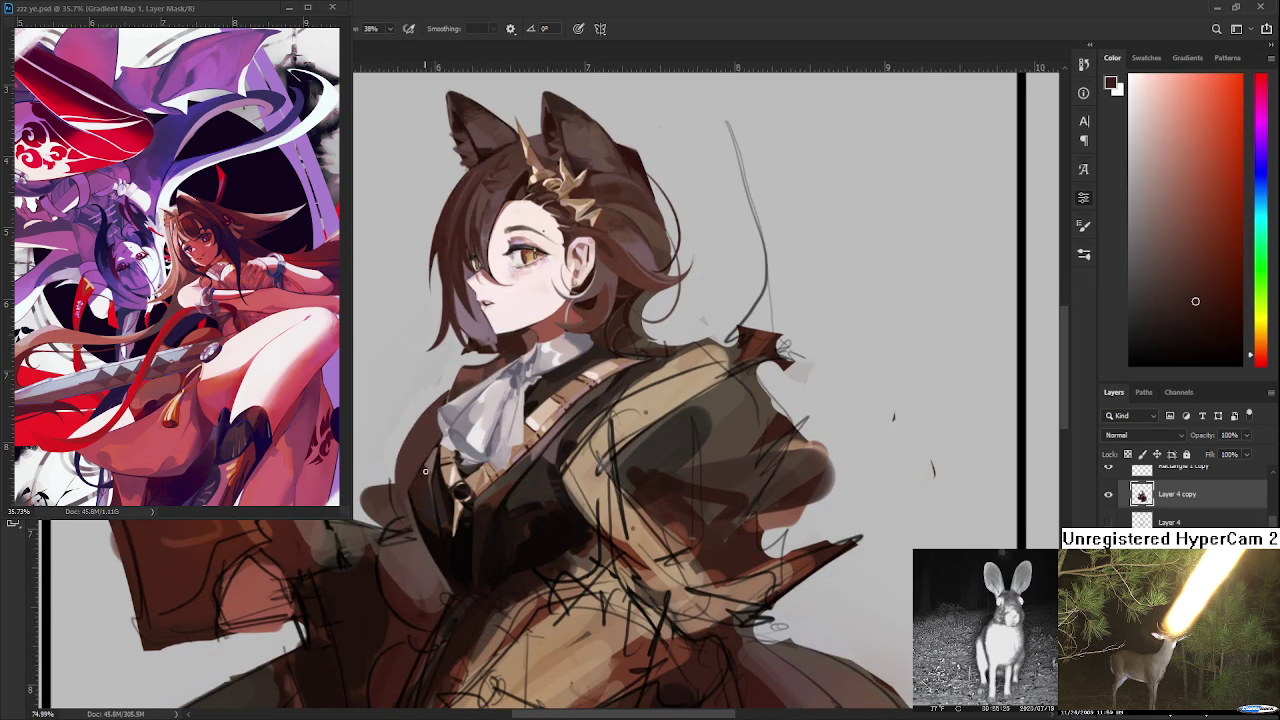
{"action": "left_click_drag", "start_coordinate": [426, 500], "coordinate": [431, 519]}
{"action": "left_click", "coordinate": [416, 526], "text": "alt"}
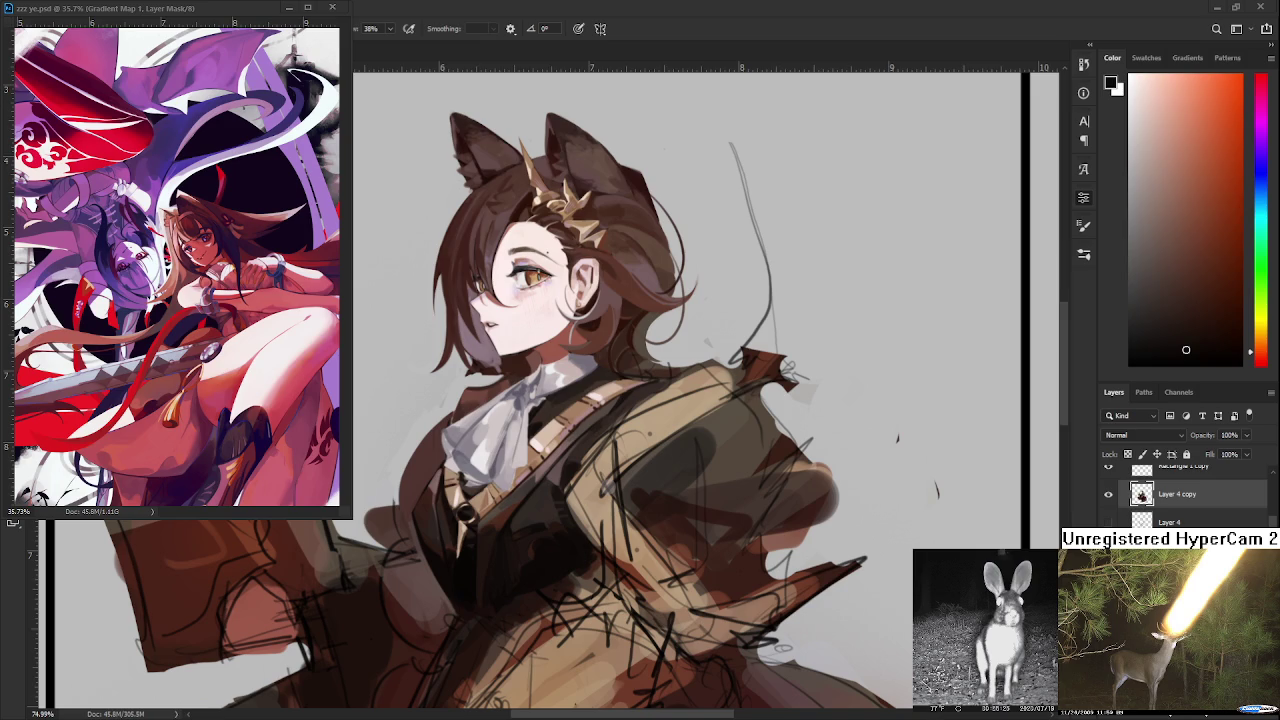
{"action": "left_click", "coordinate": [431, 543], "text": "alt"}
{"action": "left_click", "coordinate": [405, 528], "text": "alt"}
{"action": "left_click", "coordinate": [410, 513], "text": "alt"}
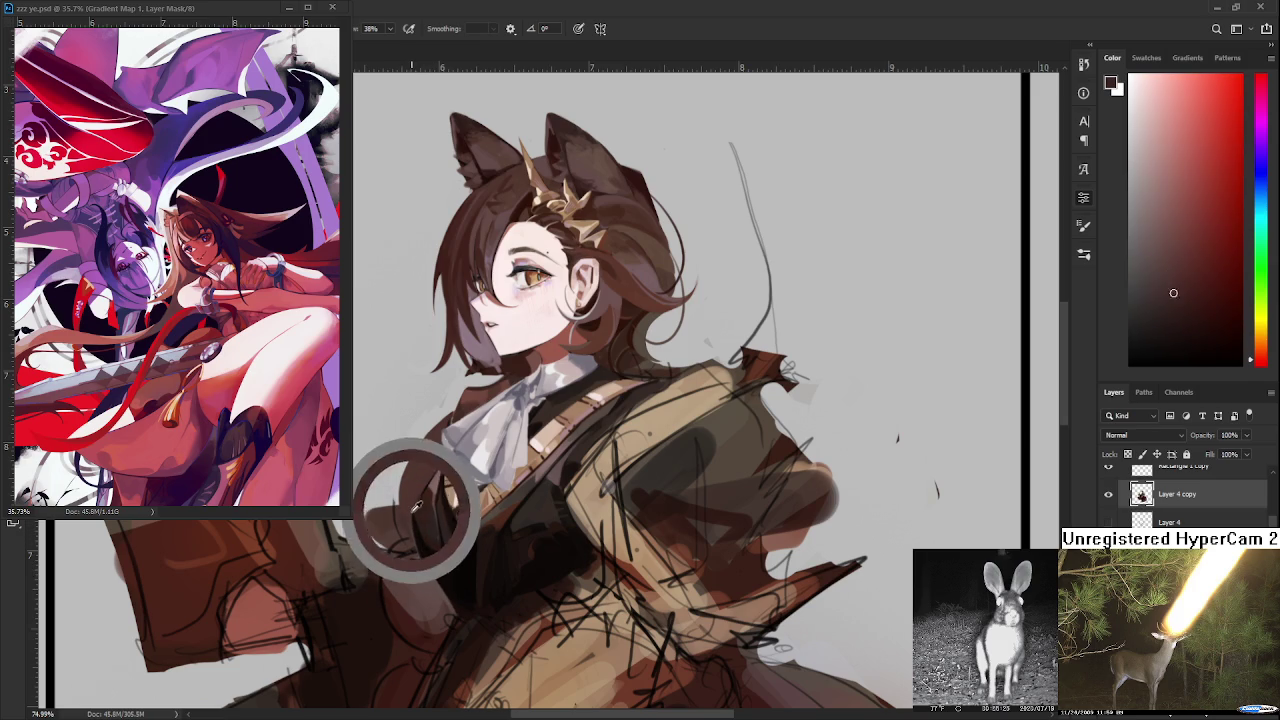
{"action": "left_click", "coordinate": [410, 508], "text": "alt"}
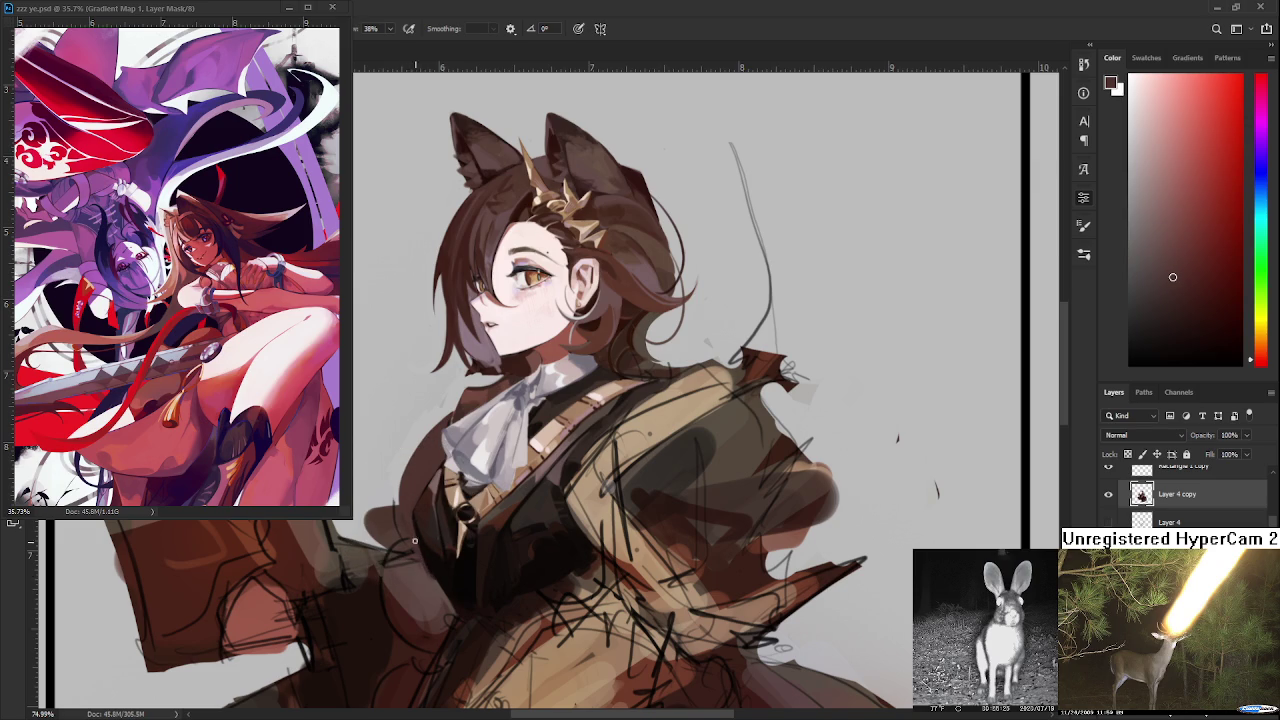
{"action": "left_click", "coordinate": [411, 540], "text": "alt"}
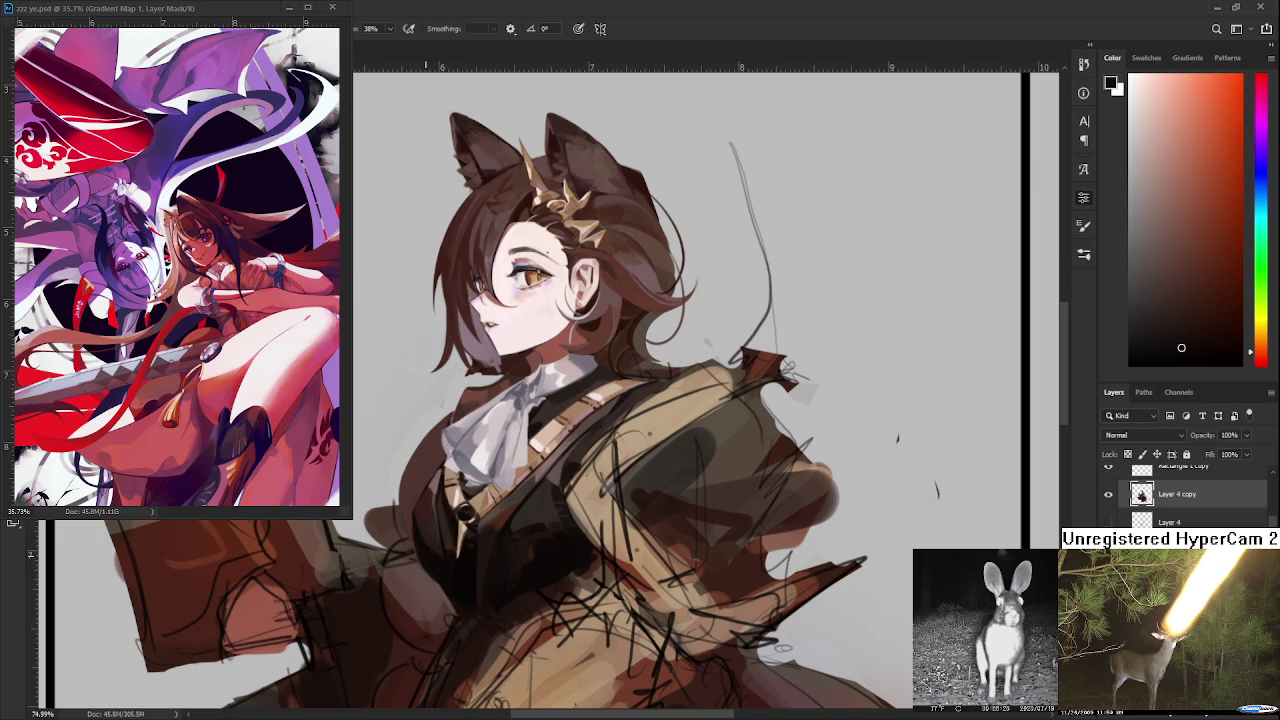
{"action": "left_click", "coordinate": [428, 545], "text": "alt"}
- Blend lighter jacket tones with near-black into the vest shadow around the button
{"action": "left_click", "coordinate": [448, 580], "text": "alt"}
{"action": "left_click", "coordinate": [445, 583], "text": "alt"}
{"action": "left_click", "coordinate": [431, 567], "text": "alt"}
{"action": "left_click_drag", "start_coordinate": [449, 585], "coordinate": [438, 496]}
{"action": "left_click", "coordinate": [432, 505], "text": "alt"}
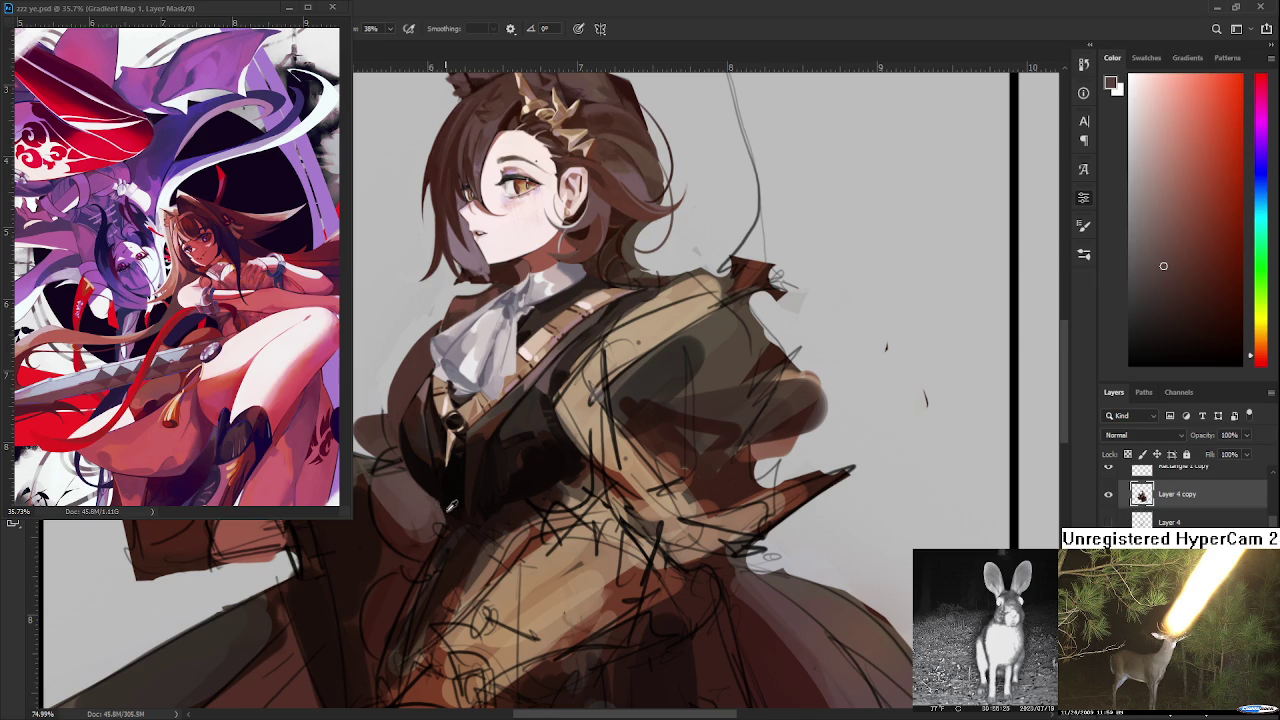
{"action": "left_click", "coordinate": [432, 489], "text": "alt"}
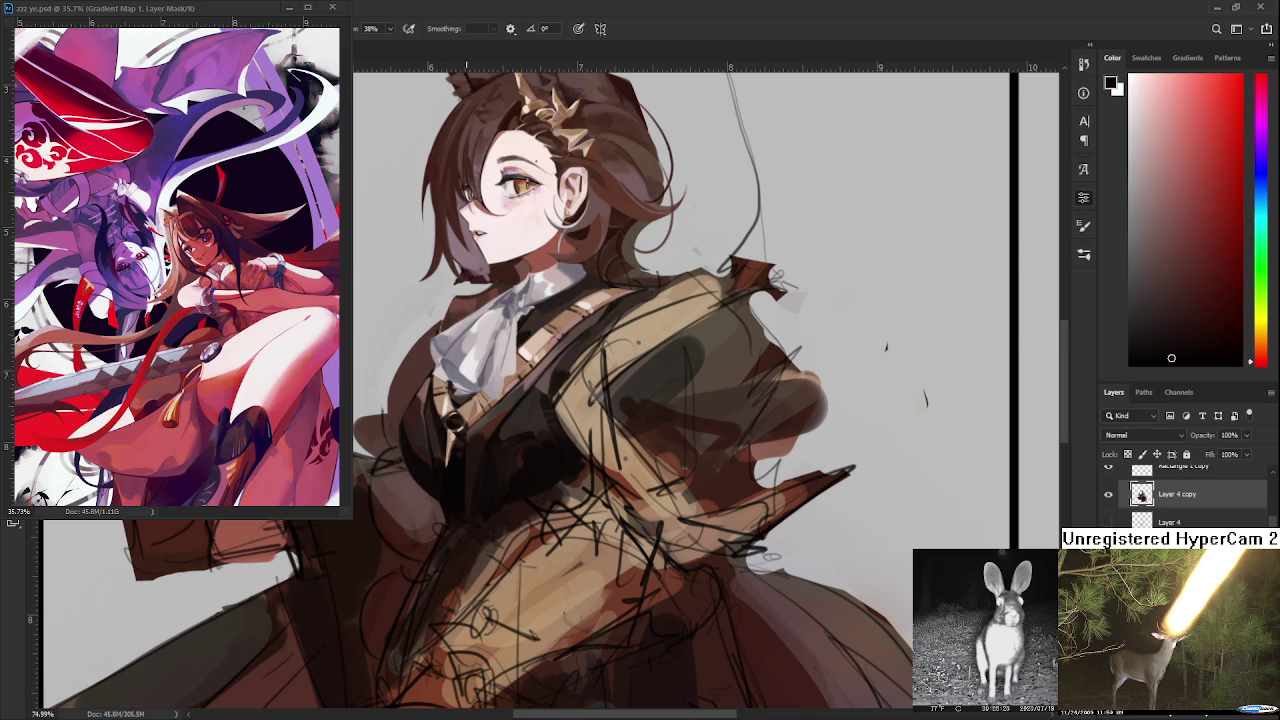
{"action": "scroll", "coordinate": [494, 477], "scroll_direction": "down", "scroll_amount": 3}
{"action": "scroll", "coordinate": [494, 477], "scroll_direction": "up", "scroll_amount": 4}
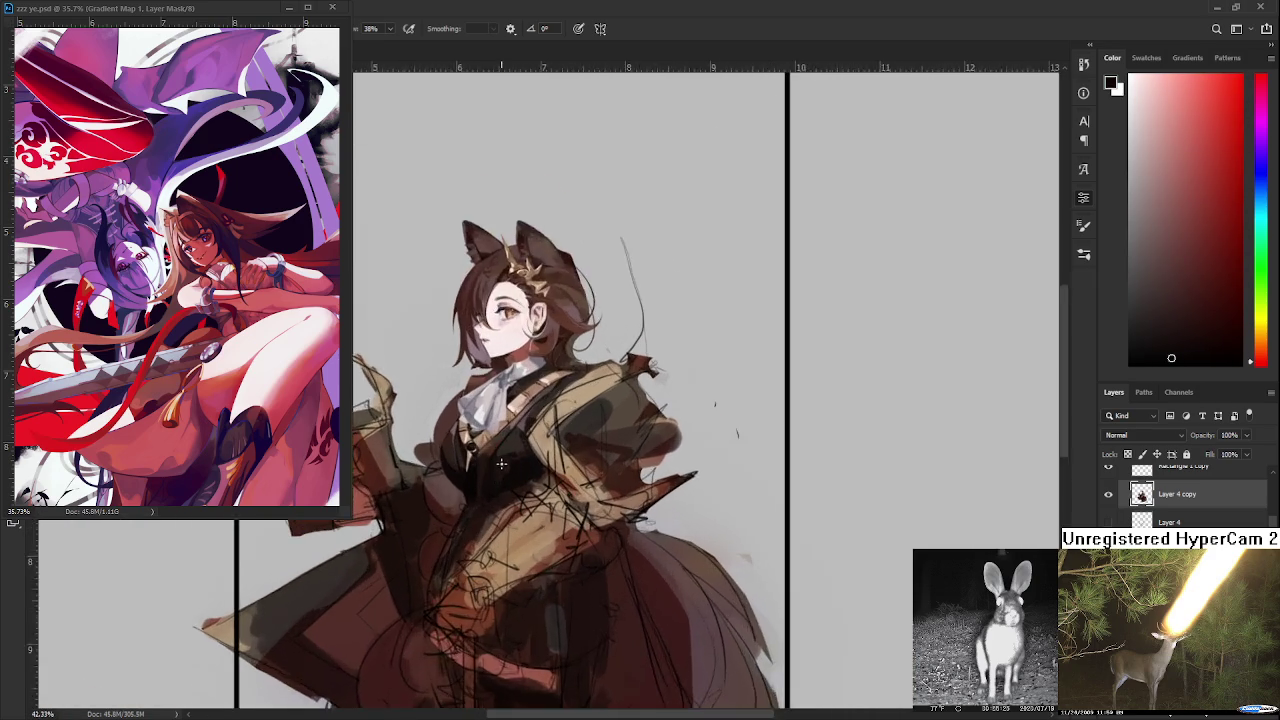
{"action": "scroll", "coordinate": [480, 500], "scroll_direction": "up", "scroll_amount": 5}
{"action": "scroll", "coordinate": [459, 531], "scroll_direction": "up", "scroll_amount": 5}
{"action": "left_click", "coordinate": [430, 476], "text": "alt"}
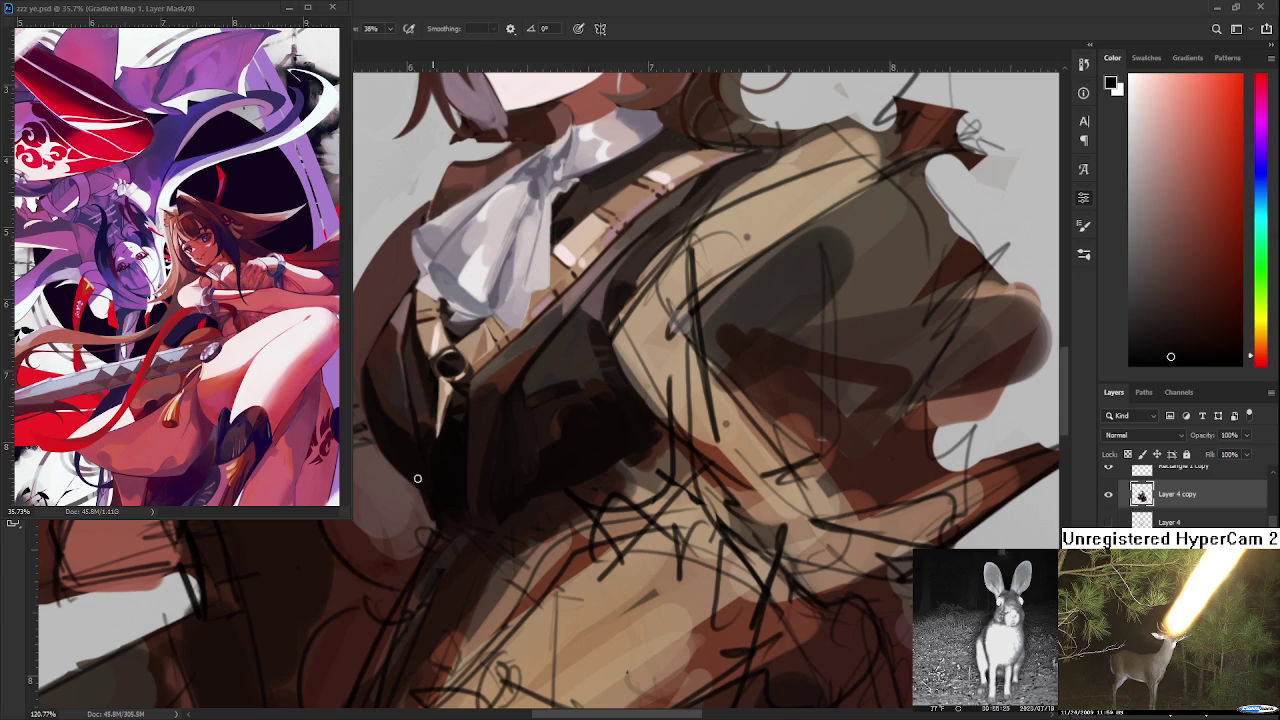
- Alternate dark reddish browns and lighter orange-browns to smooth the shadow under the chest strap
{"action": "left_click_drag", "start_coordinate": [437, 494], "coordinate": [443, 544]}
{"action": "left_click", "coordinate": [507, 413], "text": "alt"}
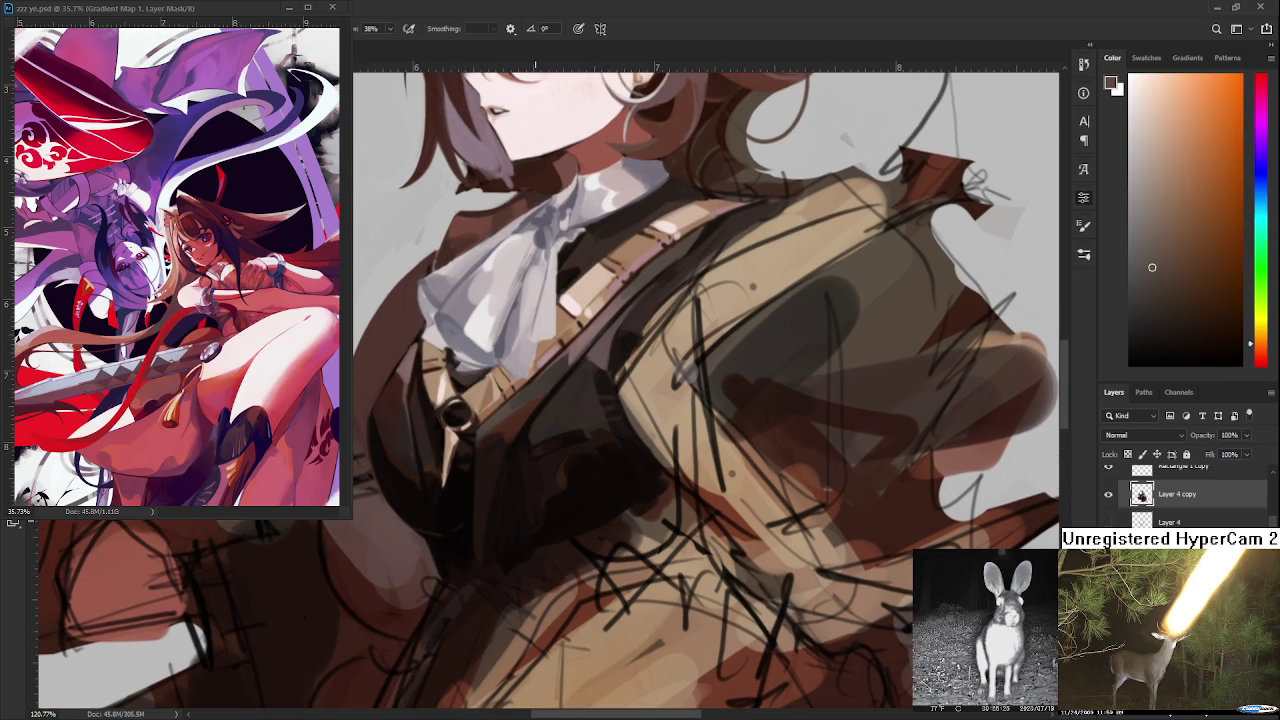
{"action": "scroll", "coordinate": [533, 555], "scroll_direction": "down", "scroll_amount": 3}
{"action": "scroll", "coordinate": [531, 533], "scroll_direction": "up", "scroll_amount": 3}
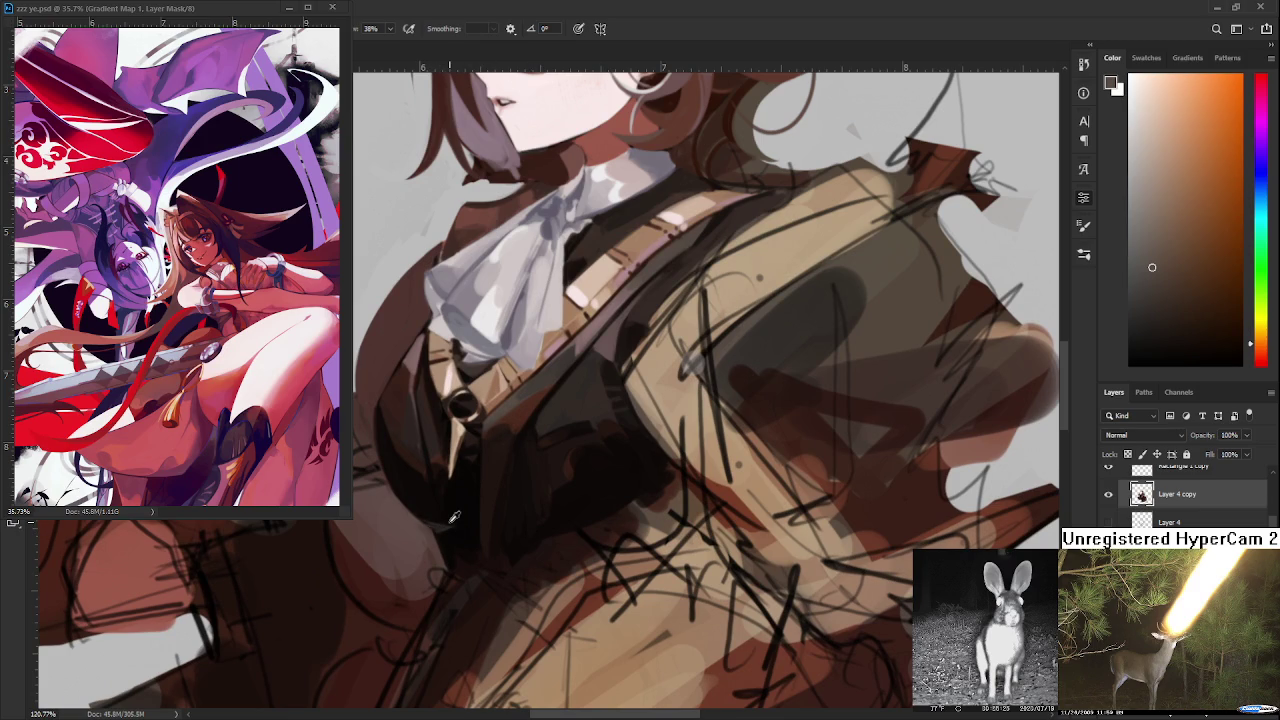
{"action": "left_click", "coordinate": [448, 520], "text": "alt"}
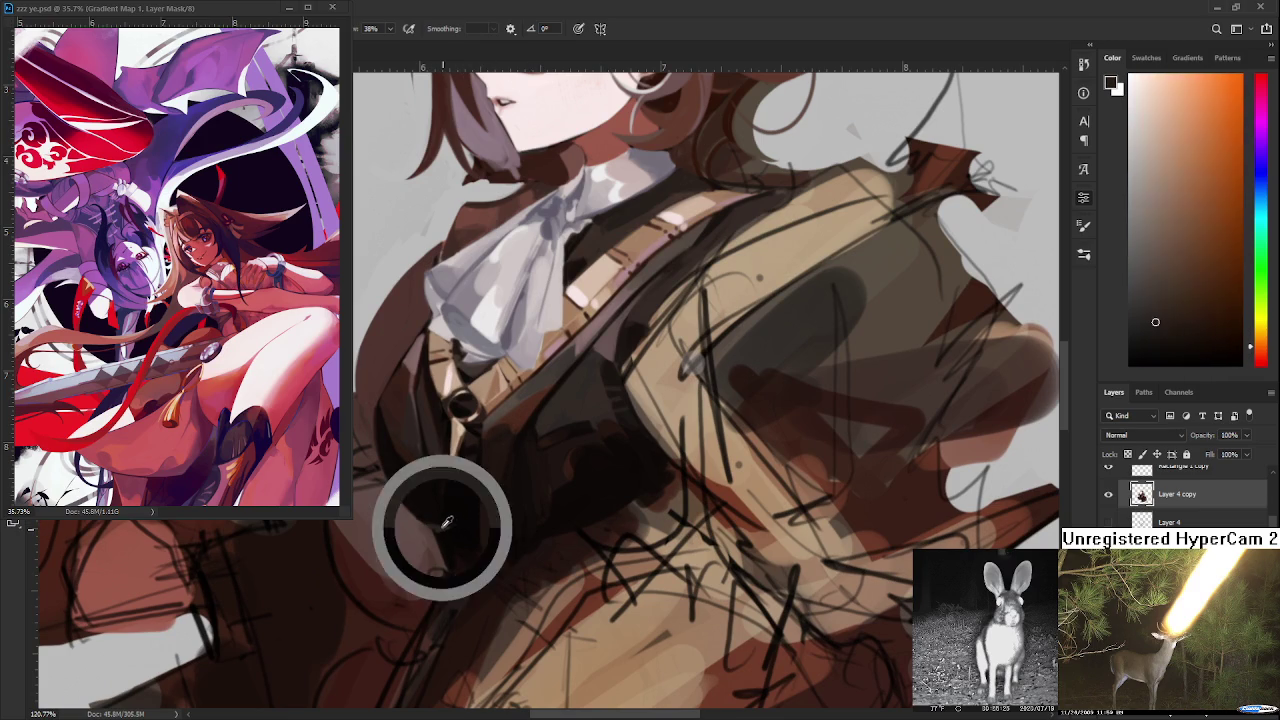
{"action": "left_click", "coordinate": [442, 521], "text": "alt"}
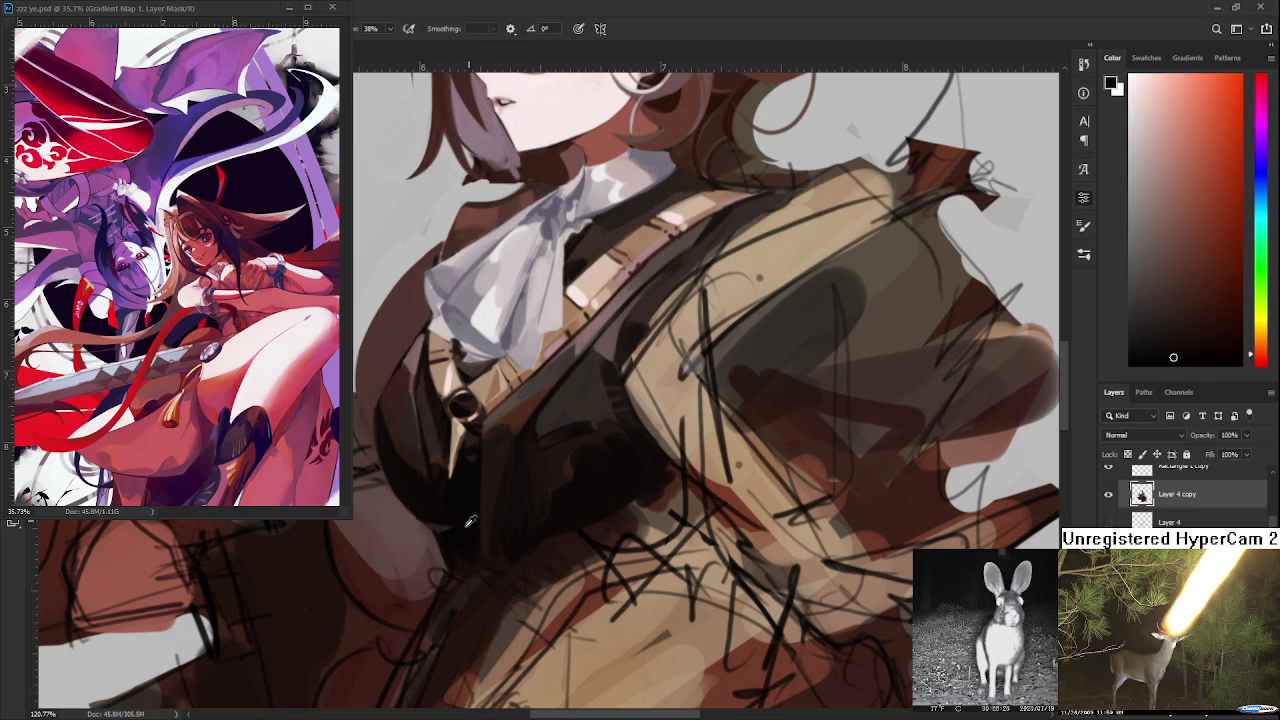
{"action": "left_click", "coordinate": [443, 518], "text": "alt"}
{"action": "left_click", "coordinate": [445, 522], "text": "alt"}
{"action": "left_click", "coordinate": [437, 515], "text": "alt"}
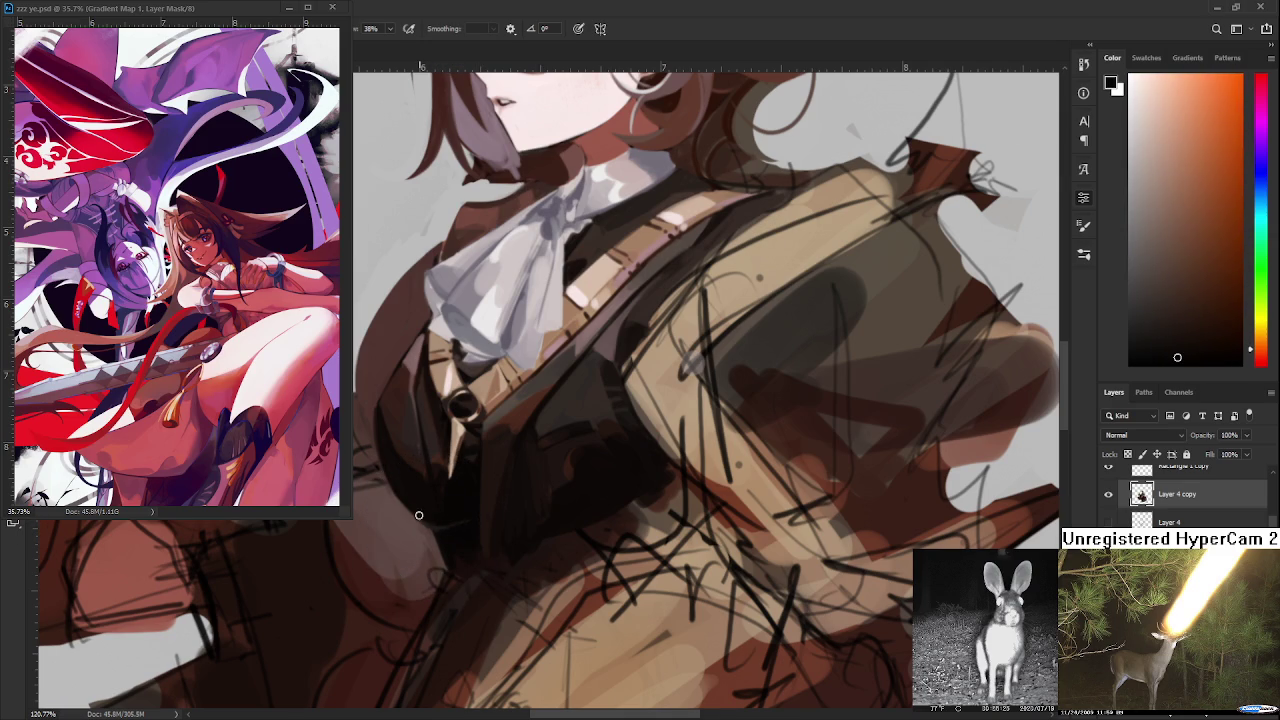
{"action": "left_click", "coordinate": [420, 520], "text": "alt"}
{"action": "left_click", "coordinate": [463, 528], "text": "alt"}
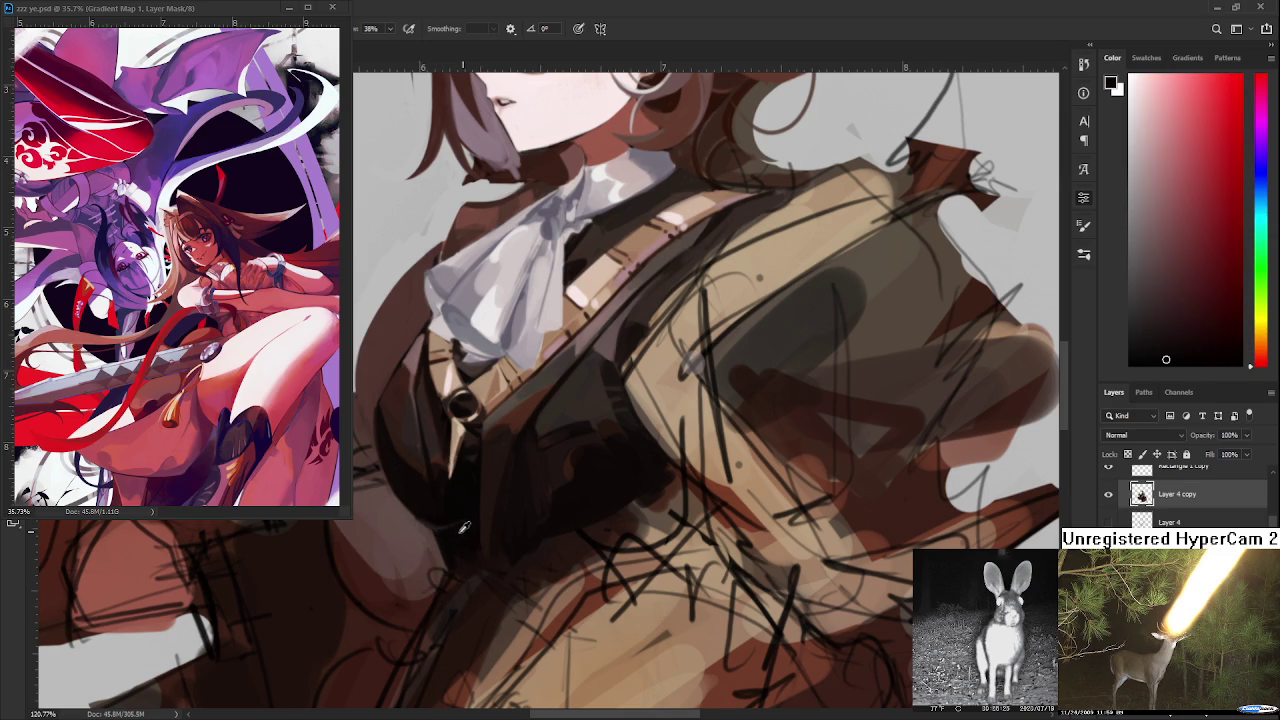
{"action": "left_click", "coordinate": [459, 516], "text": "alt"}
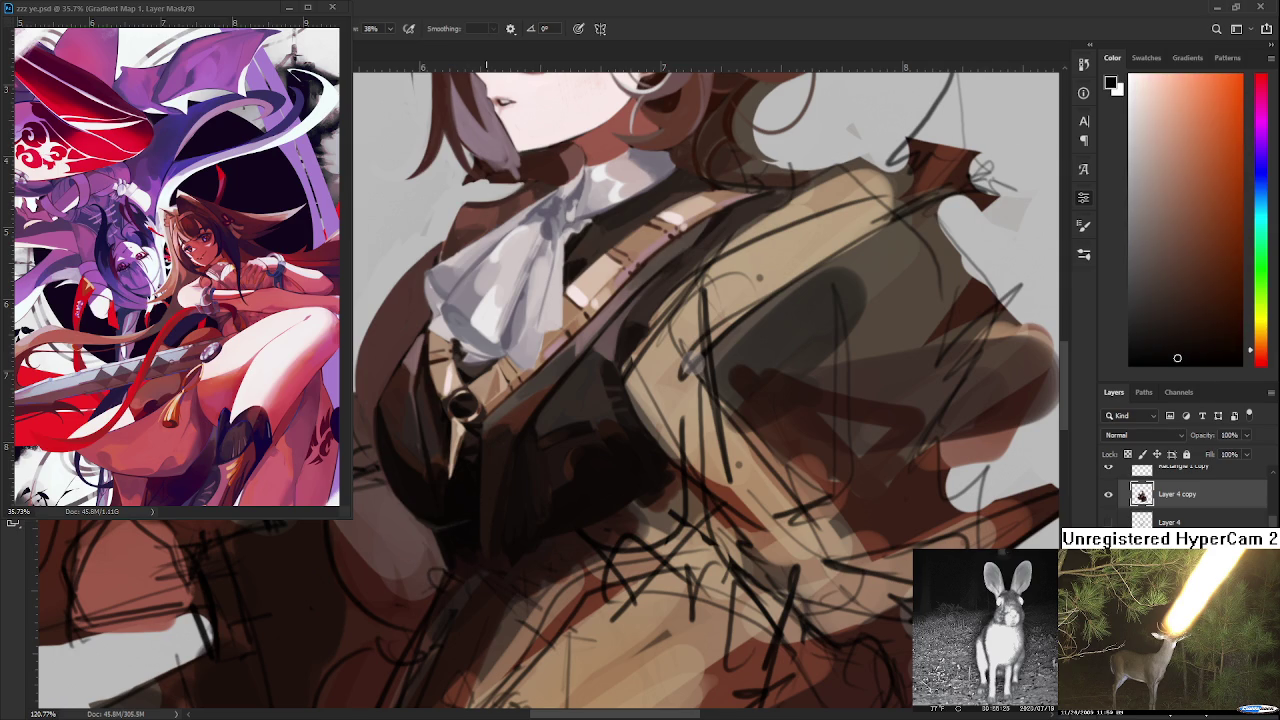
- Sample the vest shading colour and rotate the canvas so the figure lies sideways
{"action": "scroll", "coordinate": [497, 486], "scroll_direction": "down", "scroll_amount": 3}
{"action": "scroll", "coordinate": [497, 486], "scroll_direction": "down", "scroll_amount": 2}
{"action": "scroll", "coordinate": [510, 470], "scroll_direction": "up", "scroll_amount": 1}
{"action": "scroll", "coordinate": [528, 455], "scroll_direction": "up", "scroll_amount": 3}
{"action": "scroll", "coordinate": [528, 455], "scroll_direction": "up", "scroll_amount": 4}
{"action": "left_click", "coordinate": [575, 439], "text": "alt"}
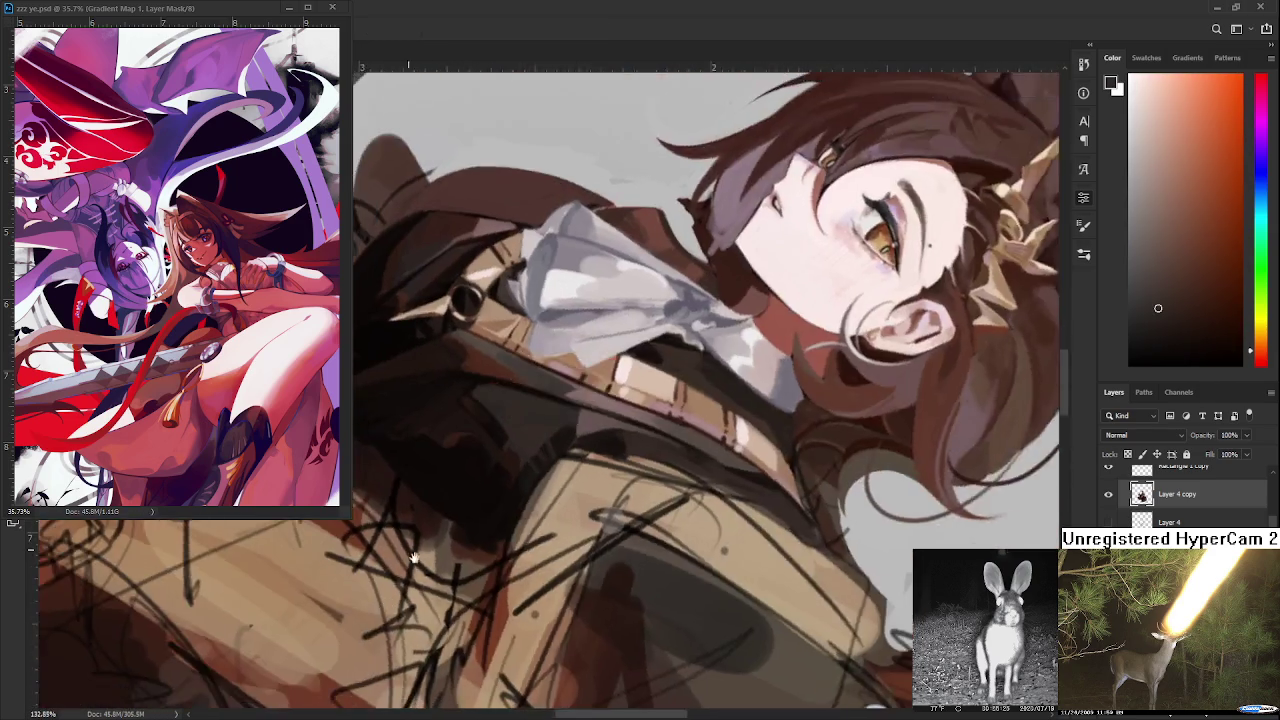
{"action": "left_click_drag", "start_coordinate": [669, 537], "coordinate": [551, 623]}
- Paint short dark reddish strokes into the vest shadow below the buckle
{"action": "left_click", "coordinate": [520, 564], "text": "alt"}
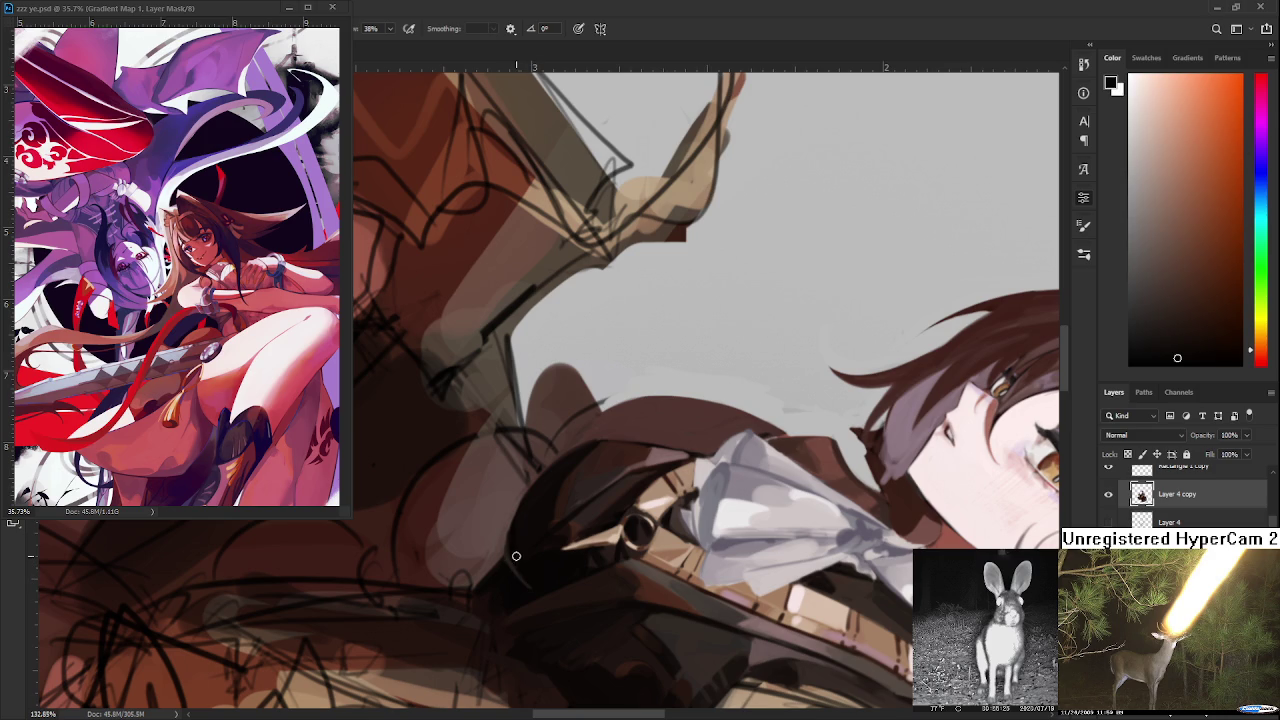
{"action": "left_click", "coordinate": [508, 562], "text": "alt"}
{"action": "left_click", "coordinate": [514, 548], "text": "alt"}
{"action": "left_click", "coordinate": [514, 566], "text": "alt"}
{"action": "left_click", "coordinate": [515, 578], "text": "alt"}
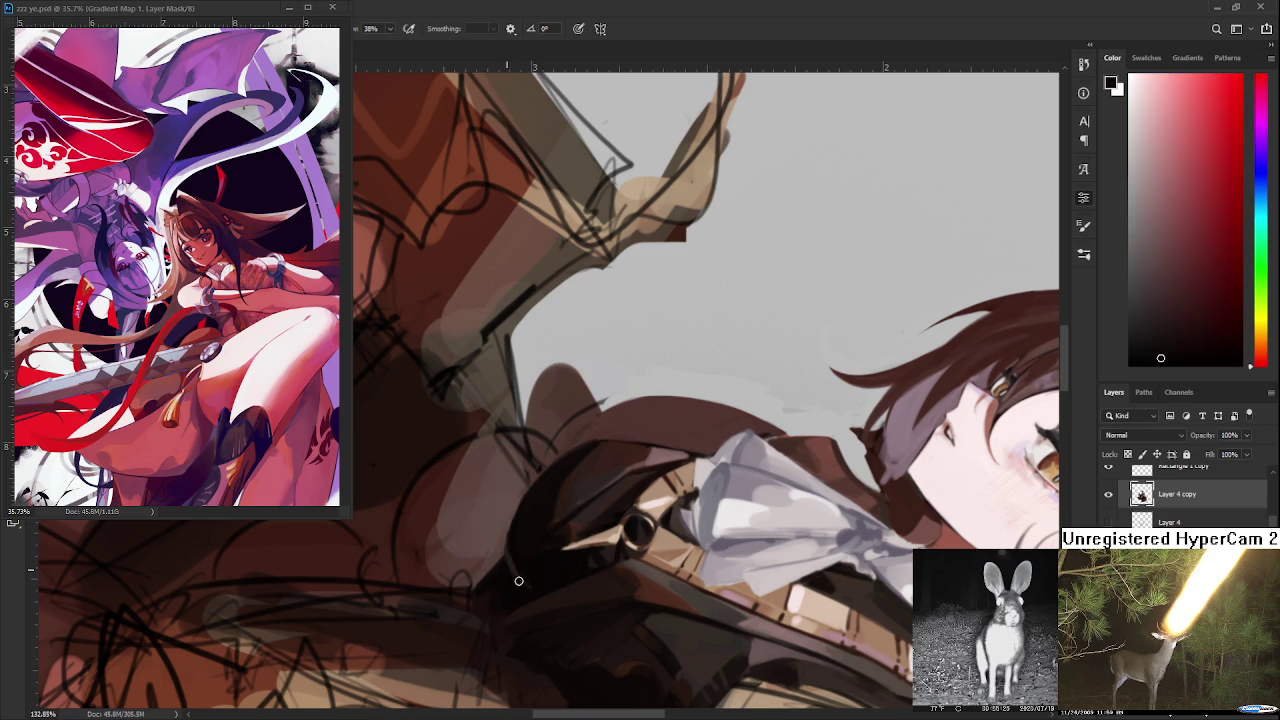
{"action": "left_click_drag", "start_coordinate": [515, 579], "coordinate": [524, 589]}
{"action": "left_click", "coordinate": [521, 519], "text": "alt"}
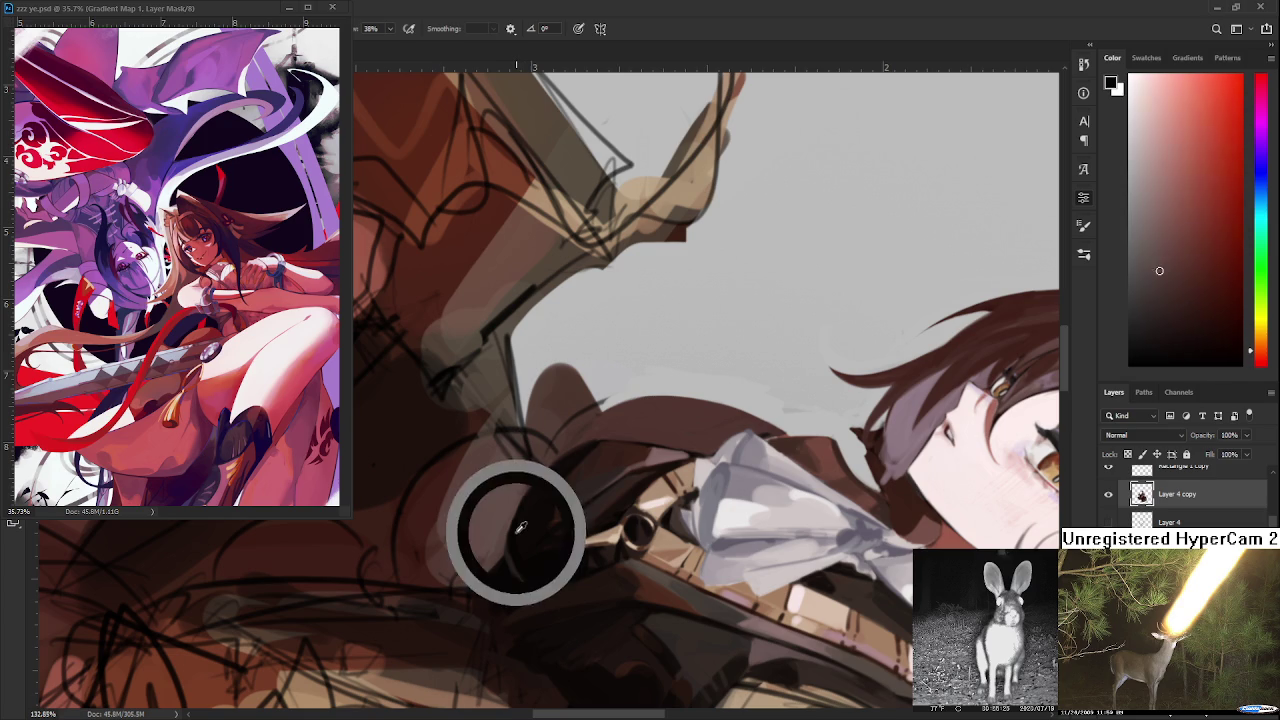
- Rotate the canvas back toward upright, resample vest edge colours and recentre on the chest
{"action": "key", "text": "r"}
{"action": "mouse_move", "coordinate": [514, 545]}
{"action": "left_mouse_down"}
{"action": "mouse_move", "coordinate": [700, 437]}
{"action": "mouse_move", "coordinate": [497, 465]}
{"action": "left_mouse_up"}
{"action": "left_click", "coordinate": [493, 467], "text": "alt"}
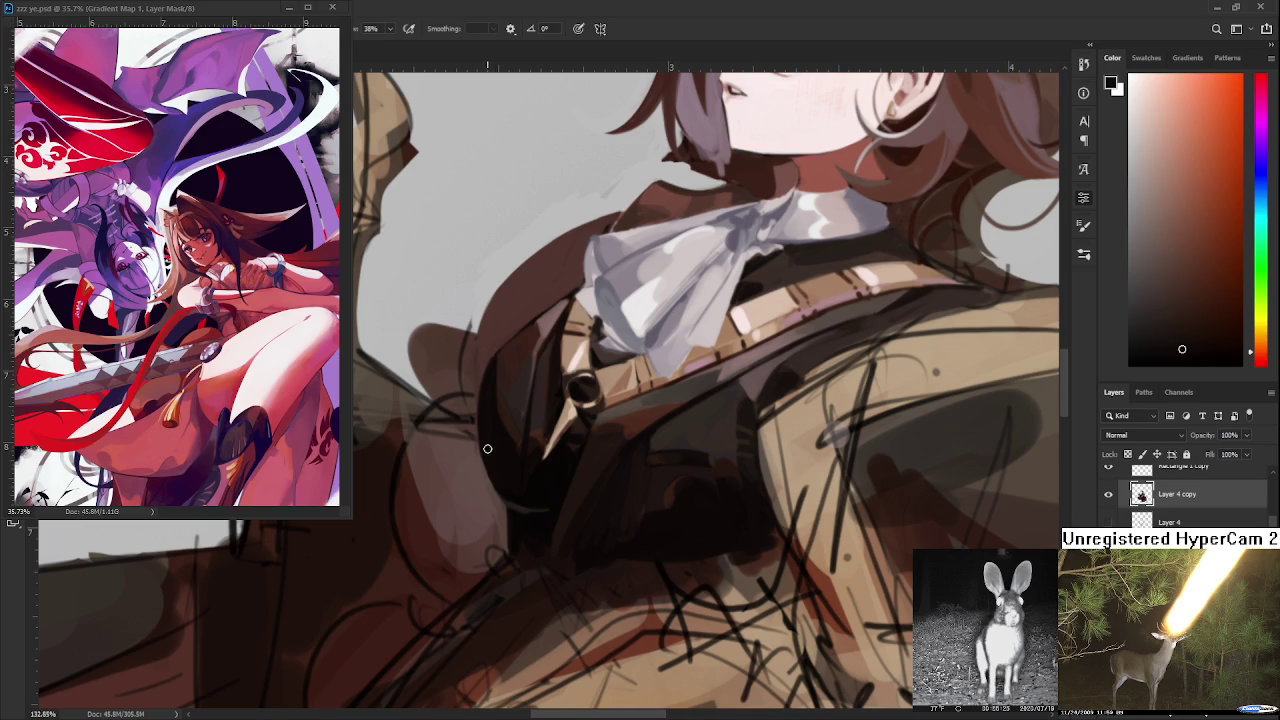
{"action": "mouse_move", "coordinate": [554, 504]}
{"action": "left_mouse_down"}
{"action": "mouse_move", "coordinate": [548, 603]}
{"action": "mouse_move", "coordinate": [575, 545]}
{"action": "left_mouse_up"}
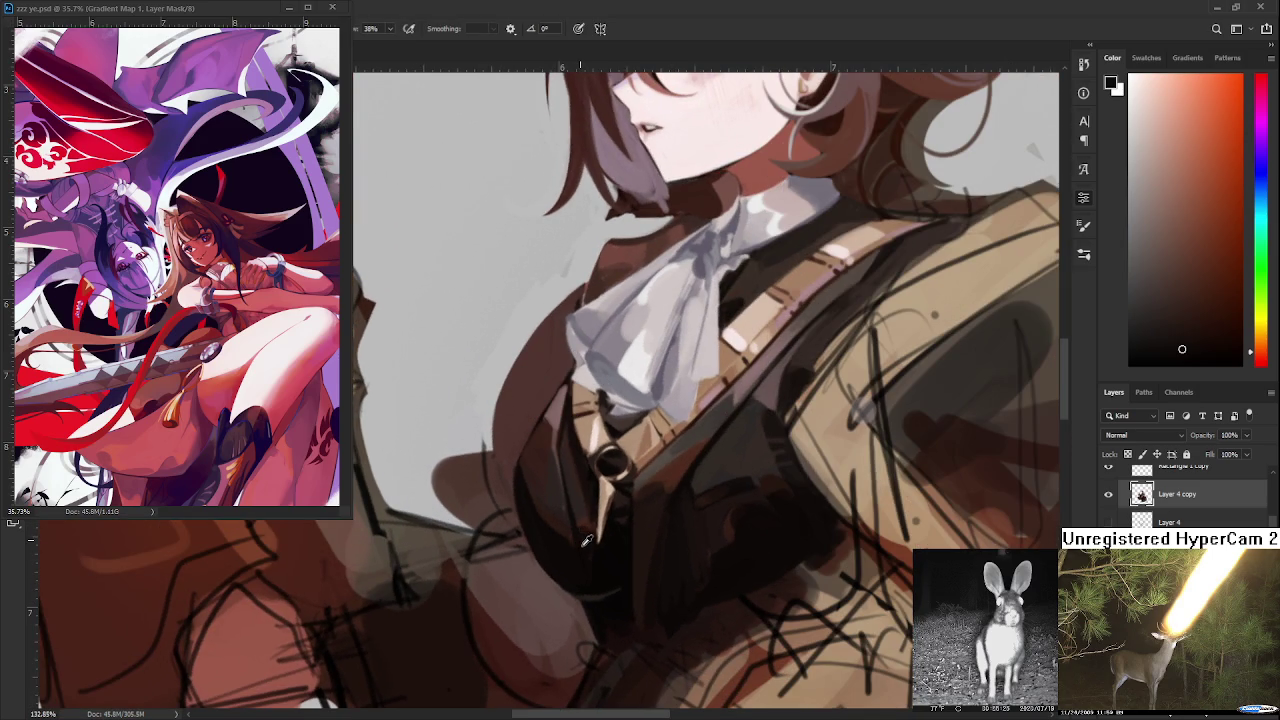
{"action": "left_click", "coordinate": [601, 603], "text": "alt"}
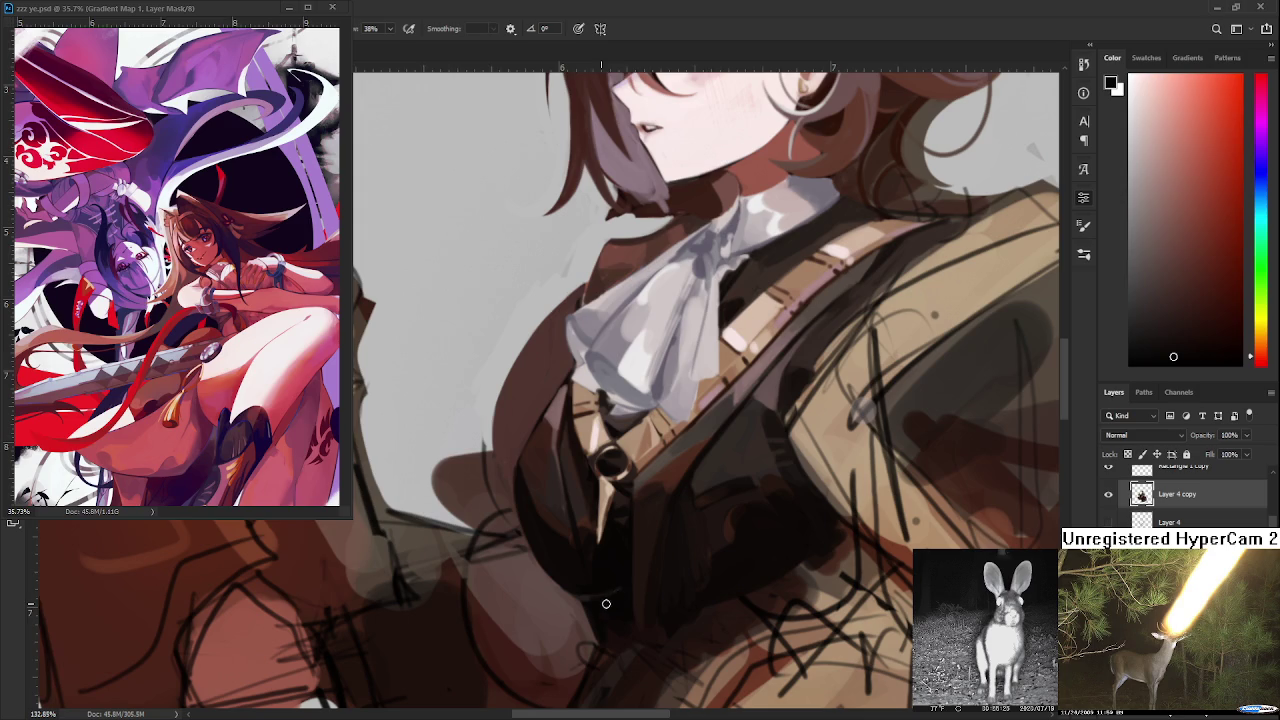
{"action": "left_click_drag", "start_coordinate": [605, 600], "coordinate": [575, 590]}
{"action": "scroll", "coordinate": [581, 529], "scroll_direction": "down", "scroll_amount": 3}
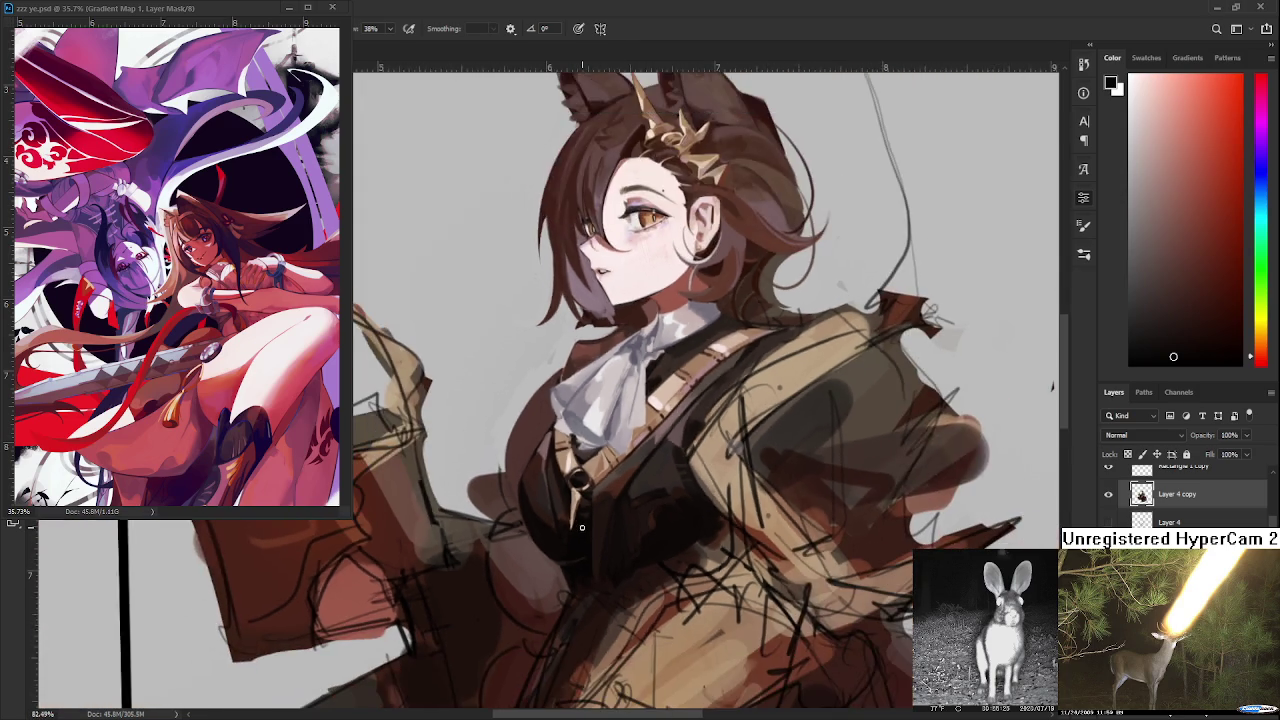
- With the figure rotated sideways, brush dark reddish-brown shadow into the vest's upper-left, then restore upright view
{"action": "scroll", "coordinate": [581, 524], "scroll_direction": "down", "scroll_amount": 2}
{"action": "scroll", "coordinate": [587, 522], "scroll_direction": "up", "scroll_amount": 2}
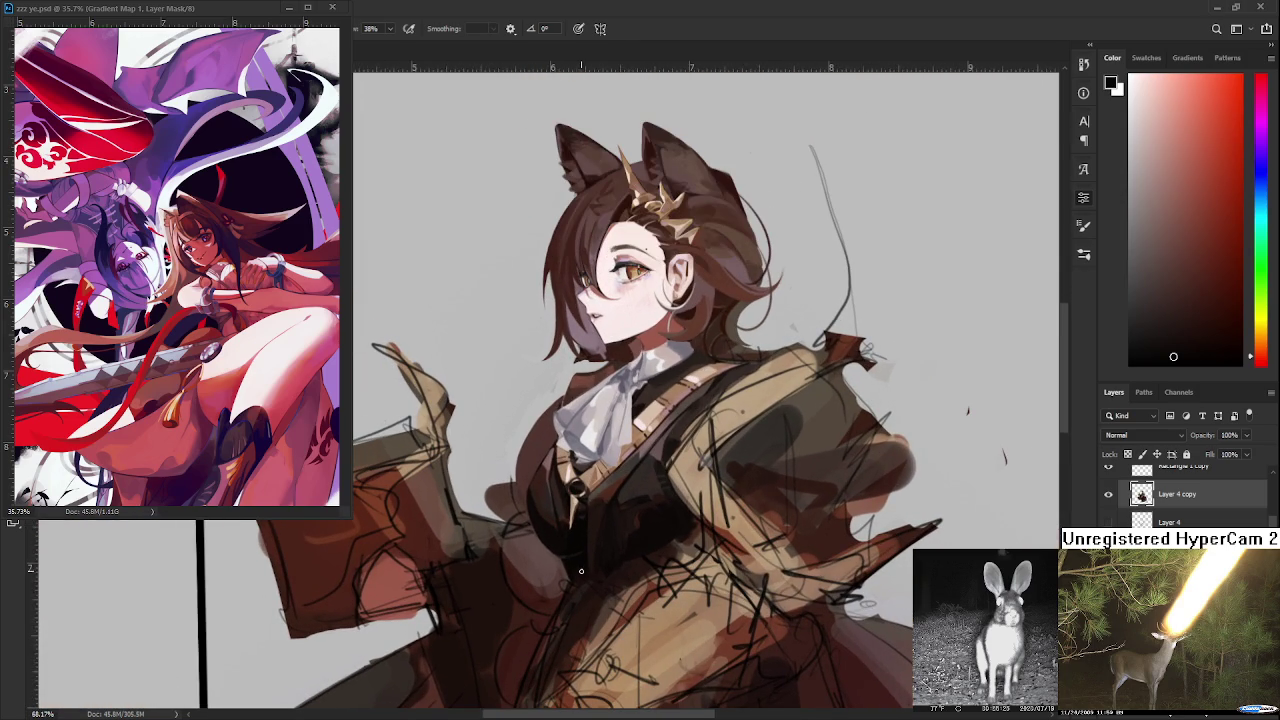
{"action": "left_click", "coordinate": [579, 553], "text": "alt"}
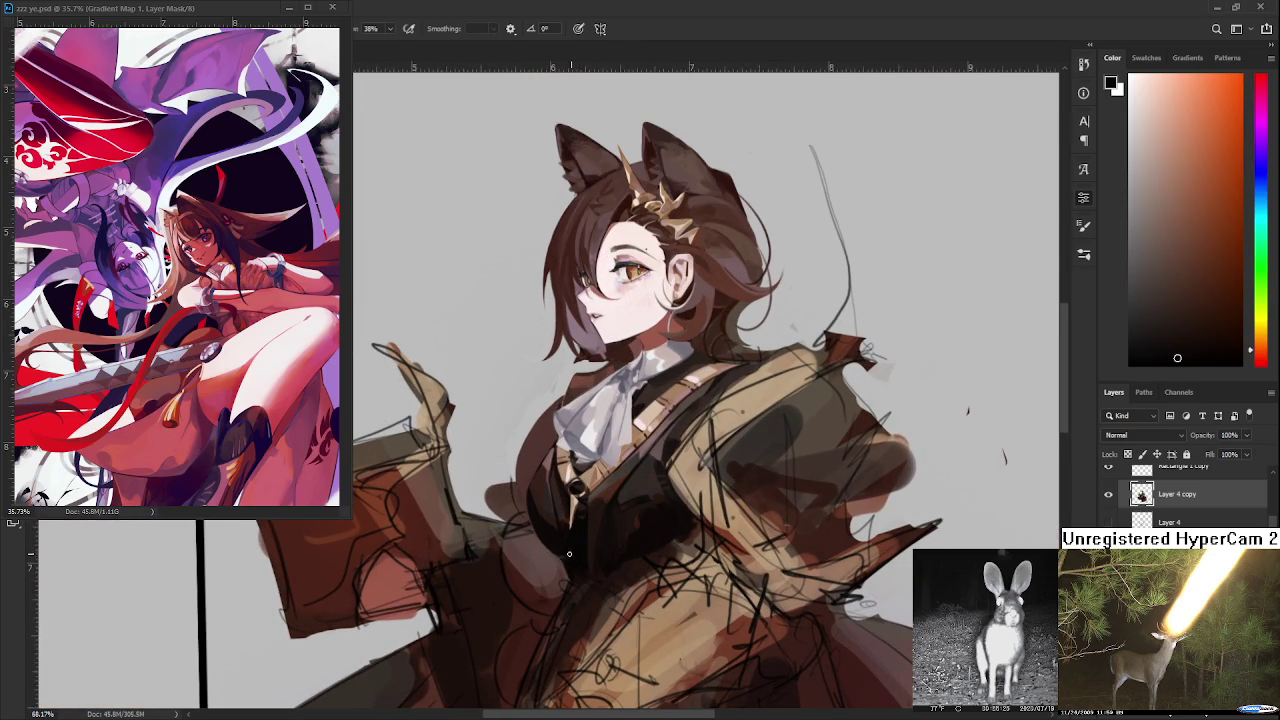
{"action": "left_click_drag", "start_coordinate": [571, 553], "coordinate": [440, 495]}
{"action": "left_click", "coordinate": [418, 470], "text": "alt"}
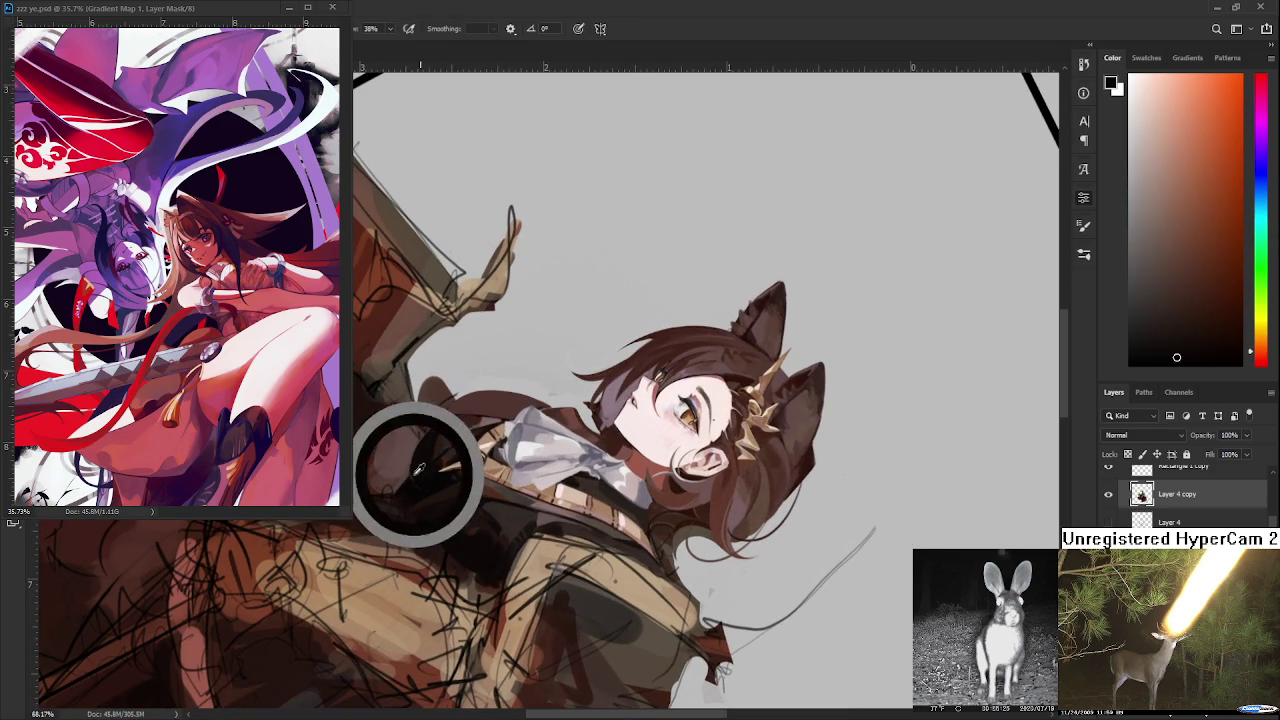
{"action": "left_click", "coordinate": [445, 492], "text": "alt"}
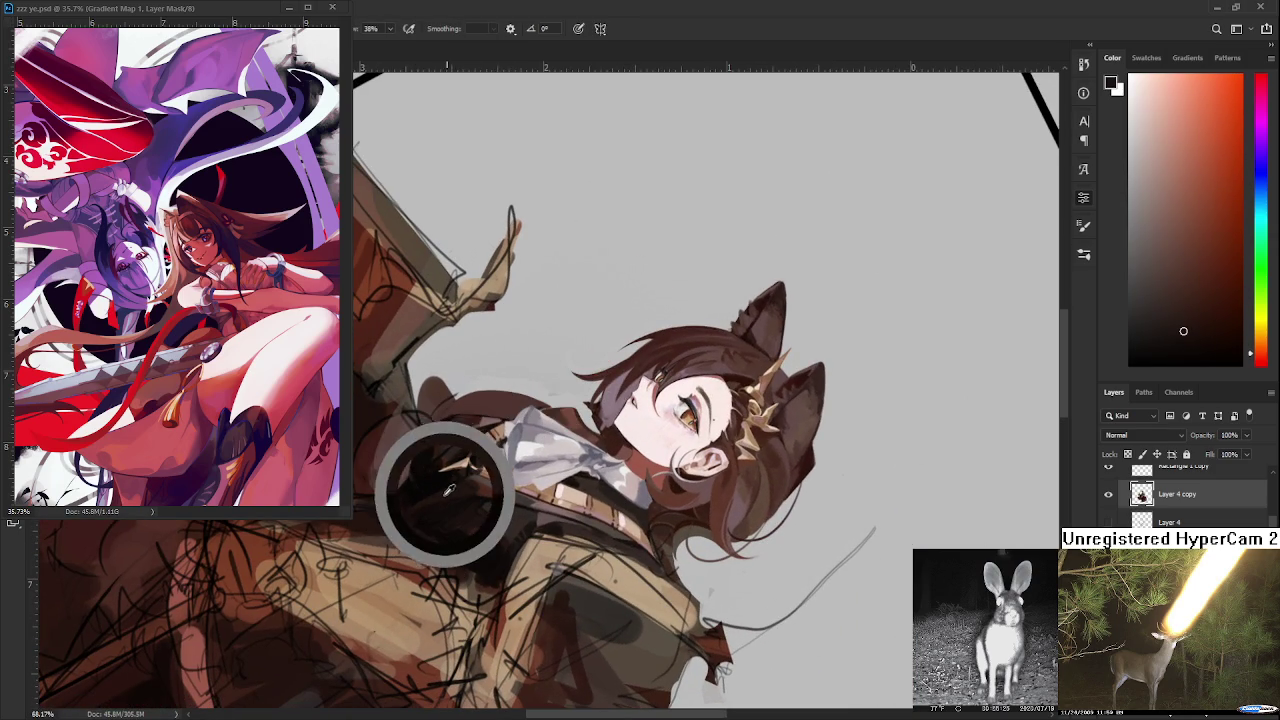
{"action": "left_click", "coordinate": [411, 472], "text": "alt"}
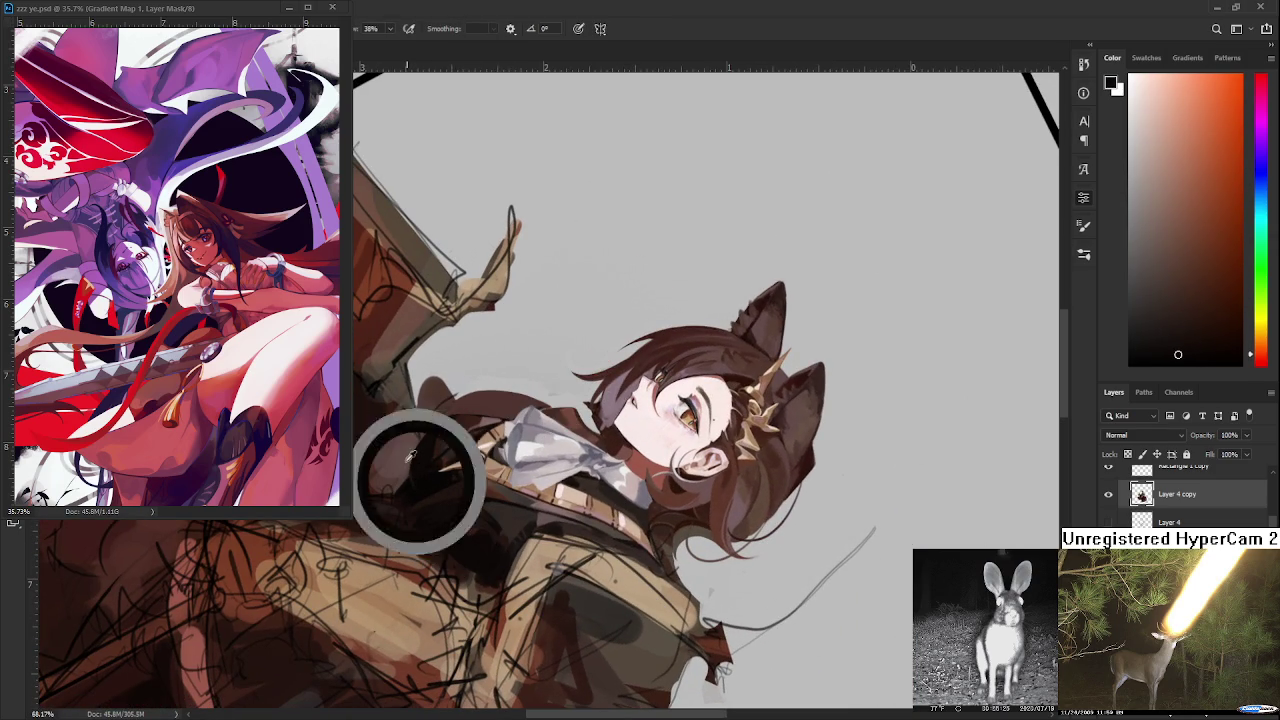
{"action": "left_click", "coordinate": [408, 457], "text": "alt"}
{"action": "key", "text": "r"}
{"action": "left_click_drag", "start_coordinate": [415, 455], "coordinate": [600, 680]}
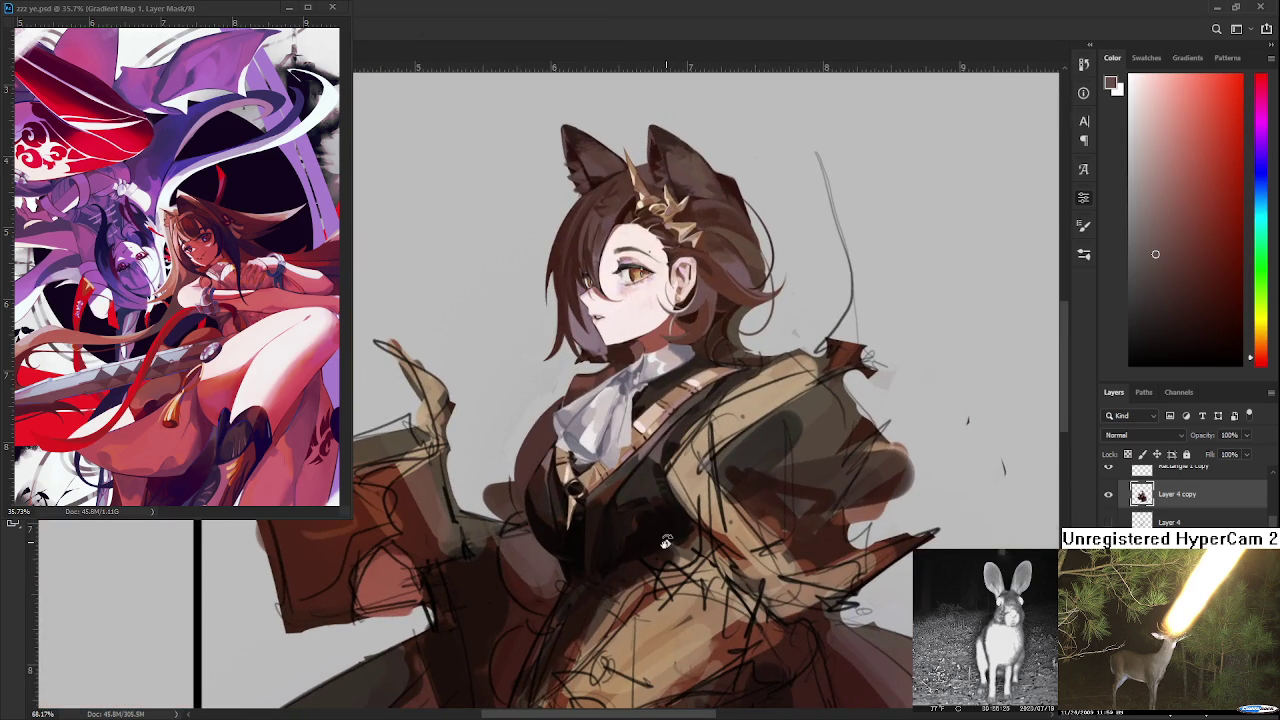
- Paint the chest strap with dark and orange-brown tones sampled from the vest and chest
{"action": "scroll", "coordinate": [667, 542], "scroll_direction": "down", "scroll_amount": 2}
{"action": "scroll", "coordinate": [667, 545], "scroll_direction": "down", "scroll_amount": 2}
{"action": "scroll", "coordinate": [668, 557], "scroll_direction": "down", "scroll_amount": 3}
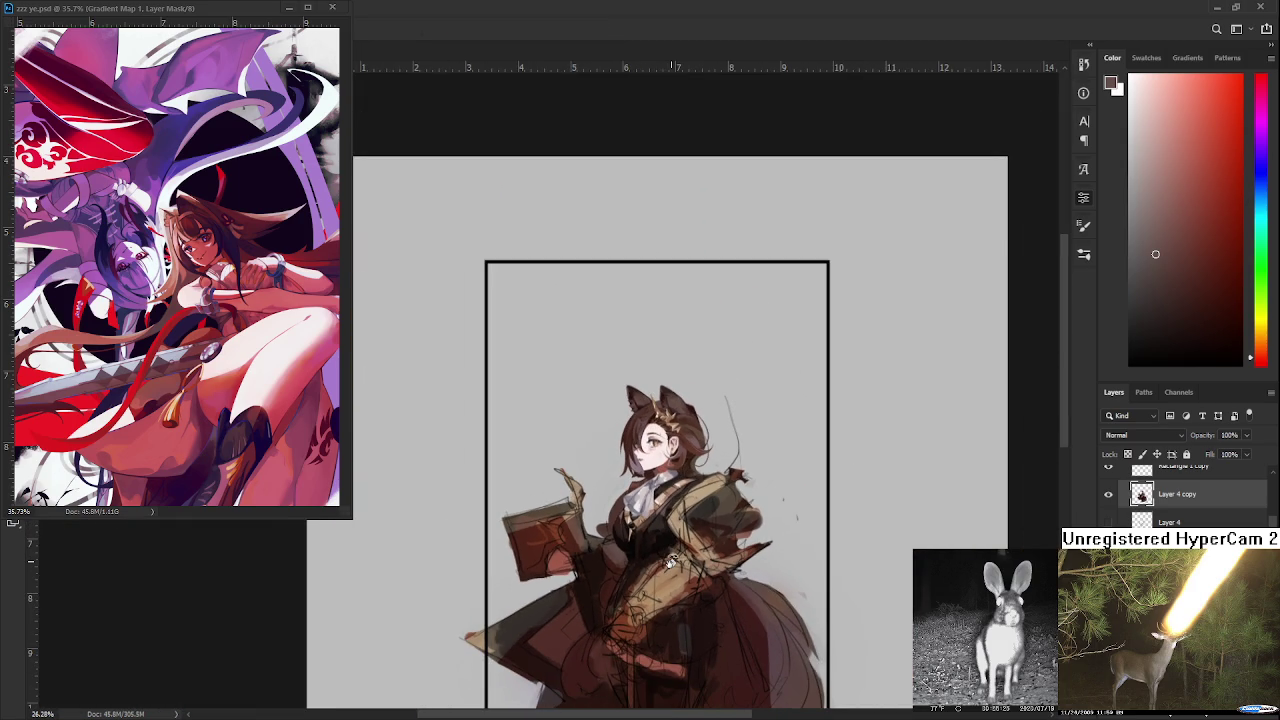
{"action": "scroll", "coordinate": [671, 564], "scroll_direction": "up", "scroll_amount": 2}
{"action": "scroll", "coordinate": [665, 563], "scroll_direction": "up", "scroll_amount": 2}
{"action": "scroll", "coordinate": [640, 561], "scroll_direction": "up", "scroll_amount": 1}
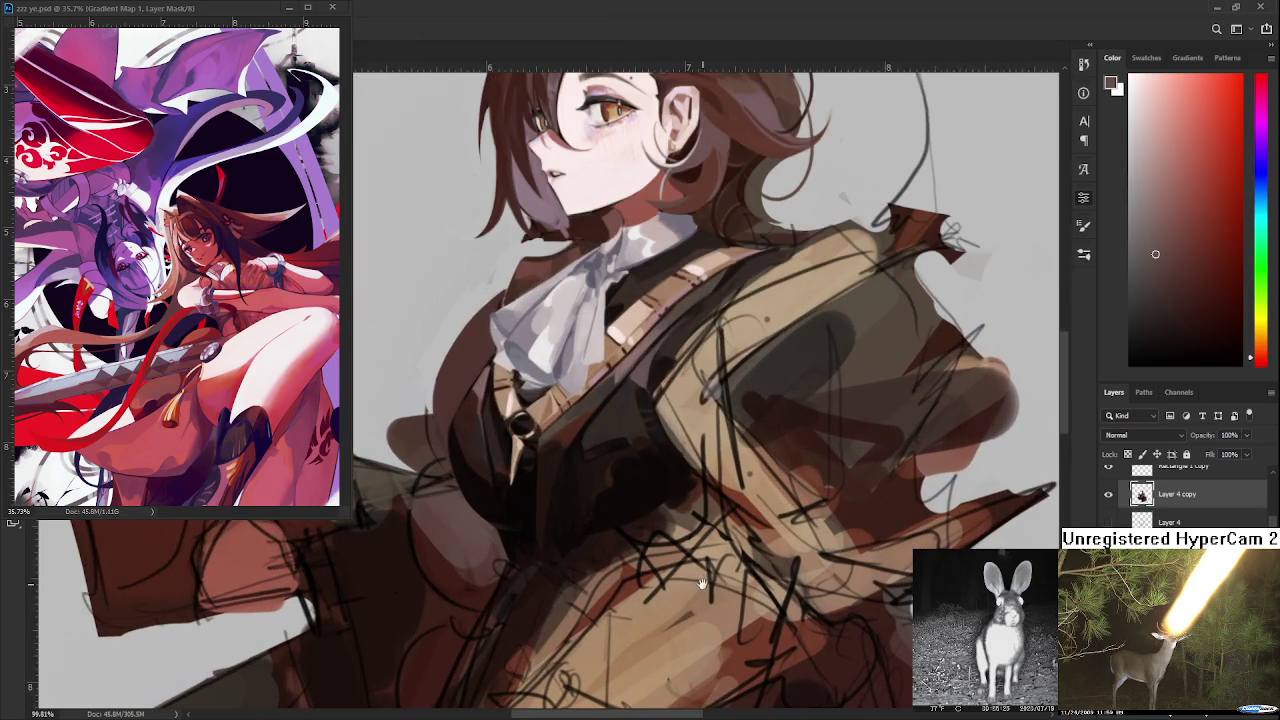
{"action": "scroll", "coordinate": [622, 560], "scroll_direction": "up", "scroll_amount": 2}
{"action": "scroll", "coordinate": [622, 560], "scroll_direction": "down", "scroll_amount": 2}
{"action": "scroll", "coordinate": [621, 565], "scroll_direction": "down", "scroll_amount": 1}
{"action": "scroll", "coordinate": [620, 572], "scroll_direction": "down", "scroll_amount": 1}
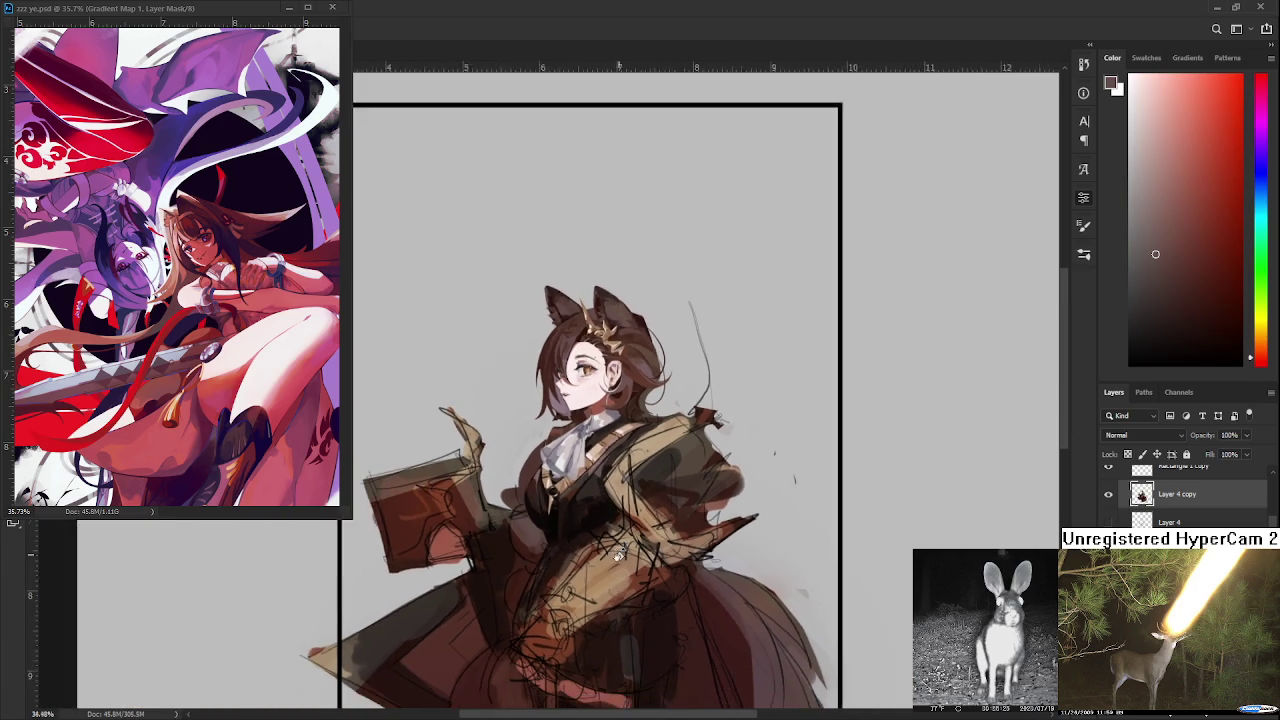
{"action": "scroll", "coordinate": [618, 580], "scroll_direction": "down", "scroll_amount": 1}
{"action": "scroll", "coordinate": [610, 570], "scroll_direction": "up", "scroll_amount": 1}
{"action": "scroll", "coordinate": [595, 550], "scroll_direction": "up", "scroll_amount": 1}
{"action": "scroll", "coordinate": [575, 525], "scroll_direction": "up", "scroll_amount": 1}
{"action": "scroll", "coordinate": [555, 500], "scroll_direction": "up", "scroll_amount": 1}
{"action": "scroll", "coordinate": [555, 500], "scroll_direction": "down", "scroll_amount": 1}
{"action": "scroll", "coordinate": [556, 492], "scroll_direction": "down", "scroll_amount": 1}
{"action": "scroll", "coordinate": [558, 488], "scroll_direction": "down", "scroll_amount": 1}
{"action": "scroll", "coordinate": [520, 550], "scroll_direction": "down", "scroll_amount": 1}
{"action": "scroll", "coordinate": [500, 583], "scroll_direction": "up", "scroll_amount": 1}
{"action": "scroll", "coordinate": [530, 540], "scroll_direction": "up", "scroll_amount": 2}
{"action": "scroll", "coordinate": [555, 505], "scroll_direction": "up", "scroll_amount": 1}
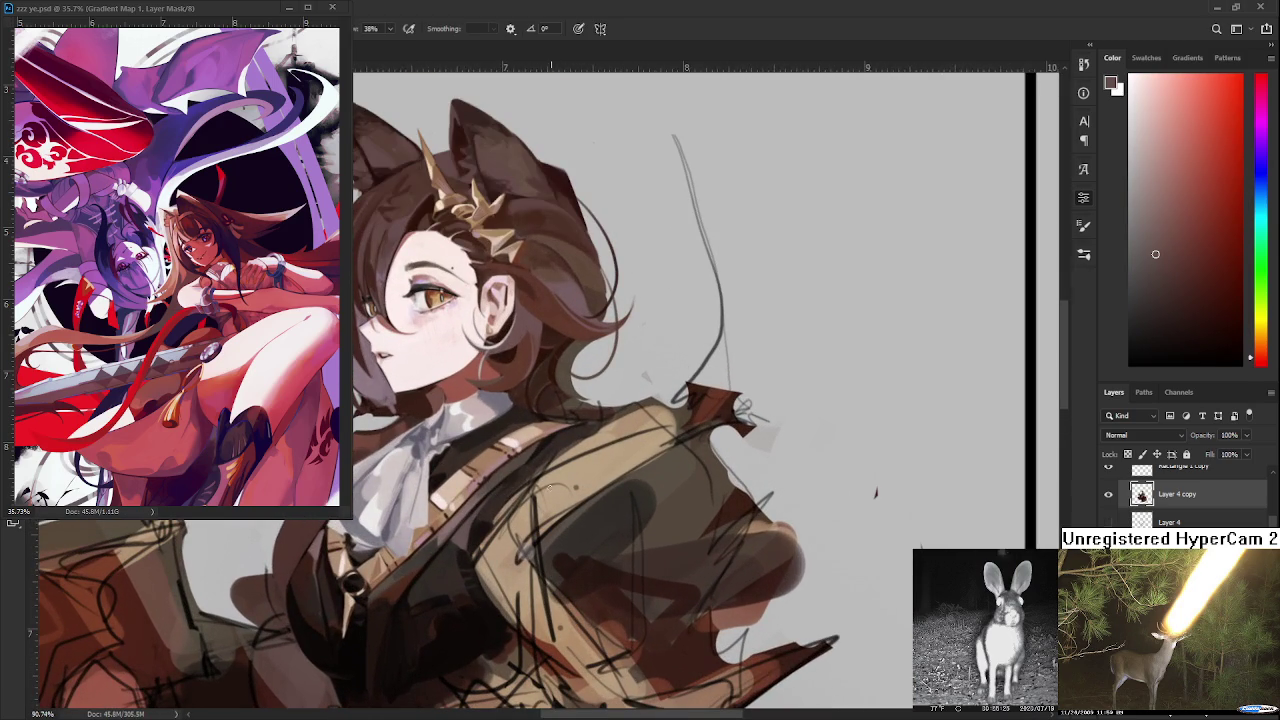
{"action": "mouse_move", "coordinate": [480, 500]}
{"action": "left_mouse_down"}
{"action": "mouse_move", "coordinate": [478, 527]}
{"action": "mouse_move", "coordinate": [500, 500]}
{"action": "left_mouse_up"}
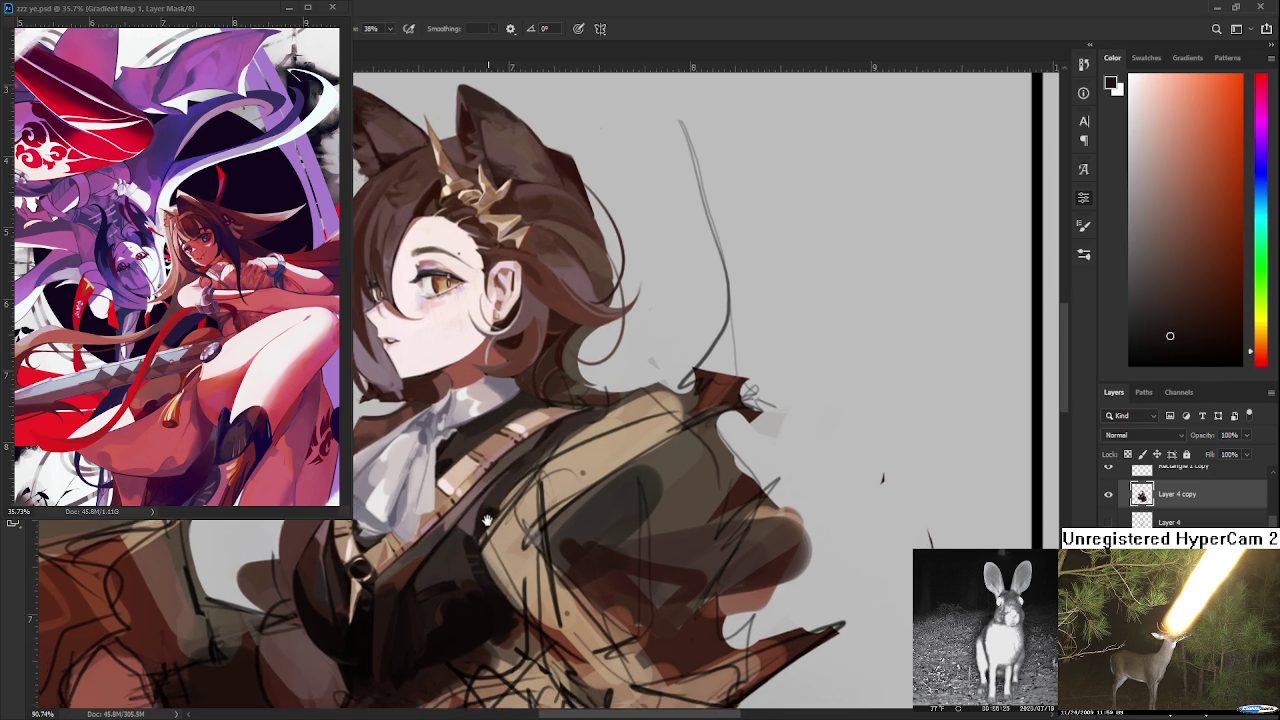
{"action": "left_click", "coordinate": [485, 512], "text": "alt"}
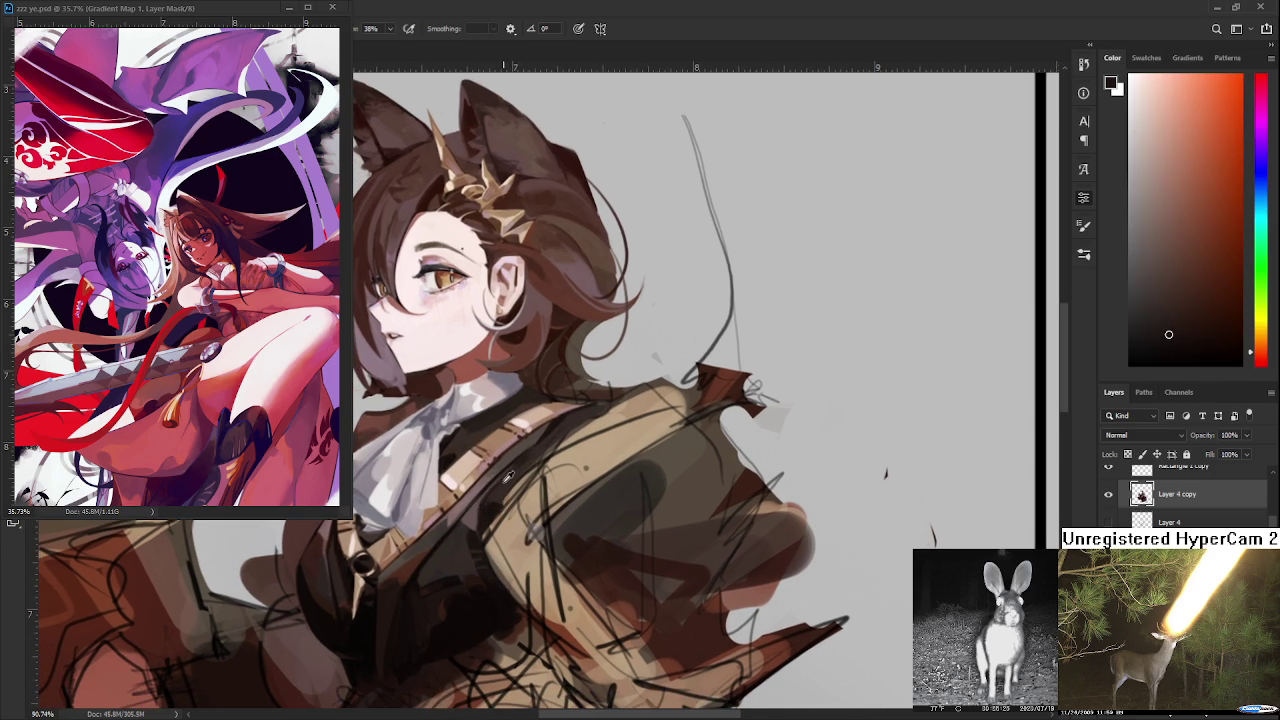
{"action": "left_click", "coordinate": [481, 503], "text": "alt"}
{"action": "left_click", "coordinate": [469, 515], "text": "alt"}
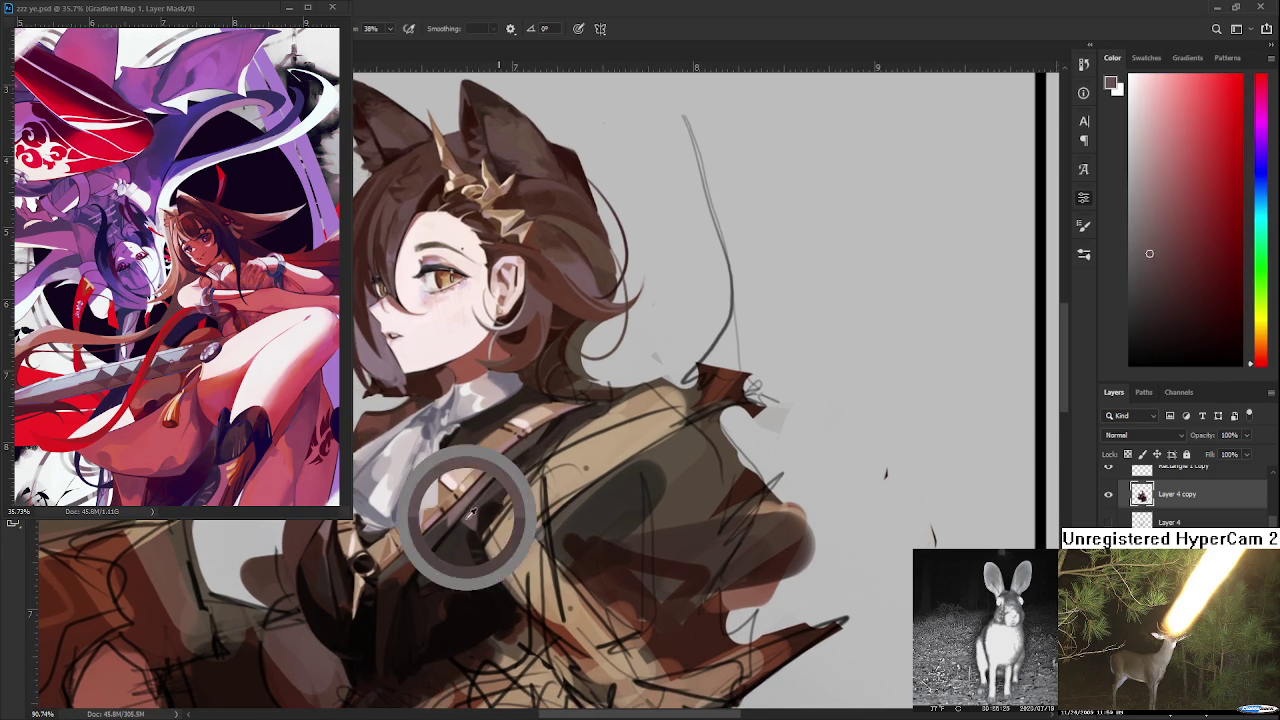
{"action": "left_click", "coordinate": [488, 505], "text": "alt"}
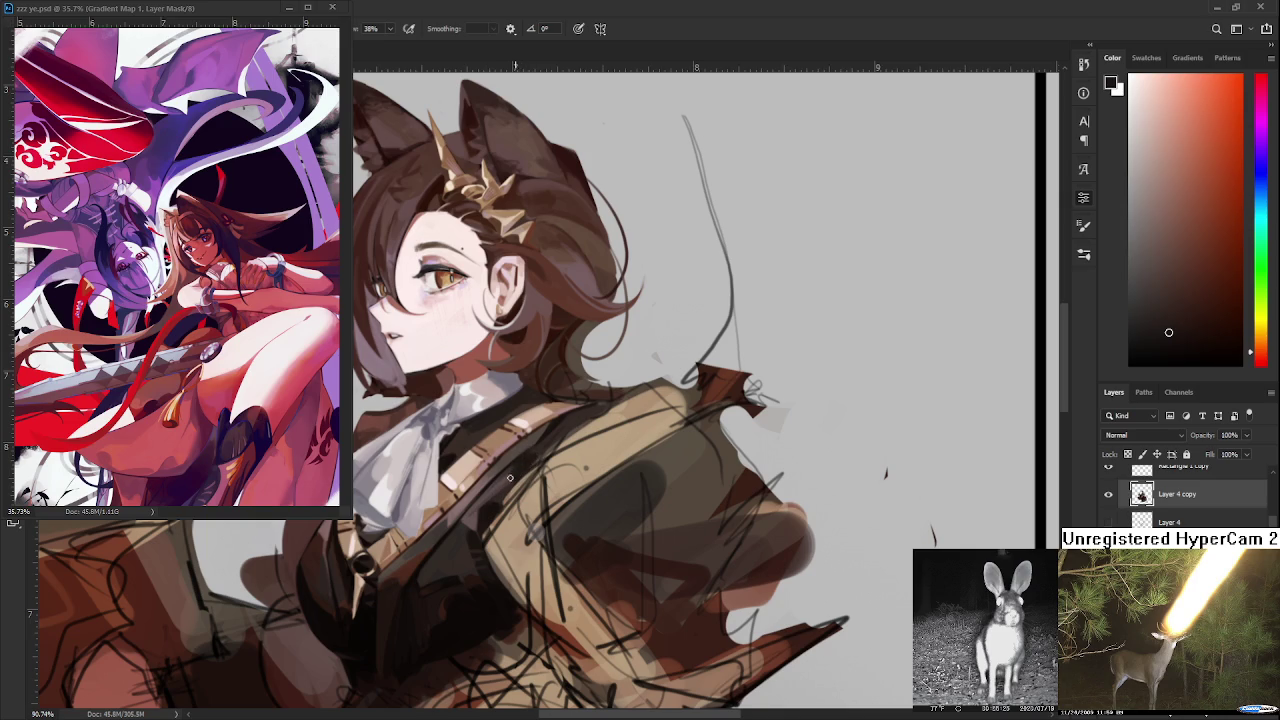
{"action": "left_click", "coordinate": [511, 482], "text": "alt"}
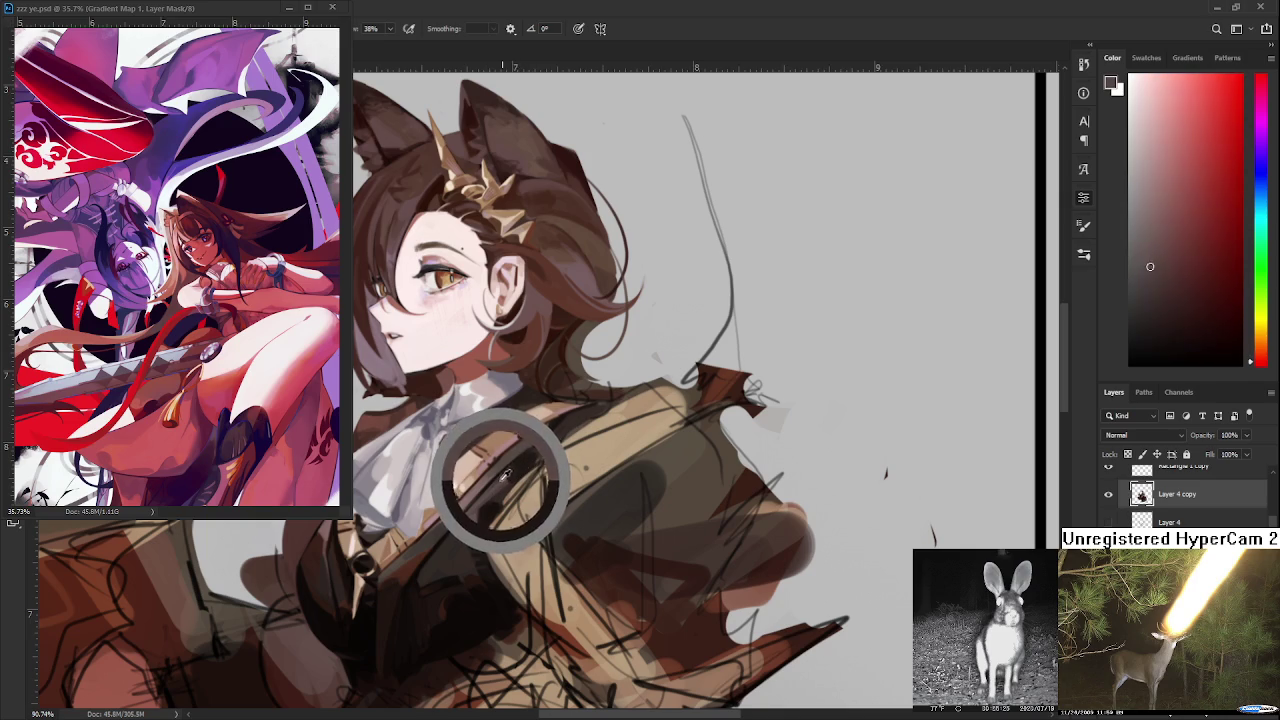
{"action": "left_click", "coordinate": [524, 466], "text": "alt"}
{"action": "left_click", "coordinate": [523, 467], "text": "alt"}
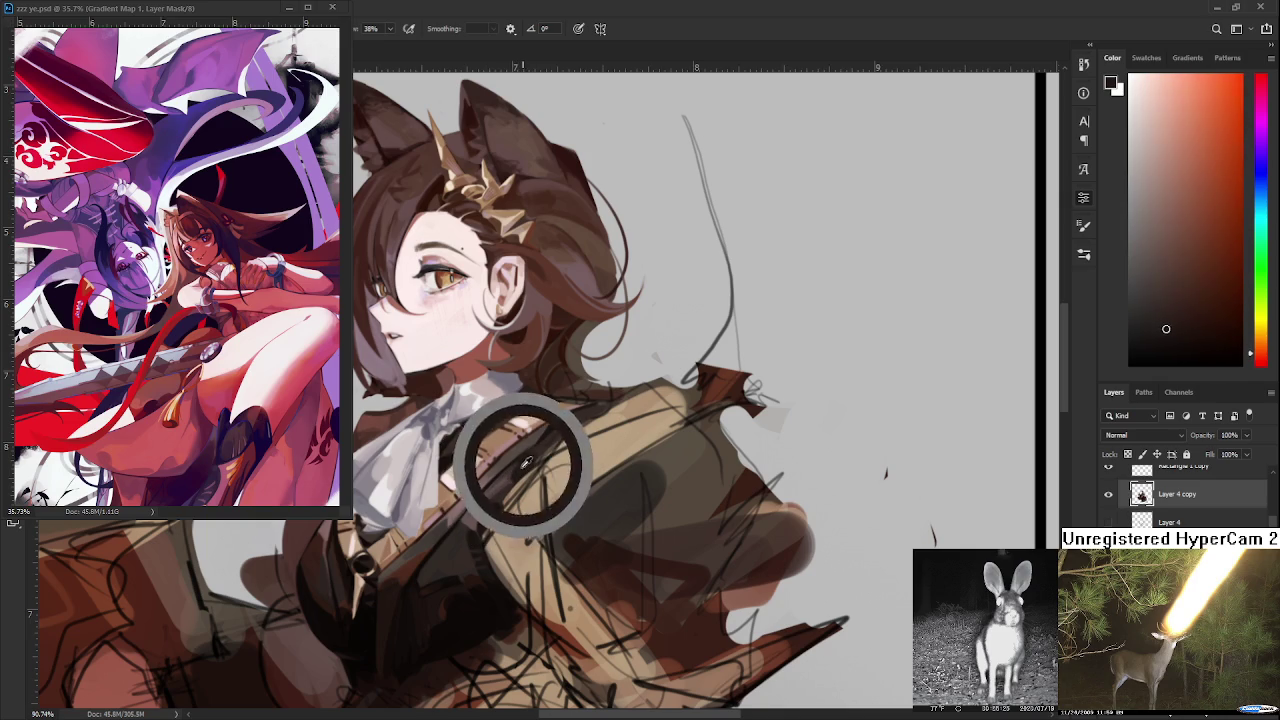
{"action": "left_click", "coordinate": [522, 469], "text": "alt"}
{"action": "left_click", "coordinate": [522, 469], "text": "alt"}
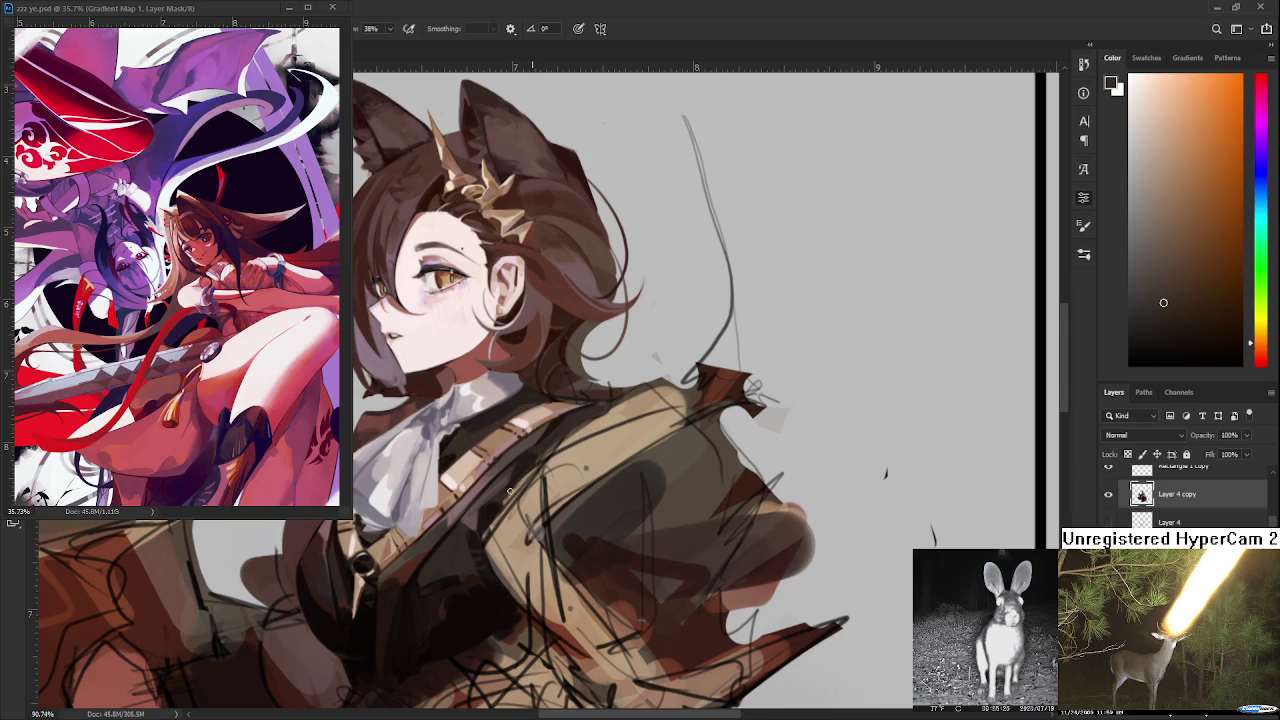
{"action": "left_click", "coordinate": [510, 482], "text": "alt"}
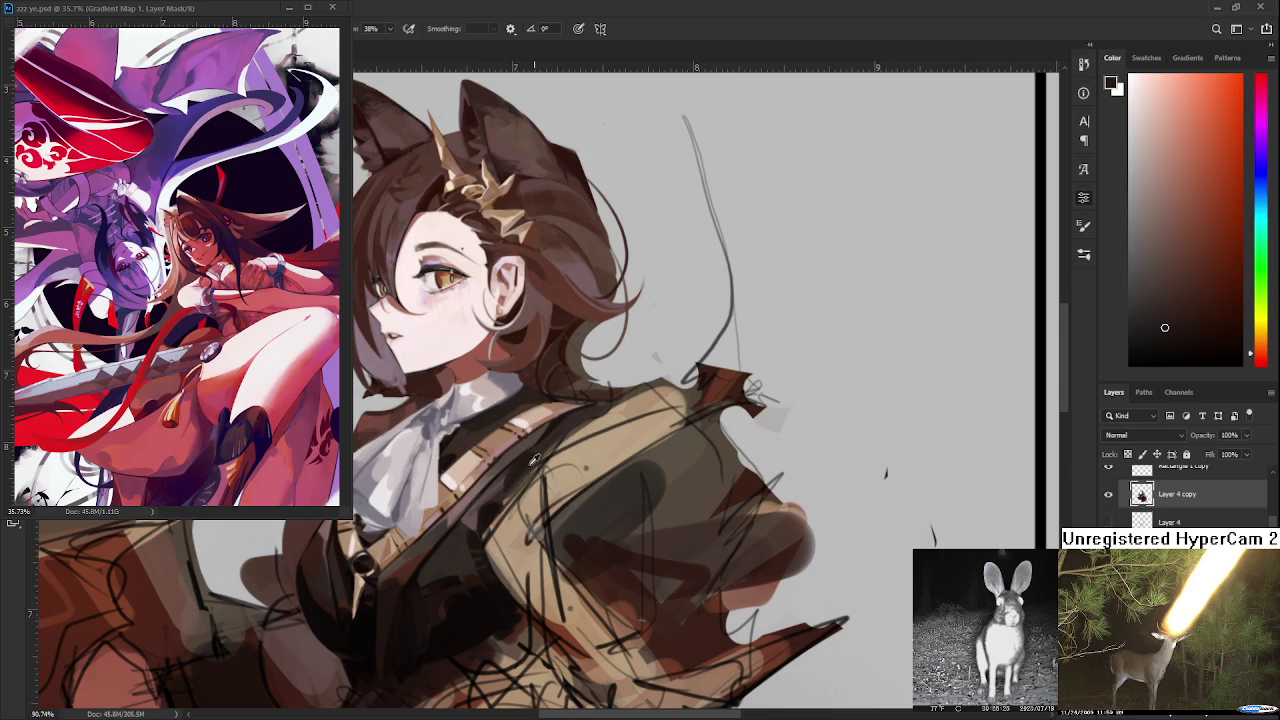
- Shade the vest around the chest strap with sampled red-browns and dark brown-reds
{"action": "left_click", "coordinate": [498, 481], "text": "alt"}
{"action": "left_click", "coordinate": [467, 514], "text": "alt"}
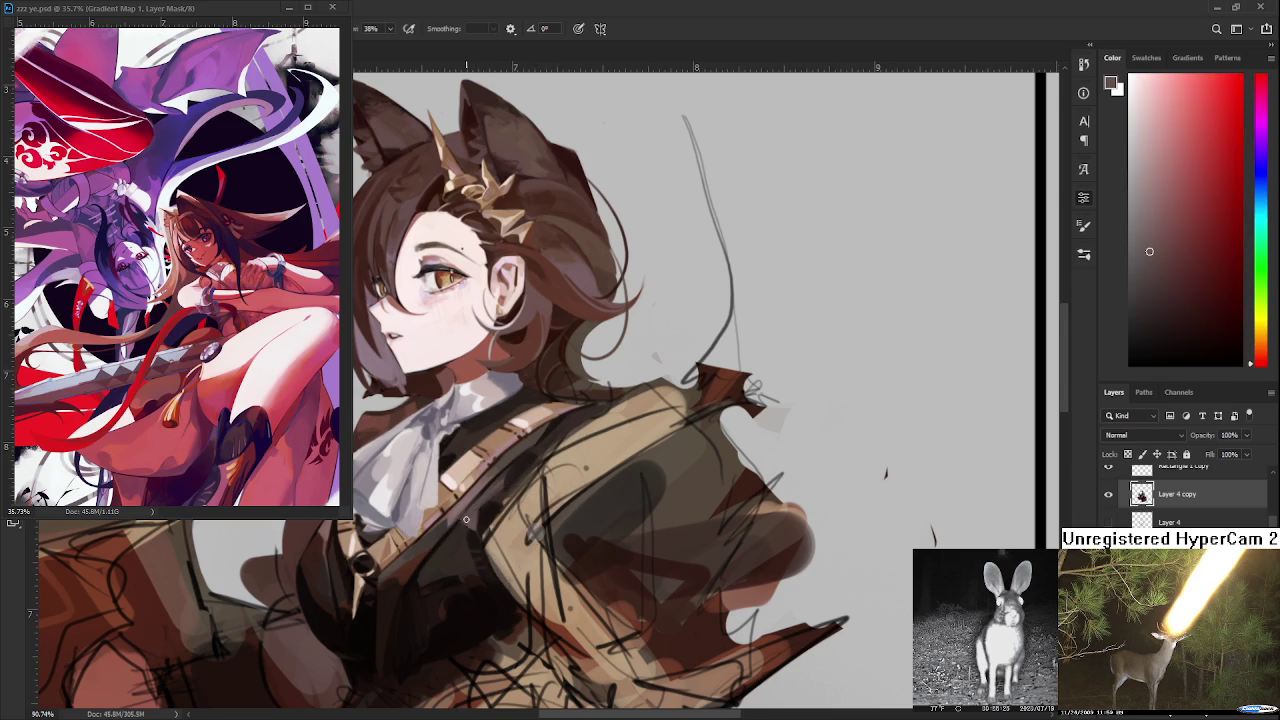
{"action": "left_click", "coordinate": [507, 491], "text": "alt"}
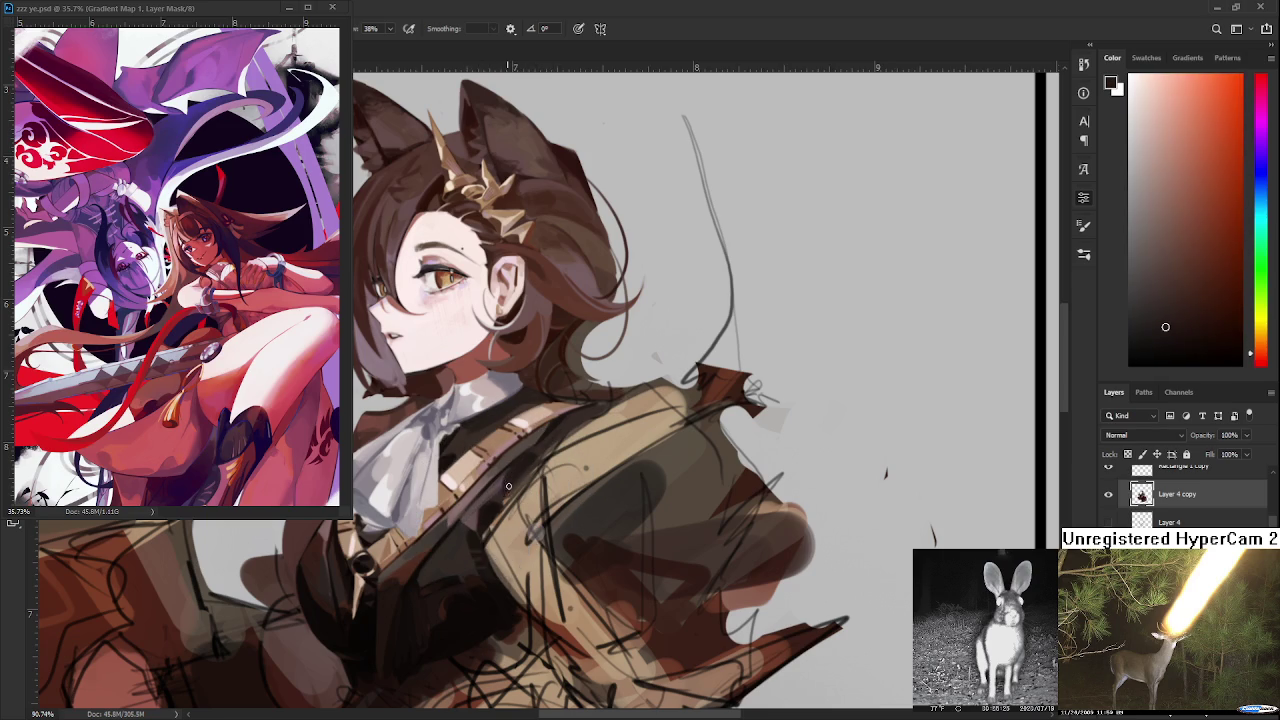
{"action": "left_click", "coordinate": [503, 475], "text": "alt"}
{"action": "left_click", "coordinate": [505, 487], "text": "alt"}
{"action": "left_click", "coordinate": [492, 507], "text": "alt"}
{"action": "left_click", "coordinate": [486, 500], "text": "alt"}
{"action": "left_click", "coordinate": [480, 505], "text": "alt"}
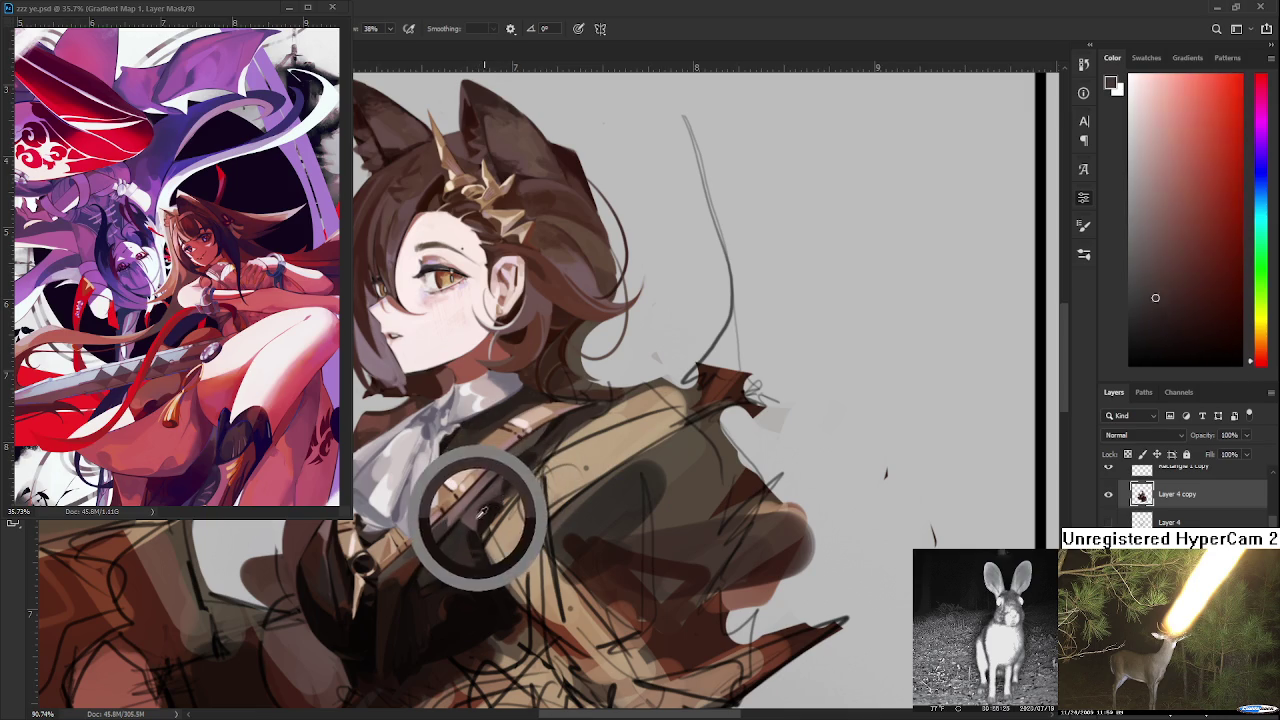
{"action": "left_click", "coordinate": [483, 507], "text": "alt"}
{"action": "left_click", "coordinate": [473, 522], "text": "alt"}
{"action": "left_click", "coordinate": [466, 488], "text": "alt"}
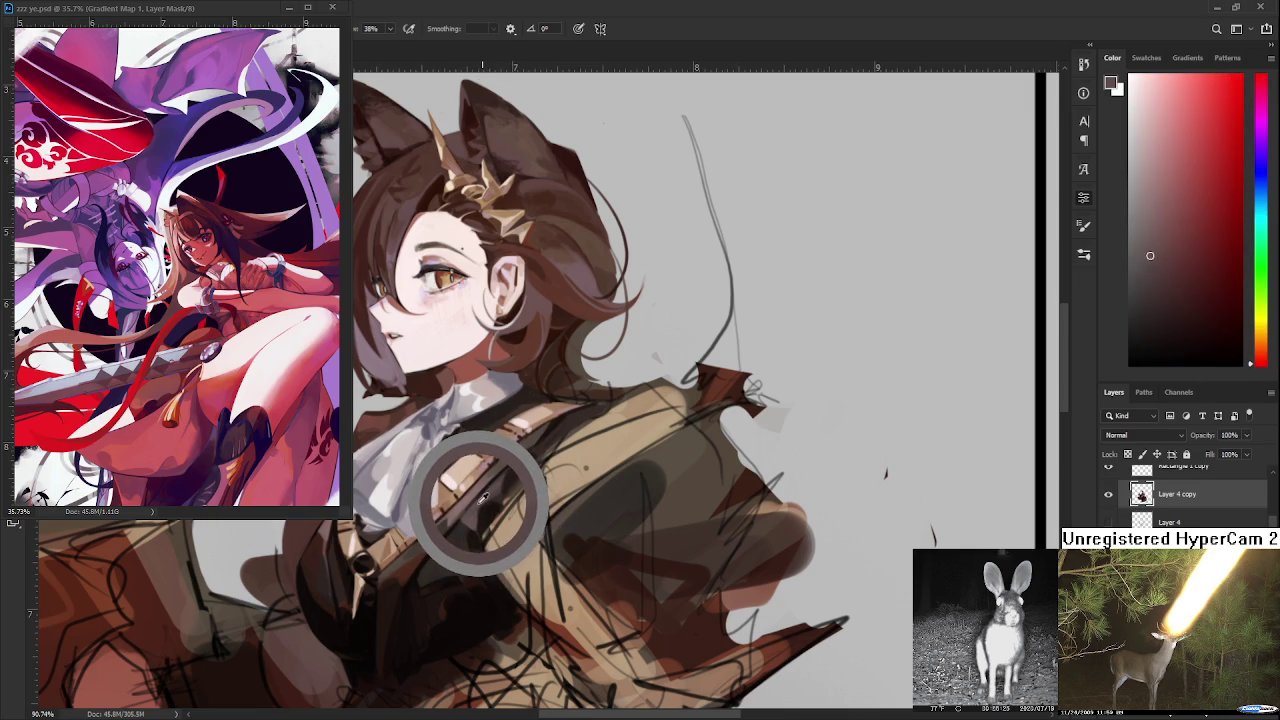
{"action": "left_click", "coordinate": [472, 500], "text": "alt"}
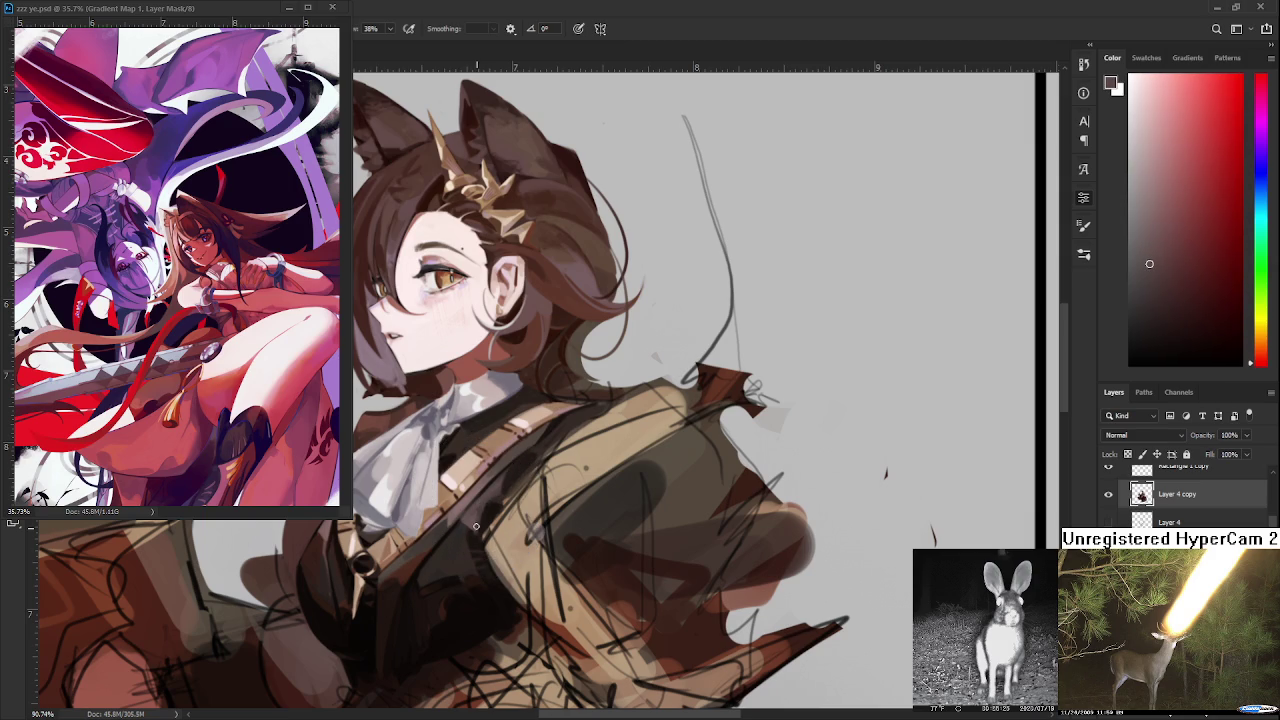
{"action": "left_click", "coordinate": [480, 502], "text": "alt"}
{"action": "left_click", "coordinate": [471, 490], "text": "alt"}
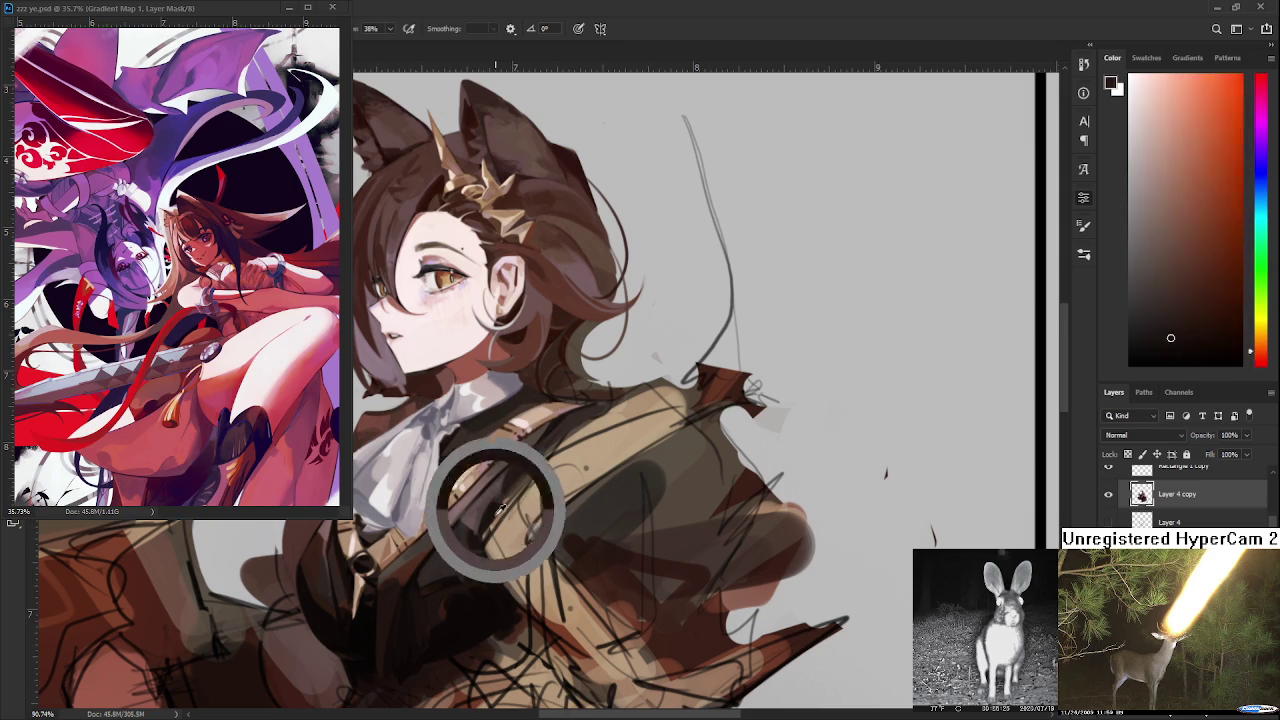
{"action": "left_click", "coordinate": [494, 491], "text": "alt"}
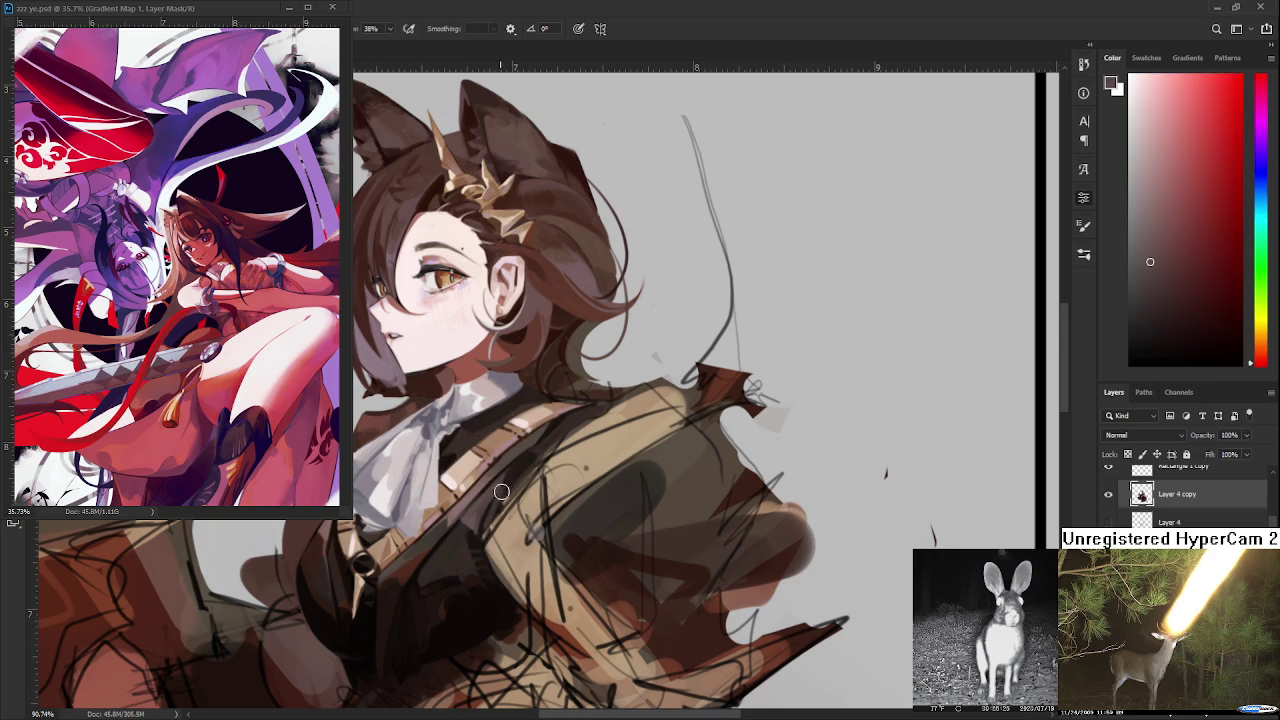
{"action": "left_click", "coordinate": [509, 482], "text": "alt"}
{"action": "left_click", "coordinate": [501, 492], "text": "alt"}
{"action": "left_click", "coordinate": [491, 498], "text": "alt"}
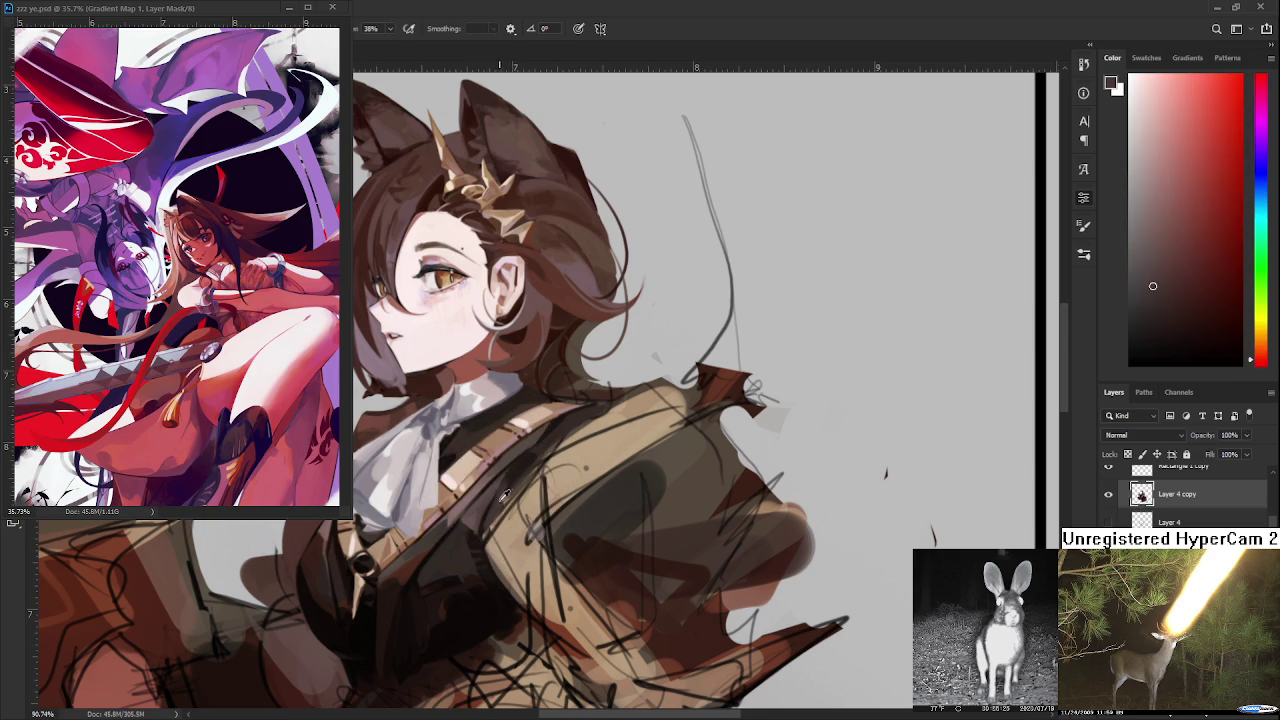
{"action": "left_click", "coordinate": [512, 476], "text": "alt"}
{"action": "left_click", "coordinate": [507, 478], "text": "alt"}
{"action": "left_click", "coordinate": [487, 490], "text": "alt"}
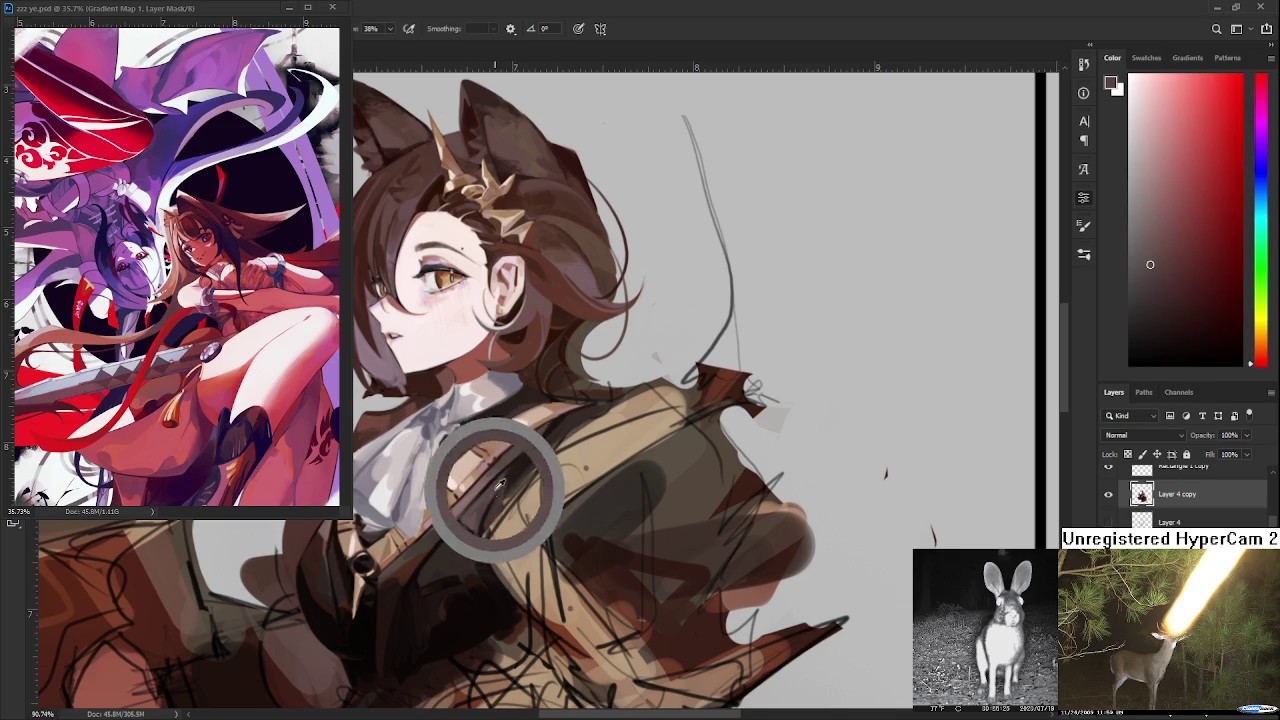
{"action": "left_click", "coordinate": [472, 522], "text": "alt"}
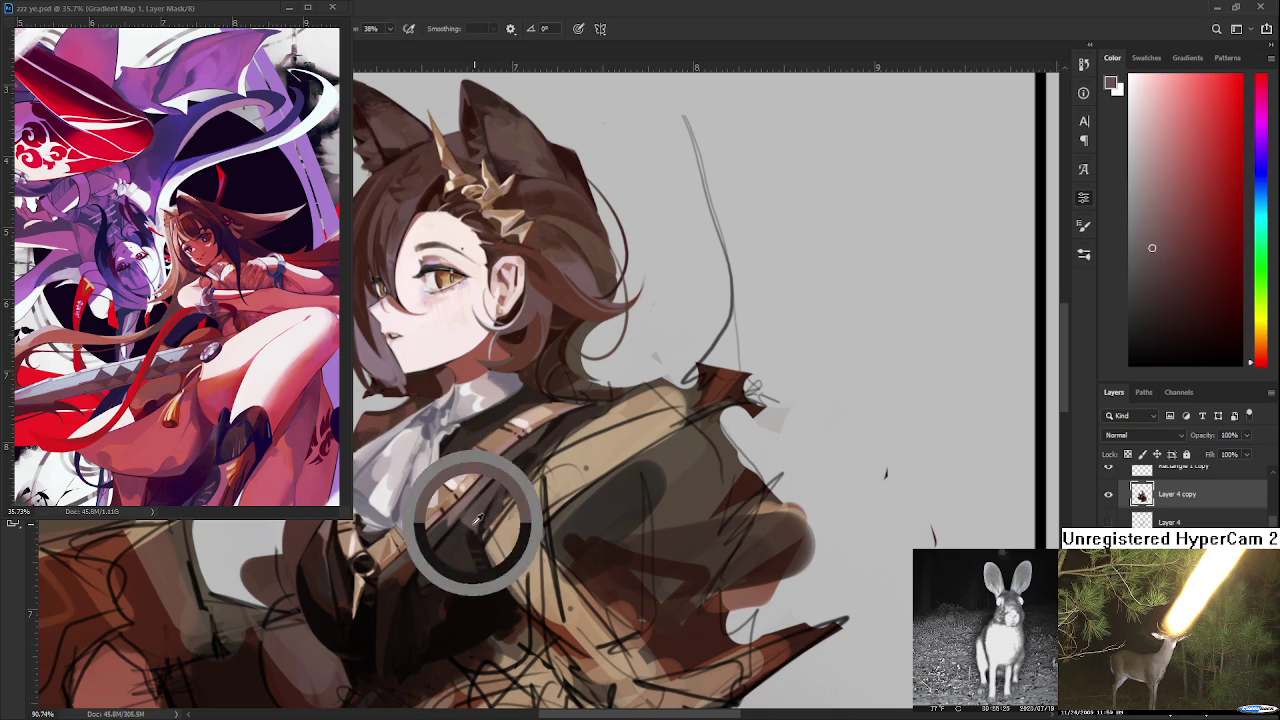
{"action": "left_click", "coordinate": [474, 534], "text": "alt"}
{"action": "left_click", "coordinate": [476, 532], "text": "alt"}
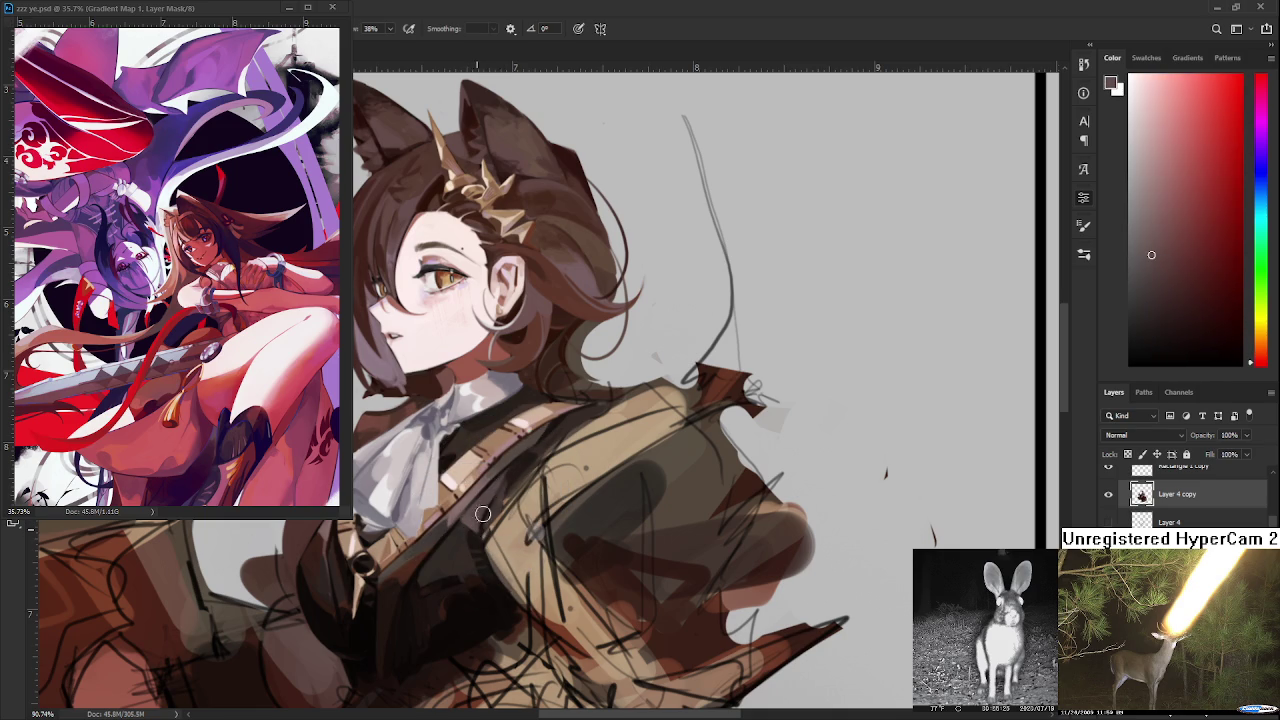
- Tilt and reframe the canvas view, then pick orange-brown jacket tones
{"action": "scroll", "coordinate": [534, 491], "scroll_direction": "down", "scroll_amount": 2}
{"action": "scroll", "coordinate": [534, 491], "scroll_direction": "down", "scroll_amount": 2}
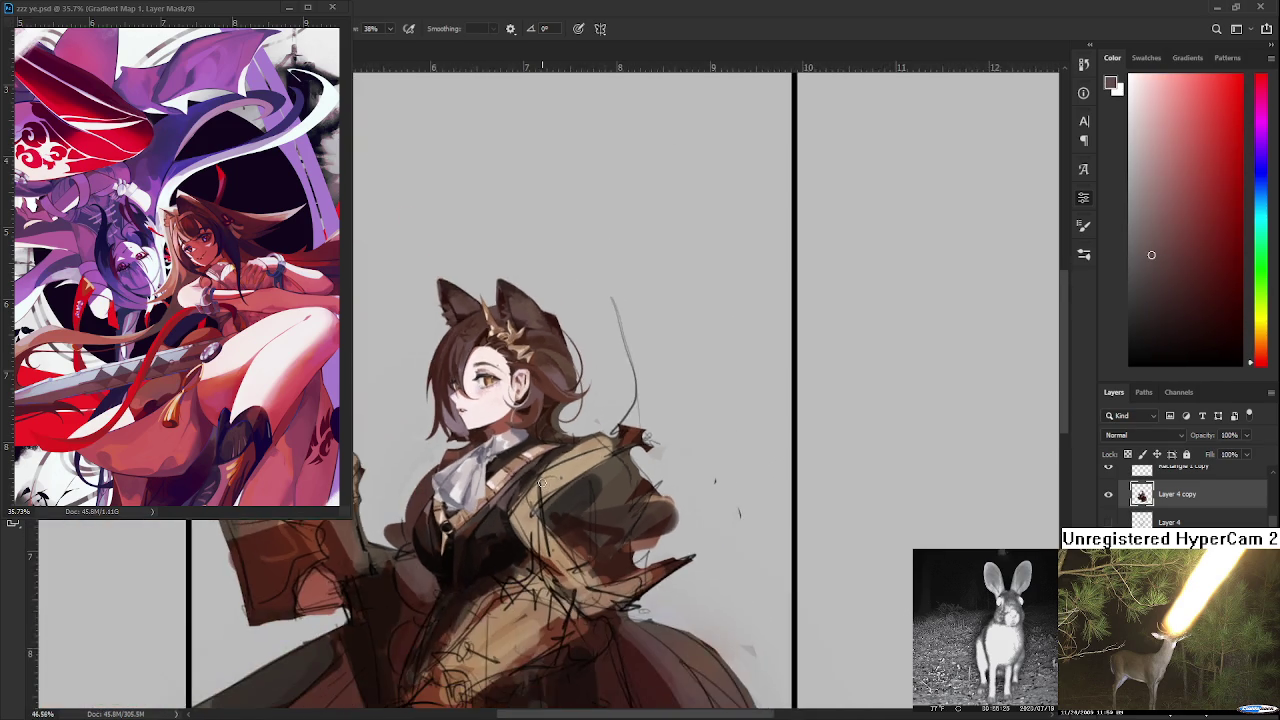
{"action": "scroll", "coordinate": [534, 491], "scroll_direction": "down", "scroll_amount": 2}
{"action": "scroll", "coordinate": [534, 491], "scroll_direction": "down", "scroll_amount": 1}
{"action": "scroll", "coordinate": [549, 479], "scroll_direction": "up", "scroll_amount": 2}
{"action": "scroll", "coordinate": [549, 479], "scroll_direction": "up", "scroll_amount": 2}
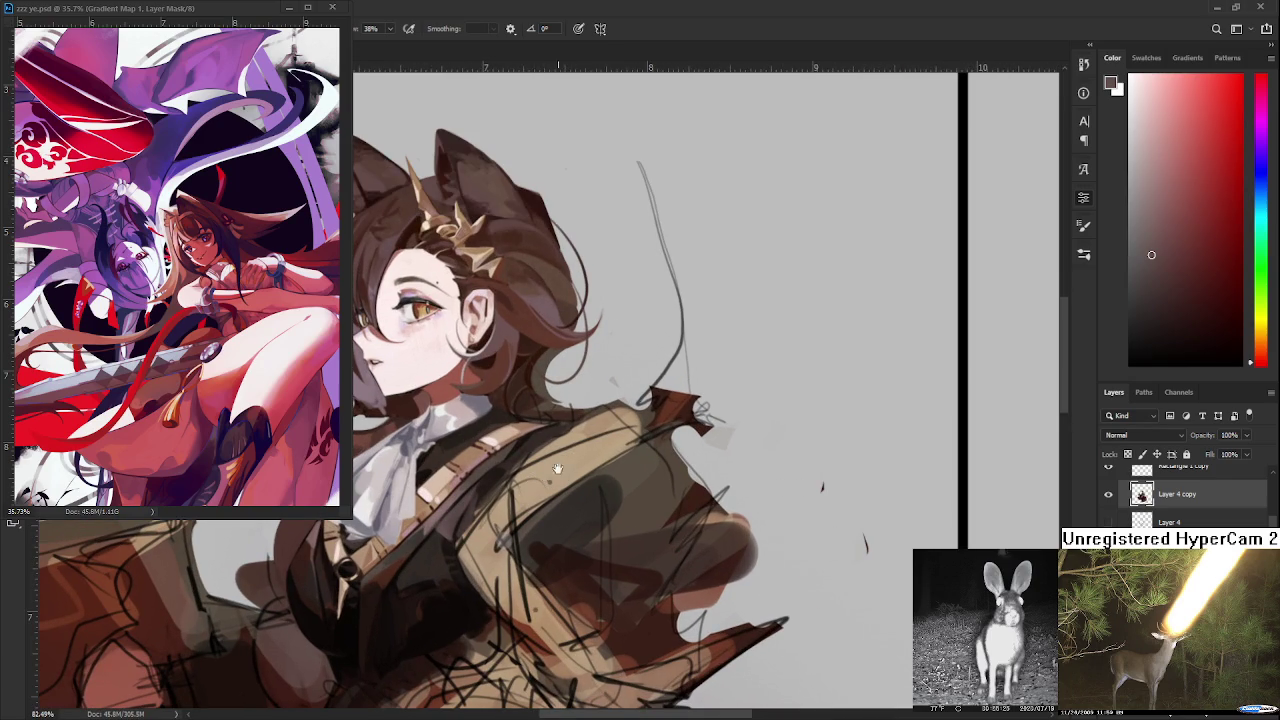
{"action": "left_click_drag", "start_coordinate": [565, 462], "coordinate": [600, 500]}
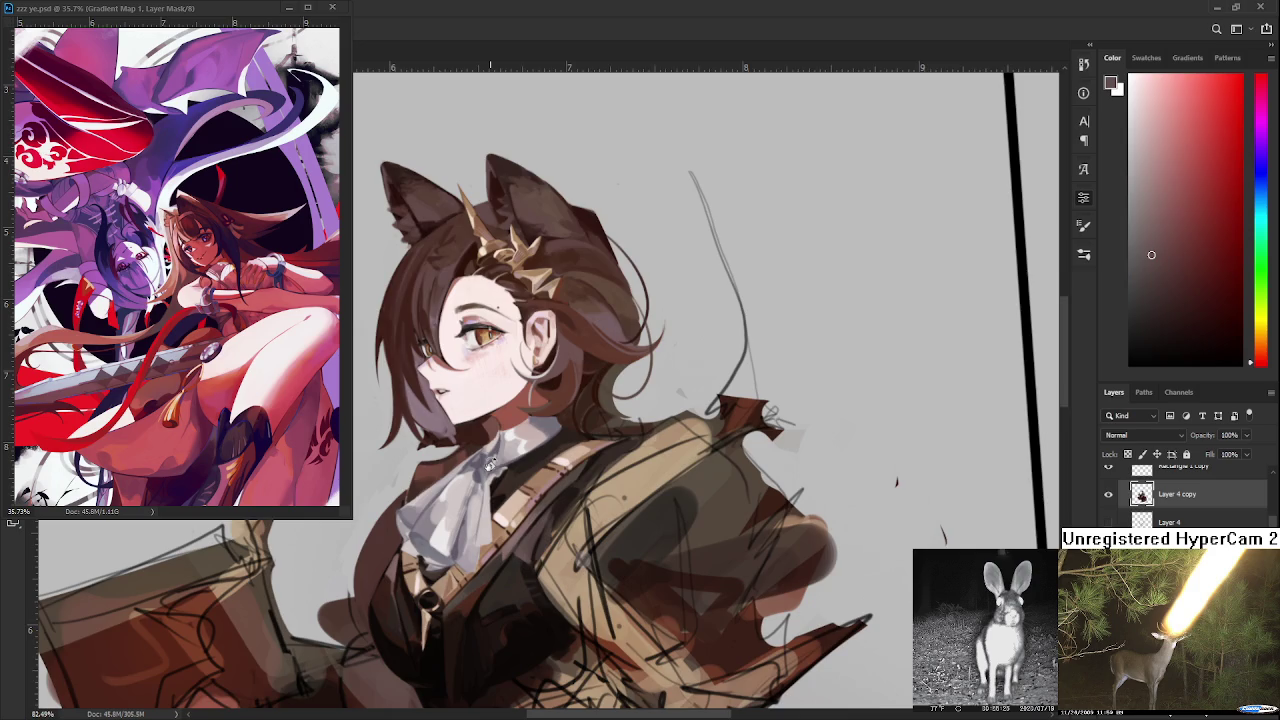
{"action": "scroll", "coordinate": [491, 464], "scroll_direction": "down", "scroll_amount": 2}
{"action": "left_click_drag", "start_coordinate": [491, 464], "coordinate": [551, 469]}
{"action": "scroll", "coordinate": [540, 506], "scroll_direction": "down", "scroll_amount": 2}
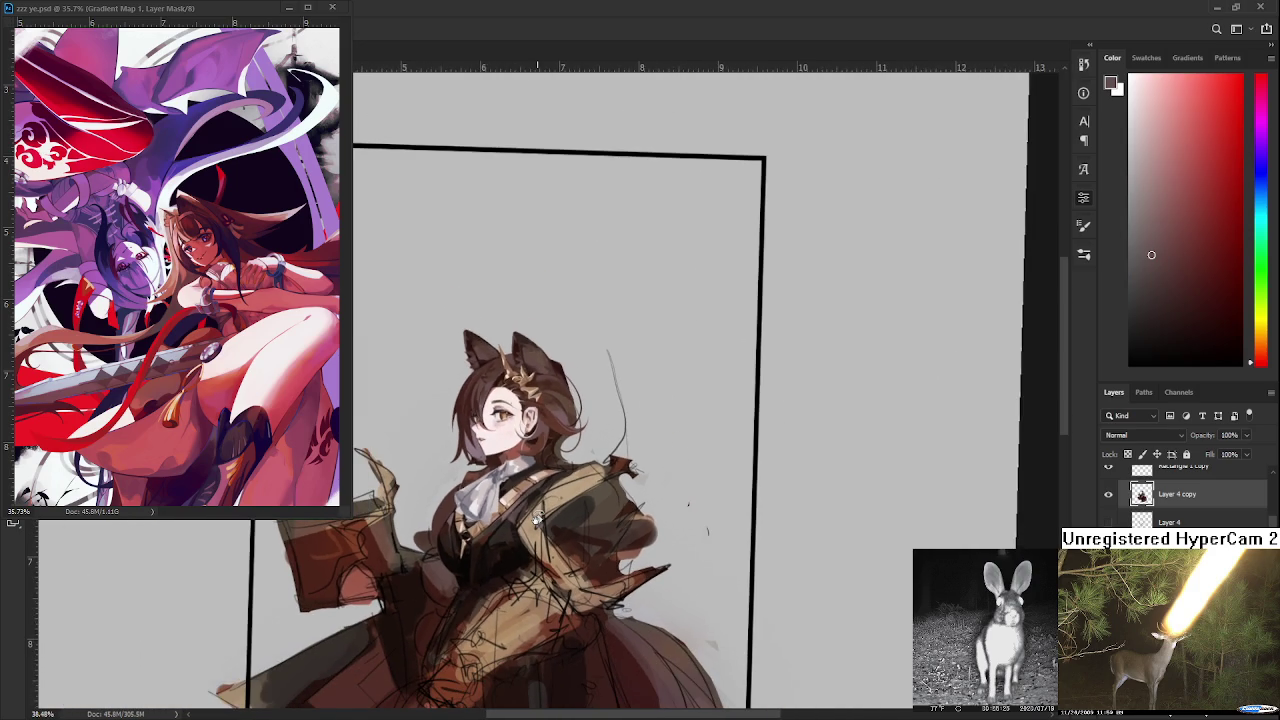
{"action": "scroll", "coordinate": [538, 510], "scroll_direction": "up", "scroll_amount": 2}
{"action": "scroll", "coordinate": [522, 516], "scroll_direction": "up", "scroll_amount": 2}
{"action": "mouse_move", "coordinate": [519, 518]}
{"action": "left_mouse_down"}
{"action": "mouse_move", "coordinate": [476, 548]}
{"action": "mouse_move", "coordinate": [482, 512]}
{"action": "left_mouse_up"}
{"action": "left_click", "coordinate": [538, 500], "text": "alt"}
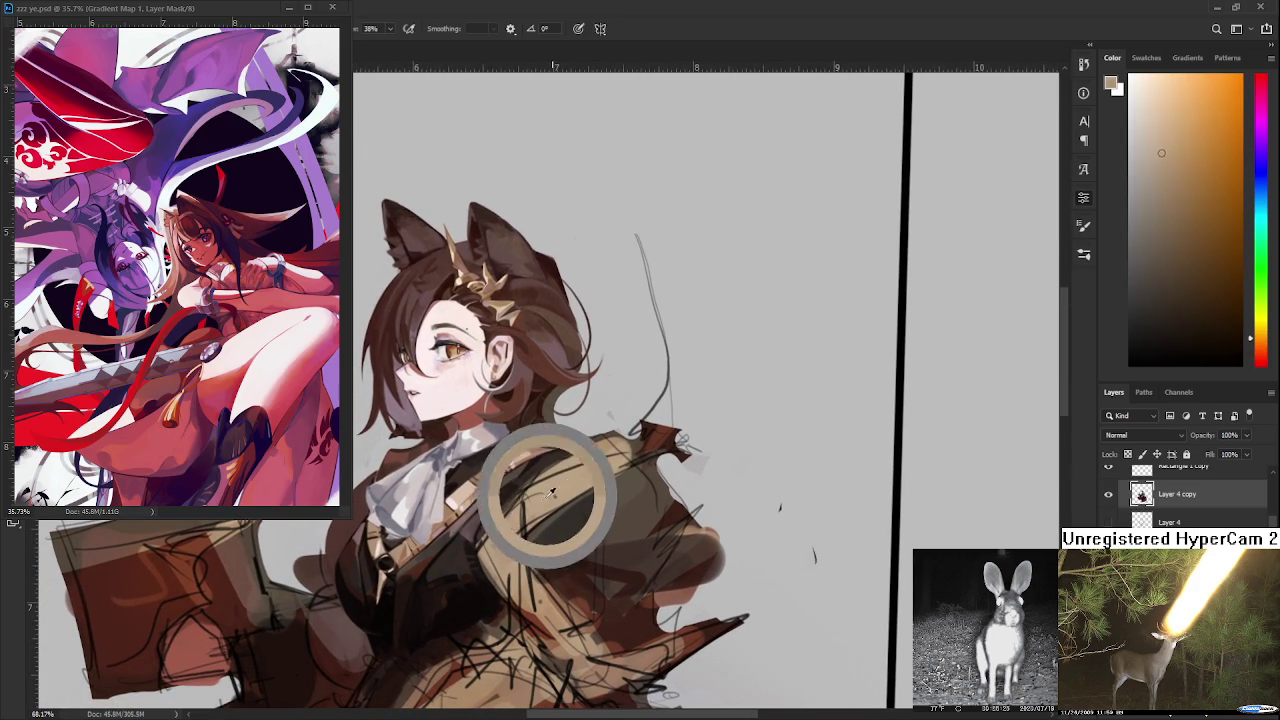
{"action": "left_click", "coordinate": [565, 485], "text": "alt"}
{"action": "left_click", "coordinate": [494, 563], "text": "alt"}
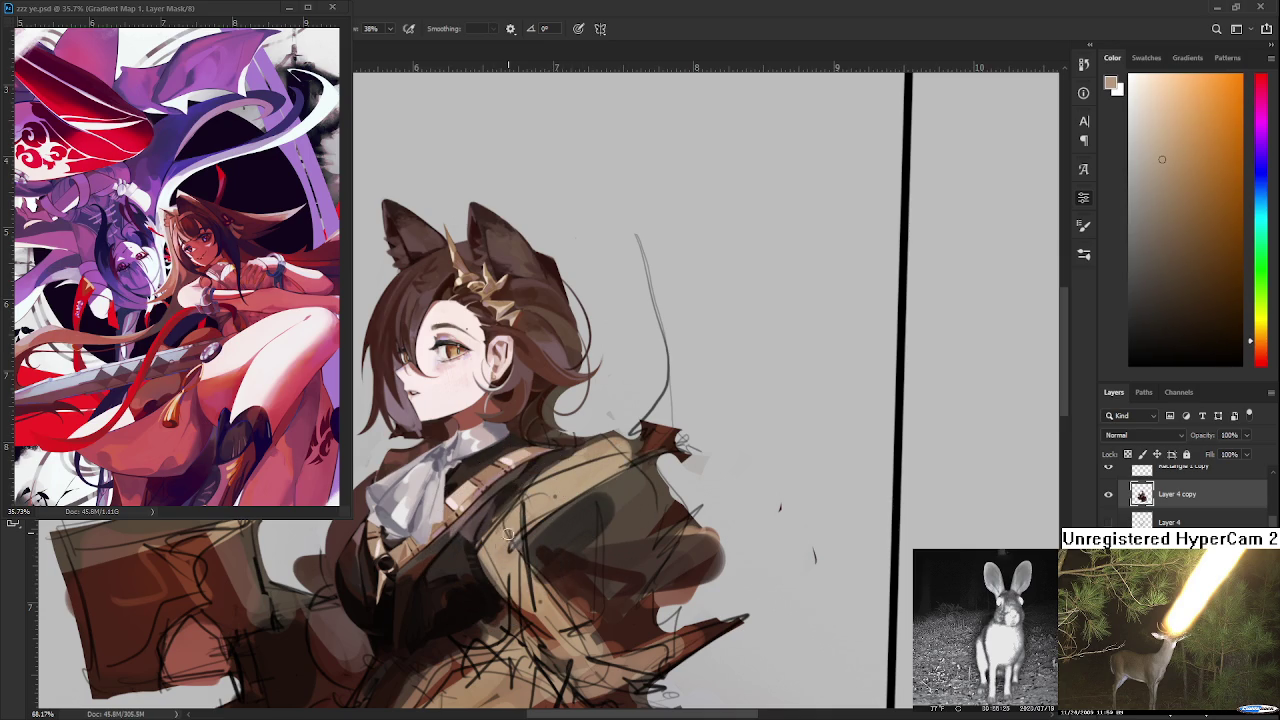
- Darken the jacket's shoulder with near-black brush strokes
{"action": "scroll", "coordinate": [496, 552], "scroll_direction": "down", "scroll_amount": 1}
{"action": "scroll", "coordinate": [576, 478], "scroll_direction": "down", "scroll_amount": 1}
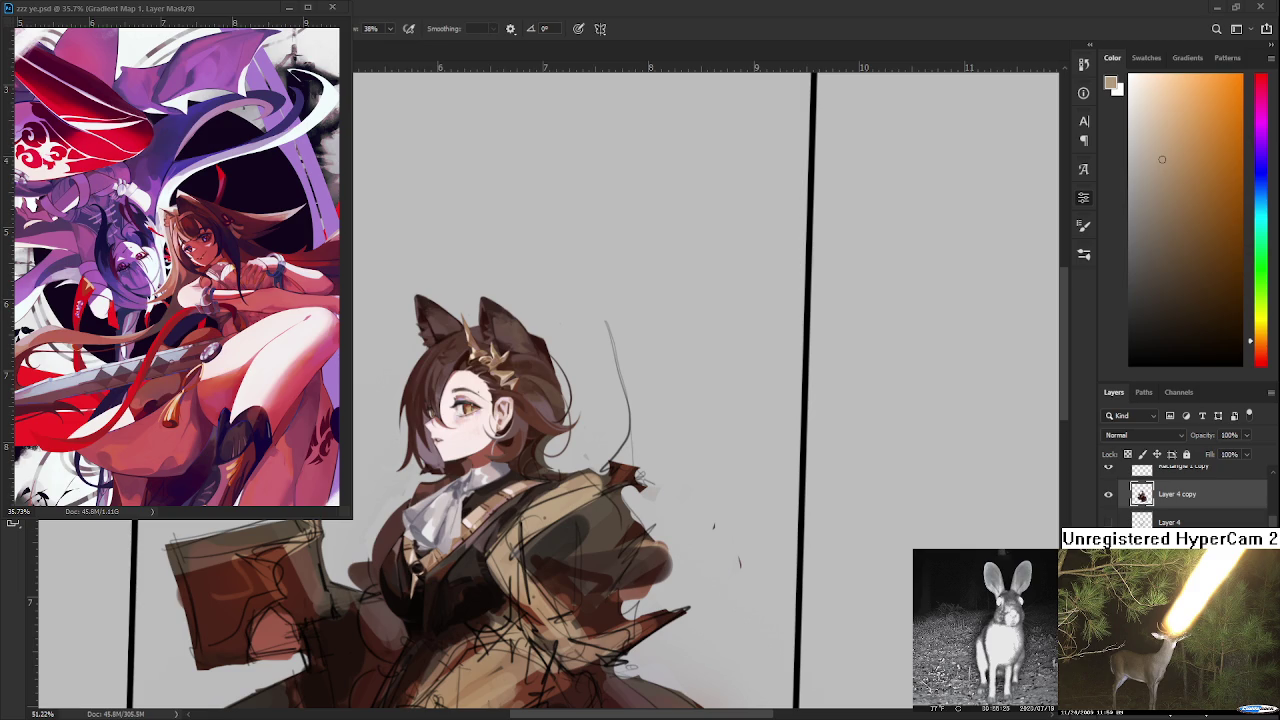
{"action": "scroll", "coordinate": [705, 532], "scroll_direction": "up", "scroll_amount": 1}
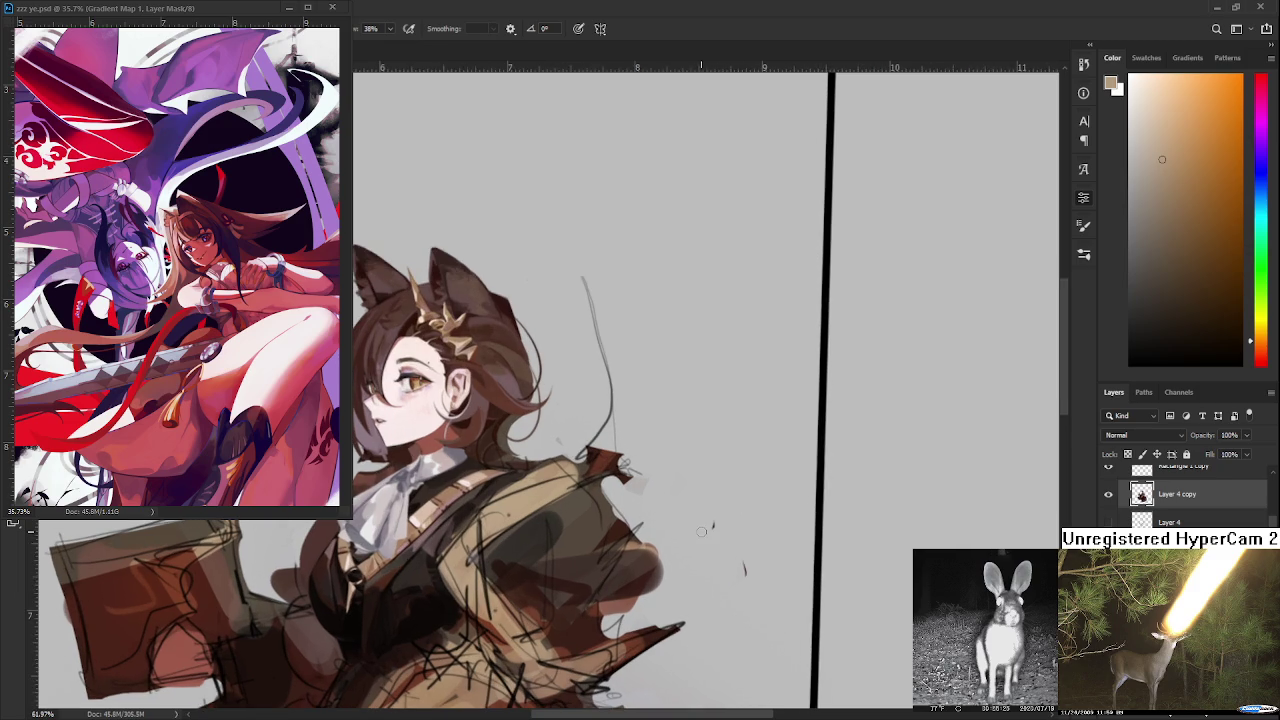
{"action": "left_click_drag", "start_coordinate": [507, 562], "coordinate": [549, 452]}
{"action": "left_click", "coordinate": [492, 502], "text": "alt"}
{"action": "left_click_drag", "start_coordinate": [604, 419], "coordinate": [630, 400]}
{"action": "mouse_move", "coordinate": [575, 435]}
{"action": "left_mouse_down"}
{"action": "mouse_move", "coordinate": [645, 398]}
{"action": "mouse_move", "coordinate": [560, 445]}
{"action": "mouse_move", "coordinate": [645, 400]}
{"action": "mouse_move", "coordinate": [660, 435]}
{"action": "left_mouse_up"}
{"action": "left_click", "coordinate": [623, 406], "text": "alt"}
{"action": "left_click", "coordinate": [646, 399], "text": "alt"}
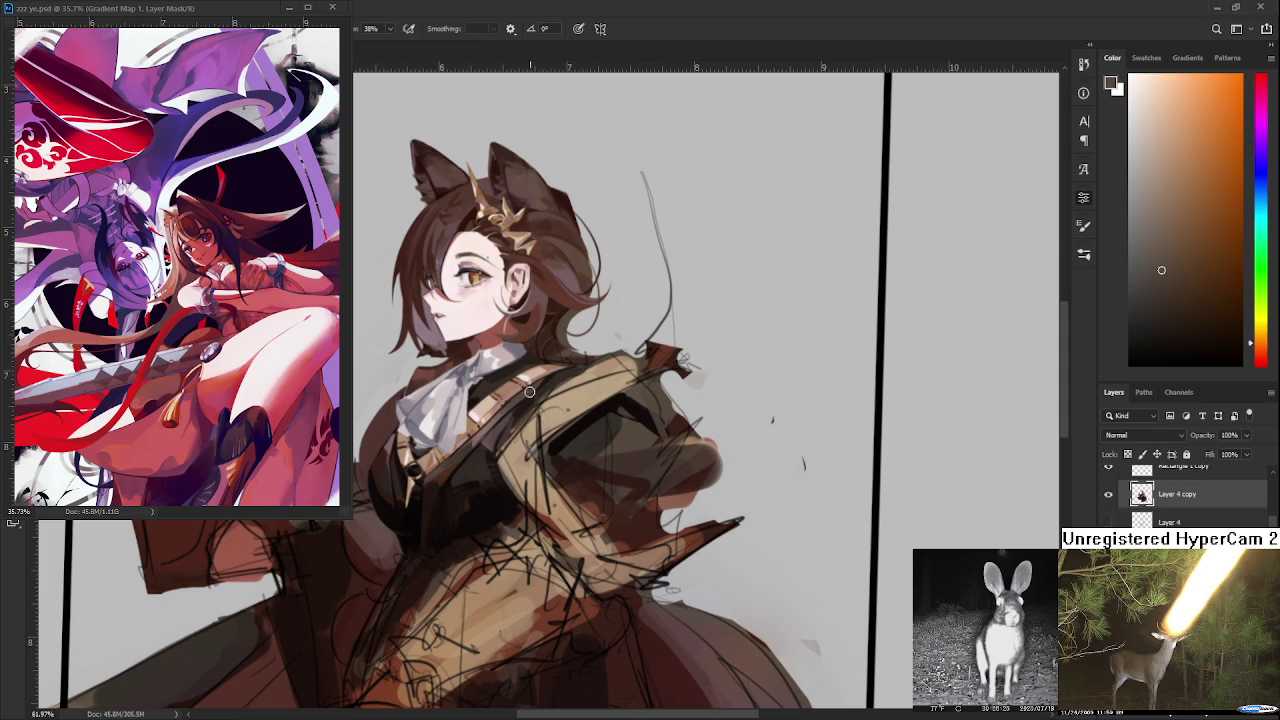
- Deepen the dark chest shading beside the shoulder with sampled near-black
{"action": "left_click_drag", "start_coordinate": [533, 419], "coordinate": [491, 474]}
{"action": "left_click", "coordinate": [461, 541], "text": "alt"}
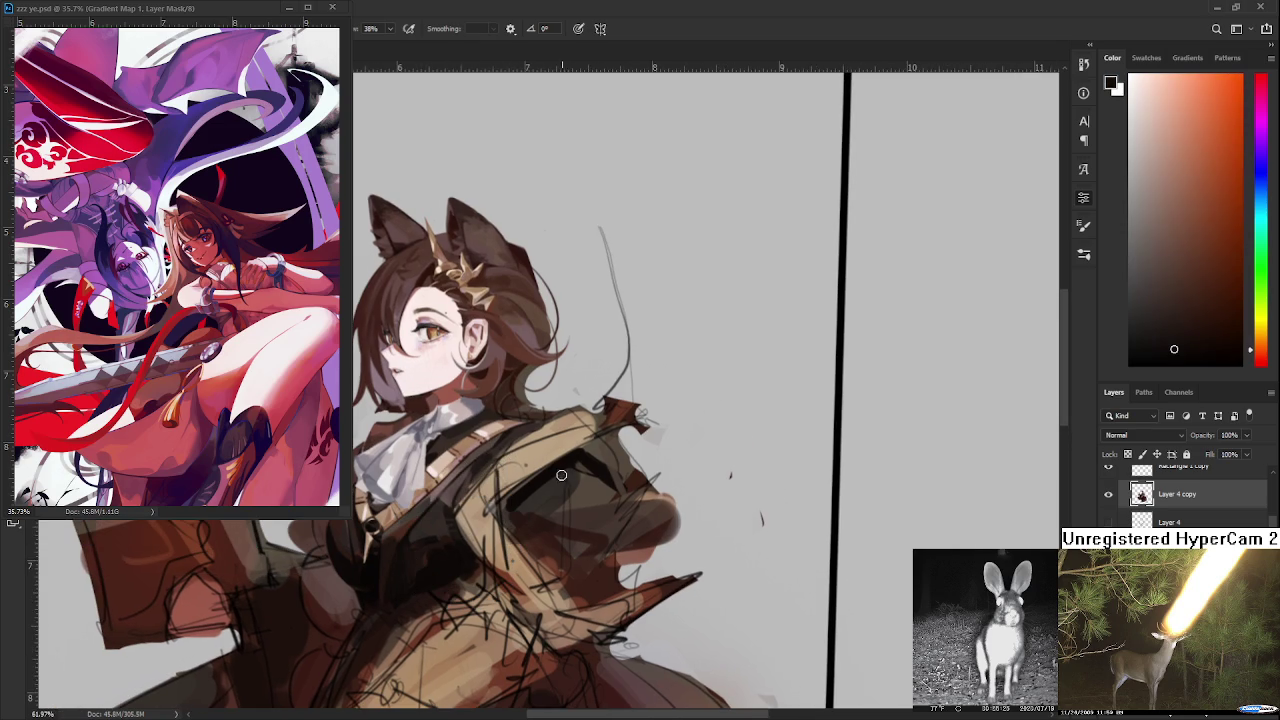
{"action": "left_click", "coordinate": [525, 486], "text": "alt"}
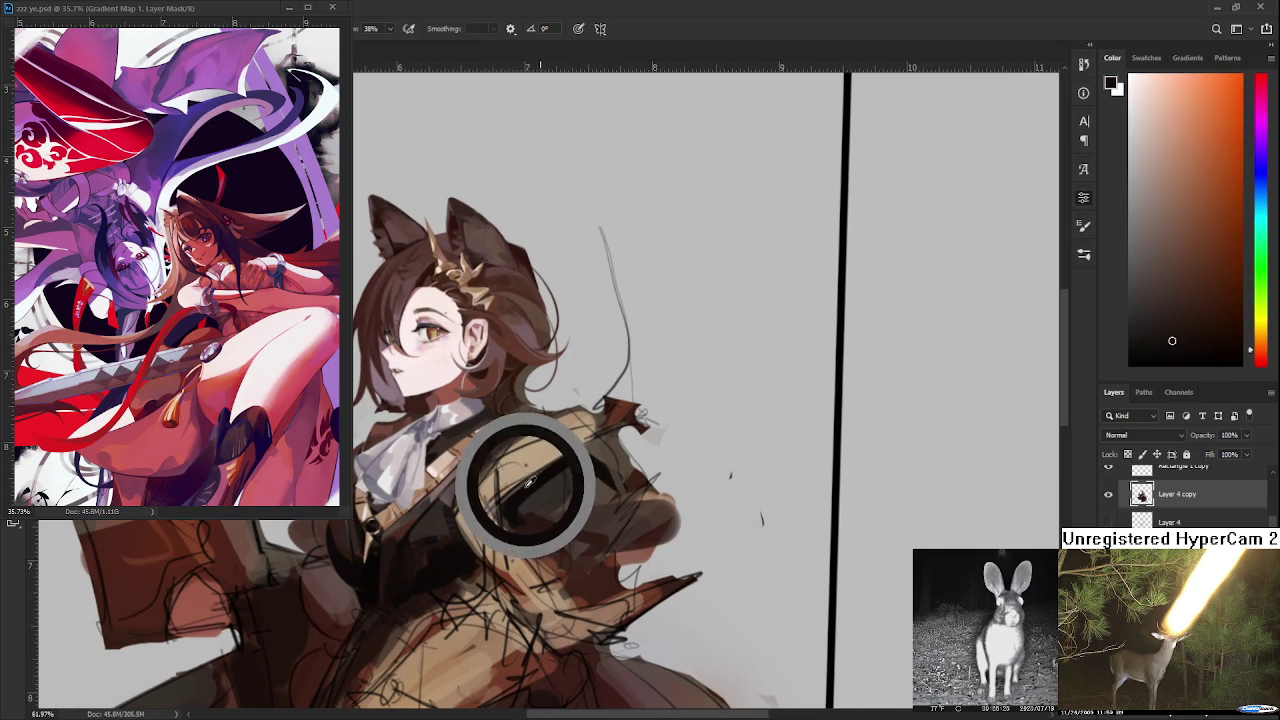
{"action": "mouse_move", "coordinate": [579, 456]}
{"action": "left_mouse_down"}
{"action": "mouse_move", "coordinate": [543, 526]}
{"action": "mouse_move", "coordinate": [531, 491]}
{"action": "mouse_move", "coordinate": [572, 464]}
{"action": "left_mouse_up"}
{"action": "left_click", "coordinate": [573, 500], "text": "alt"}
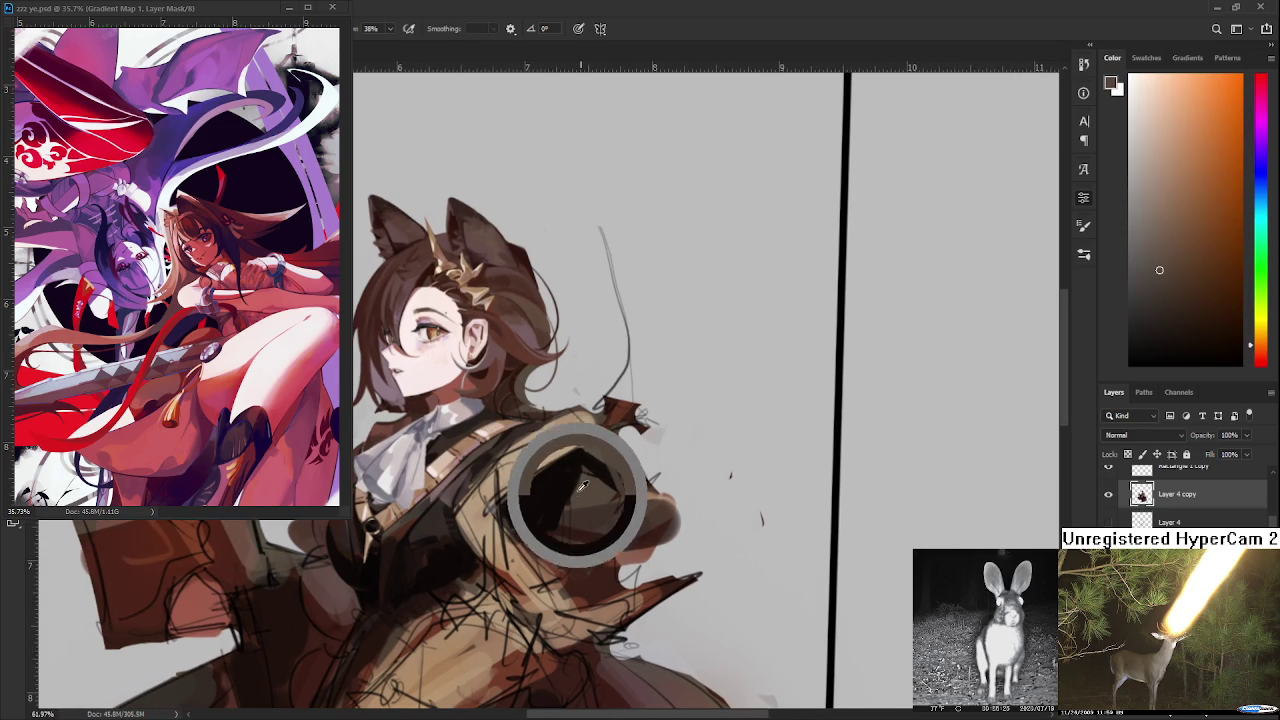
{"action": "left_click", "coordinate": [560, 467], "text": "alt"}
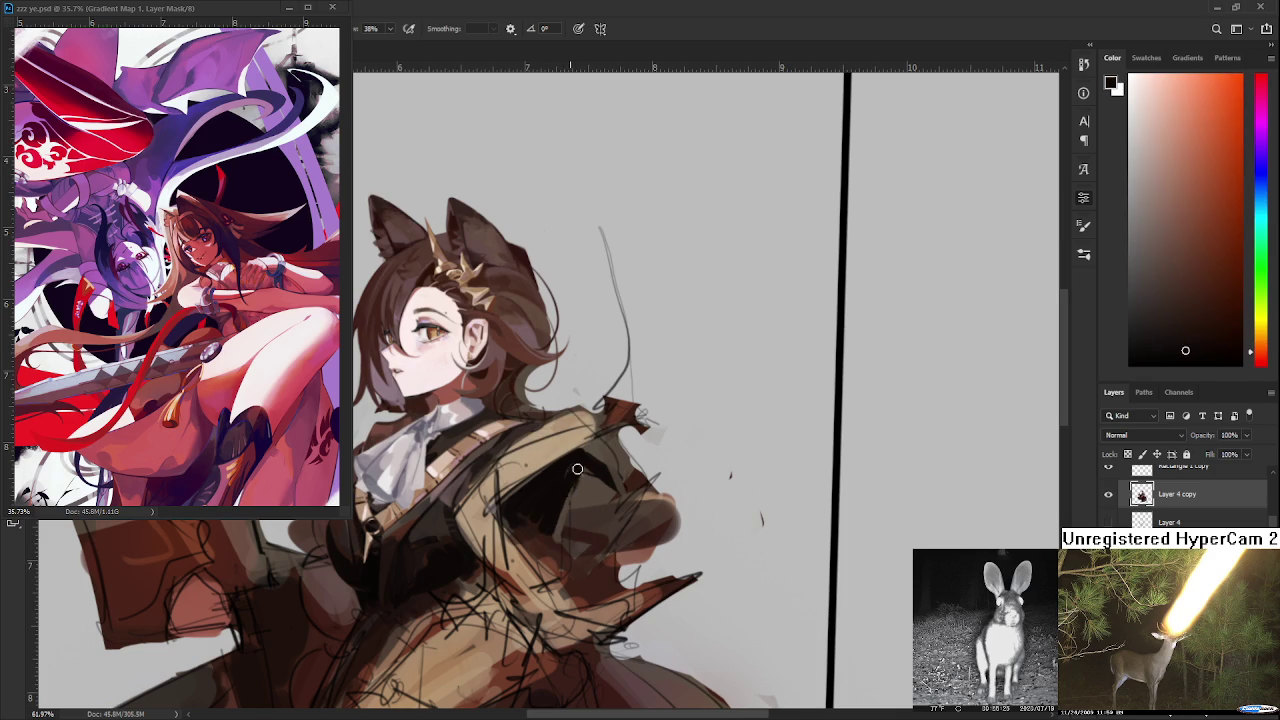
{"action": "left_click", "coordinate": [588, 491], "text": "alt"}
{"action": "left_click", "coordinate": [571, 462], "text": "alt"}
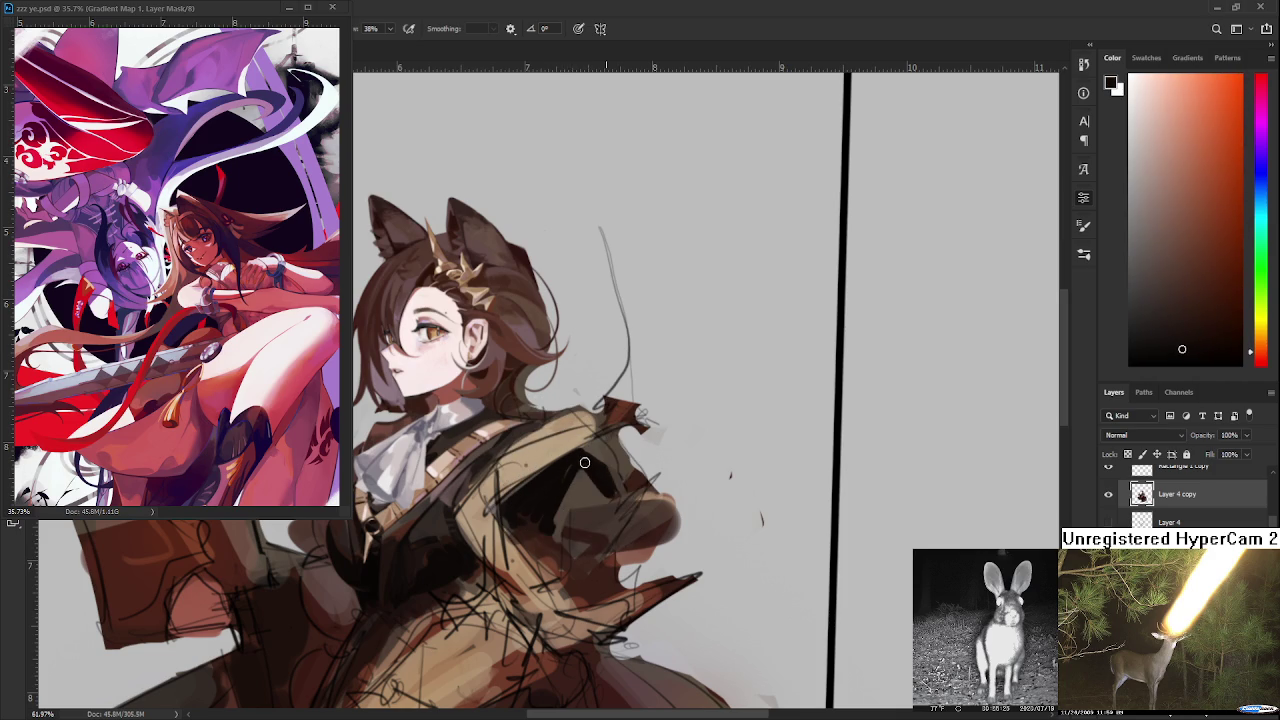
{"action": "left_click", "coordinate": [590, 459], "text": "alt"}
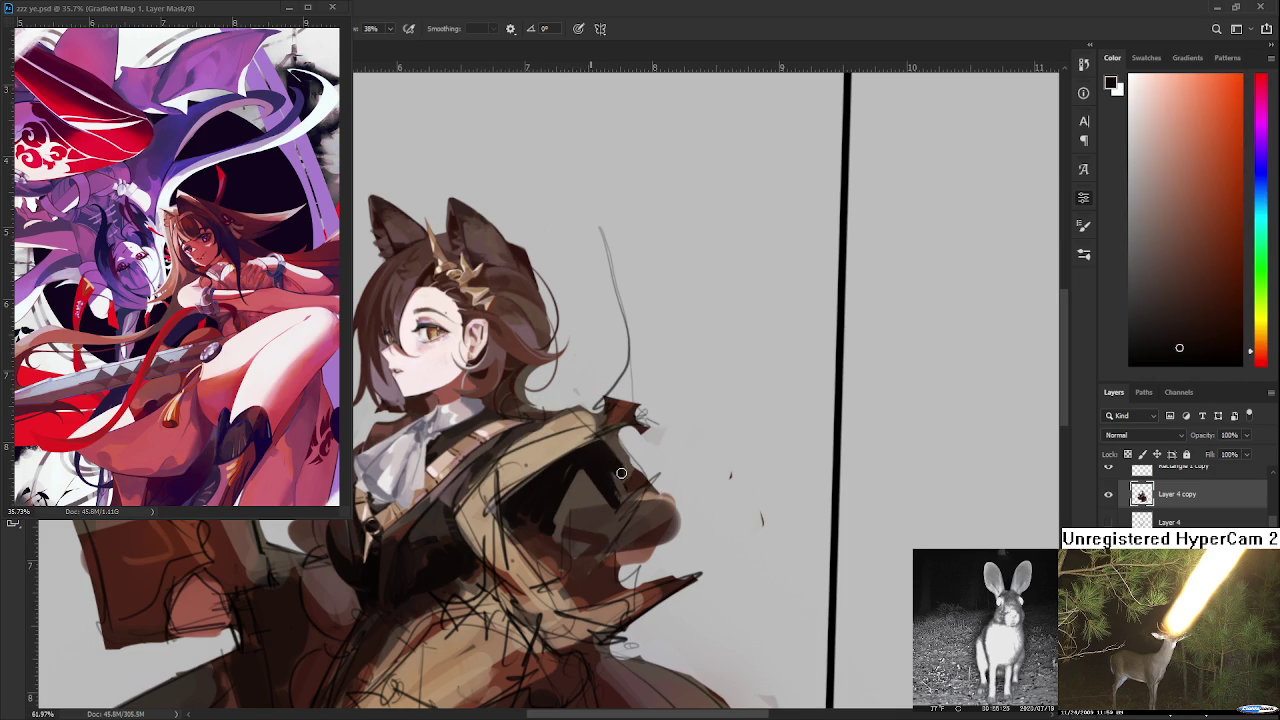
{"action": "left_click", "coordinate": [613, 470], "text": "alt"}
{"action": "left_click", "coordinate": [613, 474], "text": "alt"}
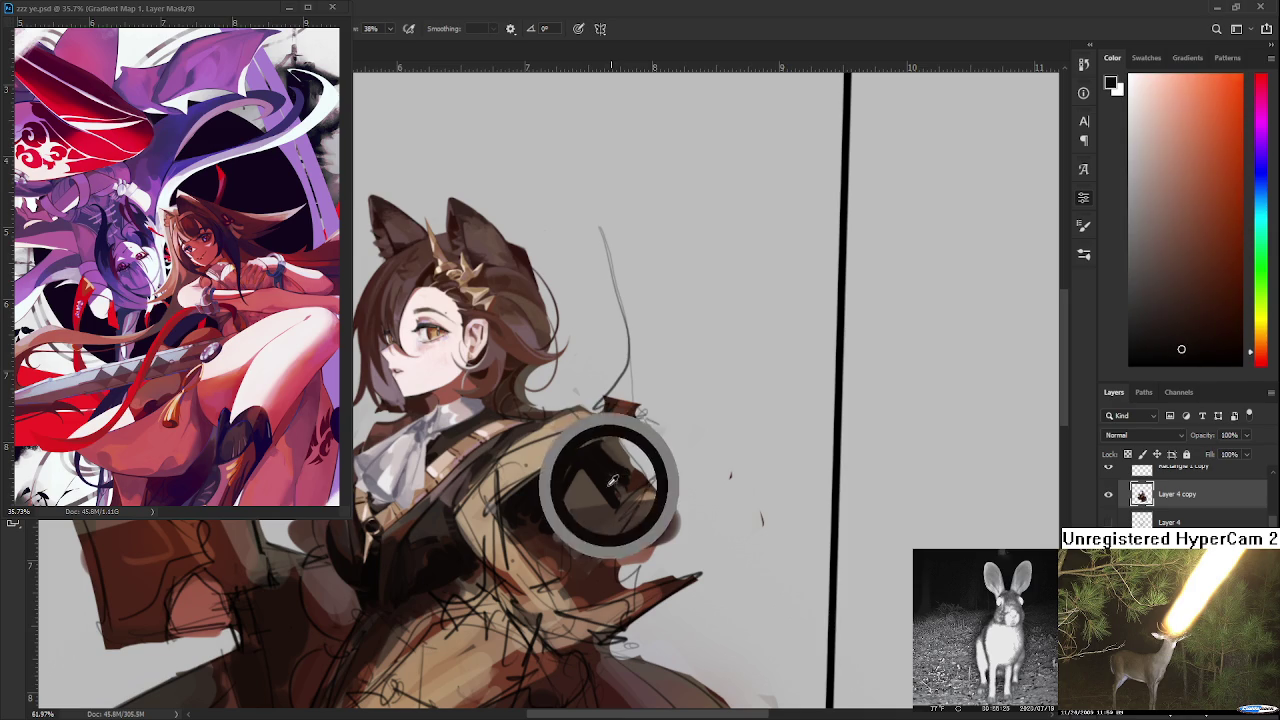
- Block in mid and darker brown tones on the right shoulder from sampled jacket colours
{"action": "left_click_drag", "start_coordinate": [616, 478], "coordinate": [605, 530]}
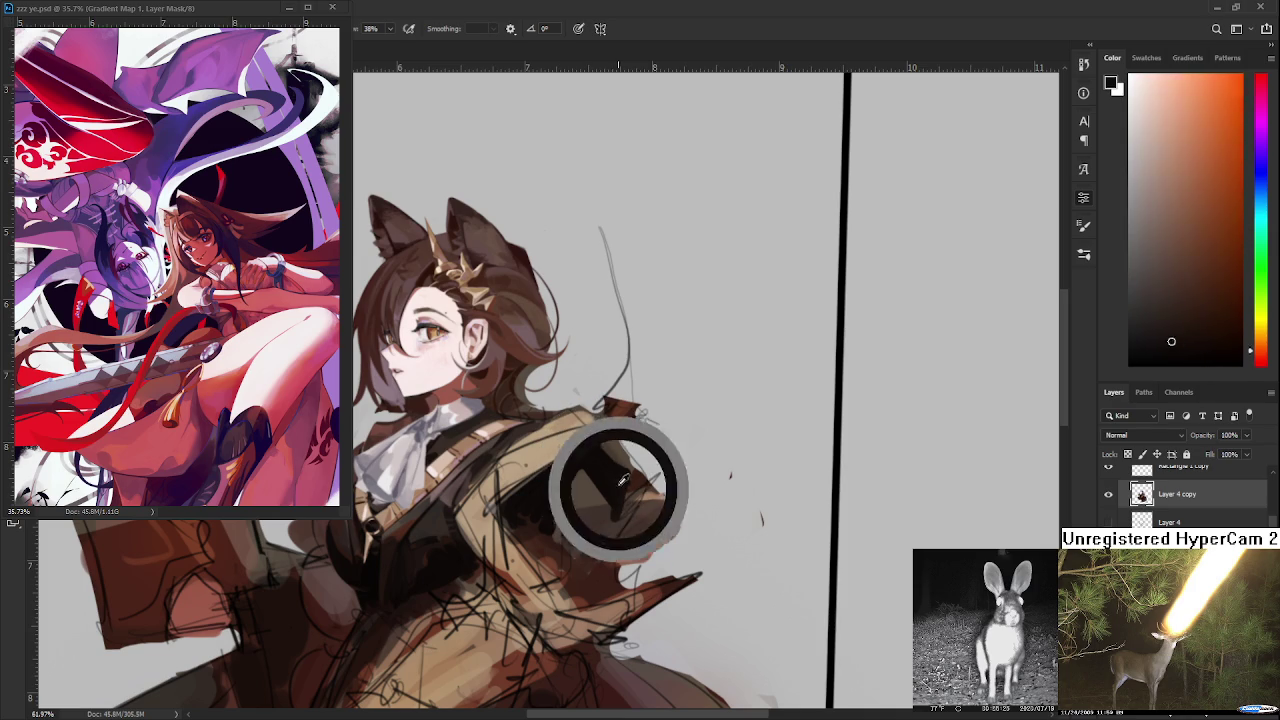
{"action": "left_click", "coordinate": [608, 500]}
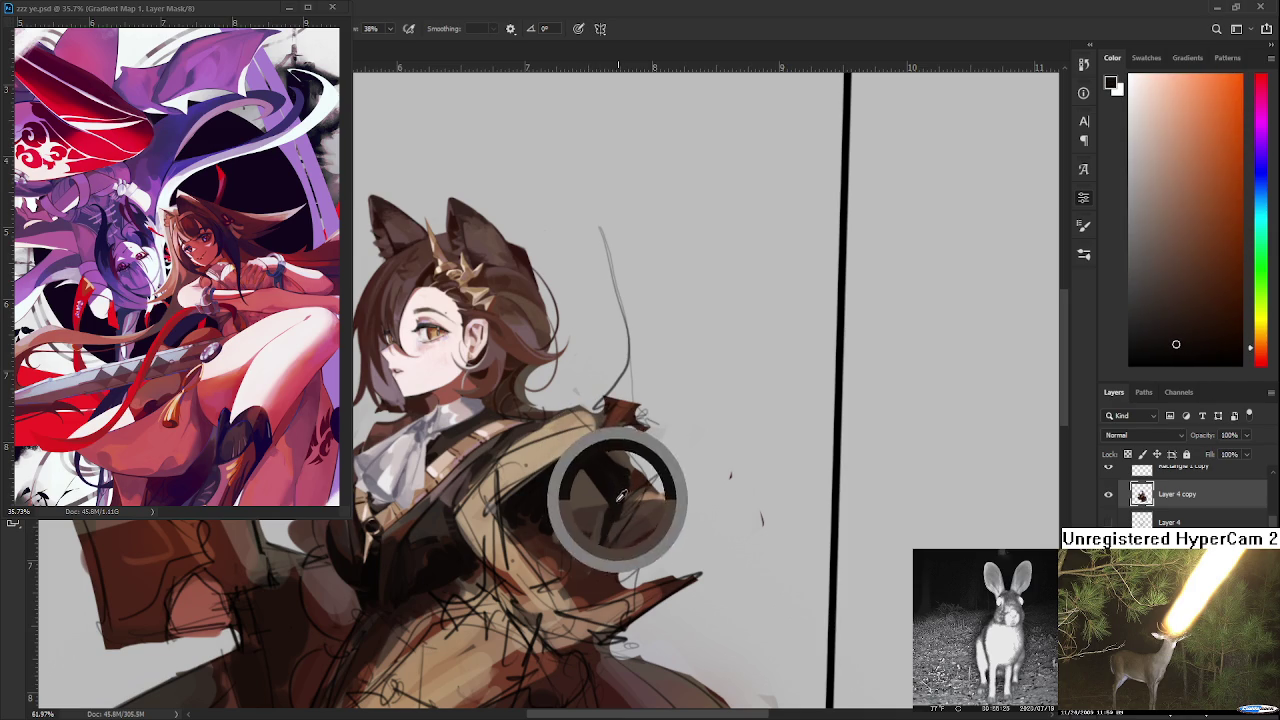
{"action": "left_click", "coordinate": [618, 492]}
{"action": "left_click", "coordinate": [595, 525]}
{"action": "left_click", "coordinate": [606, 536]}
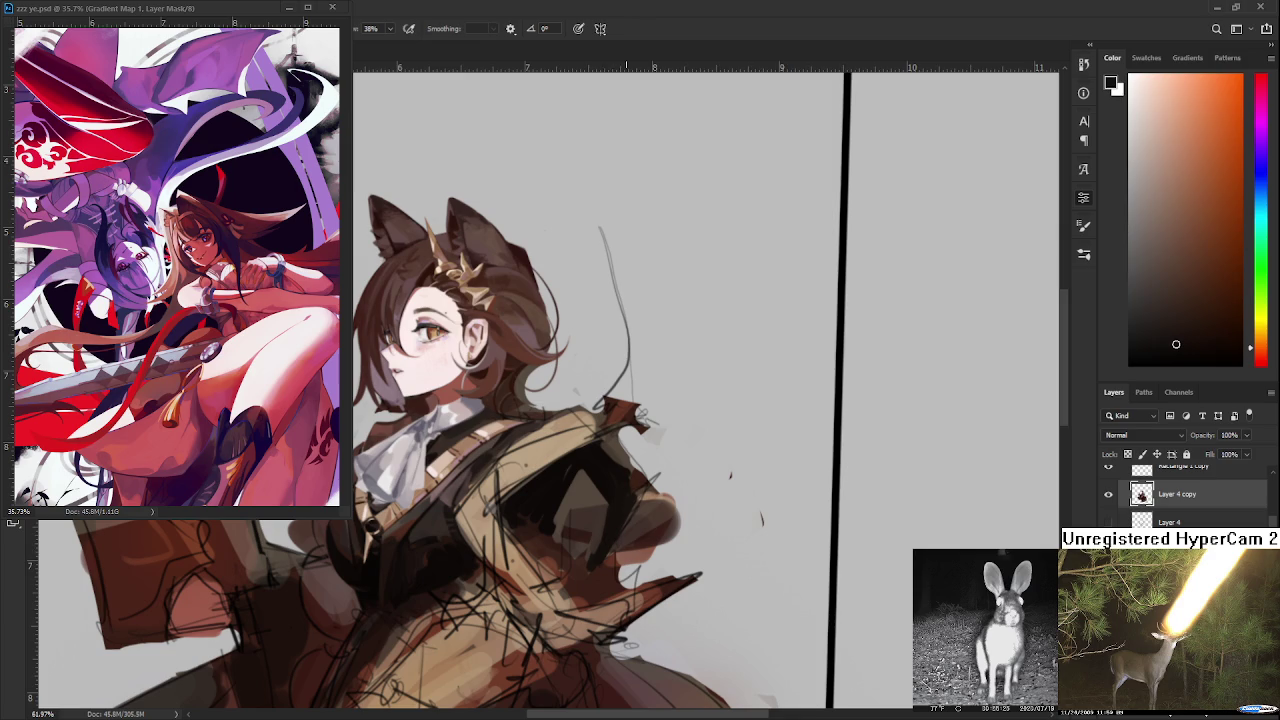
{"action": "scroll", "coordinate": [656, 556], "scroll_direction": "down", "scroll_amount": 2}
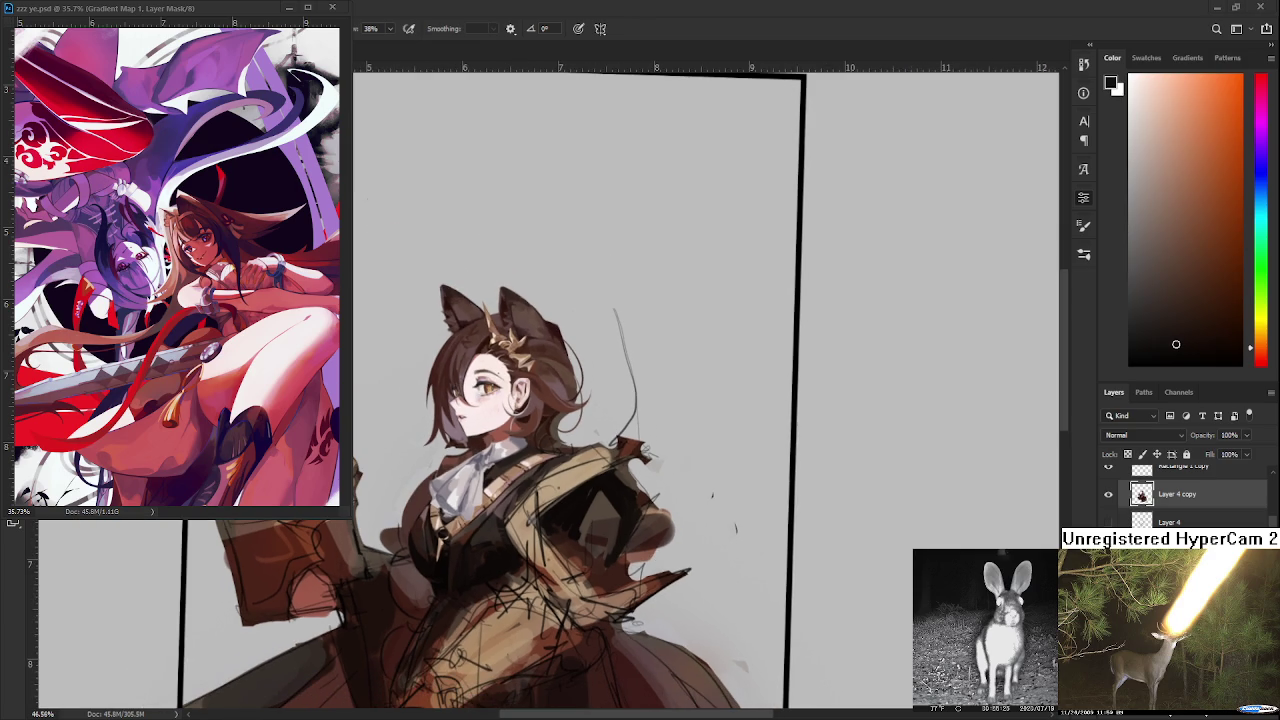
{"action": "scroll", "coordinate": [653, 575], "scroll_direction": "up", "scroll_amount": 2}
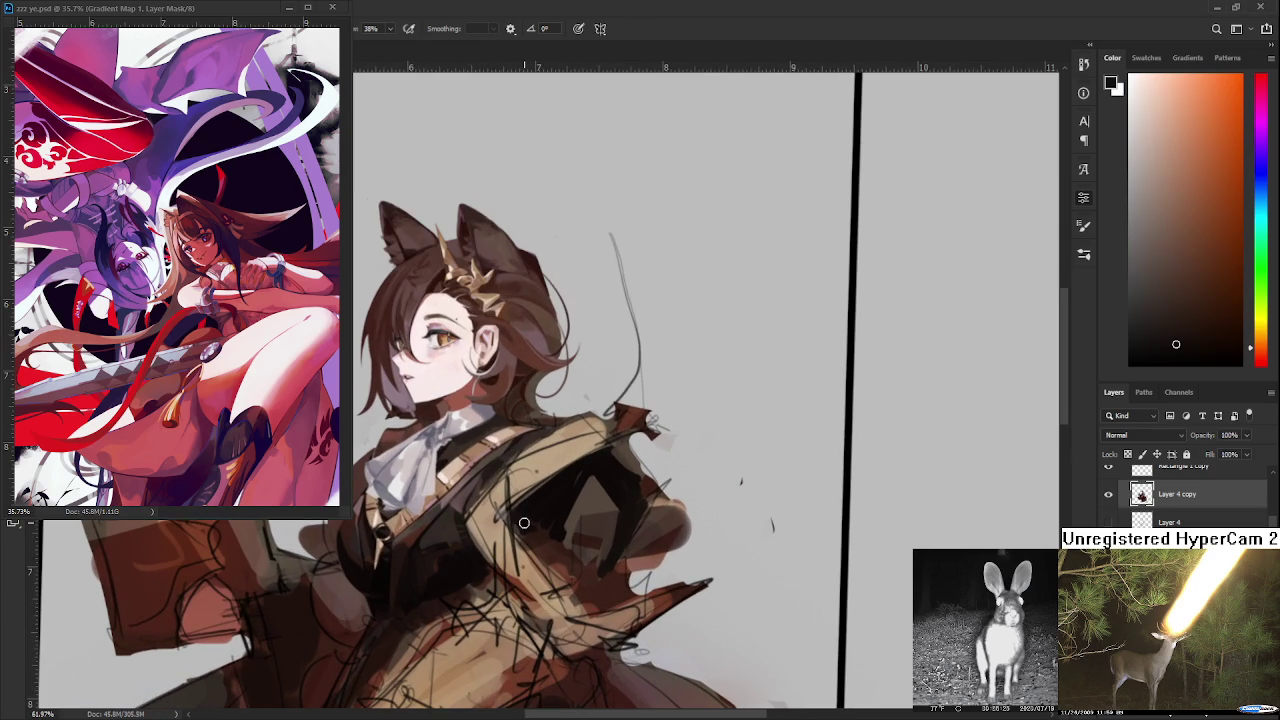
{"action": "left_click", "coordinate": [552, 503], "text": "alt"}
{"action": "left_click", "coordinate": [586, 514], "text": "alt"}
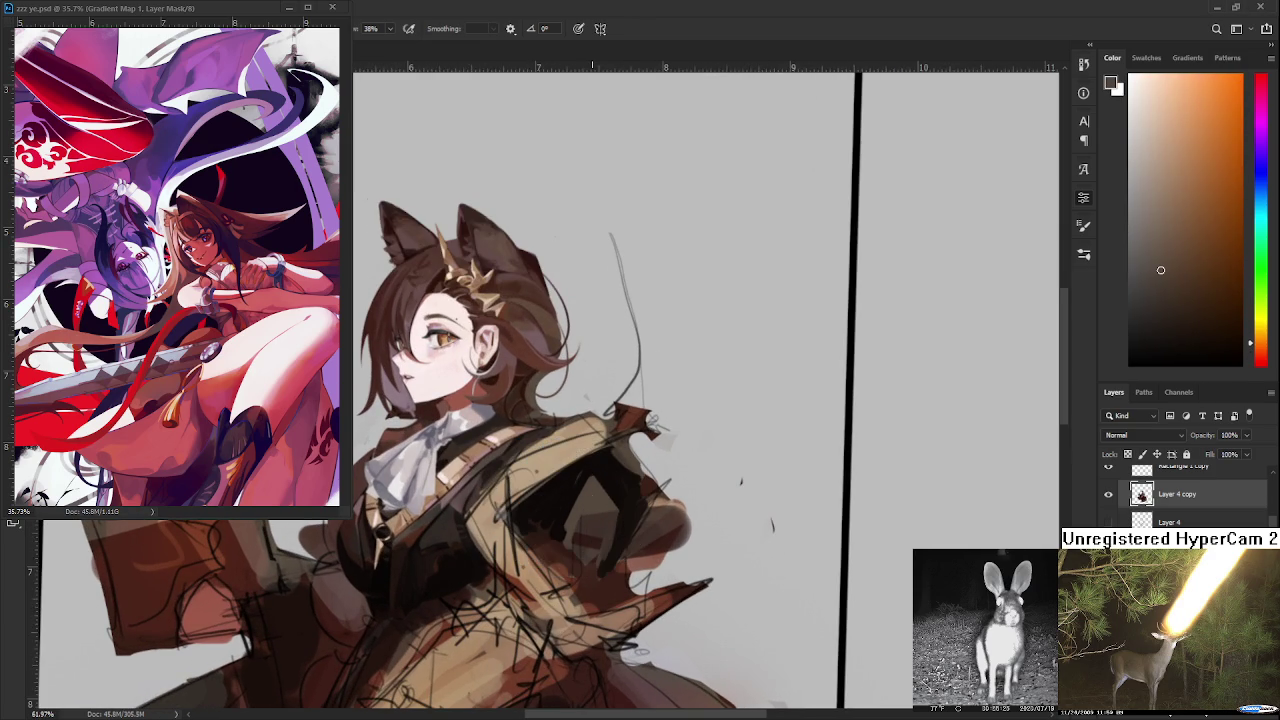
{"action": "left_click", "coordinate": [534, 530], "text": "alt"}
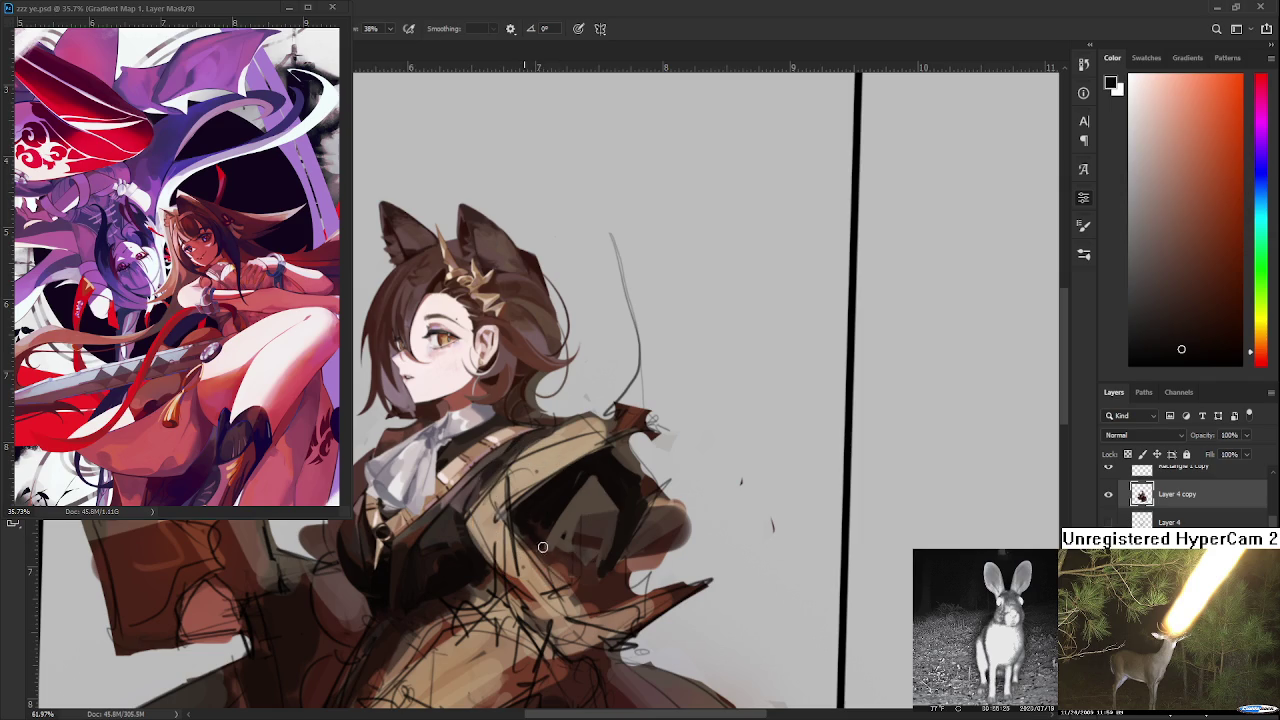
{"action": "left_click", "coordinate": [550, 535], "text": "alt"}
{"action": "left_click", "coordinate": [545, 540], "text": "alt"}
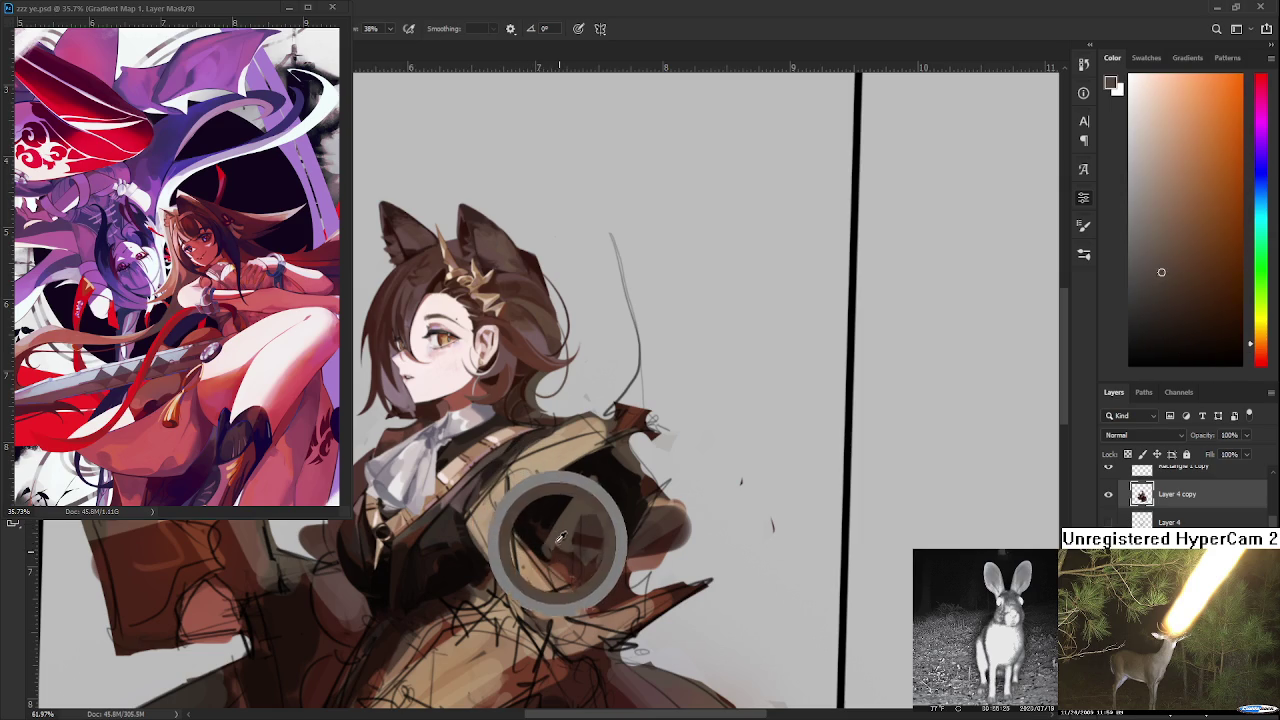
{"action": "left_click", "coordinate": [552, 556], "text": "alt"}
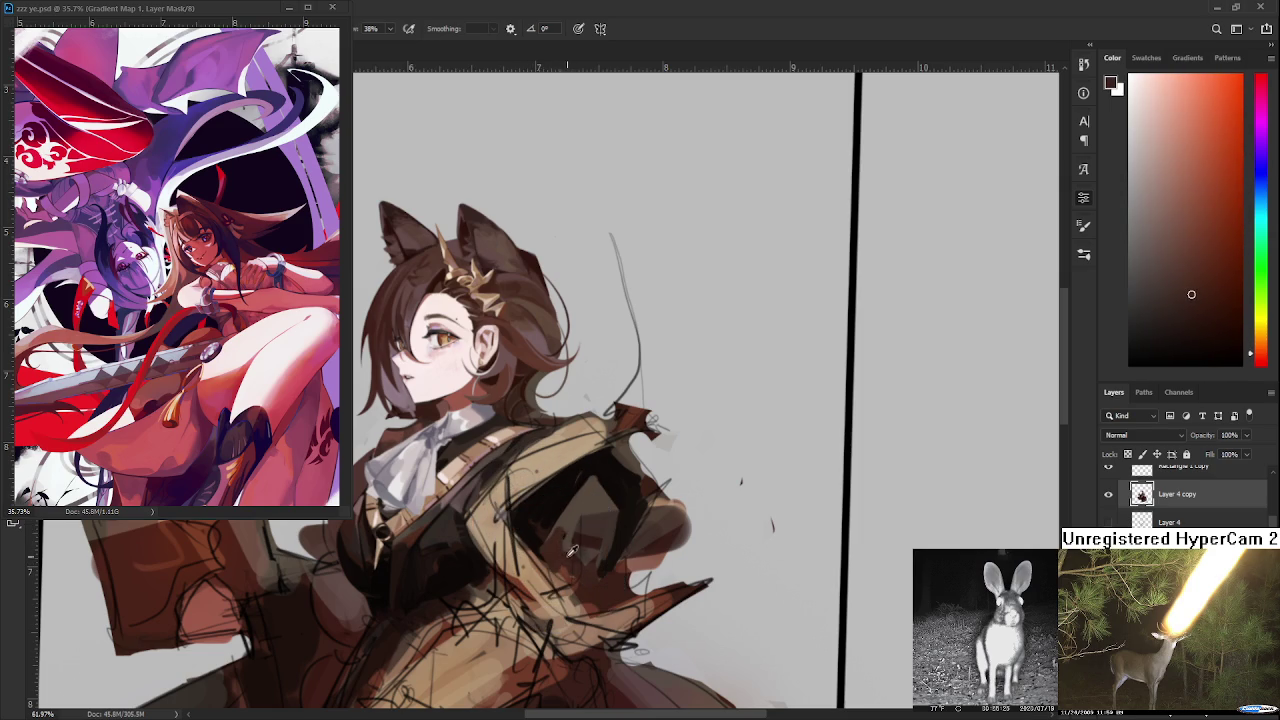
{"action": "left_click", "coordinate": [566, 518], "text": "alt"}
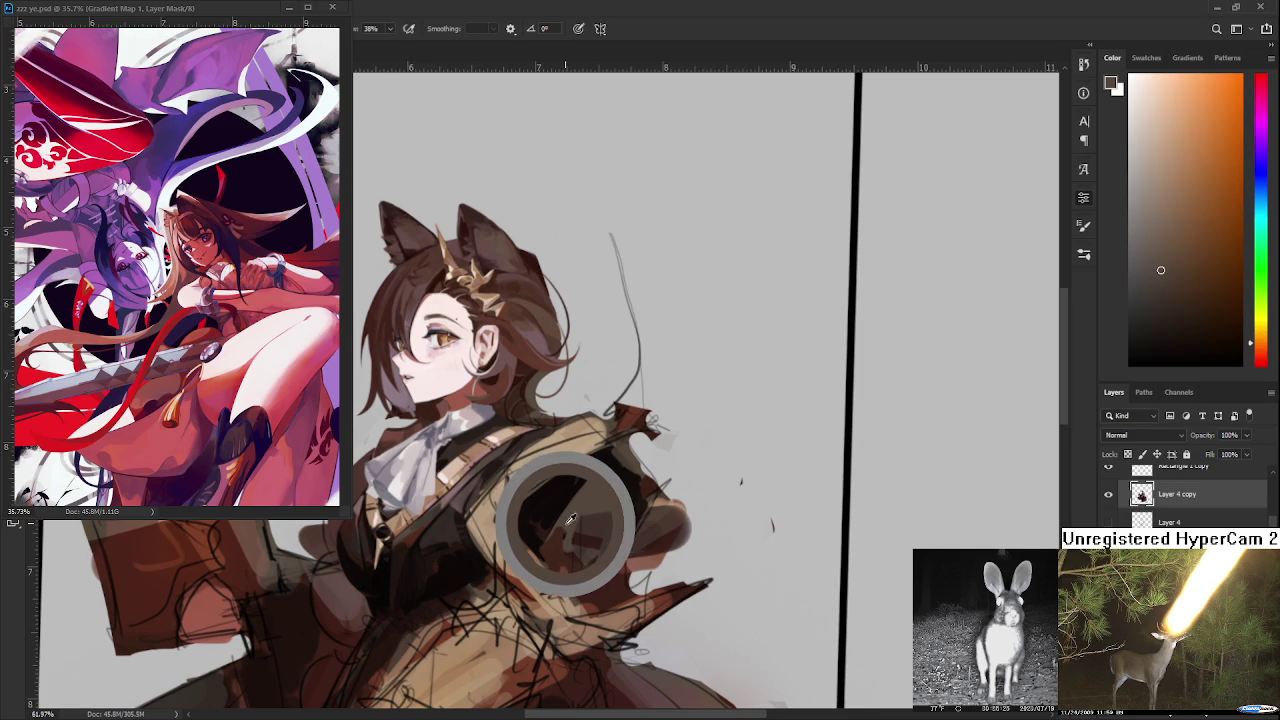
{"action": "left_click_drag", "start_coordinate": [570, 518], "coordinate": [565, 530]}
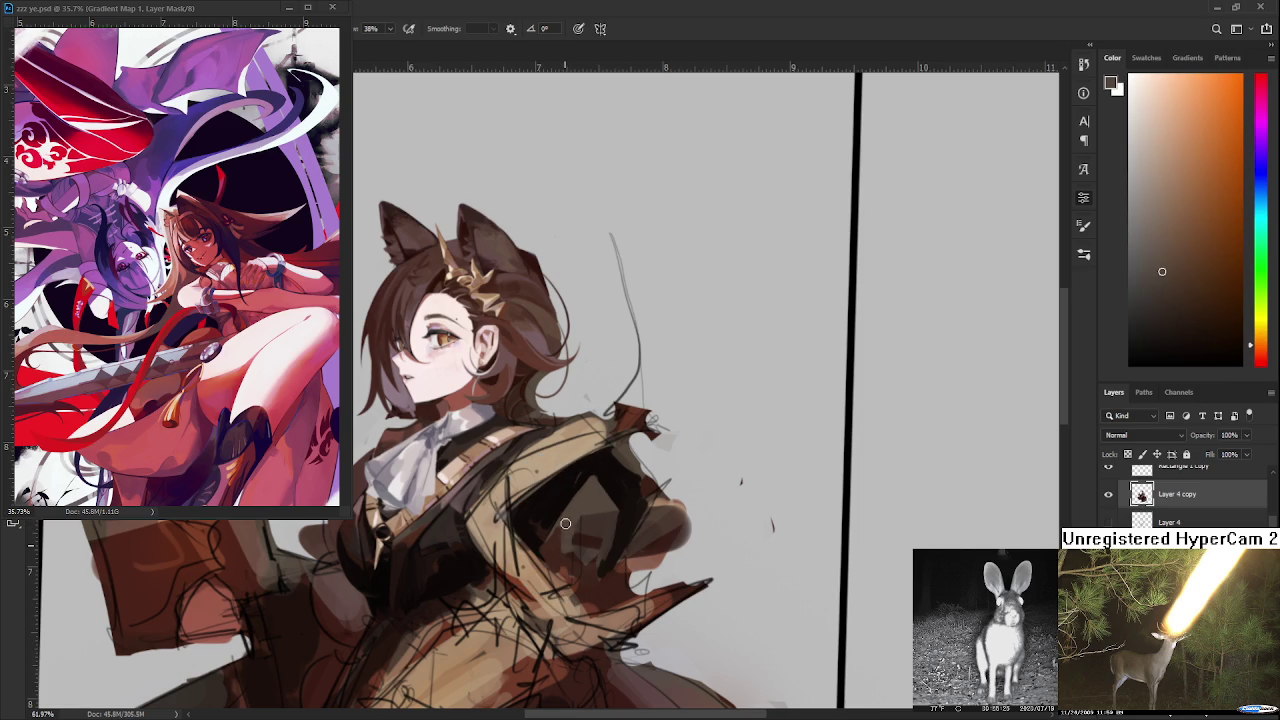
- Paint the upper sleeve's shadow planes in redder, orange and dark shadow browns
{"action": "left_click", "coordinate": [553, 544], "text": "alt"}
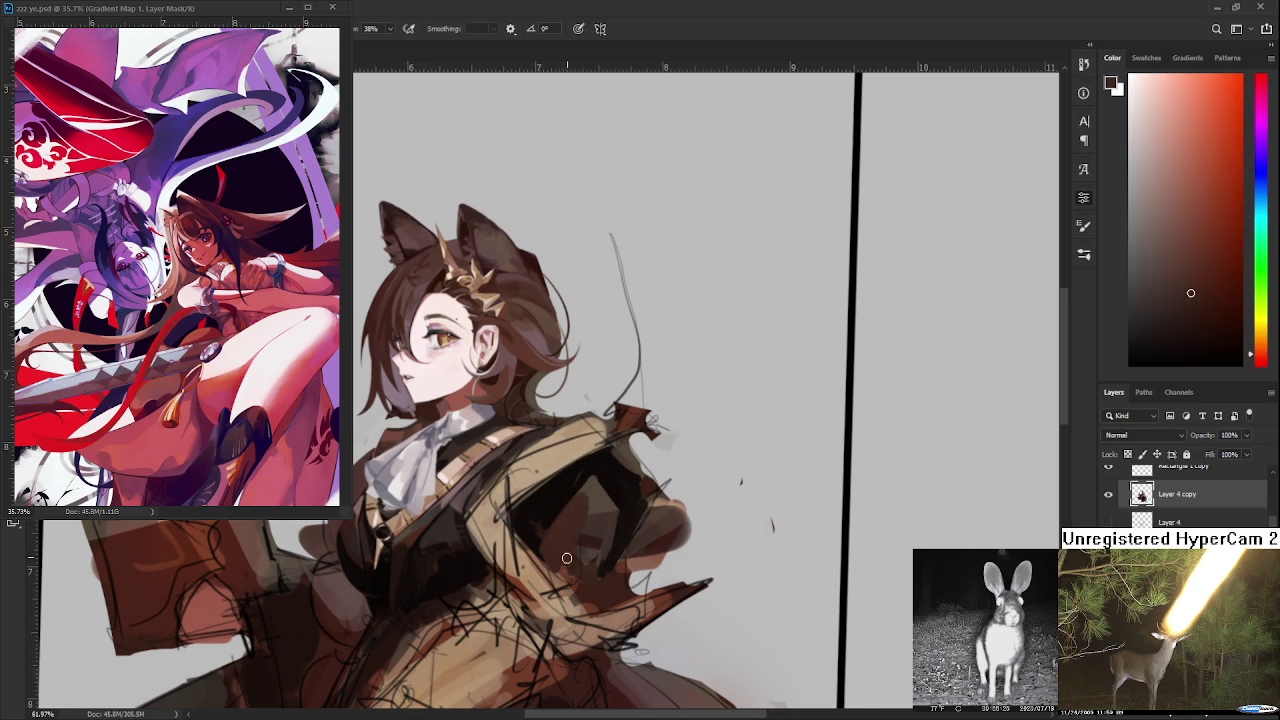
{"action": "left_click", "coordinate": [585, 515], "text": "alt"}
{"action": "left_click", "coordinate": [598, 510], "text": "alt"}
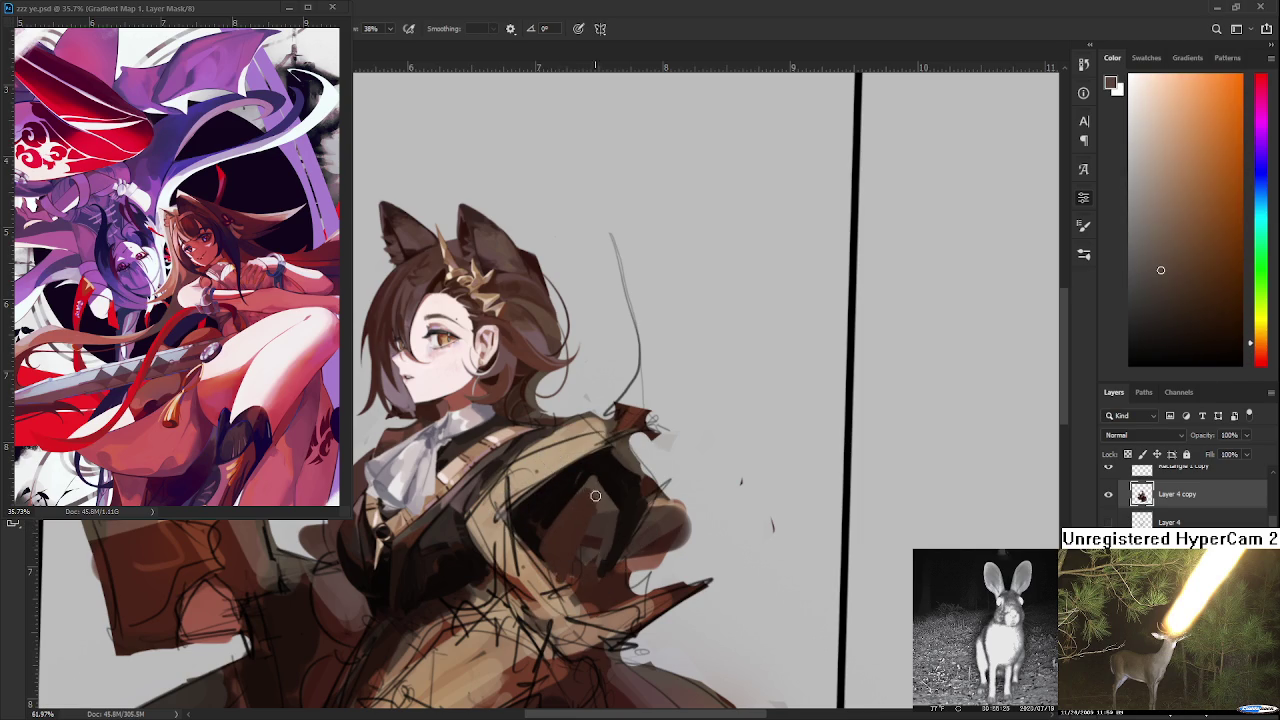
{"action": "left_click", "coordinate": [597, 510], "text": "alt"}
{"action": "left_click", "coordinate": [570, 517], "text": "alt"}
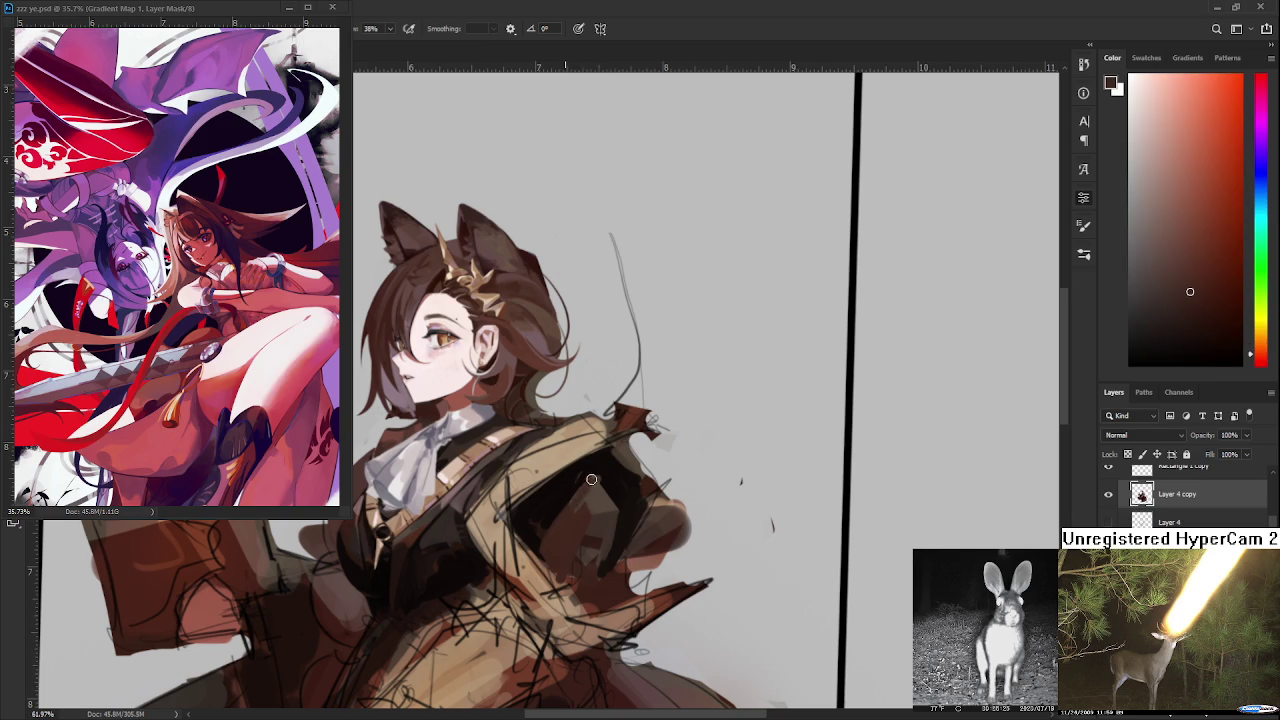
{"action": "left_click", "coordinate": [580, 512], "text": "alt"}
{"action": "left_click", "coordinate": [575, 490], "text": "alt"}
{"action": "left_click", "coordinate": [556, 517], "text": "alt"}
{"action": "left_click", "coordinate": [550, 506], "text": "alt"}
{"action": "left_click", "coordinate": [556, 509], "text": "alt"}
{"action": "left_click", "coordinate": [580, 478], "text": "alt"}
{"action": "left_click", "coordinate": [566, 510], "text": "alt"}
{"action": "left_click", "coordinate": [542, 522], "text": "alt"}
{"action": "left_click", "coordinate": [523, 521], "text": "alt"}
{"action": "left_click", "coordinate": [572, 472], "text": "alt"}
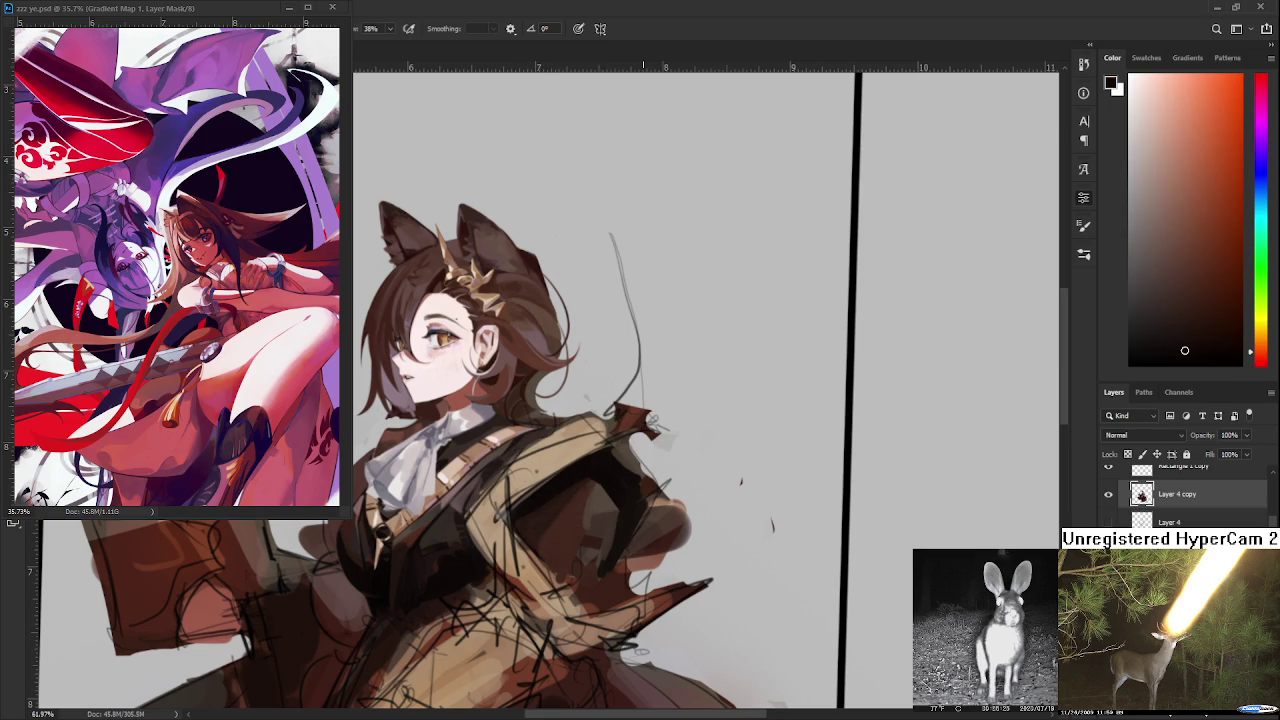
- Zoom out to check the composition and sample a mid-tone jacket brown
{"action": "scroll", "coordinate": [643, 492], "scroll_direction": "down", "scroll_amount": 2}
{"action": "scroll", "coordinate": [643, 492], "scroll_direction": "down", "scroll_amount": 1}
{"action": "scroll", "coordinate": [641, 498], "scroll_direction": "down", "scroll_amount": 2}
{"action": "scroll", "coordinate": [640, 502], "scroll_direction": "down", "scroll_amount": 2}
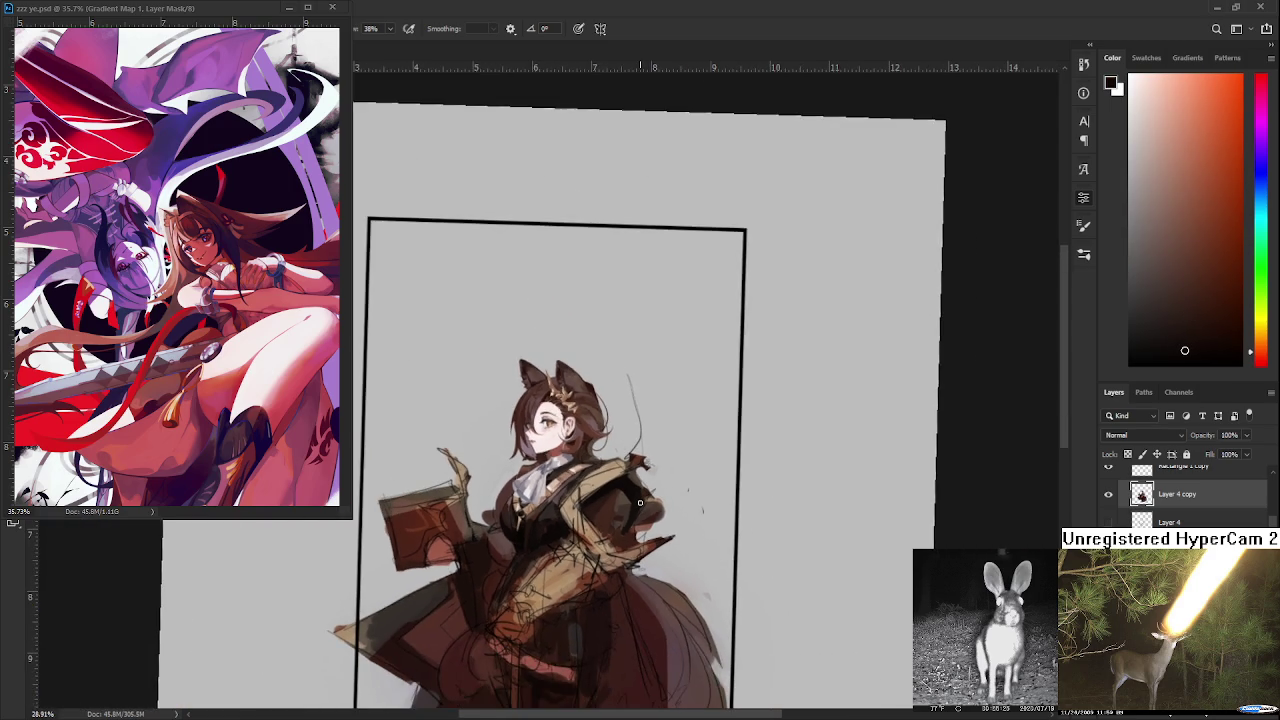
{"action": "scroll", "coordinate": [640, 502], "scroll_direction": "up", "scroll_amount": 3}
{"action": "scroll", "coordinate": [642, 493], "scroll_direction": "up", "scroll_amount": 4}
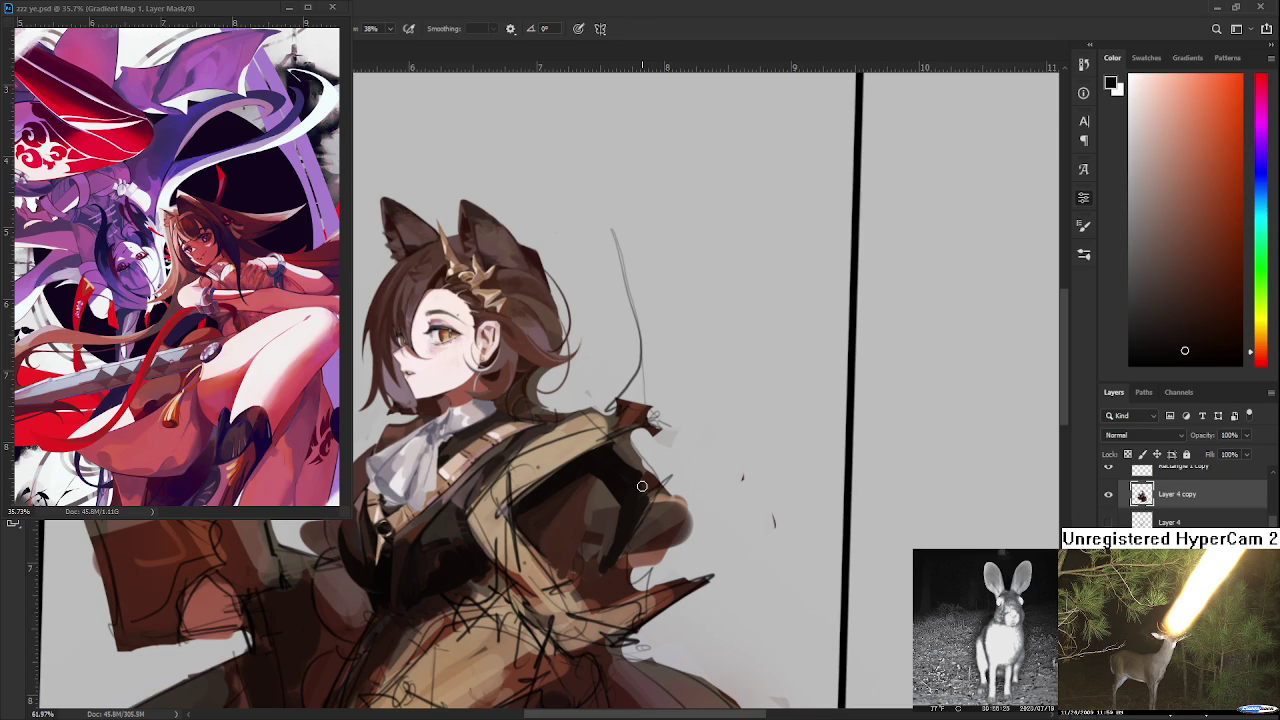
{"action": "left_click", "coordinate": [558, 502], "text": "alt"}
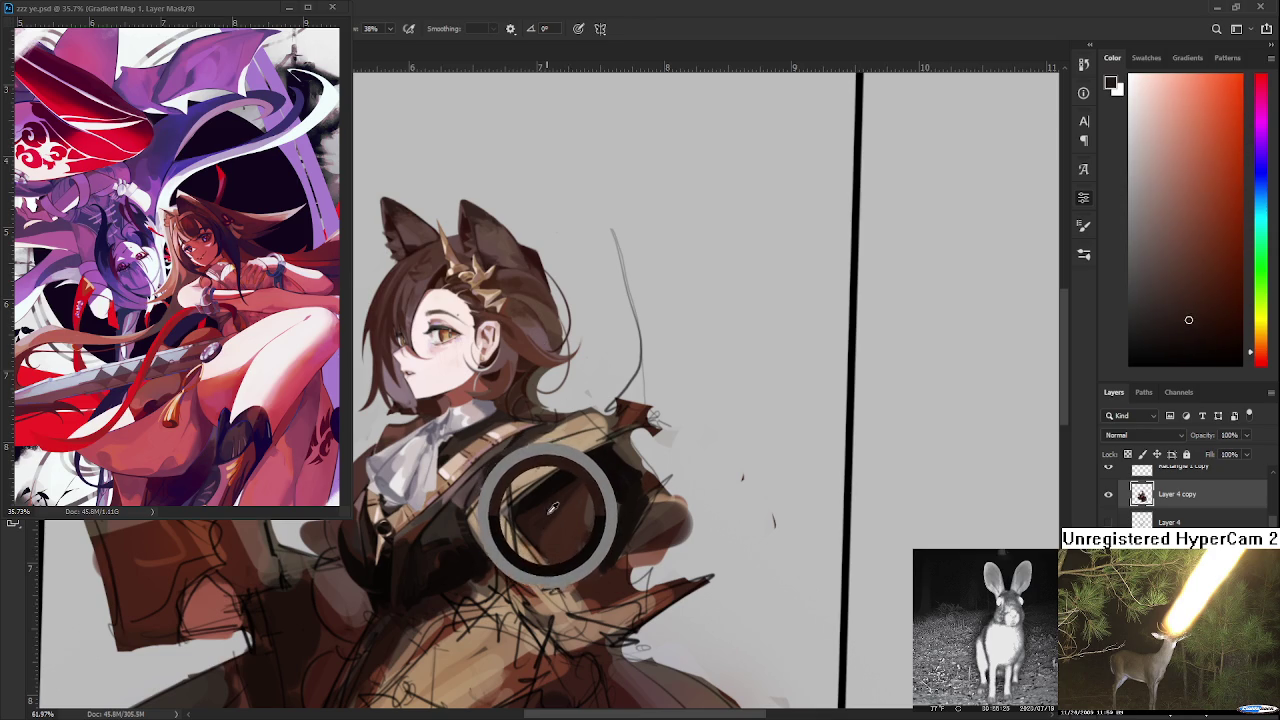
{"action": "left_click_drag", "start_coordinate": [558, 502], "coordinate": [549, 516]}
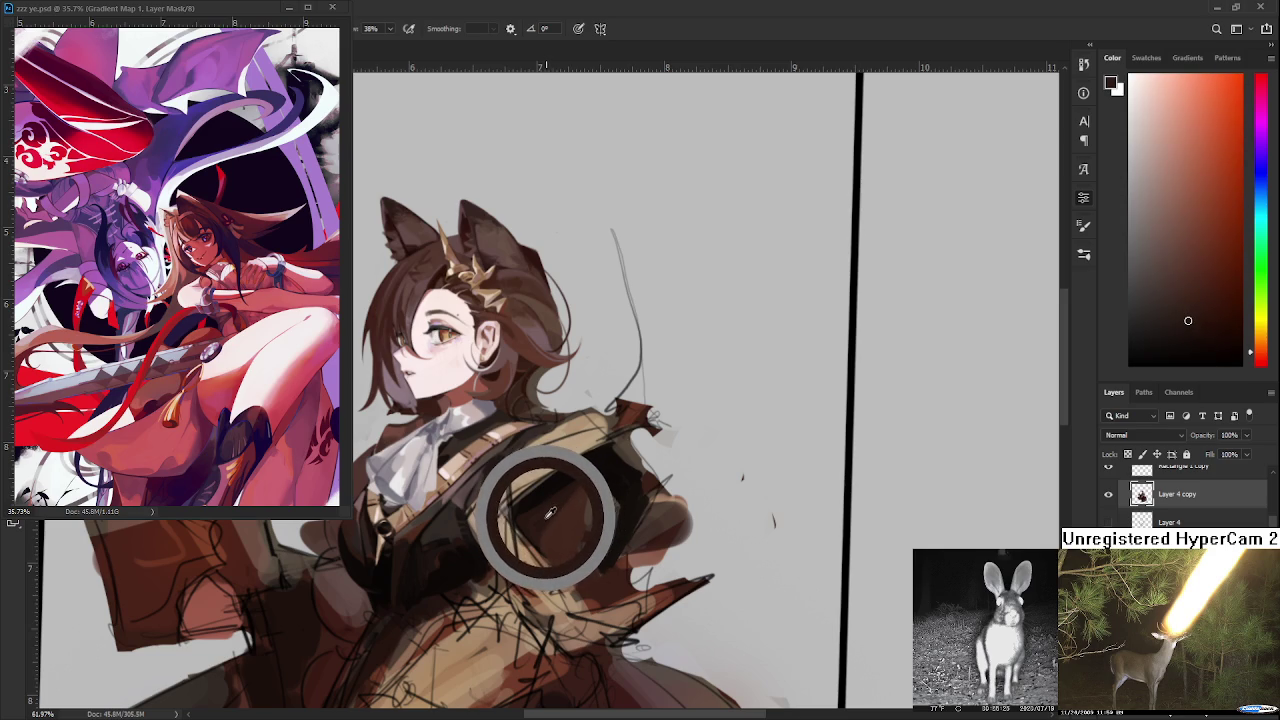
{"action": "left_click_drag", "start_coordinate": [549, 516], "coordinate": [551, 516]}
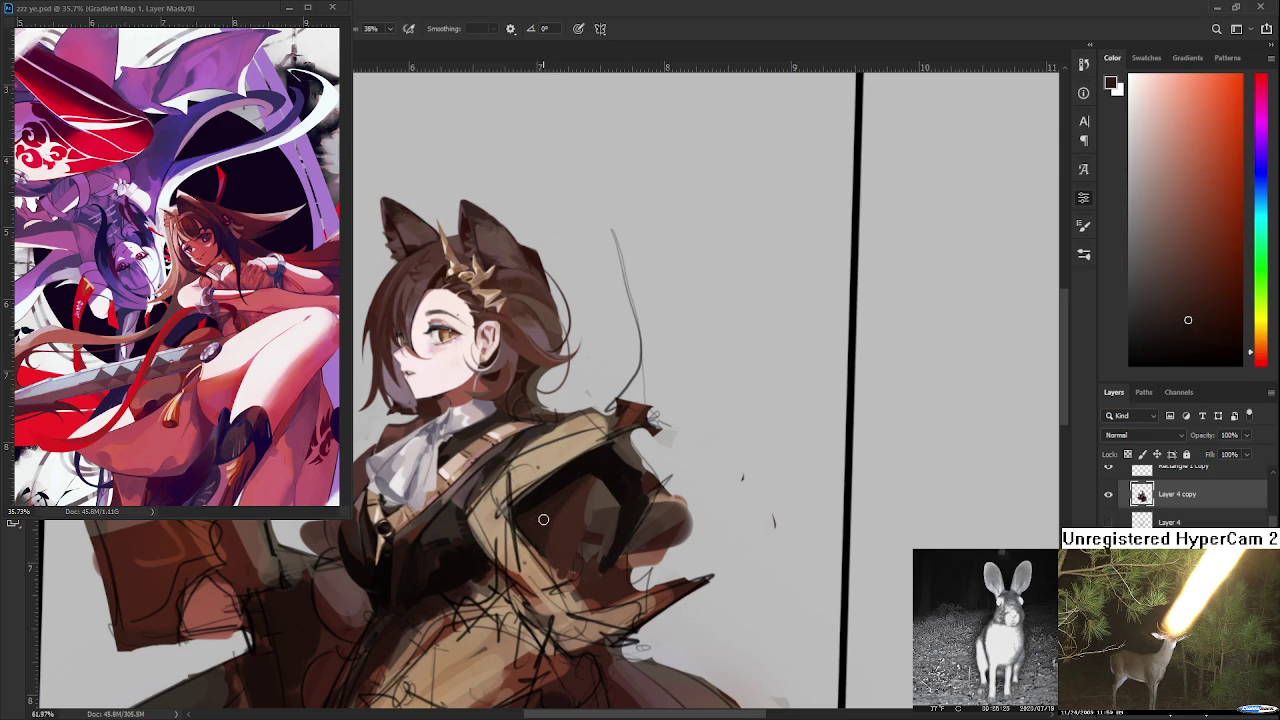
- Darken the vest beneath the chest strap with sampled vest shades
{"action": "left_click_drag", "start_coordinate": [550, 492], "coordinate": [573, 473]}
{"action": "left_click", "coordinate": [563, 496], "text": "alt"}
{"action": "left_click", "coordinate": [567, 482], "text": "alt"}
{"action": "left_click", "coordinate": [555, 507], "text": "alt"}
{"action": "left_click", "coordinate": [567, 486], "text": "alt"}
- Zoom in and recentre on the torso, sampling a couple of coat browns
{"action": "scroll", "coordinate": [608, 456], "scroll_direction": "down", "scroll_amount": 3}
{"action": "scroll", "coordinate": [608, 456], "scroll_direction": "down", "scroll_amount": 2}
{"action": "scroll", "coordinate": [600, 430], "scroll_direction": "down", "scroll_amount": 2}
{"action": "scroll", "coordinate": [594, 405], "scroll_direction": "up", "scroll_amount": 3}
{"action": "scroll", "coordinate": [594, 405], "scroll_direction": "up", "scroll_amount": 2}
{"action": "left_click_drag", "start_coordinate": [565, 420], "coordinate": [603, 480]}
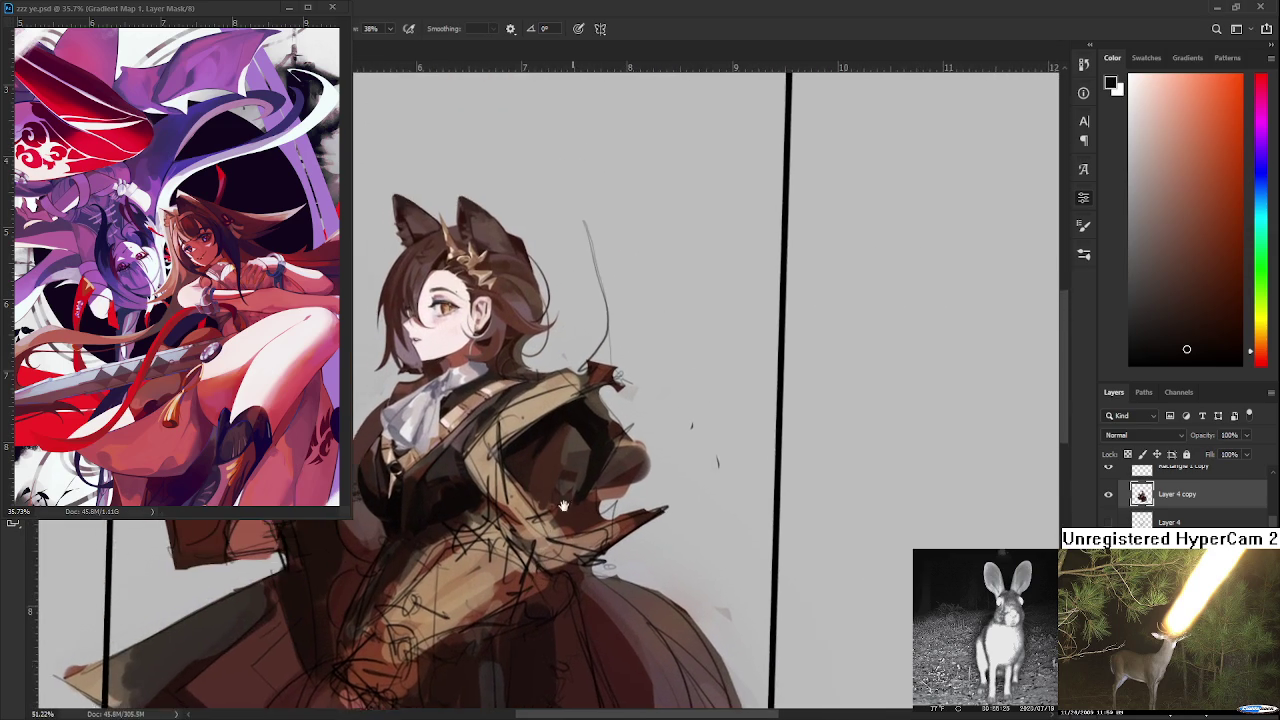
{"action": "left_click", "coordinate": [597, 492], "text": "alt"}
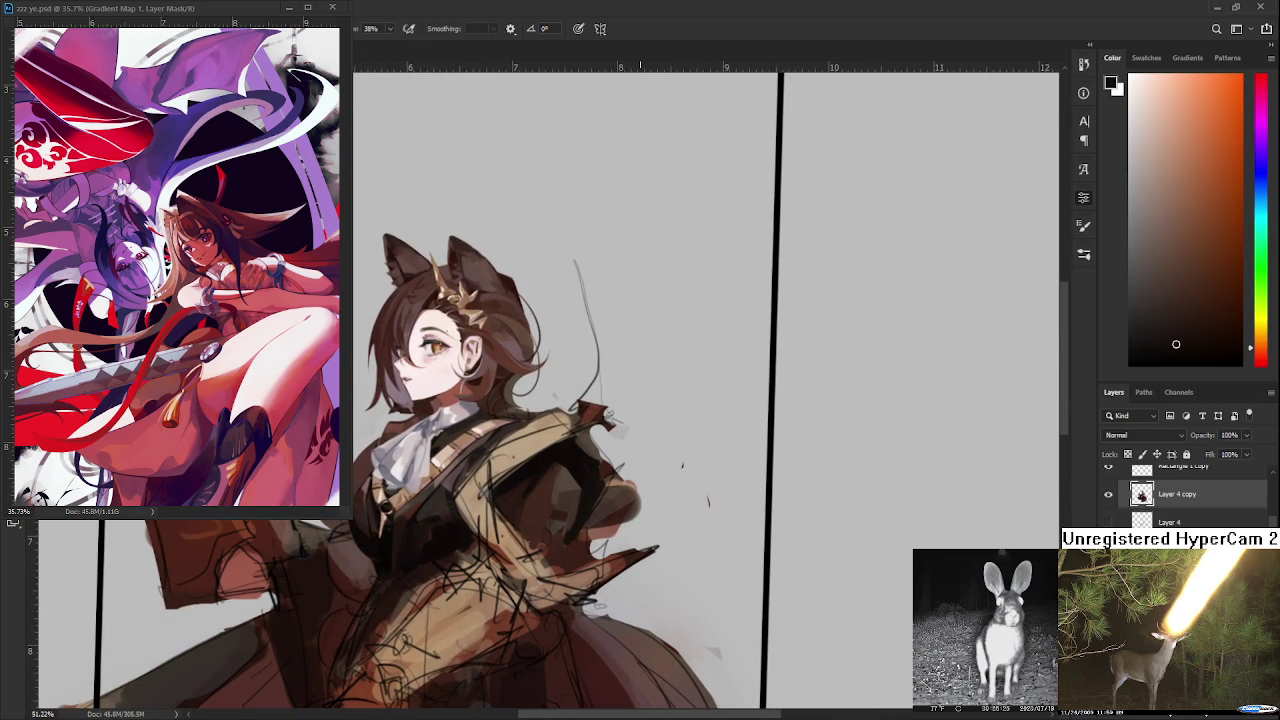
{"action": "scroll", "coordinate": [639, 444], "scroll_direction": "down", "scroll_amount": 2}
{"action": "scroll", "coordinate": [639, 444], "scroll_direction": "down", "scroll_amount": 2}
{"action": "scroll", "coordinate": [482, 485], "scroll_direction": "up", "scroll_amount": 4}
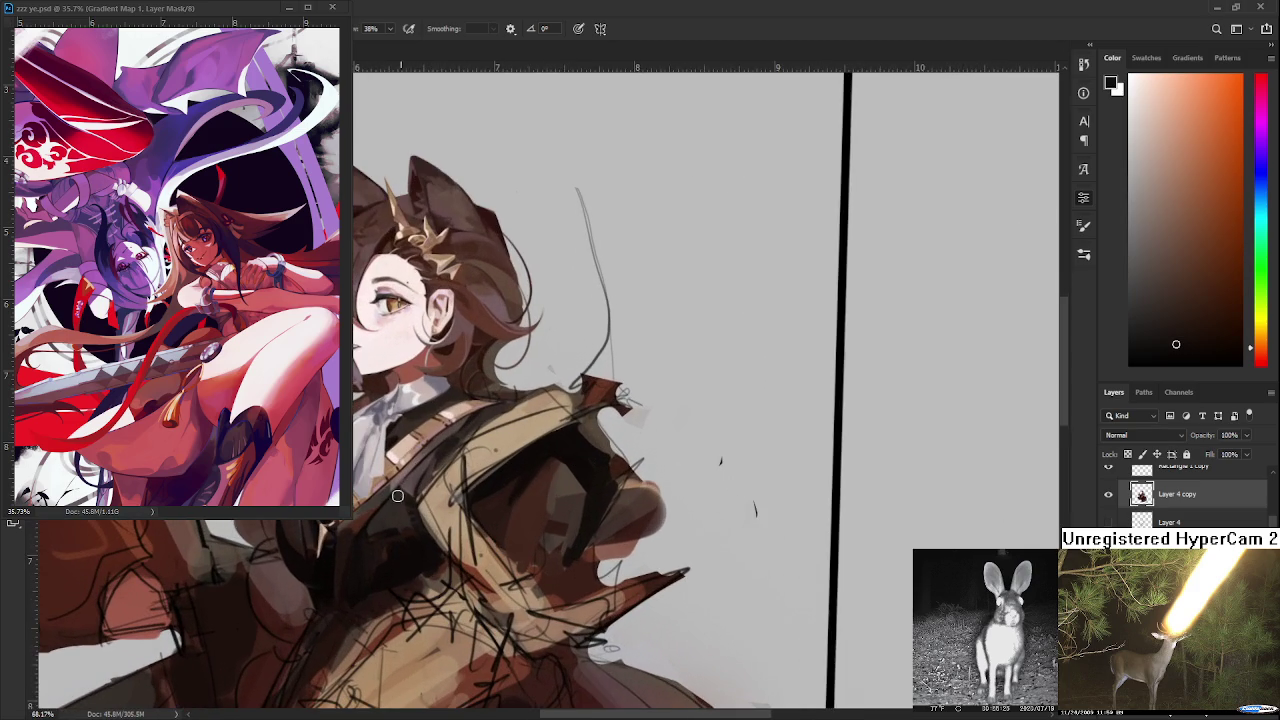
{"action": "left_click", "coordinate": [586, 467], "text": "alt"}
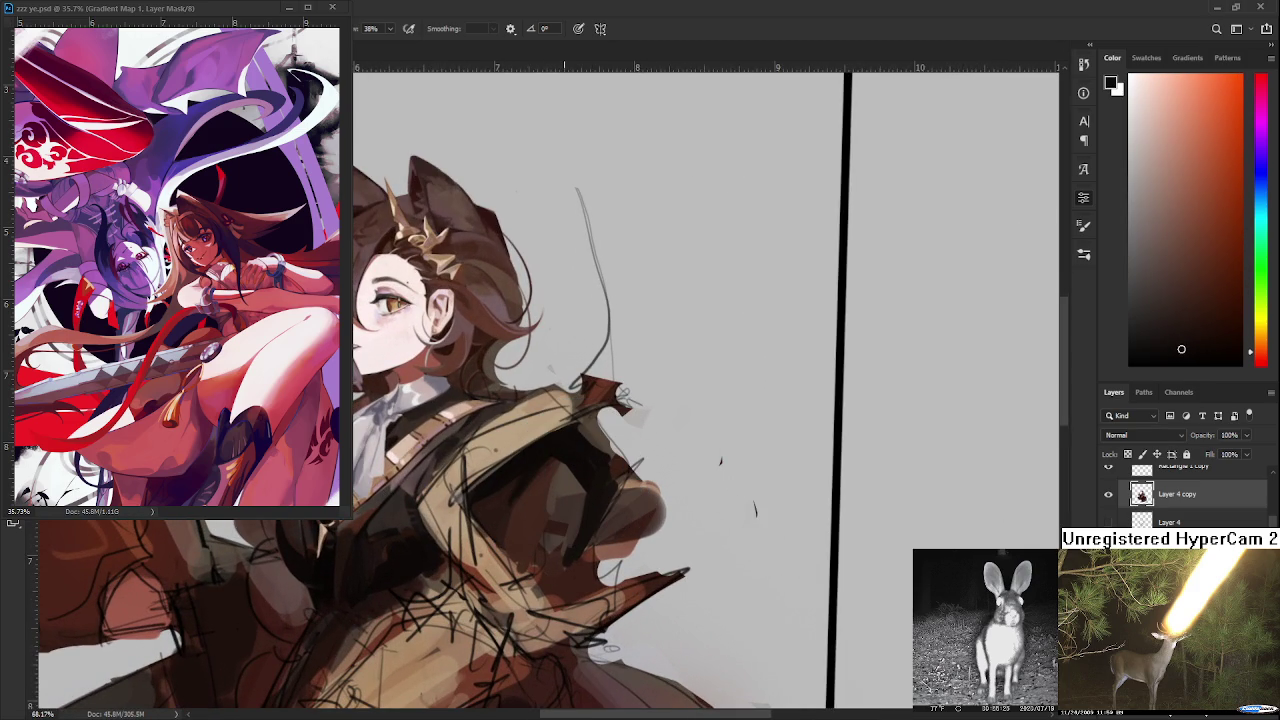
- Paint a dark vertical stroke down the coat, redoing it slightly further right
{"action": "scroll", "coordinate": [583, 464], "scroll_direction": "down", "scroll_amount": 2}
{"action": "scroll", "coordinate": [583, 464], "scroll_direction": "down", "scroll_amount": 2}
{"action": "scroll", "coordinate": [581, 463], "scroll_direction": "down", "scroll_amount": 2}
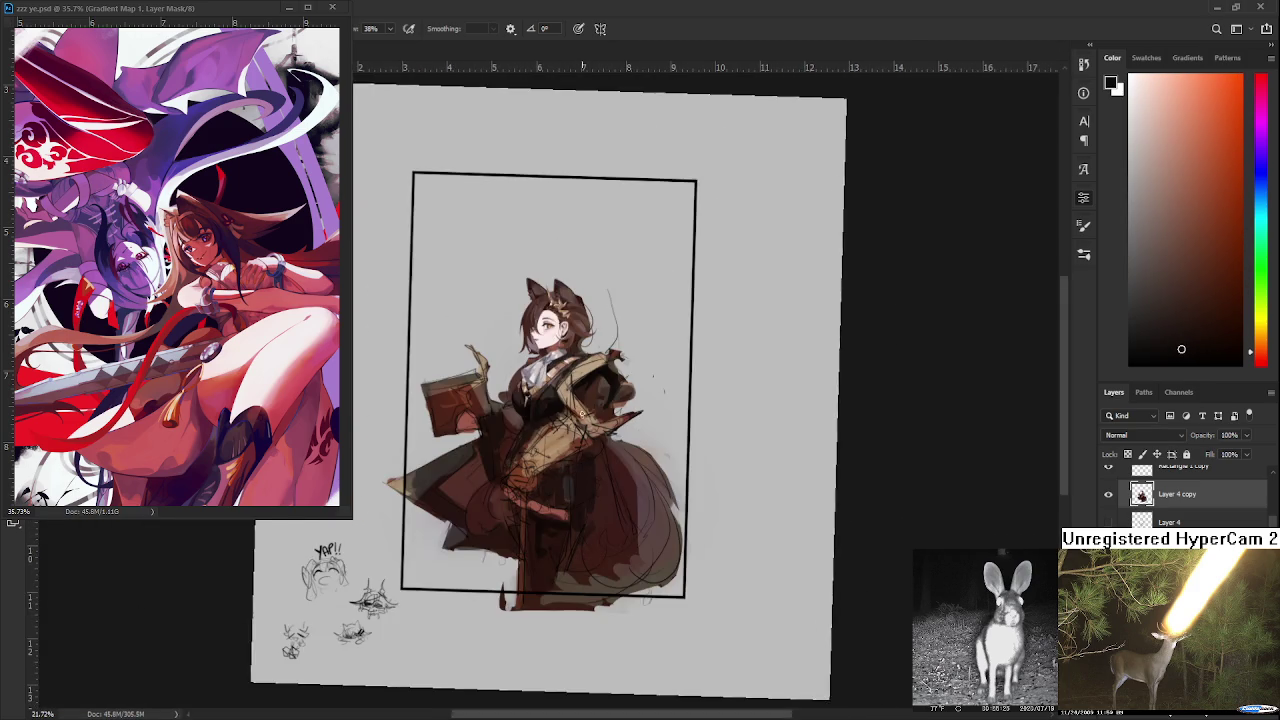
{"action": "scroll", "coordinate": [600, 380], "scroll_direction": "up", "scroll_amount": 2}
{"action": "scroll", "coordinate": [600, 380], "scroll_direction": "up", "scroll_amount": 2}
{"action": "scroll", "coordinate": [580, 450], "scroll_direction": "up", "scroll_amount": 2}
{"action": "left_click", "coordinate": [596, 430], "text": "alt"}
{"action": "mouse_move", "coordinate": [547, 437]}
{"action": "left_mouse_down"}
{"action": "mouse_move", "coordinate": [546, 552]}
{"action": "mouse_move", "coordinate": [549, 534]}
{"action": "mouse_move", "coordinate": [557, 546]}
{"action": "mouse_move", "coordinate": [549, 486]}
{"action": "mouse_move", "coordinate": [570, 530]}
{"action": "left_mouse_up"}
{"action": "key", "text": "ctrl+z"}
{"action": "key", "text": "ctrl+z"}
{"action": "left_click", "coordinate": [561, 485], "text": "alt"}
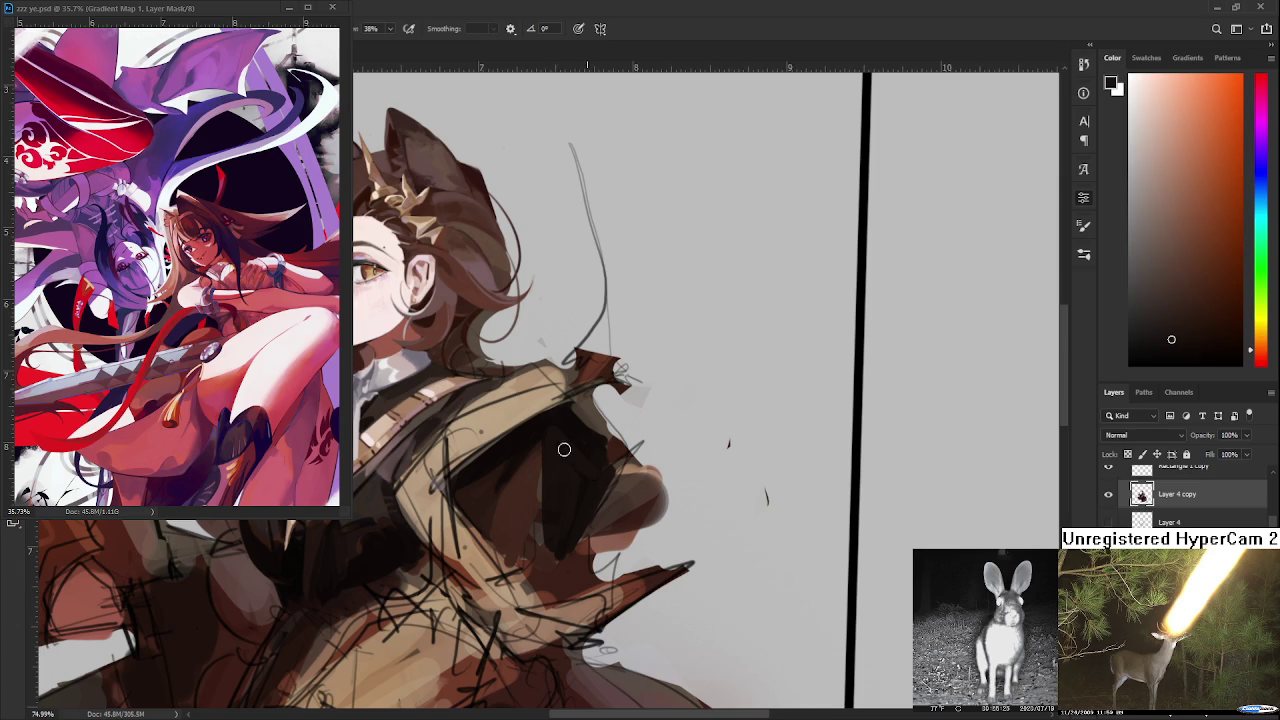
{"action": "key", "text": "ctrl+z"}
{"action": "left_click_drag", "start_coordinate": [548, 570], "coordinate": [552, 529]}
- Brush dark shading across the jacket shoulder, then sample a jacket colour
{"action": "scroll", "coordinate": [648, 447], "scroll_direction": "down", "scroll_amount": 2}
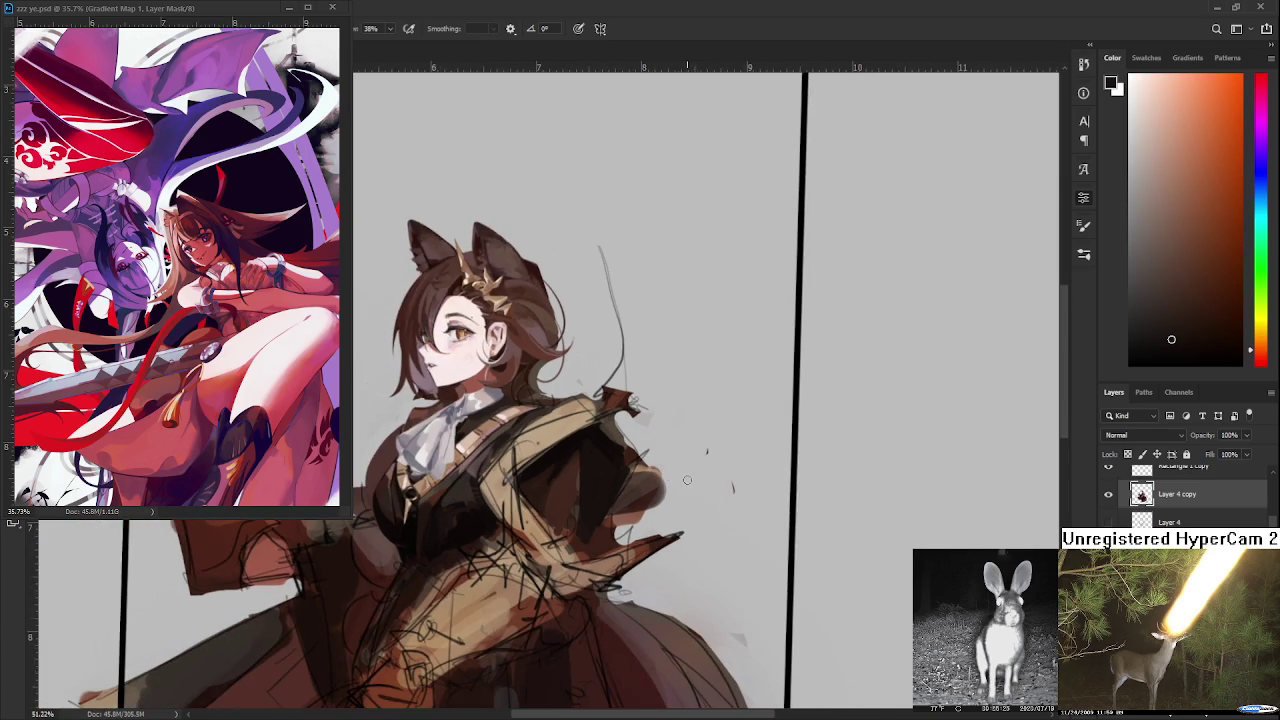
{"action": "scroll", "coordinate": [687, 480], "scroll_direction": "down", "scroll_amount": 2}
{"action": "scroll", "coordinate": [691, 496], "scroll_direction": "down", "scroll_amount": 2}
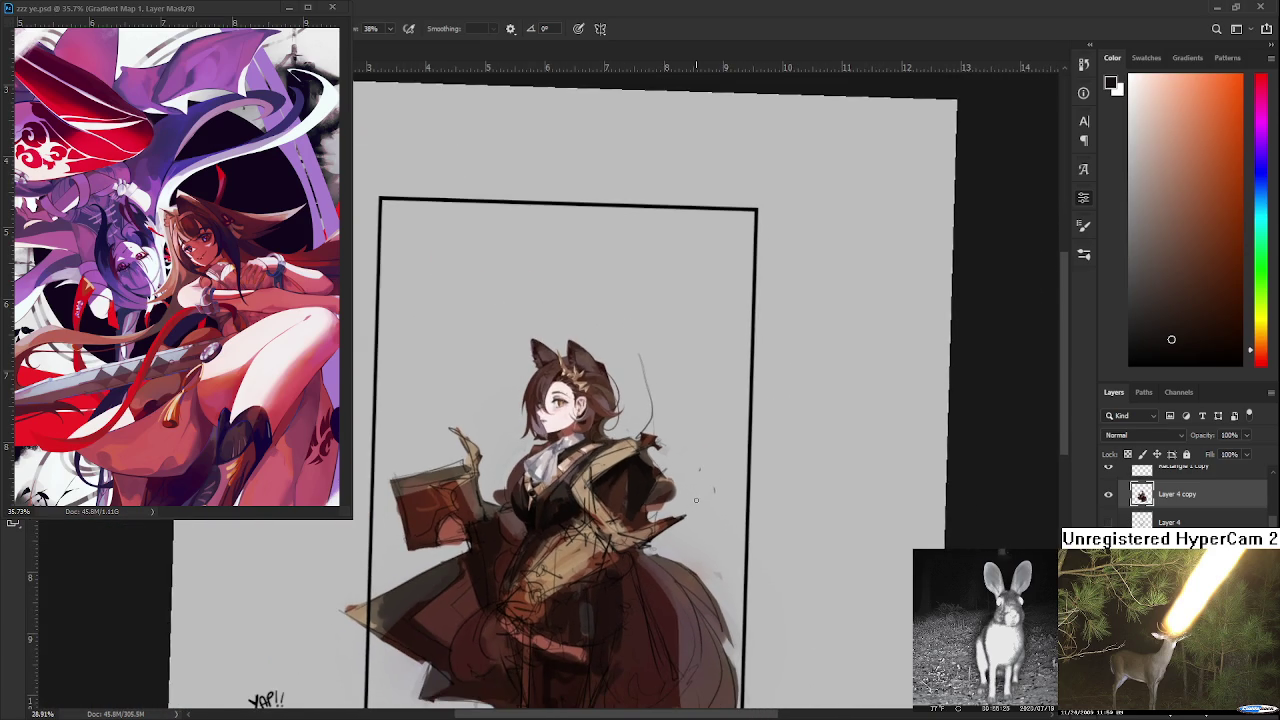
{"action": "scroll", "coordinate": [696, 500], "scroll_direction": "up", "scroll_amount": 2}
{"action": "scroll", "coordinate": [605, 508], "scroll_direction": "up", "scroll_amount": 1}
{"action": "scroll", "coordinate": [602, 510], "scroll_direction": "down", "scroll_amount": 2}
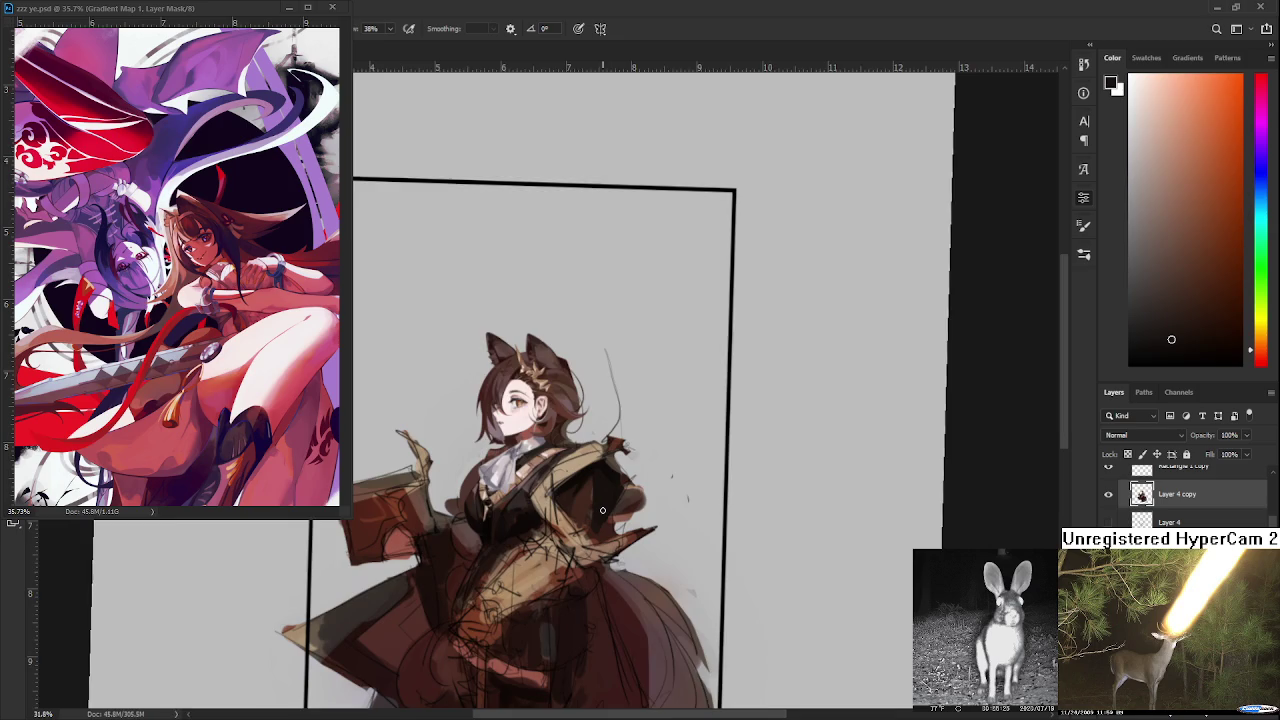
{"action": "scroll", "coordinate": [600, 508], "scroll_direction": "up", "scroll_amount": 2}
{"action": "scroll", "coordinate": [572, 502], "scroll_direction": "up", "scroll_amount": 2}
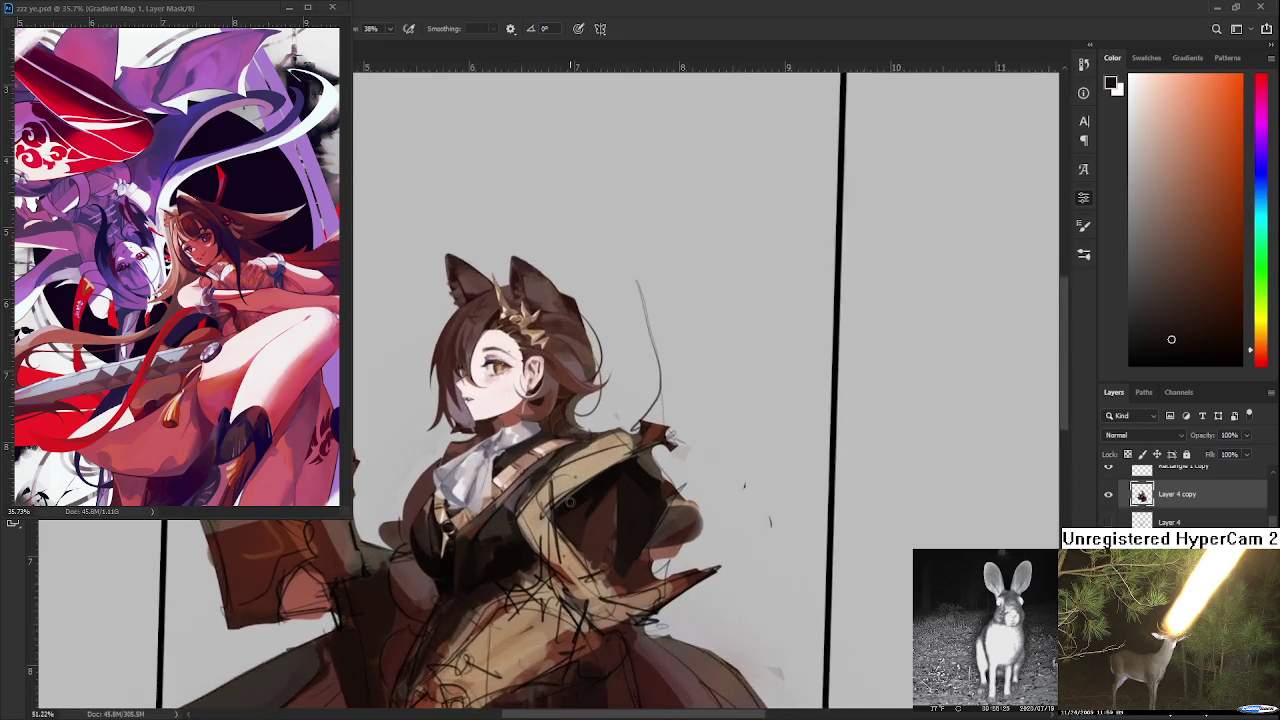
{"action": "scroll", "coordinate": [570, 501], "scroll_direction": "up", "scroll_amount": 1}
{"action": "scroll", "coordinate": [564, 506], "scroll_direction": "up", "scroll_amount": 1}
{"action": "left_click_drag", "start_coordinate": [564, 506], "coordinate": [616, 520]}
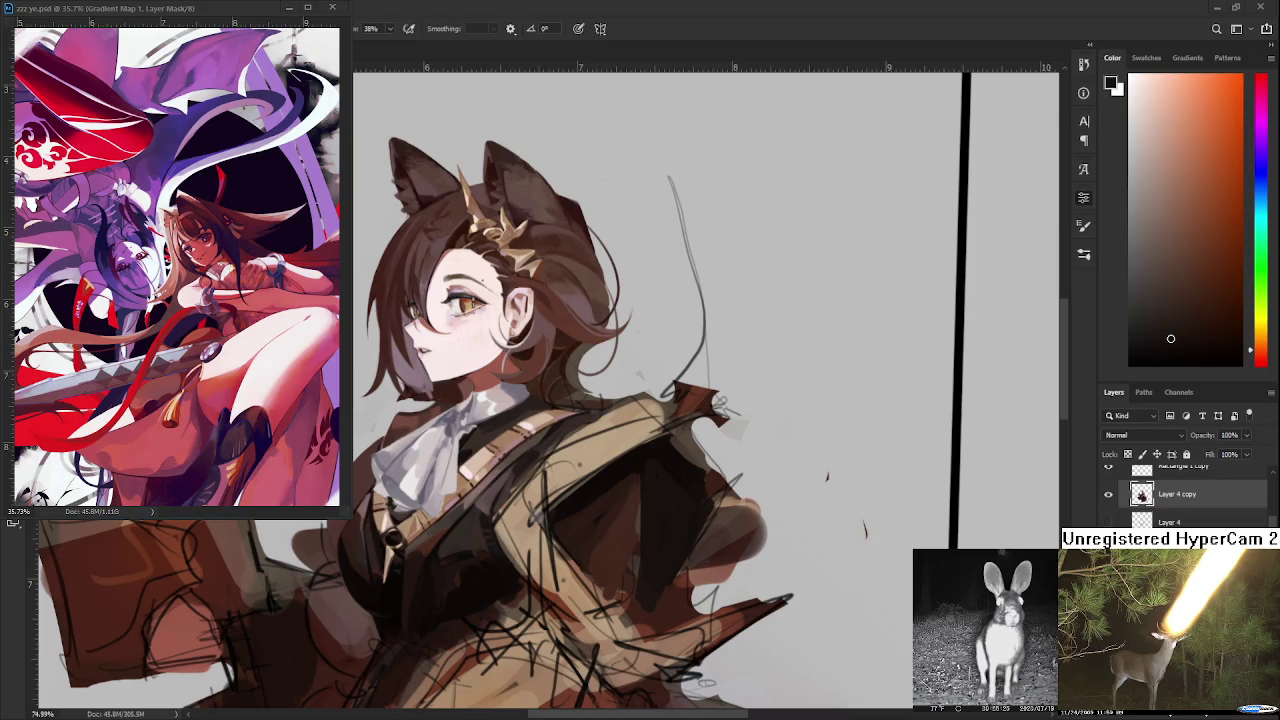
{"action": "scroll", "coordinate": [601, 555], "scroll_direction": "down", "scroll_amount": 1}
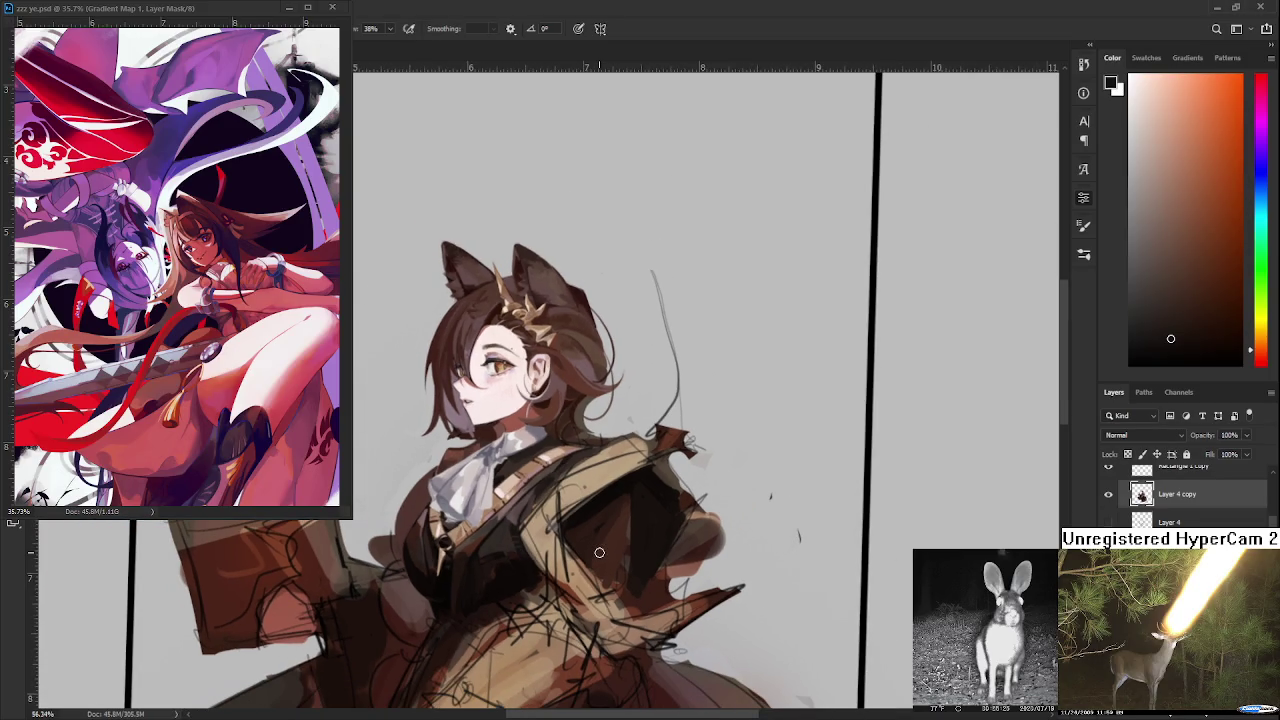
{"action": "left_click_drag", "start_coordinate": [619, 493], "coordinate": [636, 490]}
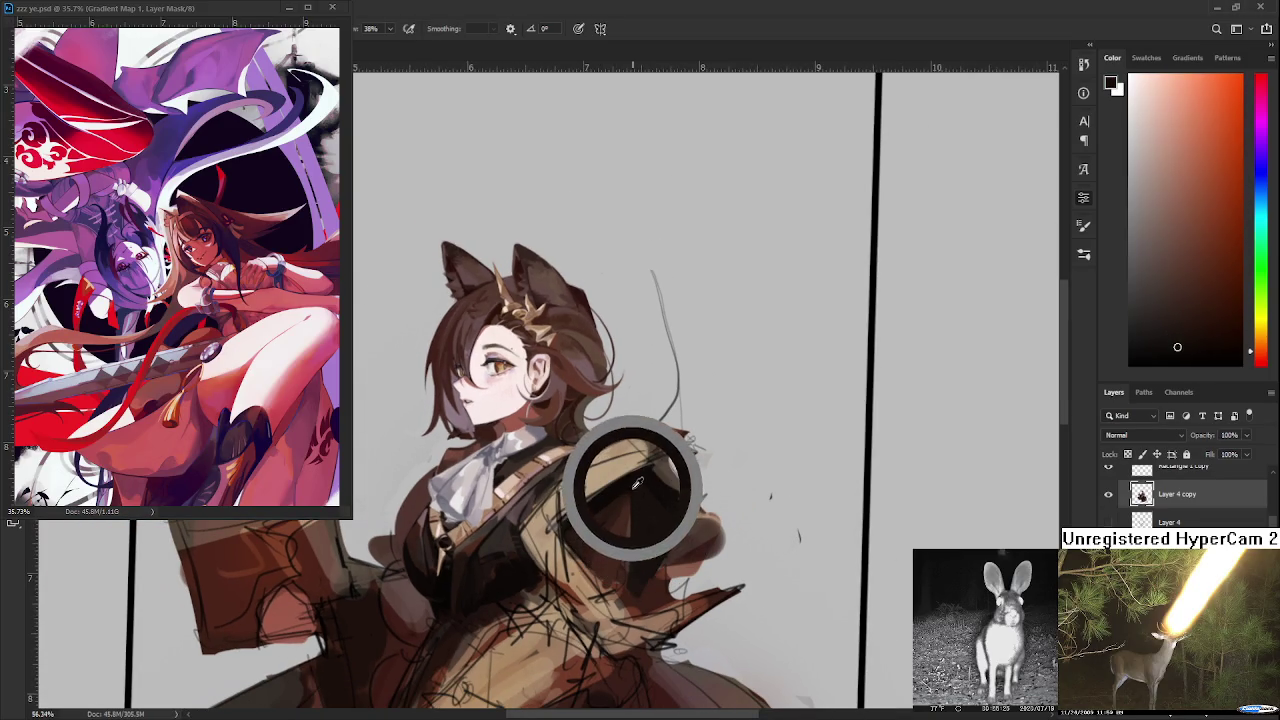
- Sample reddish and orange jacket browns, then paint a darker brown stroke over the shoulder
{"action": "left_click", "coordinate": [592, 524], "text": "alt"}
{"action": "left_click", "coordinate": [513, 508], "text": "alt"}
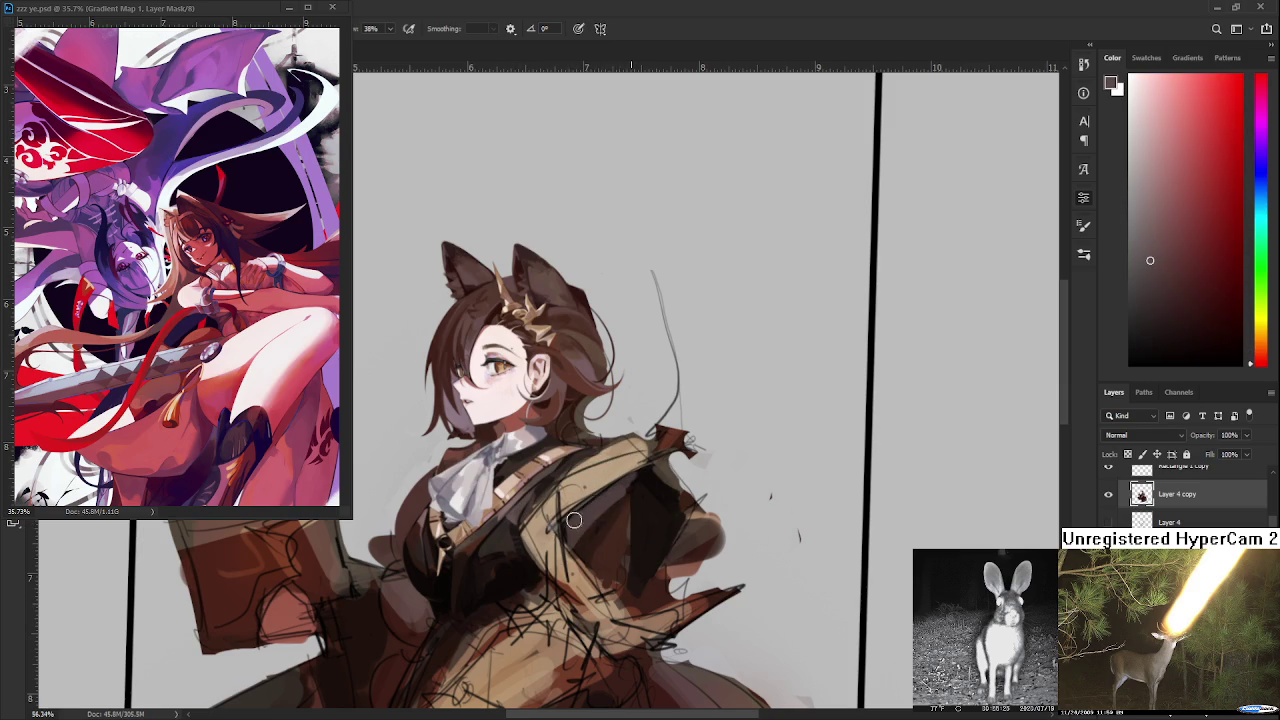
{"action": "left_click", "coordinate": [623, 486], "text": "alt"}
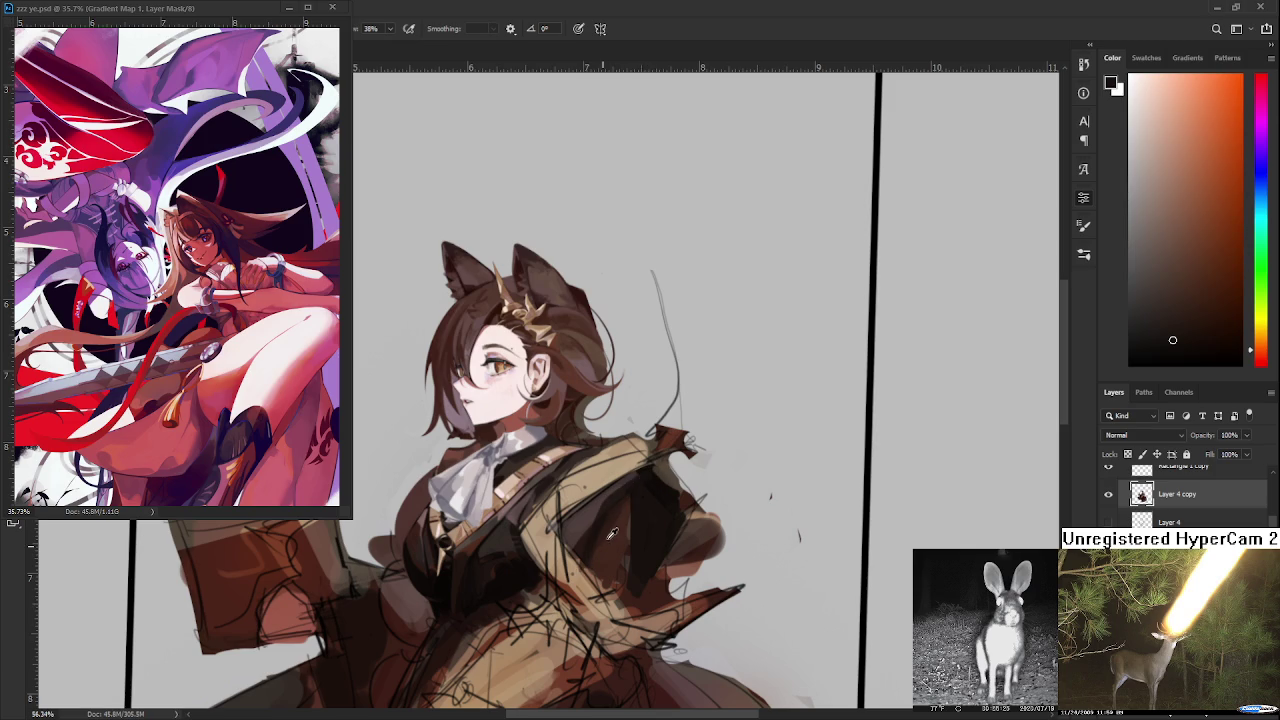
{"action": "left_click", "coordinate": [610, 520], "text": "alt"}
{"action": "left_click", "coordinate": [625, 505], "text": "alt"}
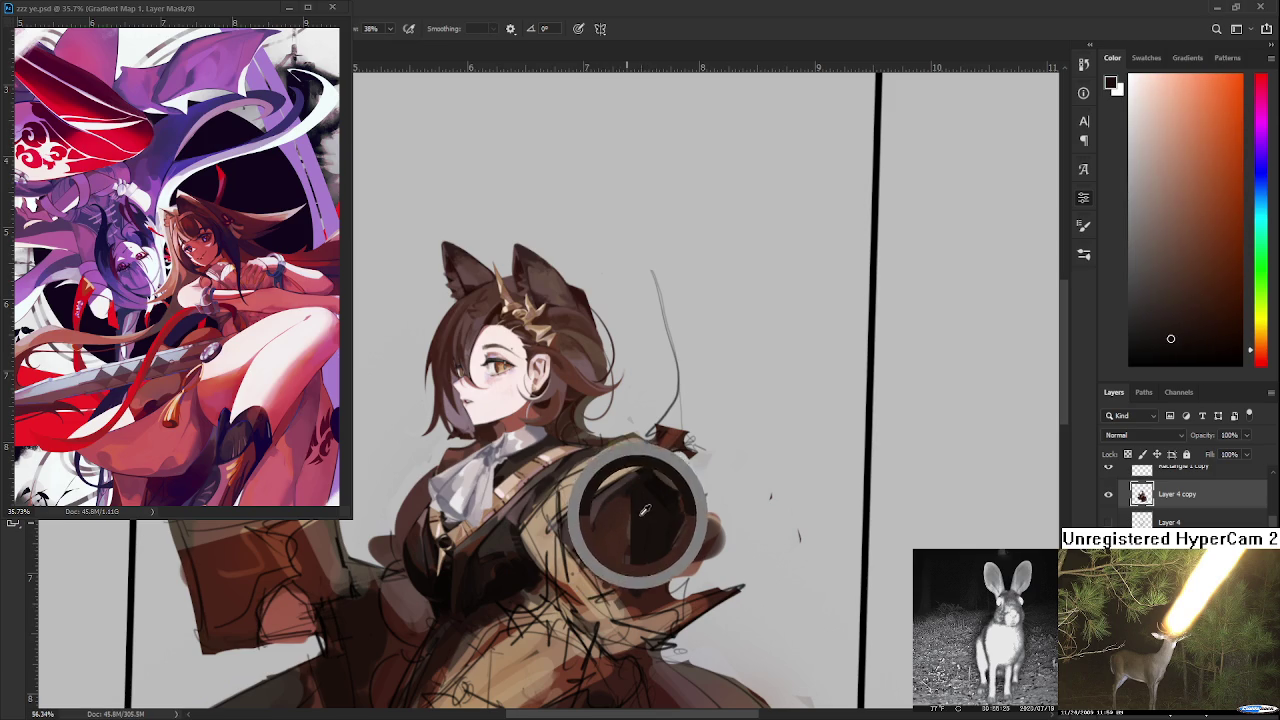
{"action": "left_click", "coordinate": [629, 550], "text": "alt"}
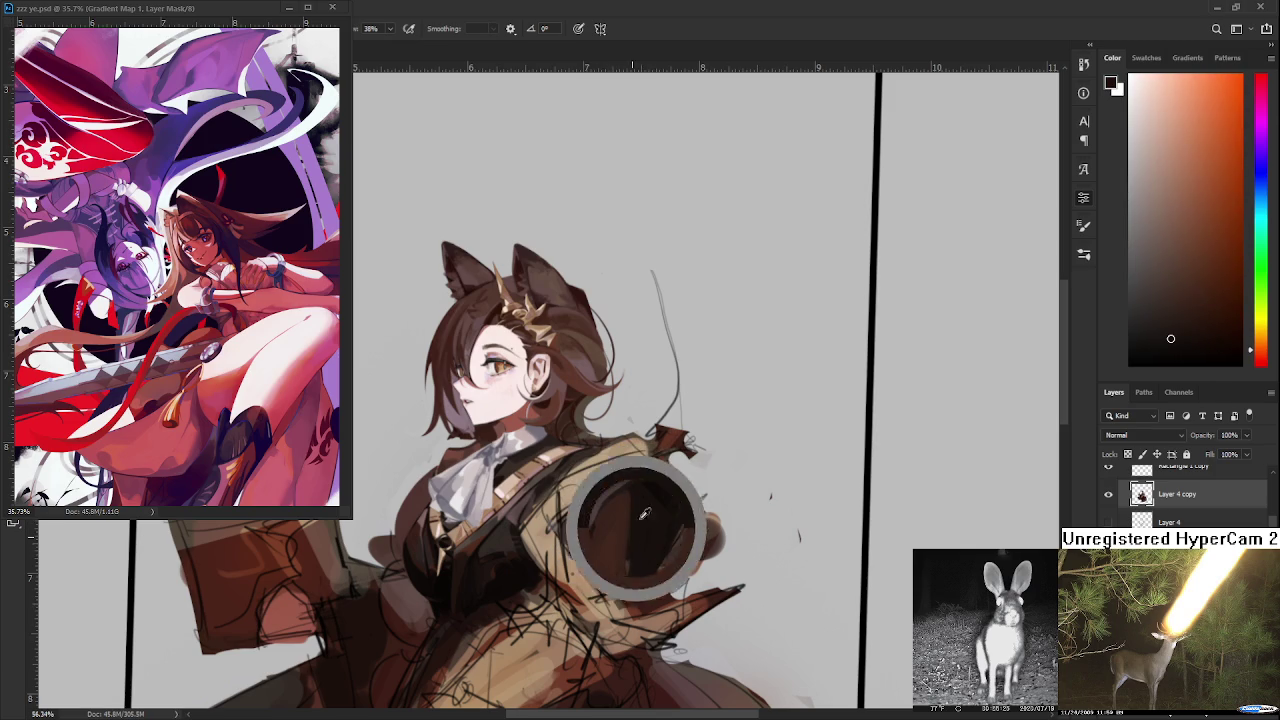
{"action": "left_click", "coordinate": [645, 514], "text": "alt"}
{"action": "left_click", "coordinate": [657, 498], "text": "alt"}
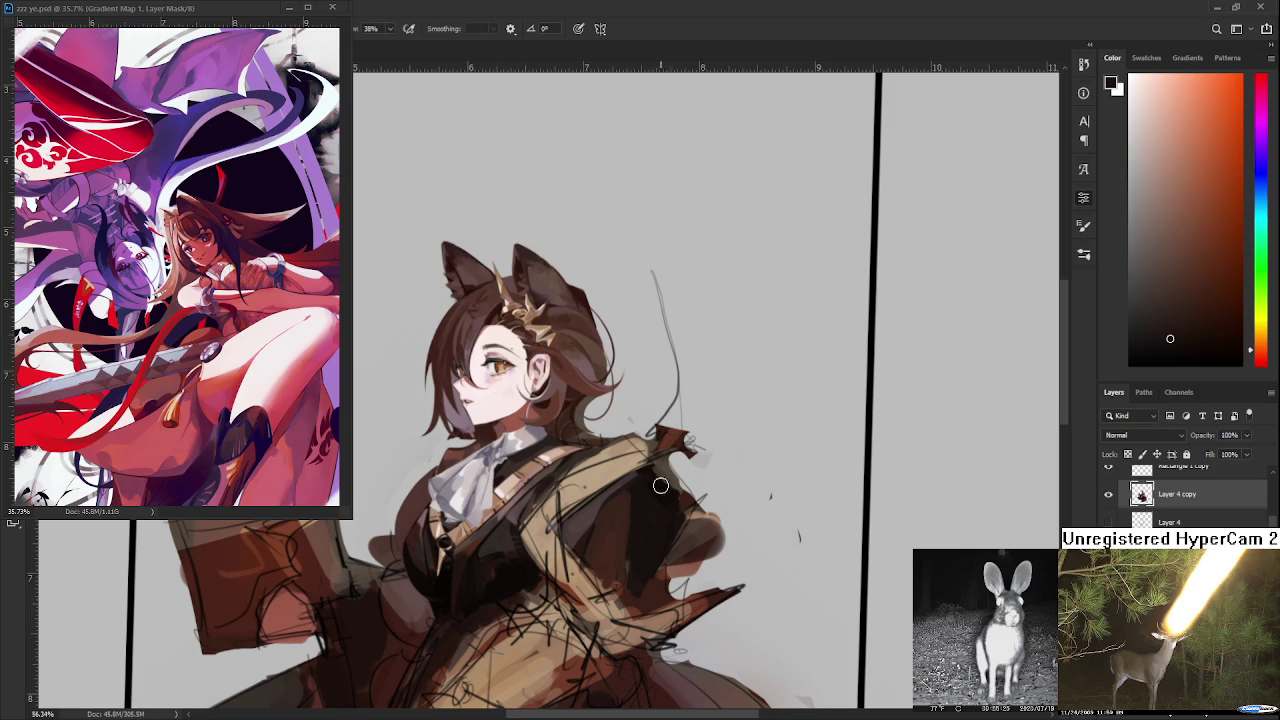
{"action": "left_click", "coordinate": [629, 494], "text": "alt"}
{"action": "left_click_drag", "start_coordinate": [645, 490], "coordinate": [621, 520]}
- Compare the jacket's deep reddish-brown and lighter orange-brown shades by sampling them
{"action": "left_click", "coordinate": [631, 552], "text": "alt"}
{"action": "left_click", "coordinate": [627, 552], "text": "alt"}
{"action": "left_click", "coordinate": [618, 553], "text": "alt"}
{"action": "left_click", "coordinate": [634, 534], "text": "alt"}
{"action": "left_click", "coordinate": [650, 525], "text": "alt"}
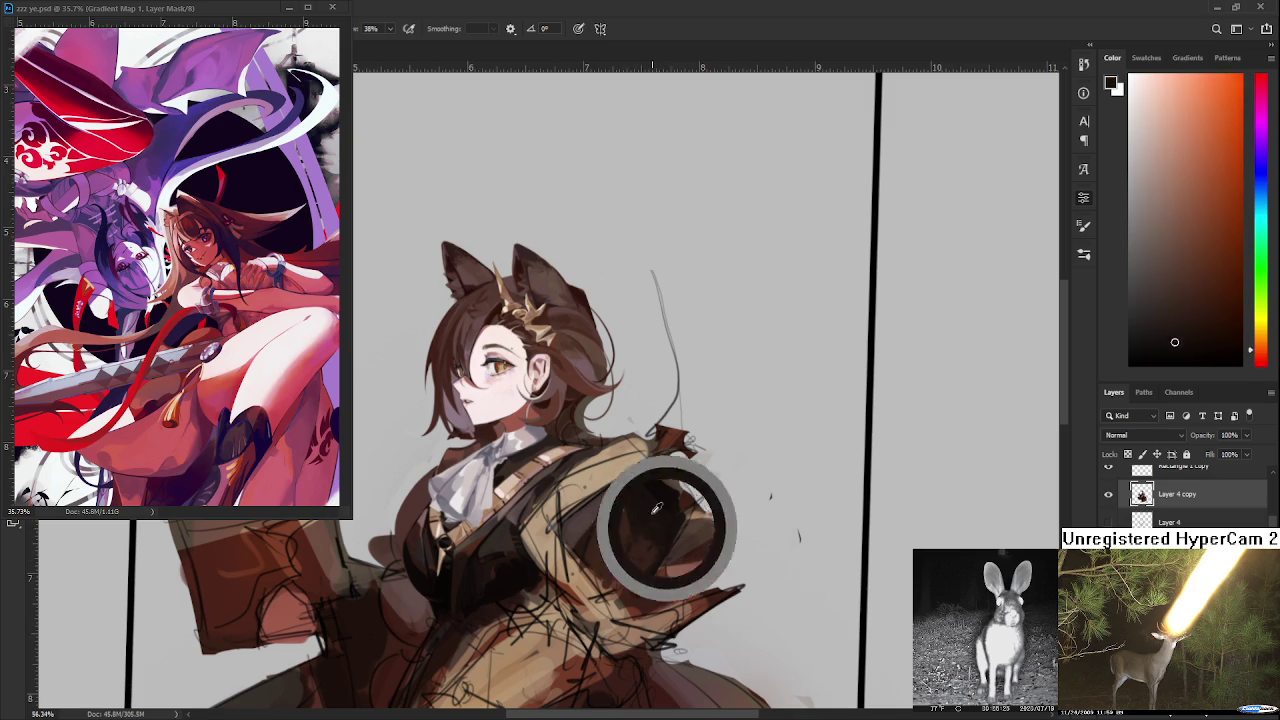
{"action": "left_click", "coordinate": [638, 548], "text": "alt"}
{"action": "left_click", "coordinate": [656, 535], "text": "alt"}
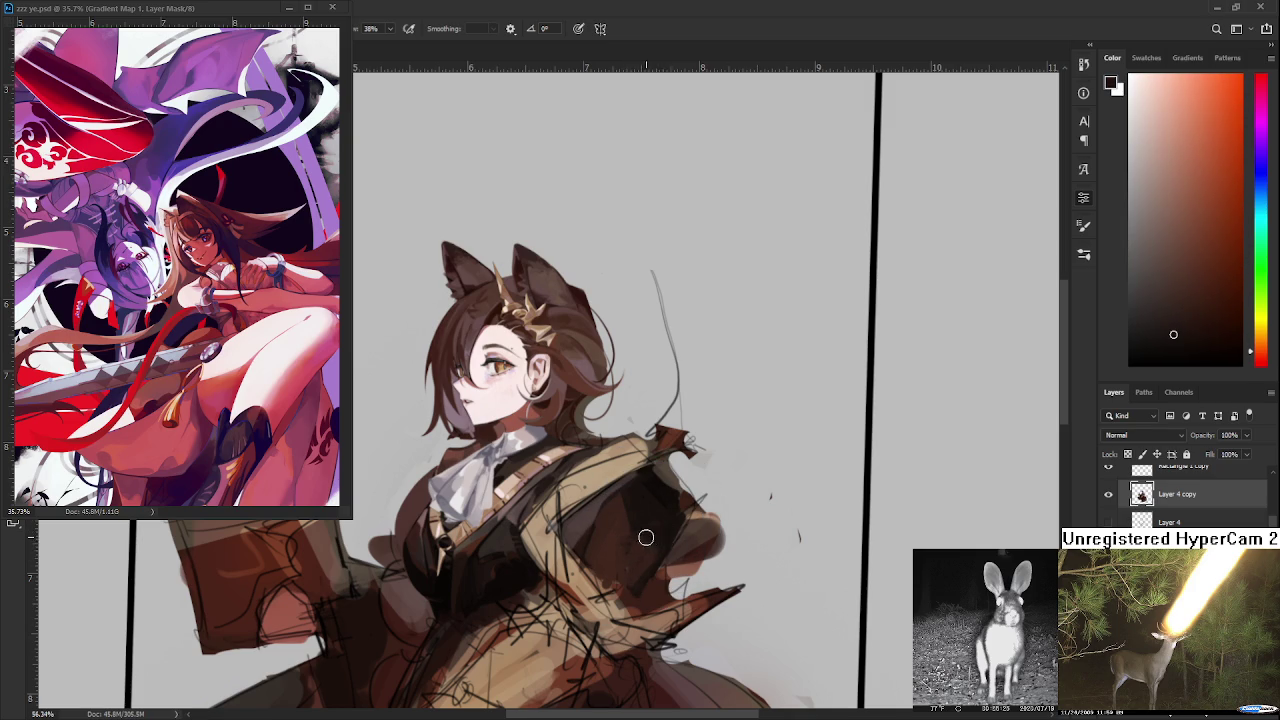
{"action": "left_click", "coordinate": [632, 578], "text": "alt"}
{"action": "left_click", "coordinate": [623, 548], "text": "alt"}
{"action": "left_click", "coordinate": [640, 524], "text": "alt"}
- Alternate samples of muted red, darker red and orange-brown from the jacket
{"action": "scroll", "coordinate": [684, 516], "scroll_direction": "down", "scroll_amount": 2}
{"action": "scroll", "coordinate": [684, 516], "scroll_direction": "up", "scroll_amount": 2}
{"action": "scroll", "coordinate": [681, 515], "scroll_direction": "up", "scroll_amount": 1}
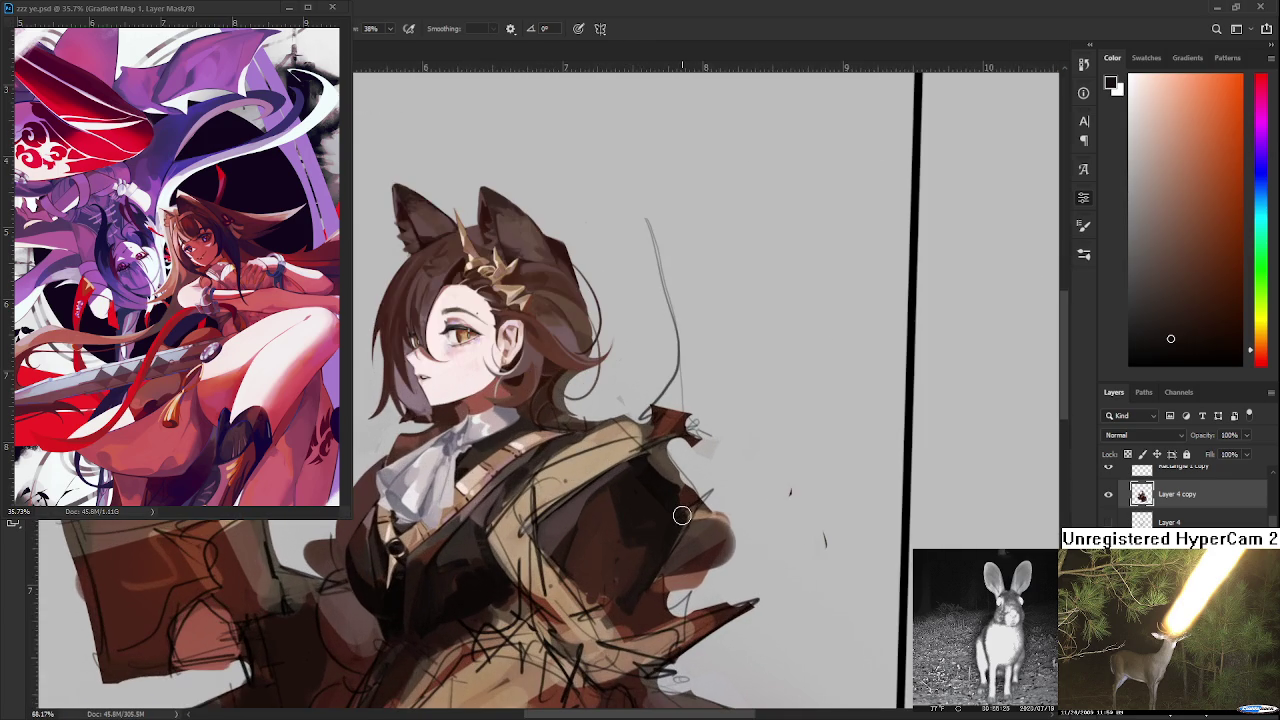
{"action": "left_click", "coordinate": [600, 542], "text": "alt"}
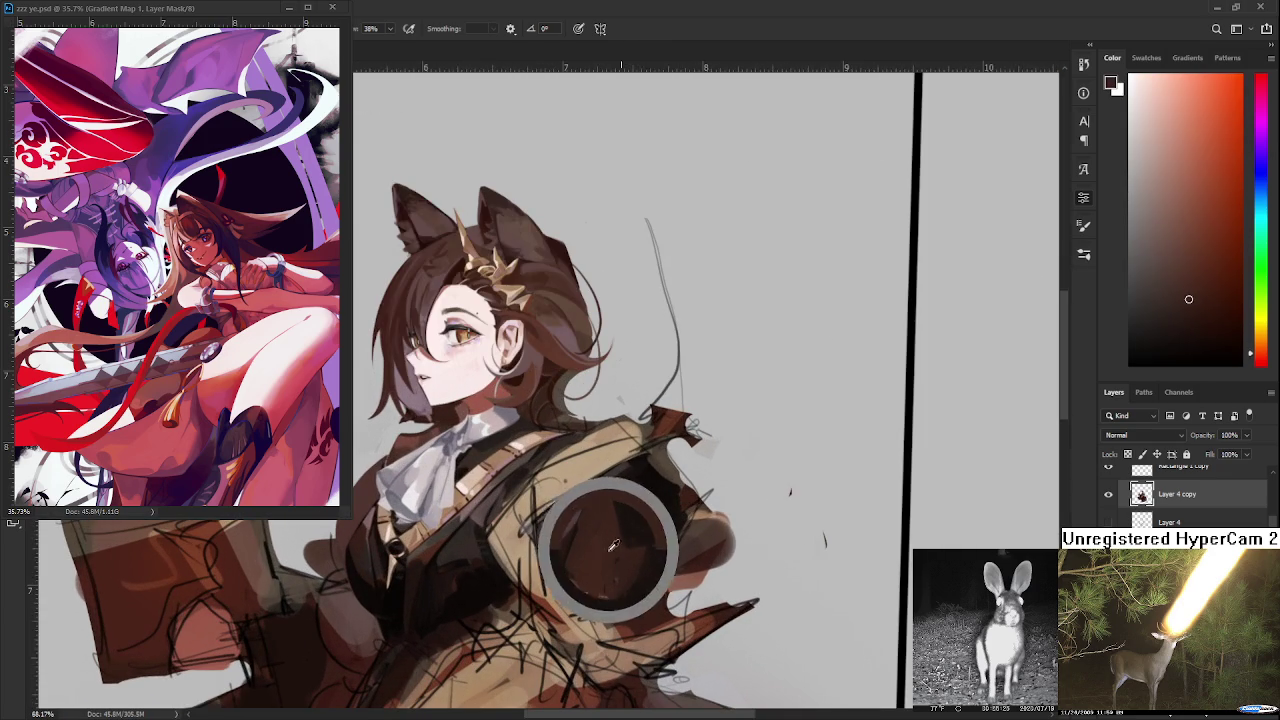
{"action": "left_click", "coordinate": [560, 548], "text": "alt"}
{"action": "left_click", "coordinate": [640, 495], "text": "alt"}
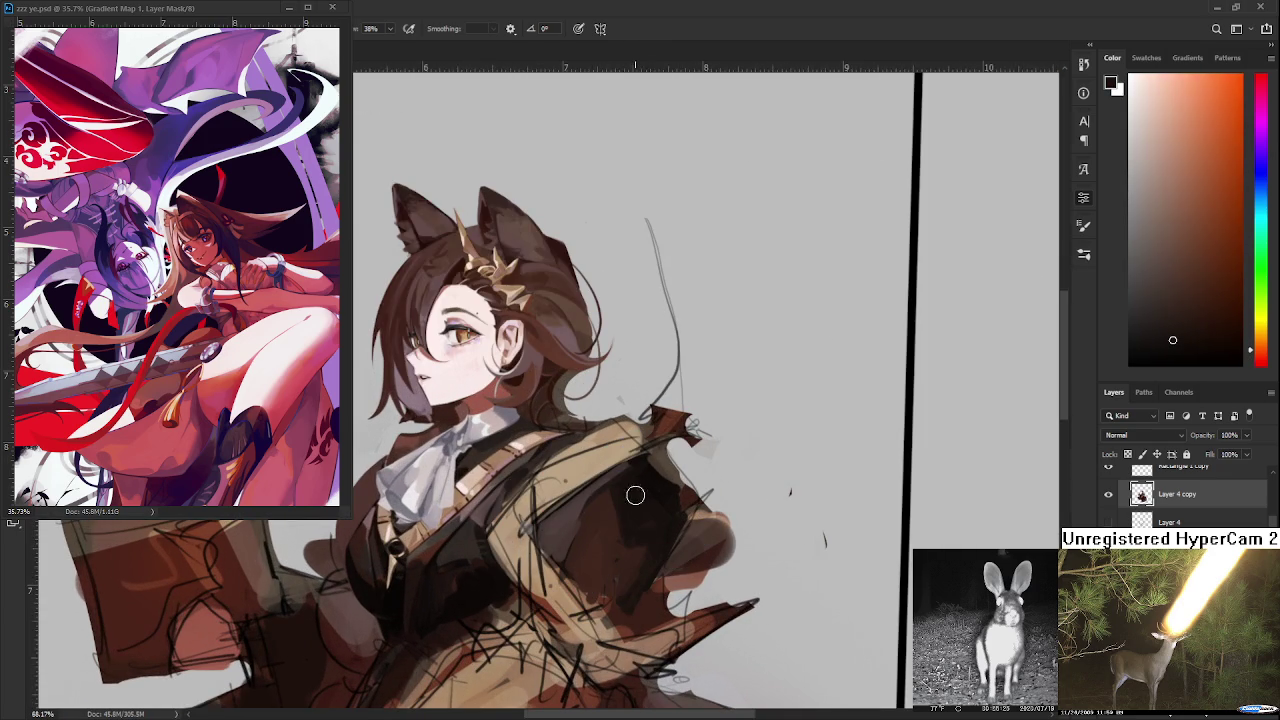
{"action": "left_click", "coordinate": [643, 571], "text": "alt"}
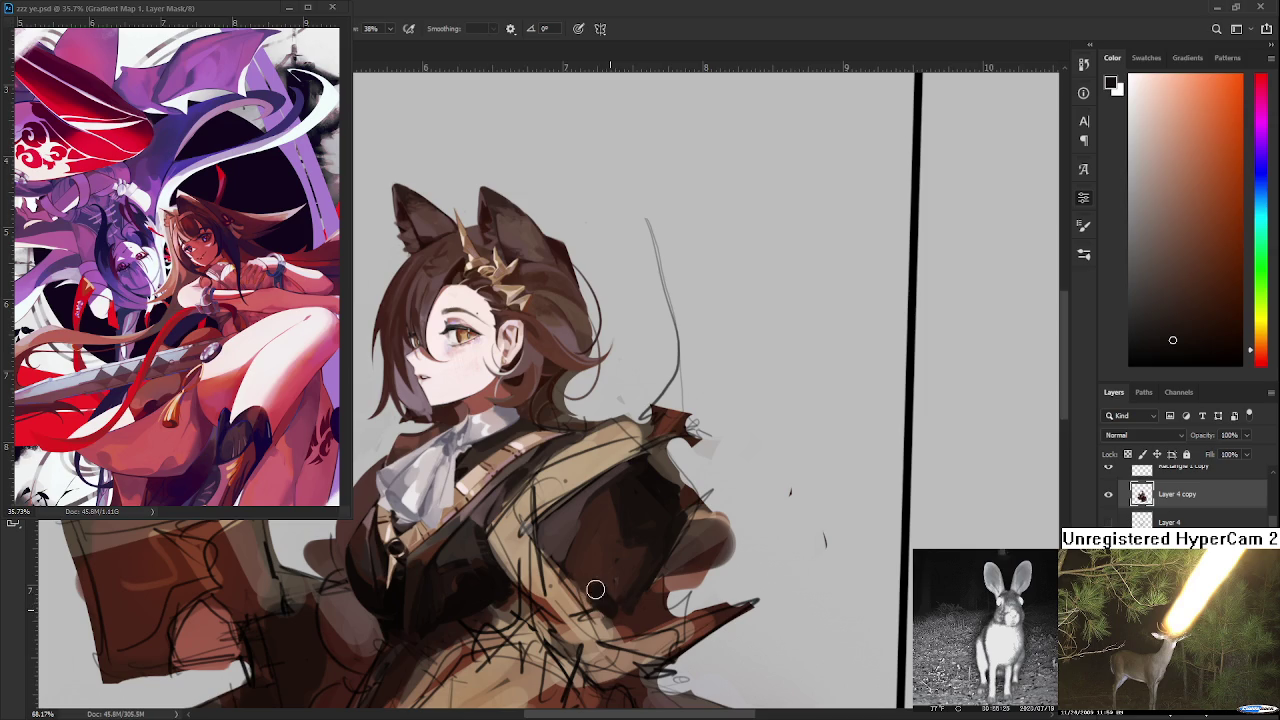
{"action": "left_click", "coordinate": [610, 592], "text": "alt"}
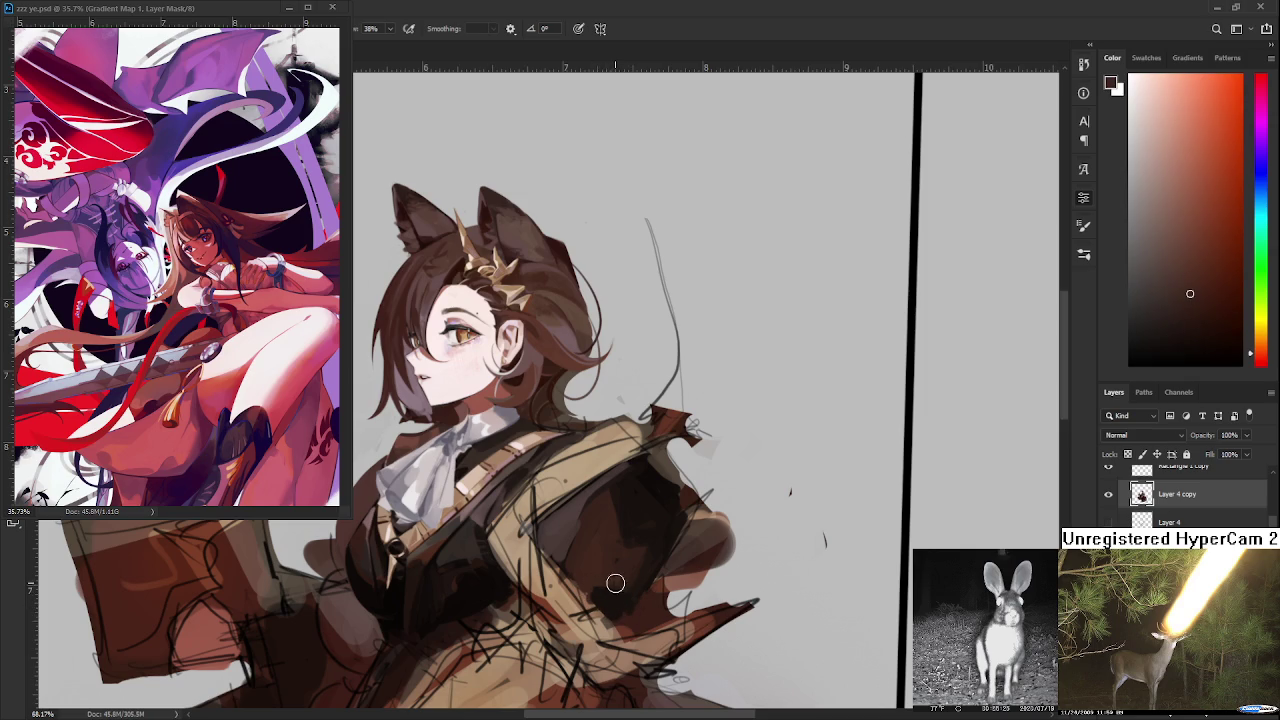
{"action": "left_click", "coordinate": [665, 530], "text": "alt"}
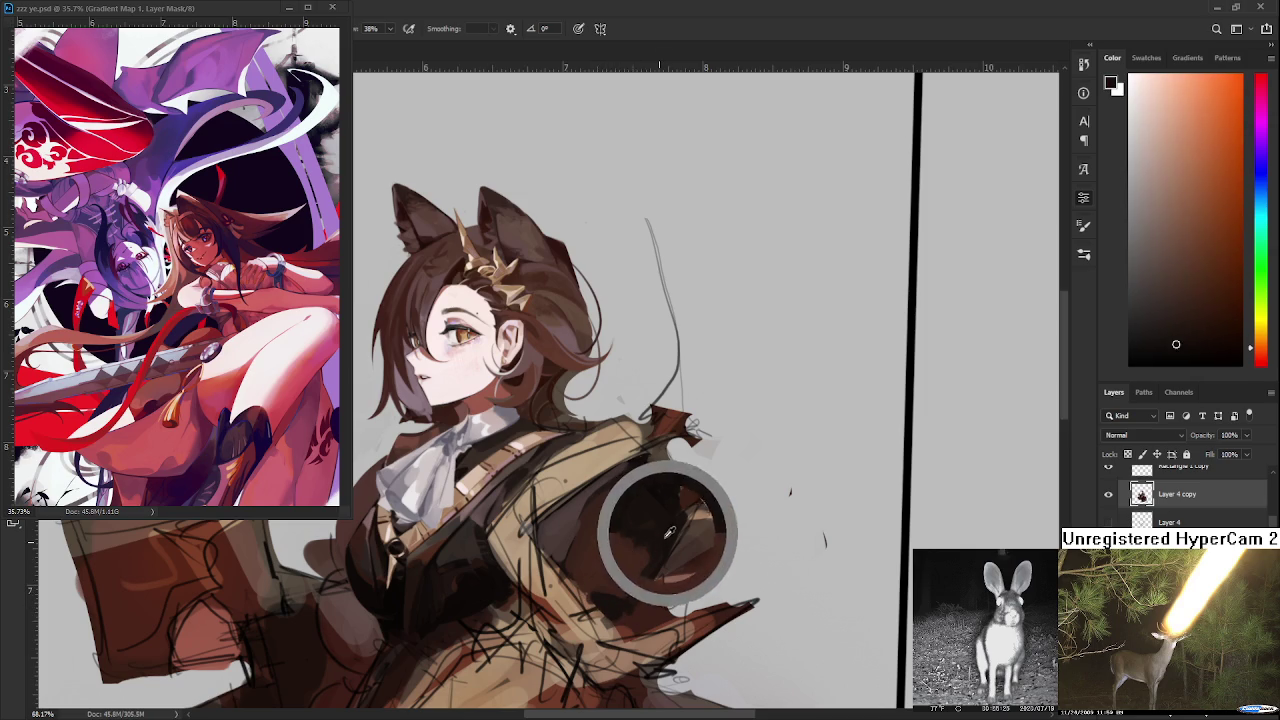
{"action": "left_click", "coordinate": [629, 558], "text": "alt"}
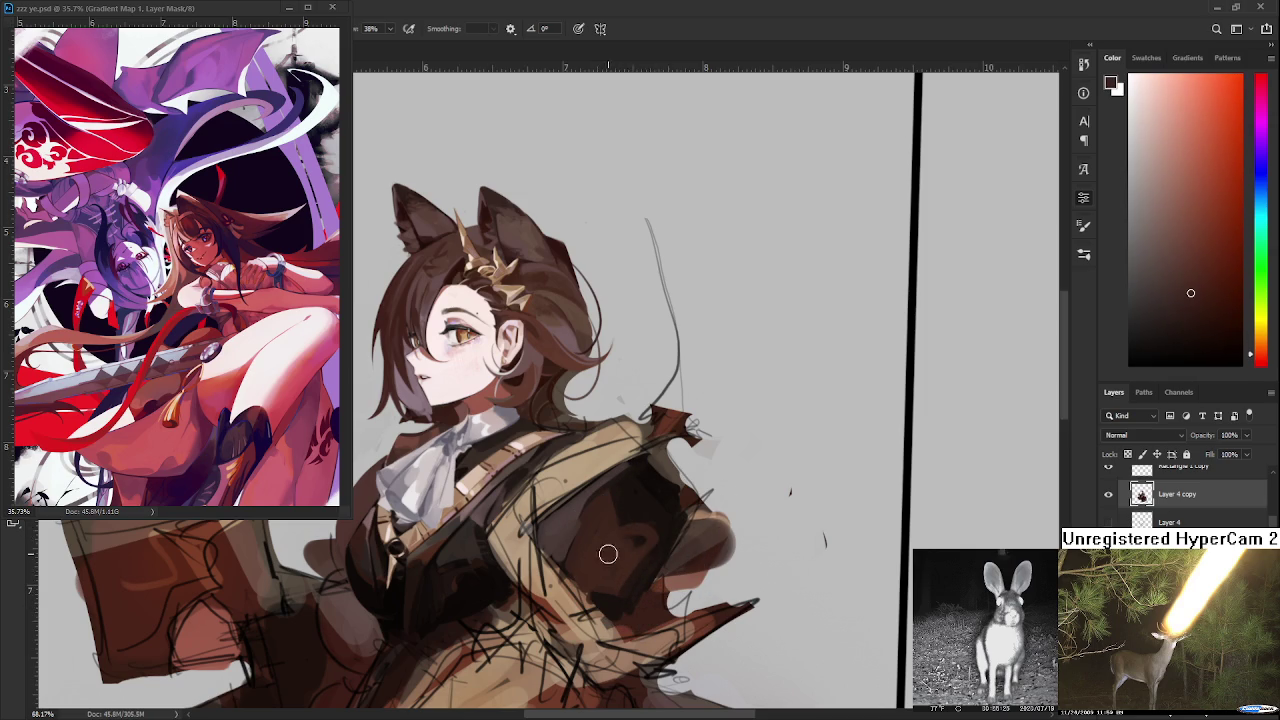
{"action": "left_click", "coordinate": [652, 513], "text": "alt"}
- Adjust the zoom, sample a dark jacket tone and darken the area near the shoulder
{"action": "scroll", "coordinate": [692, 515], "scroll_direction": "down", "scroll_amount": 3}
{"action": "scroll", "coordinate": [686, 502], "scroll_direction": "down", "scroll_amount": 2}
{"action": "scroll", "coordinate": [683, 496], "scroll_direction": "up", "scroll_amount": 1}
{"action": "scroll", "coordinate": [683, 496], "scroll_direction": "up", "scroll_amount": 1}
{"action": "scroll", "coordinate": [683, 496], "scroll_direction": "up", "scroll_amount": 1}
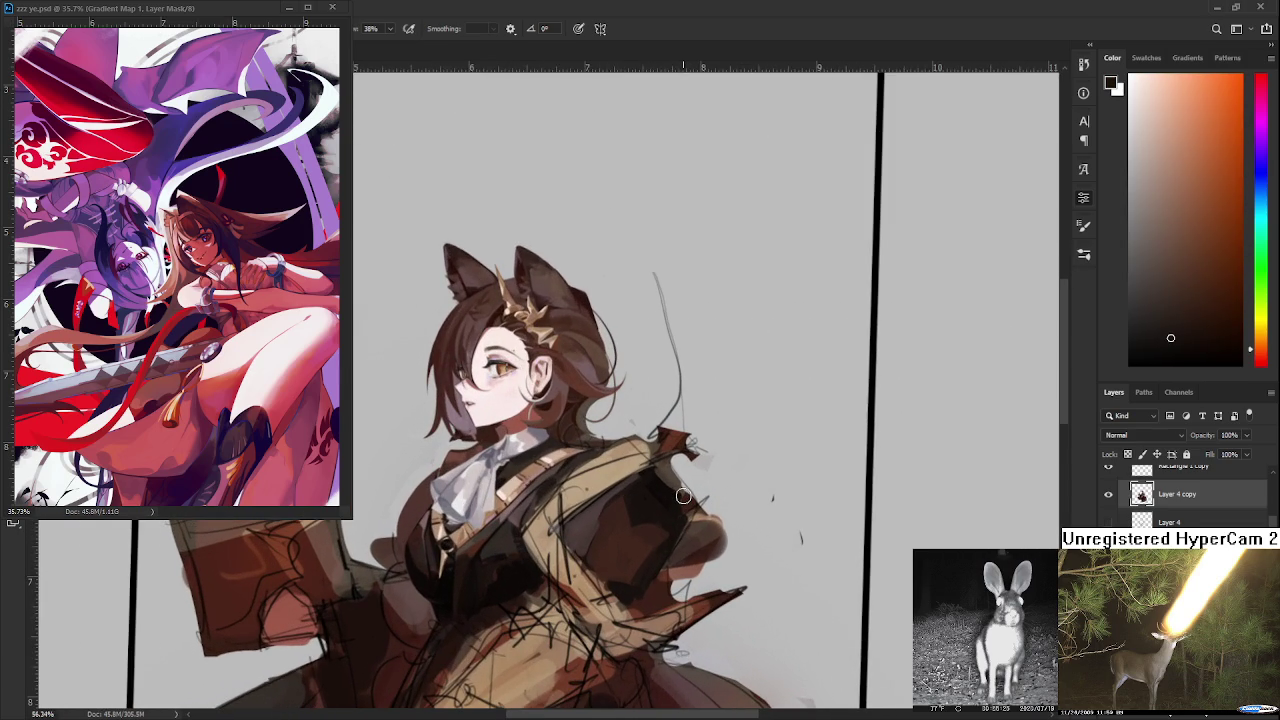
{"action": "scroll", "coordinate": [683, 496], "scroll_direction": "down", "scroll_amount": 2}
{"action": "scroll", "coordinate": [681, 500], "scroll_direction": "up", "scroll_amount": 1}
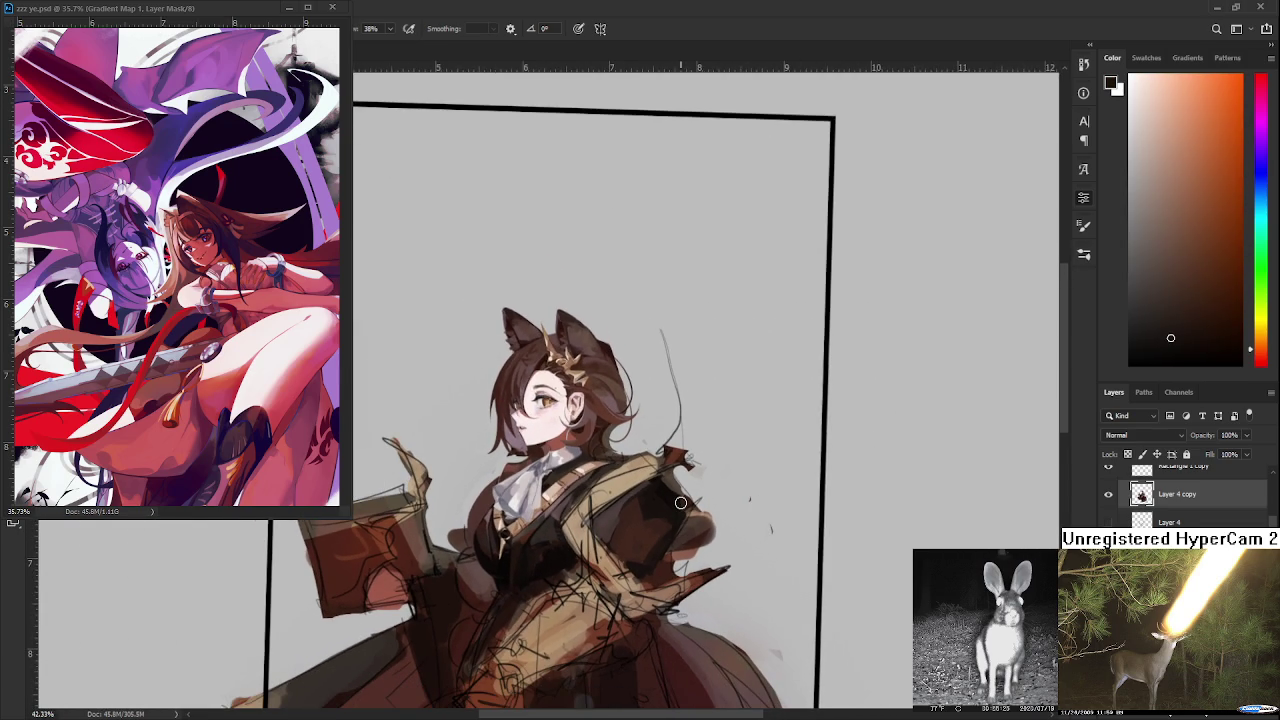
{"action": "scroll", "coordinate": [667, 521], "scroll_direction": "up", "scroll_amount": 1}
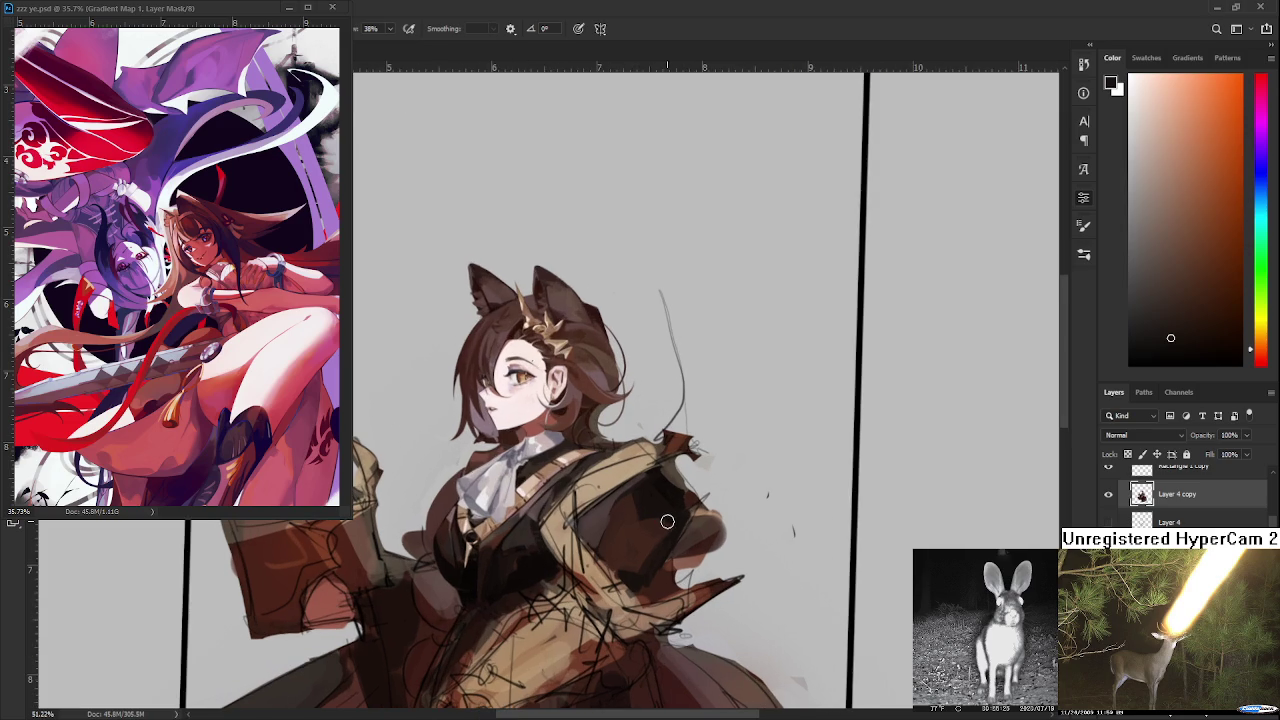
{"action": "scroll", "coordinate": [653, 534], "scroll_direction": "up", "scroll_amount": 1}
{"action": "scroll", "coordinate": [653, 534], "scroll_direction": "up", "scroll_amount": 1}
{"action": "scroll", "coordinate": [653, 534], "scroll_direction": "up", "scroll_amount": 1}
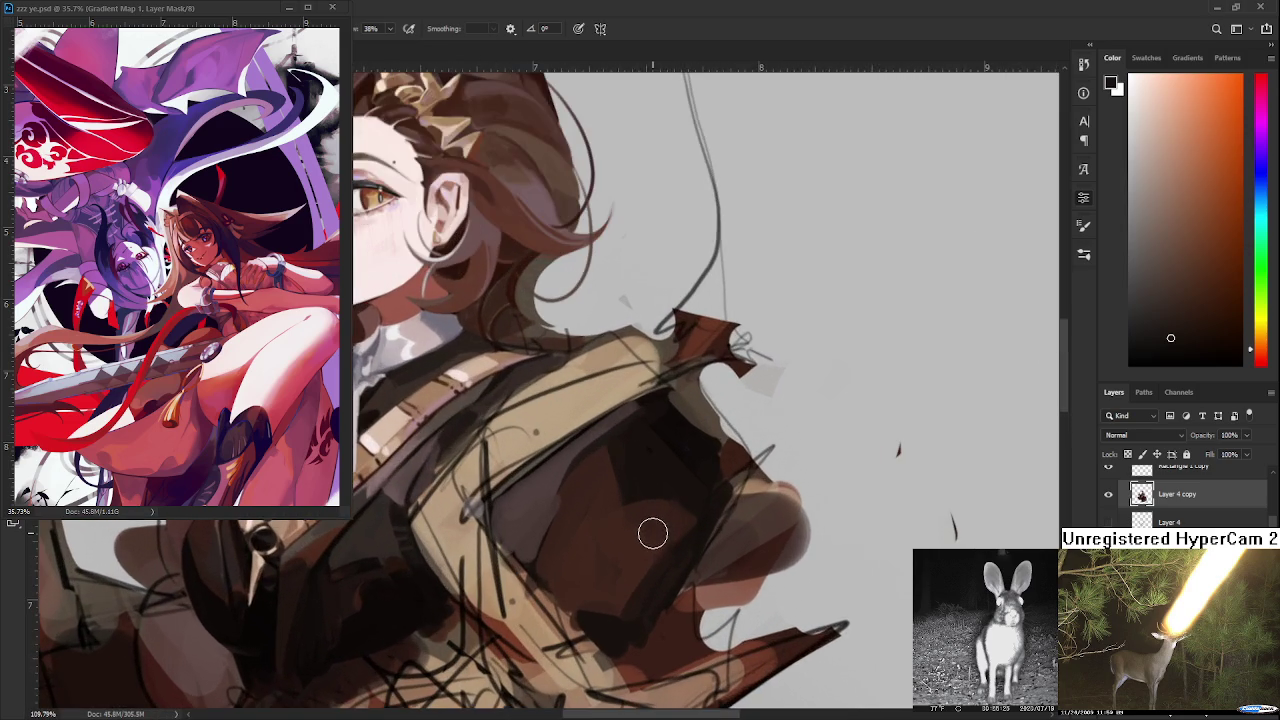
{"action": "scroll", "coordinate": [652, 534], "scroll_direction": "down", "scroll_amount": 2}
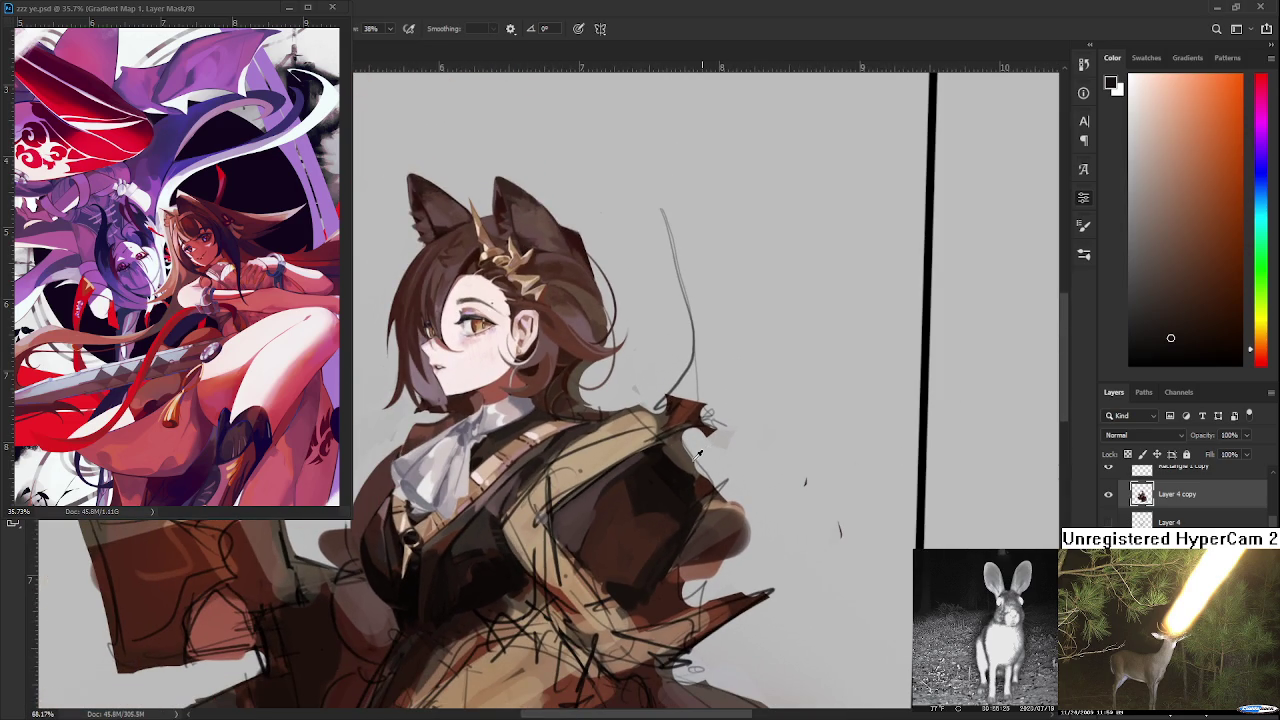
{"action": "left_click", "coordinate": [675, 477], "text": "alt"}
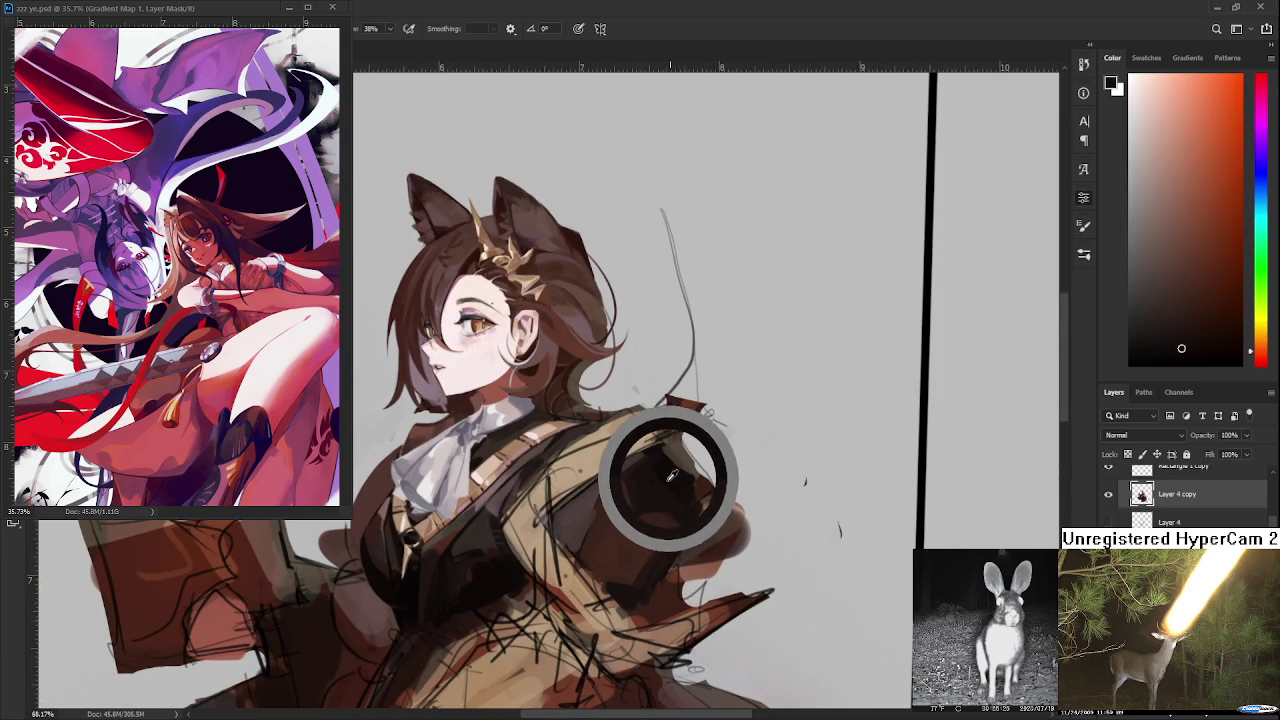
{"action": "left_click_drag", "start_coordinate": [649, 529], "coordinate": [663, 509]}
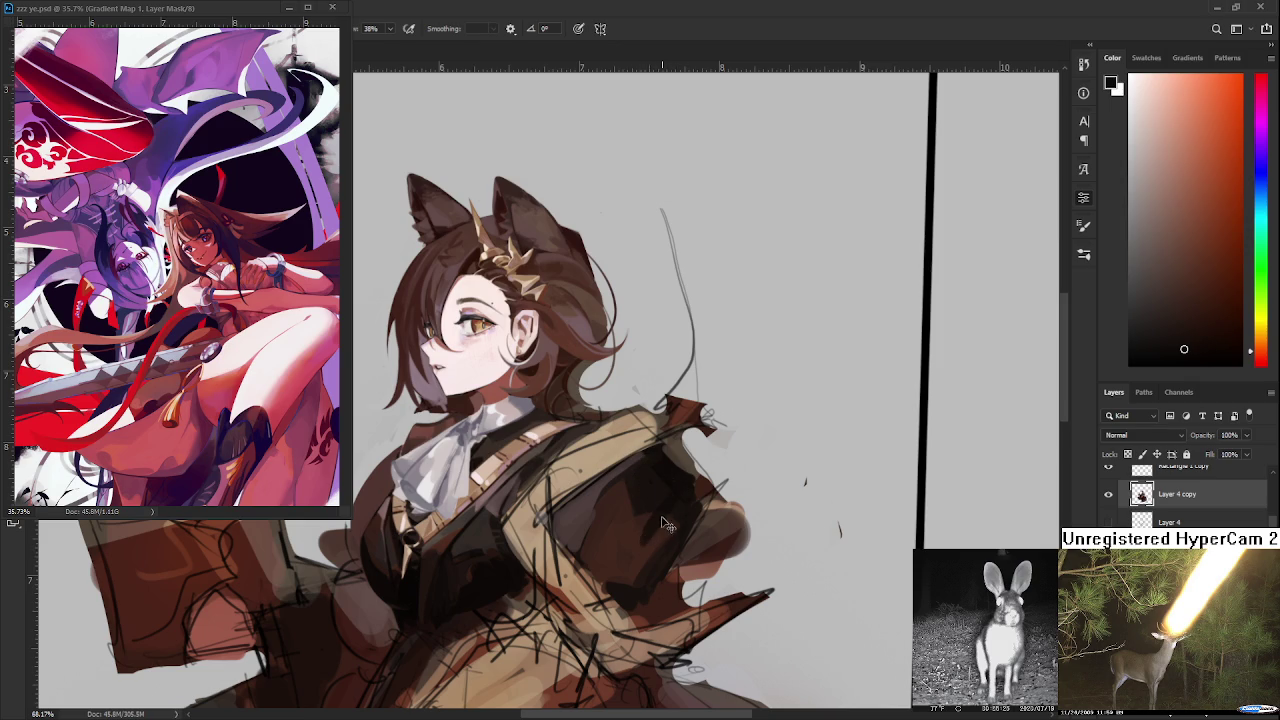
- Darken the shoulder and shadowed jacket with dark red-brown and near-black brown strokes
{"action": "left_click", "coordinate": [605, 500], "text": "alt"}
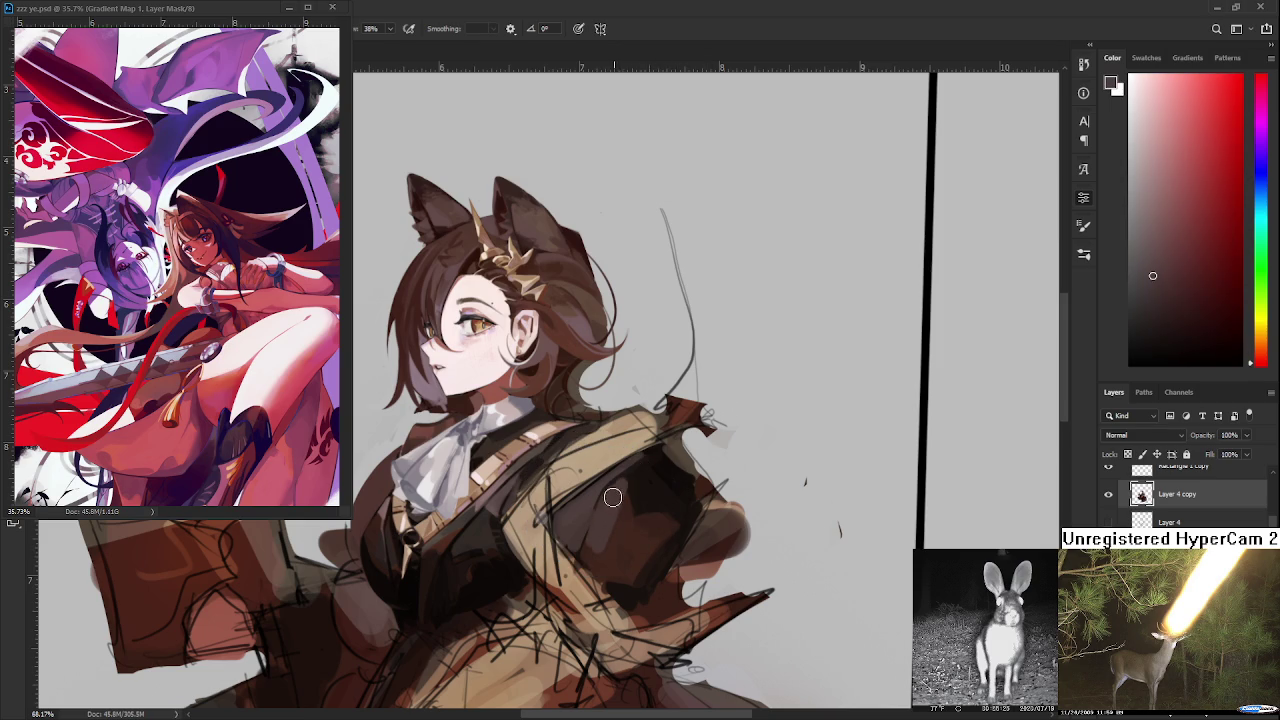
{"action": "left_click", "coordinate": [640, 519], "text": "alt"}
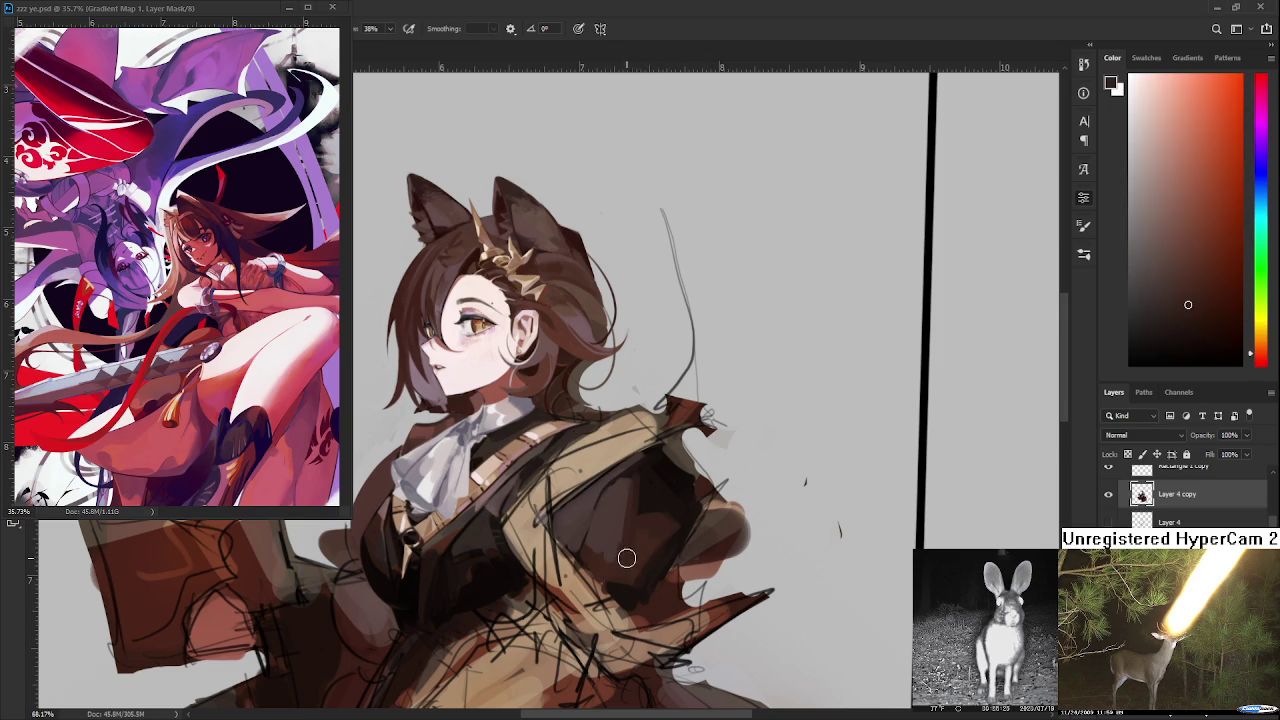
{"action": "scroll", "coordinate": [671, 561], "scroll_direction": "down", "scroll_amount": 2}
{"action": "scroll", "coordinate": [671, 561], "scroll_direction": "down", "scroll_amount": 1}
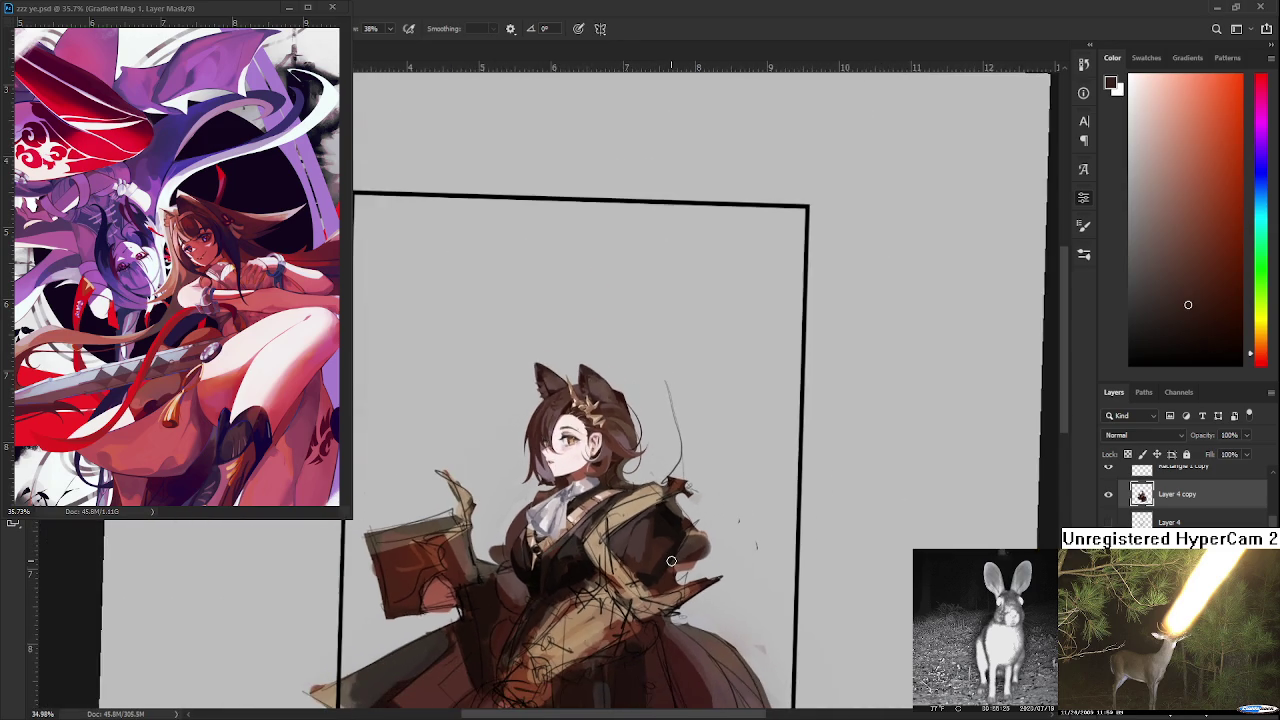
{"action": "scroll", "coordinate": [671, 561], "scroll_direction": "up", "scroll_amount": 2}
{"action": "left_click", "coordinate": [631, 463], "text": "alt"}
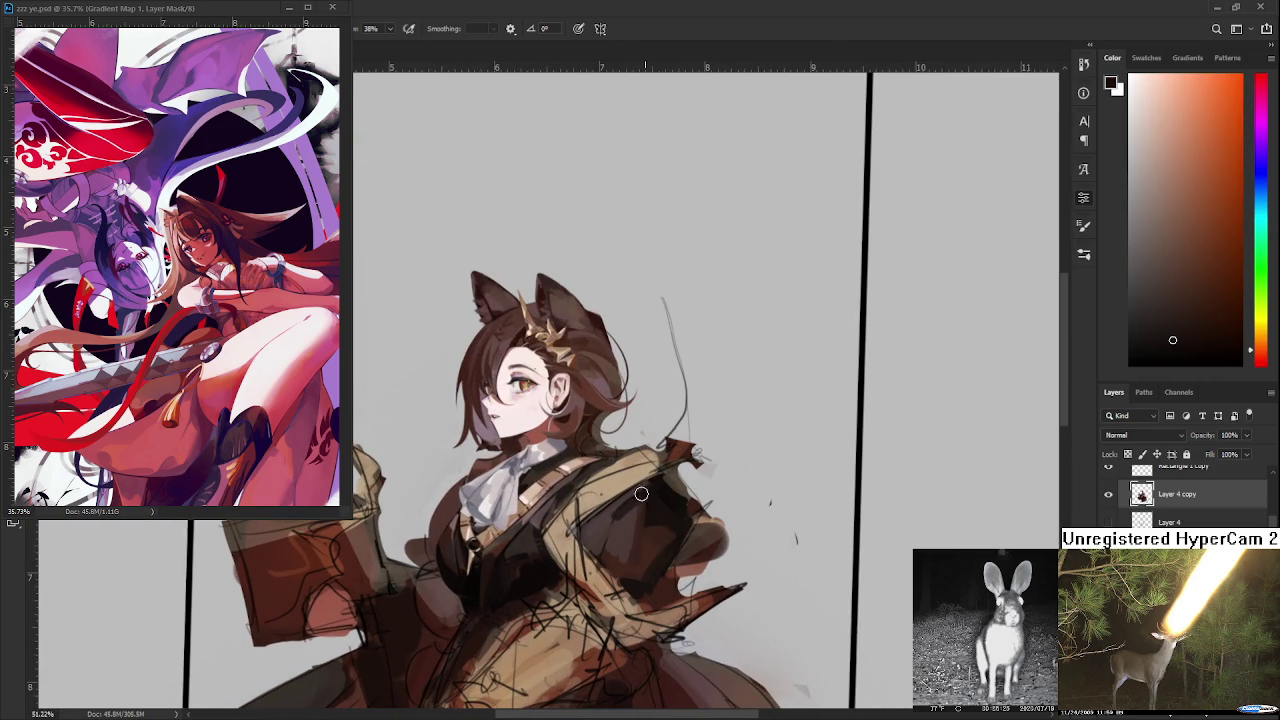
{"action": "left_click", "coordinate": [632, 503], "text": "alt"}
{"action": "left_click_drag", "start_coordinate": [649, 511], "coordinate": [655, 488]}
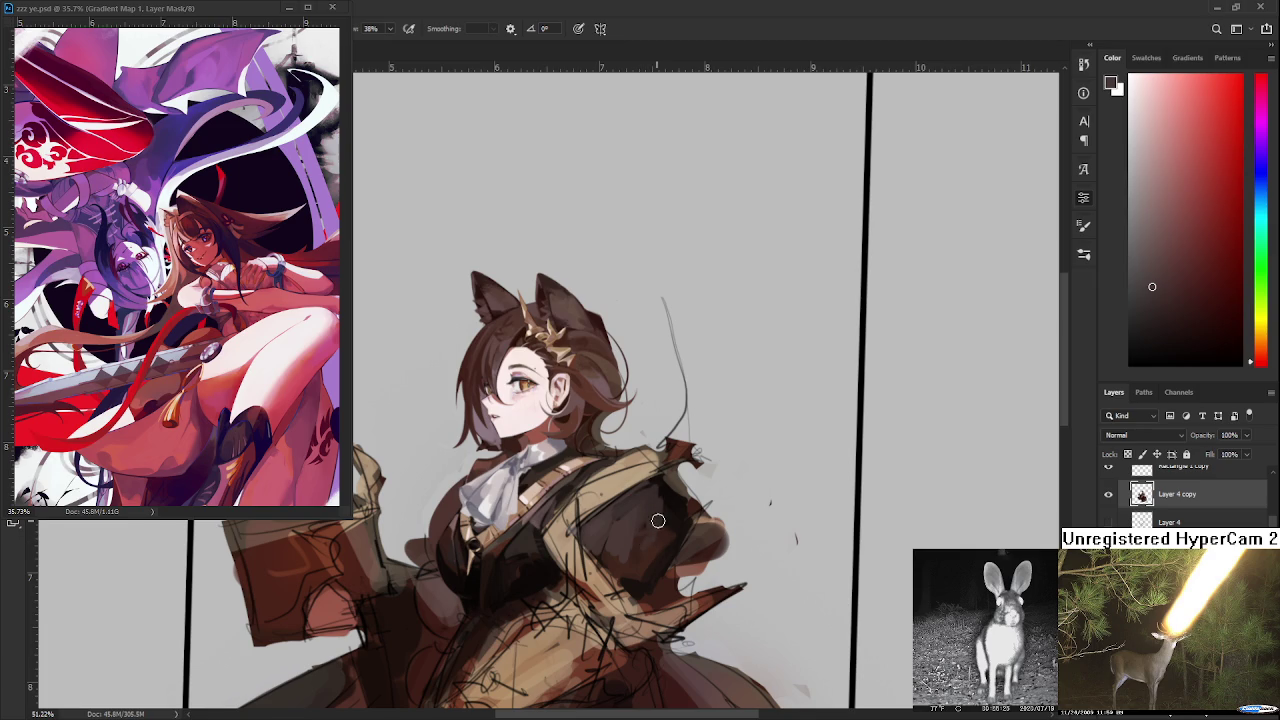
{"action": "left_click", "coordinate": [538, 573], "text": "alt"}
{"action": "left_click_drag", "start_coordinate": [598, 556], "coordinate": [604, 525]}
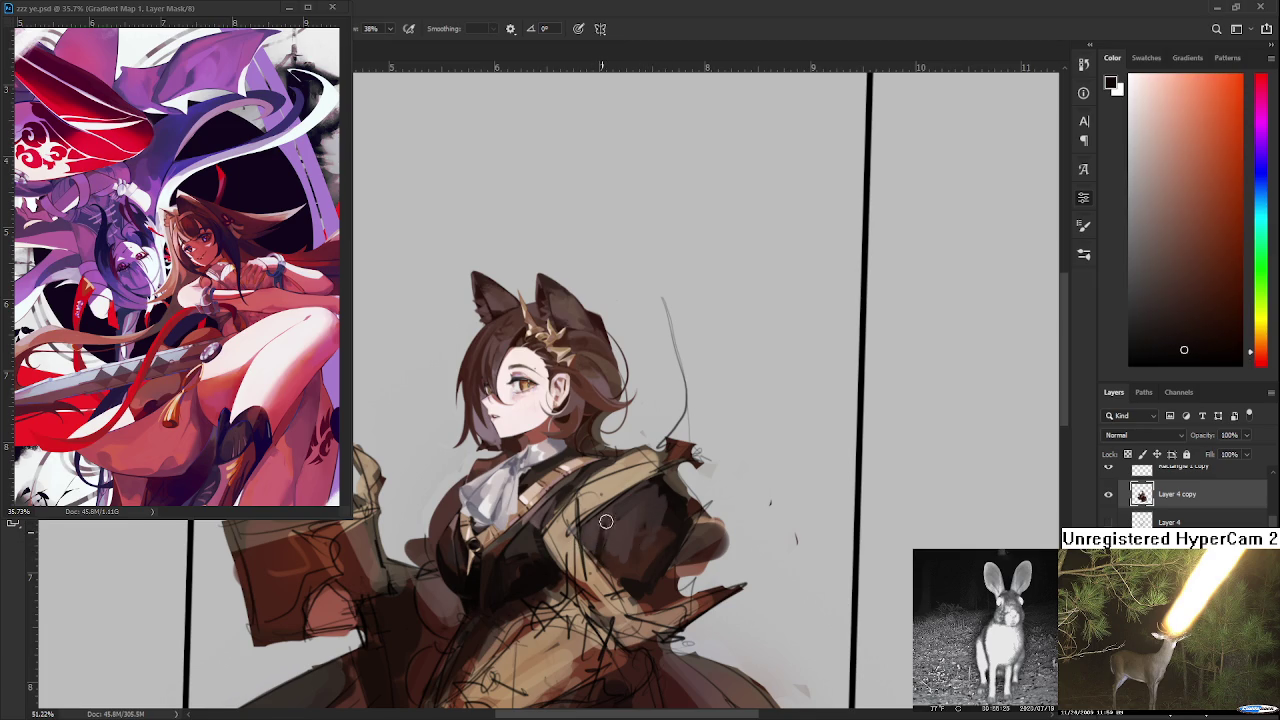
- Resample several dark reddish-brown jacket shades while adjusting the zoom
{"action": "left_click", "coordinate": [600, 537], "text": "alt"}
{"action": "left_click", "coordinate": [605, 551], "text": "alt"}
{"action": "left_click", "coordinate": [608, 546], "text": "alt"}
{"action": "left_click", "coordinate": [603, 548], "text": "alt"}
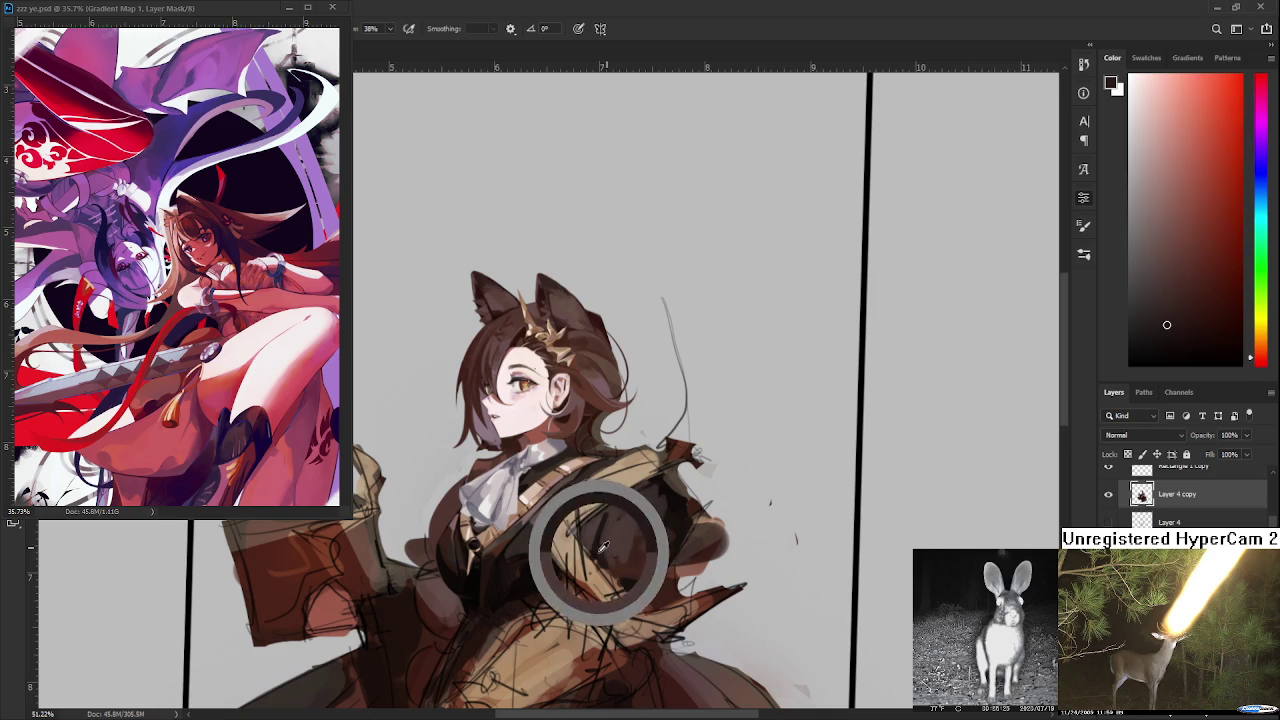
{"action": "left_click", "coordinate": [622, 512], "text": "alt"}
{"action": "left_click", "coordinate": [620, 521], "text": "alt"}
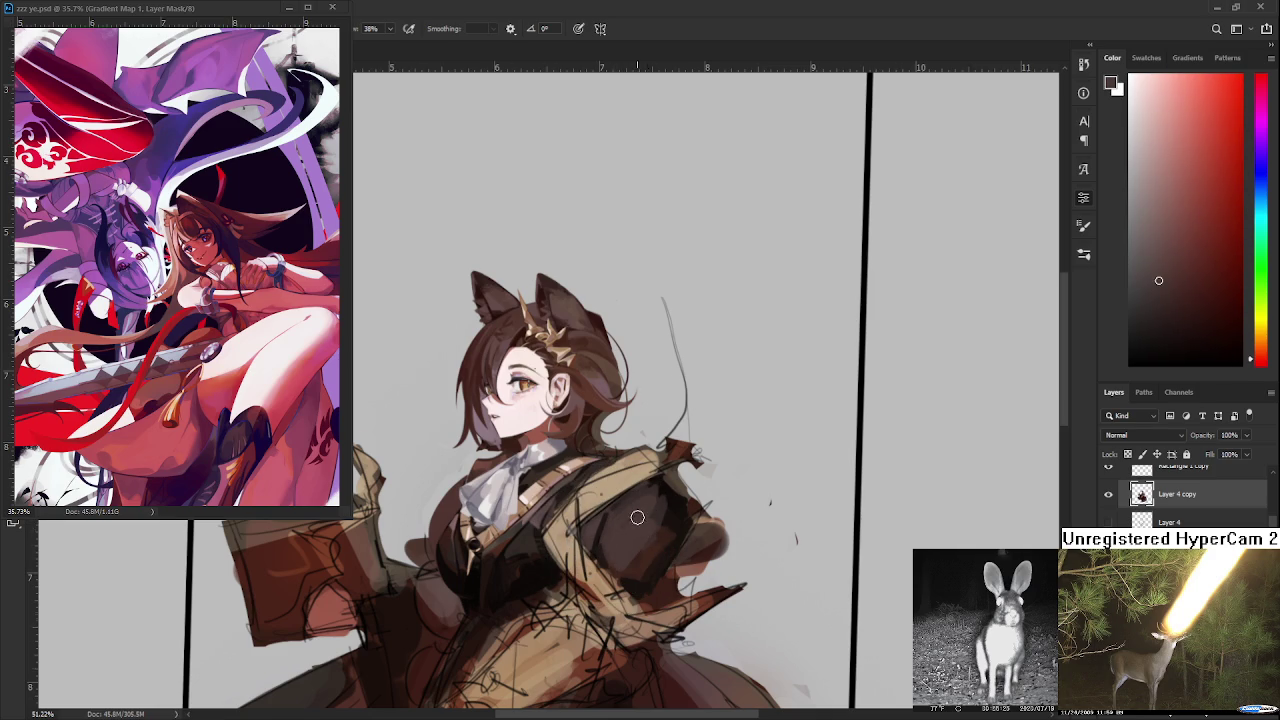
{"action": "scroll", "coordinate": [637, 517], "scroll_direction": "down", "scroll_amount": 3}
{"action": "scroll", "coordinate": [637, 517], "scroll_direction": "down", "scroll_amount": 2}
{"action": "scroll", "coordinate": [620, 517], "scroll_direction": "up", "scroll_amount": 3}
{"action": "scroll", "coordinate": [598, 518], "scroll_direction": "up", "scroll_amount": 2}
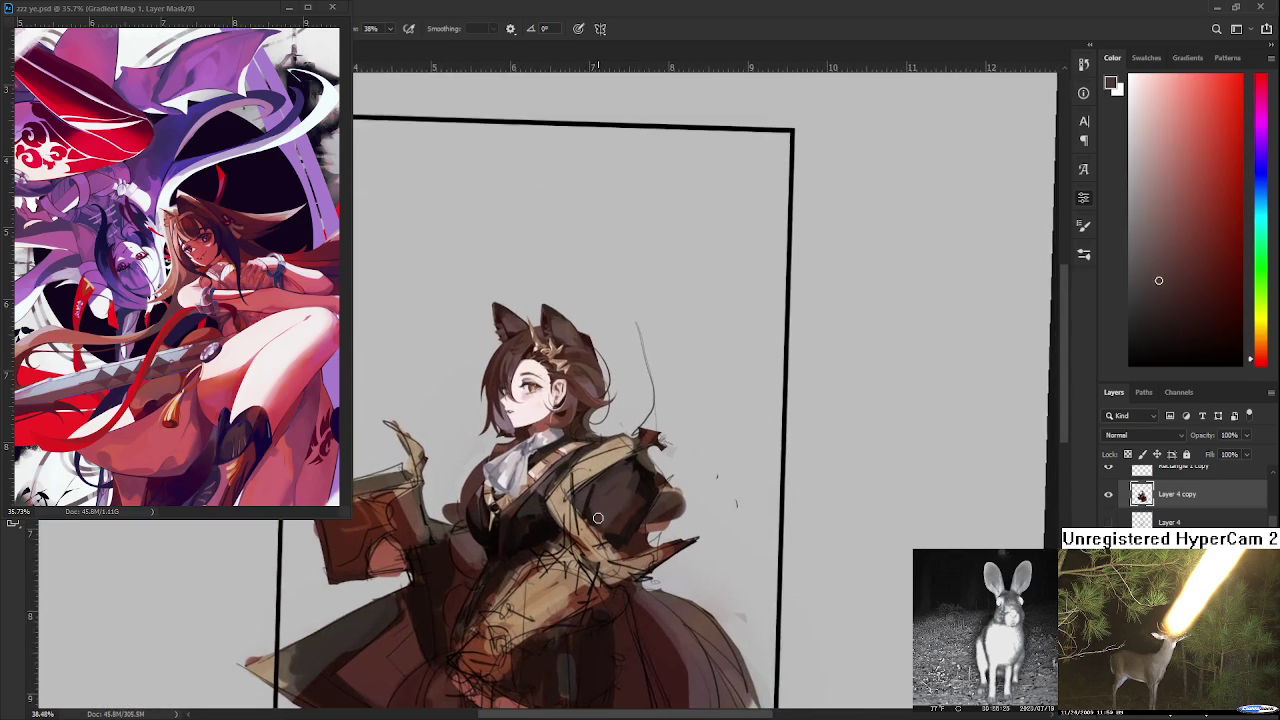
{"action": "scroll", "coordinate": [598, 518], "scroll_direction": "up", "scroll_amount": 2}
{"action": "scroll", "coordinate": [610, 518], "scroll_direction": "up", "scroll_amount": 1}
{"action": "scroll", "coordinate": [622, 519], "scroll_direction": "up", "scroll_amount": 1}
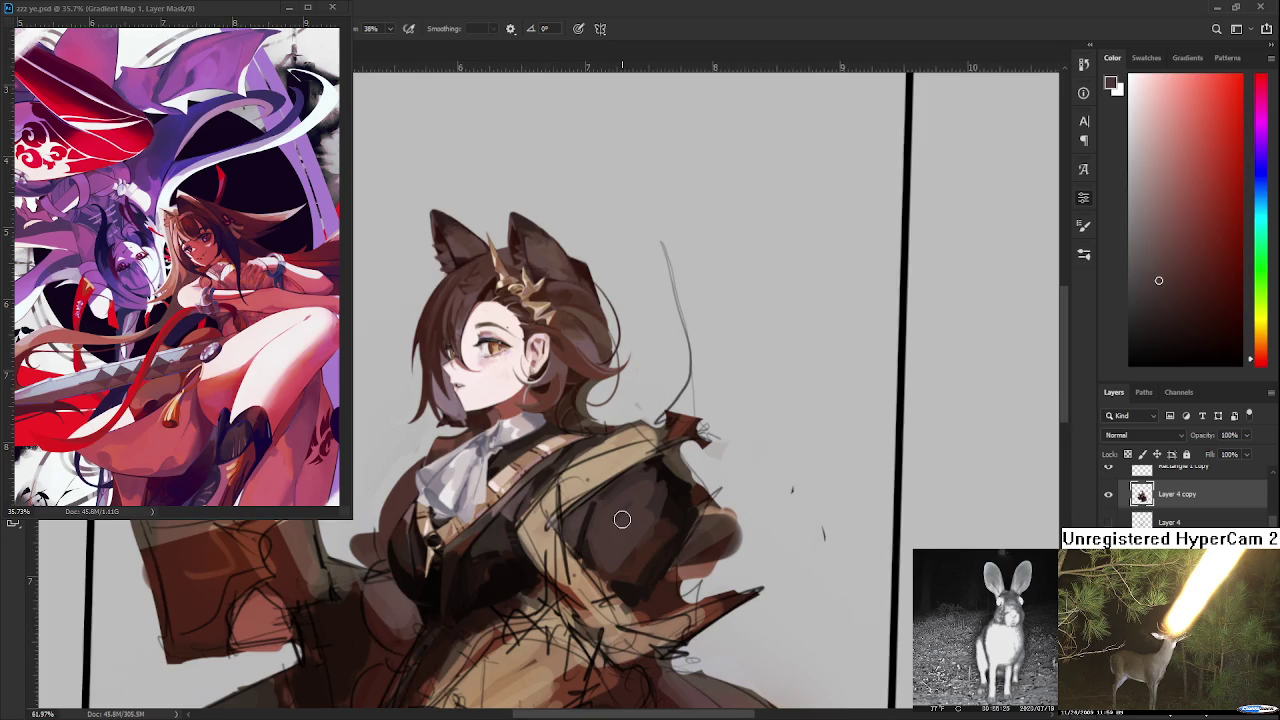
{"action": "scroll", "coordinate": [622, 519], "scroll_direction": "down", "scroll_amount": 2}
{"action": "scroll", "coordinate": [640, 510], "scroll_direction": "up", "scroll_amount": 1}
{"action": "scroll", "coordinate": [658, 496], "scroll_direction": "up", "scroll_amount": 1}
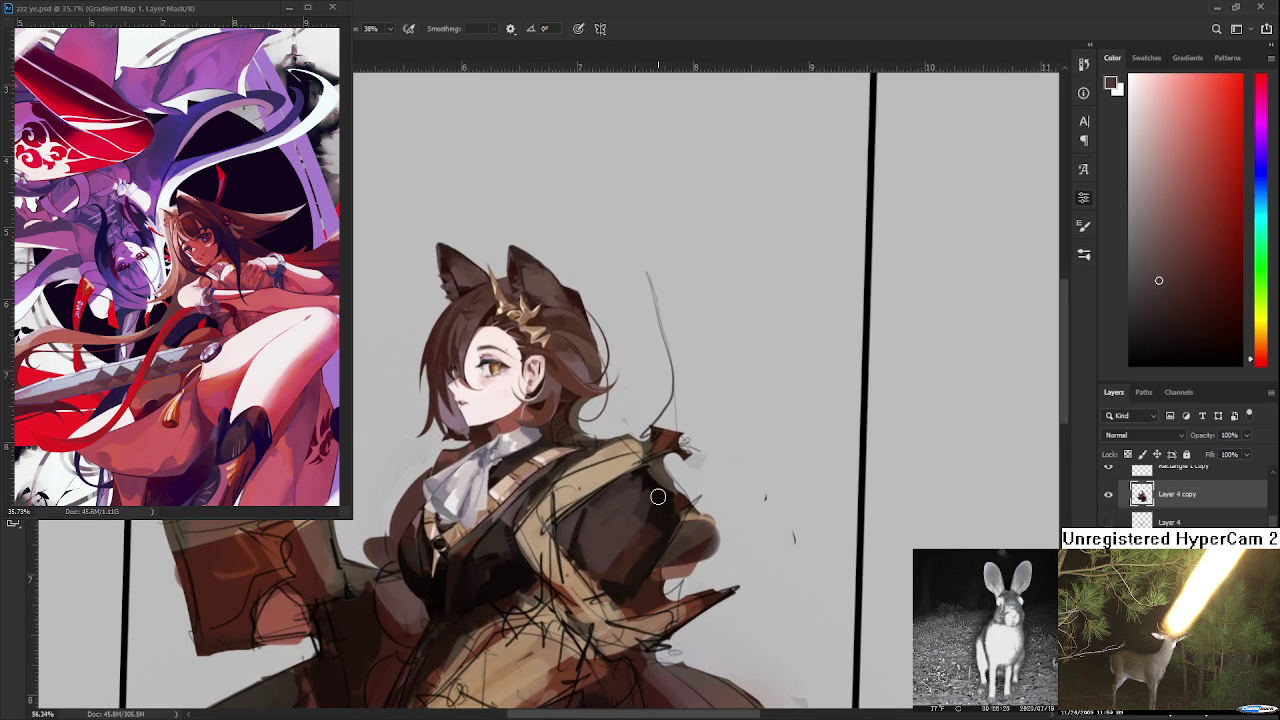
- Briefly erase with the grey background, then paint dark orange-brown over the sleeve
{"action": "left_click", "coordinate": [722, 490], "text": "alt"}
{"action": "key", "text": "e"}
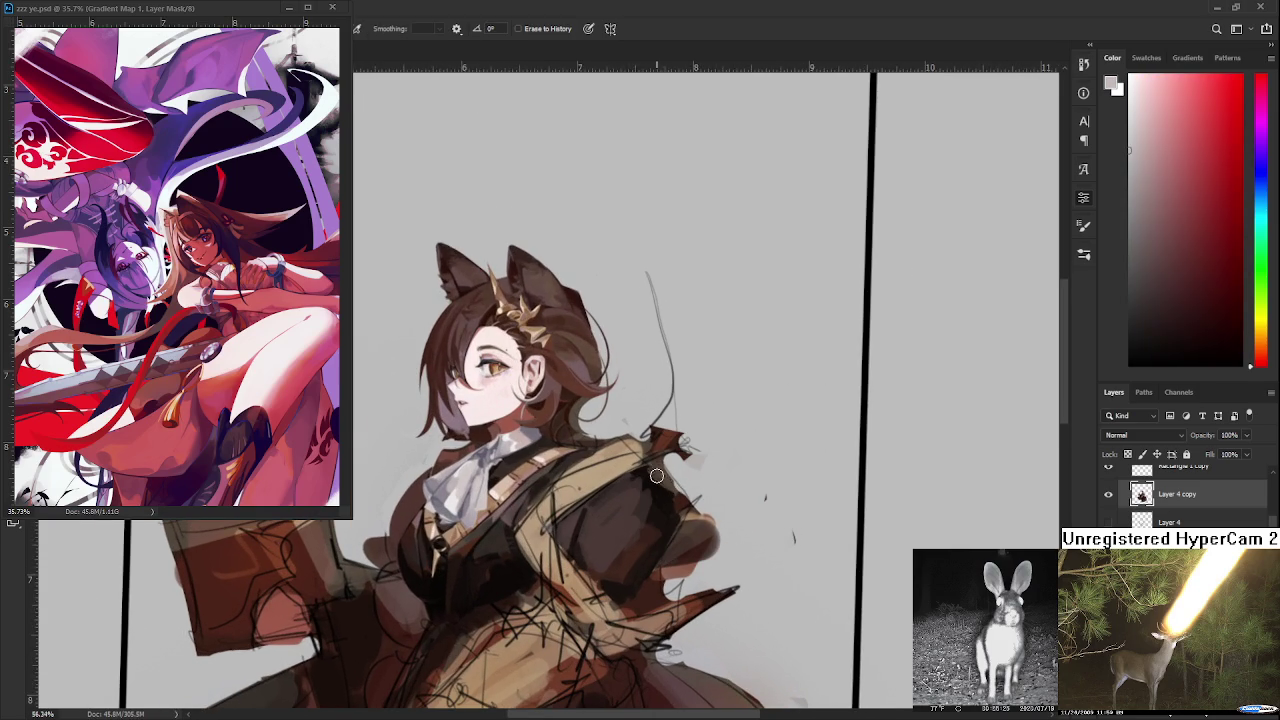
{"action": "key", "text": "b"}
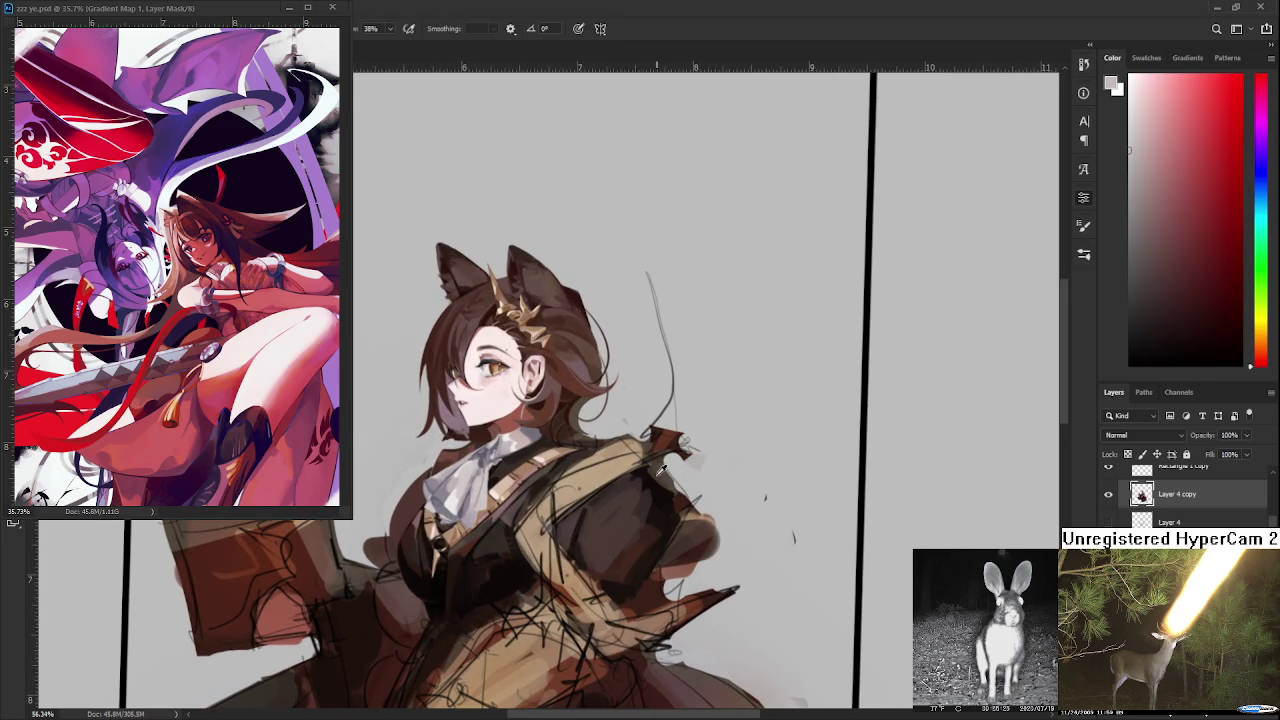
{"action": "left_click", "coordinate": [661, 471], "text": "alt"}
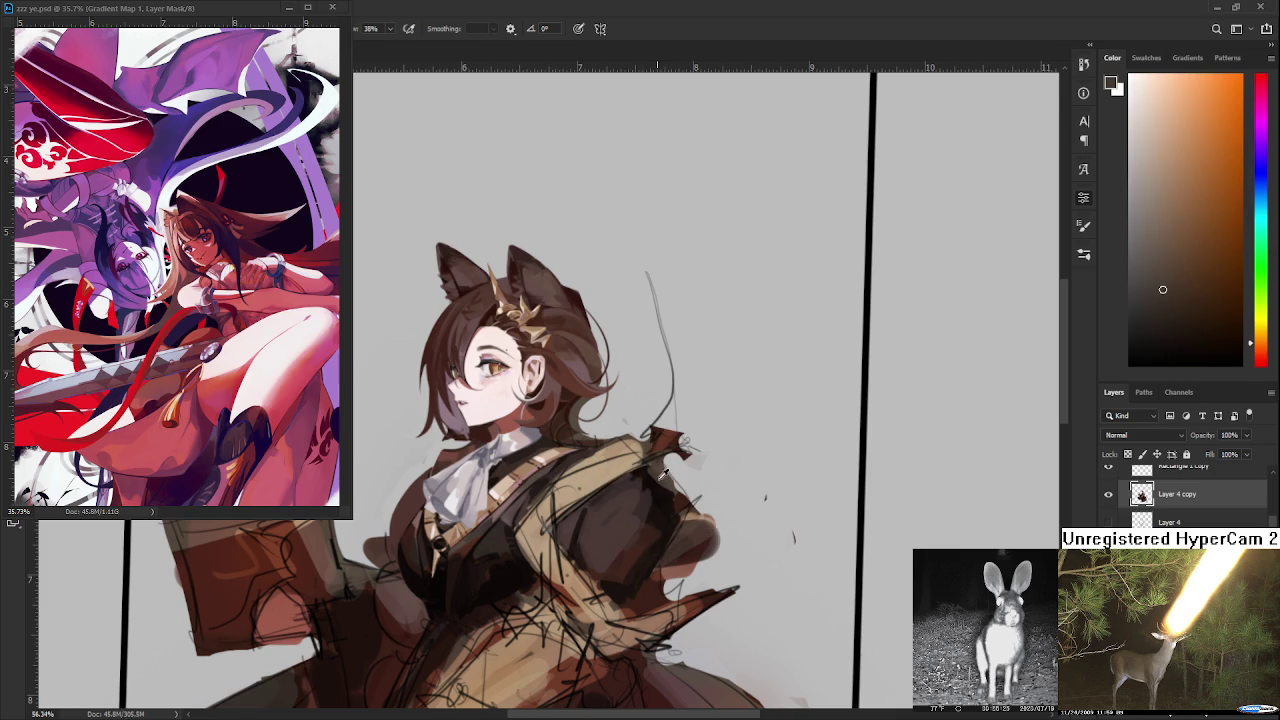
{"action": "mouse_move", "coordinate": [648, 470]}
{"action": "left_mouse_down"}
{"action": "mouse_move", "coordinate": [666, 531]}
{"action": "mouse_move", "coordinate": [657, 537]}
{"action": "mouse_move", "coordinate": [643, 481]}
{"action": "mouse_move", "coordinate": [613, 592]}
{"action": "left_mouse_up"}
- Firm up the sleeve edge with dark brown strokes, redoing them until the outline is crisp
{"action": "left_click_drag", "start_coordinate": [638, 492], "coordinate": [657, 564]}
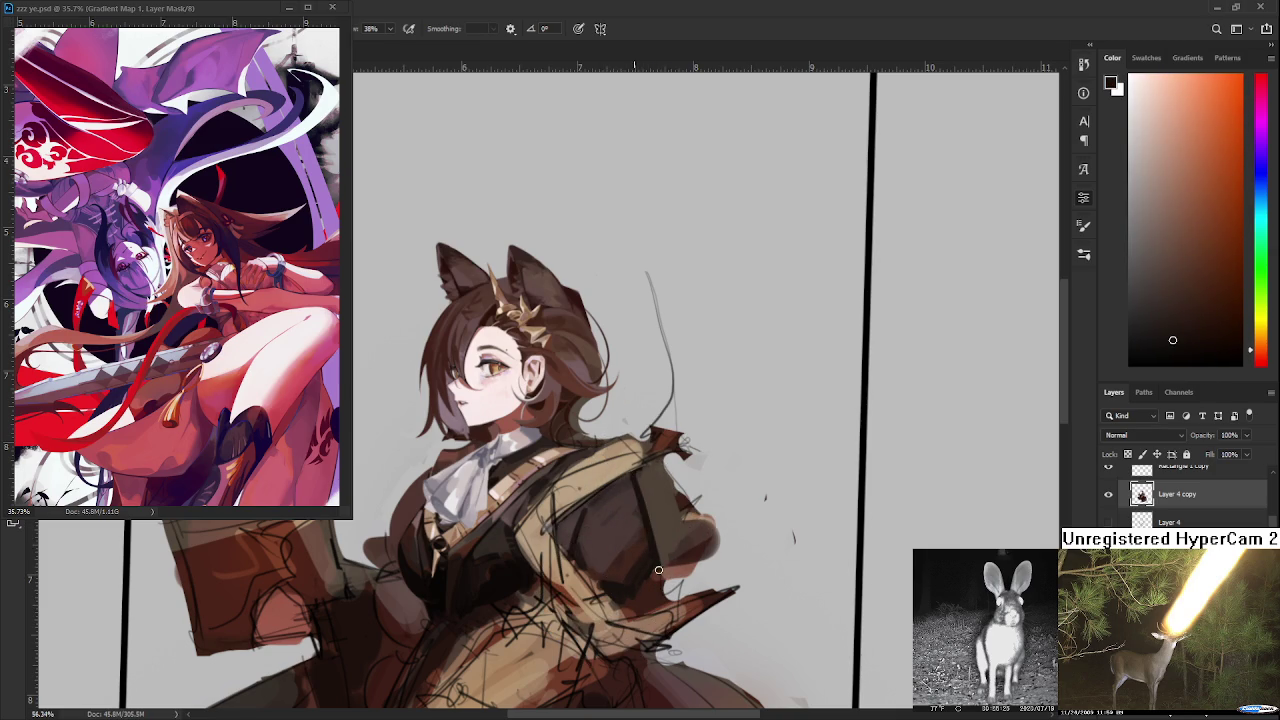
{"action": "key", "text": "ctrl+z"}
{"action": "left_click_drag", "start_coordinate": [647, 508], "coordinate": [658, 555]}
{"action": "key", "text": "ctrl+z"}
{"action": "mouse_move", "coordinate": [636, 476]}
{"action": "left_mouse_down"}
{"action": "mouse_move", "coordinate": [654, 562]}
{"action": "mouse_move", "coordinate": [632, 513]}
{"action": "mouse_move", "coordinate": [648, 531]}
{"action": "left_mouse_up"}
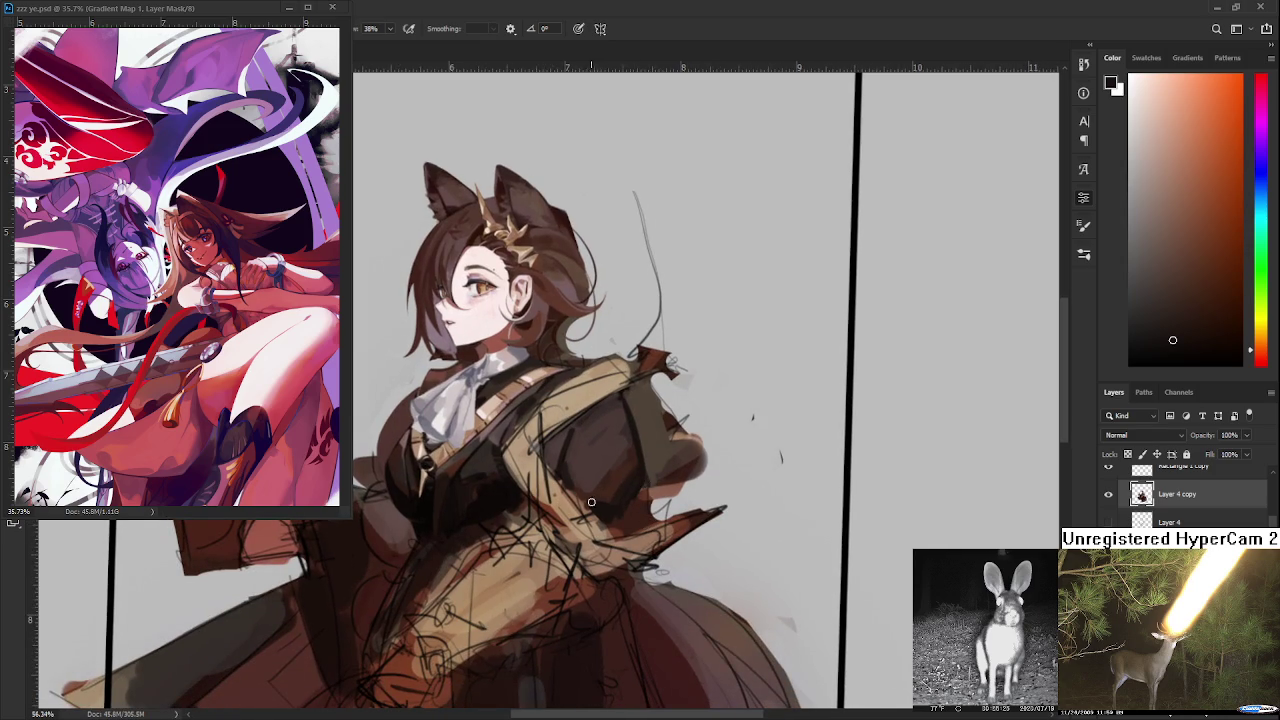
{"action": "mouse_move", "coordinate": [663, 445]}
{"action": "left_mouse_down"}
{"action": "mouse_move", "coordinate": [700, 505]}
{"action": "mouse_move", "coordinate": [600, 540]}
{"action": "left_mouse_up"}
{"action": "left_click", "coordinate": [646, 458], "text": "alt"}
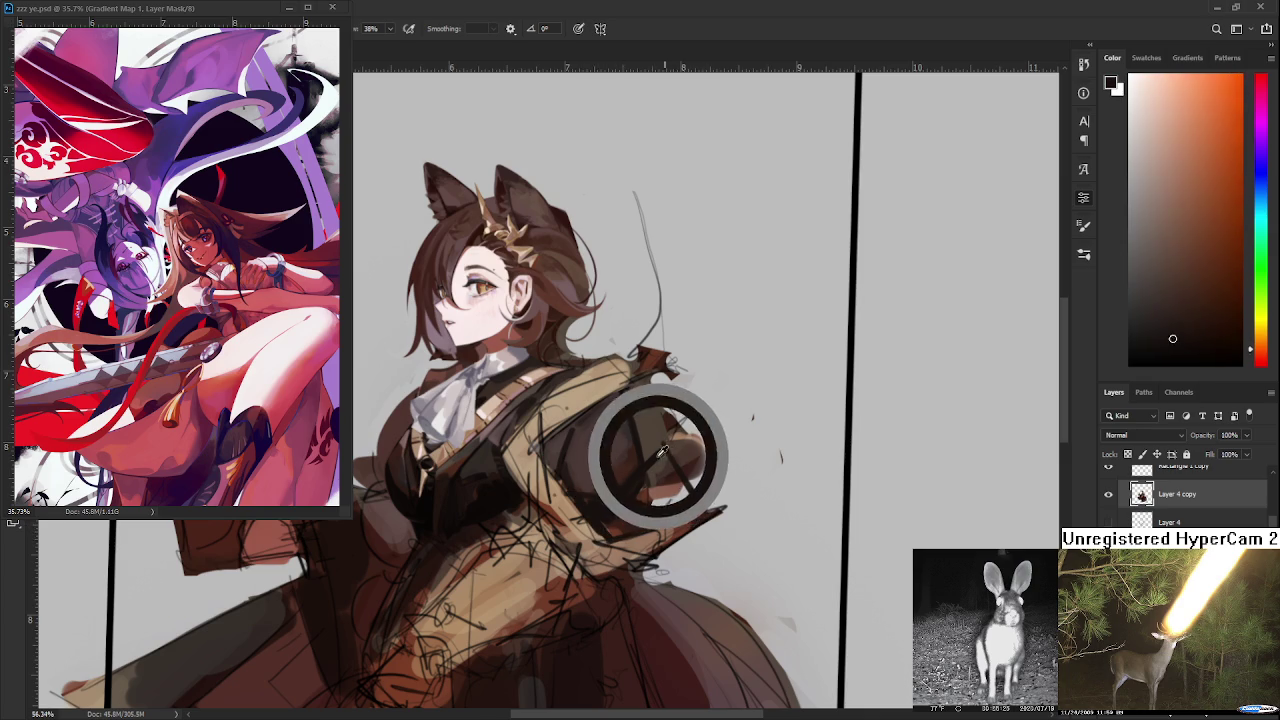
{"action": "mouse_move", "coordinate": [606, 505]}
{"action": "left_mouse_down"}
{"action": "mouse_move", "coordinate": [615, 525]}
{"action": "mouse_move", "coordinate": [645, 495]}
{"action": "mouse_move", "coordinate": [680, 505]}
{"action": "mouse_move", "coordinate": [672, 476]}
{"action": "mouse_move", "coordinate": [677, 508]}
{"action": "mouse_move", "coordinate": [690, 505]}
{"action": "mouse_move", "coordinate": [646, 523]}
{"action": "mouse_move", "coordinate": [664, 469]}
{"action": "left_mouse_up"}
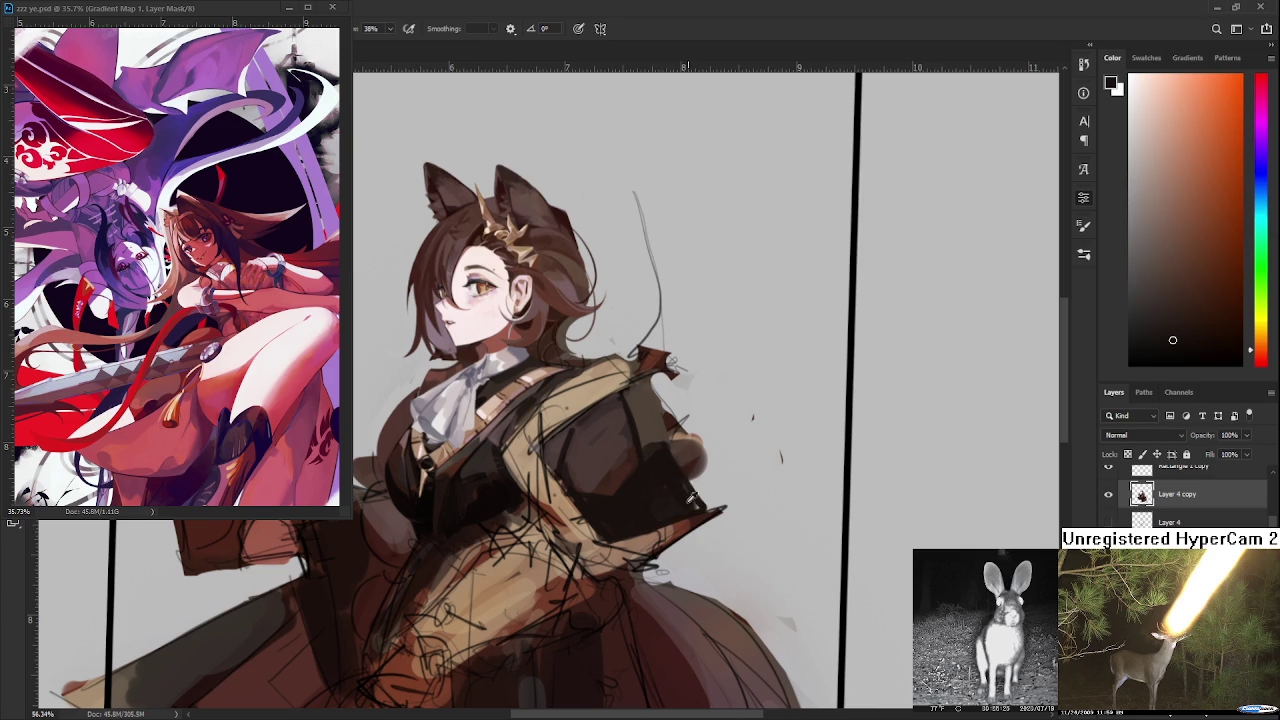
{"action": "left_click", "coordinate": [655, 435], "text": "alt"}
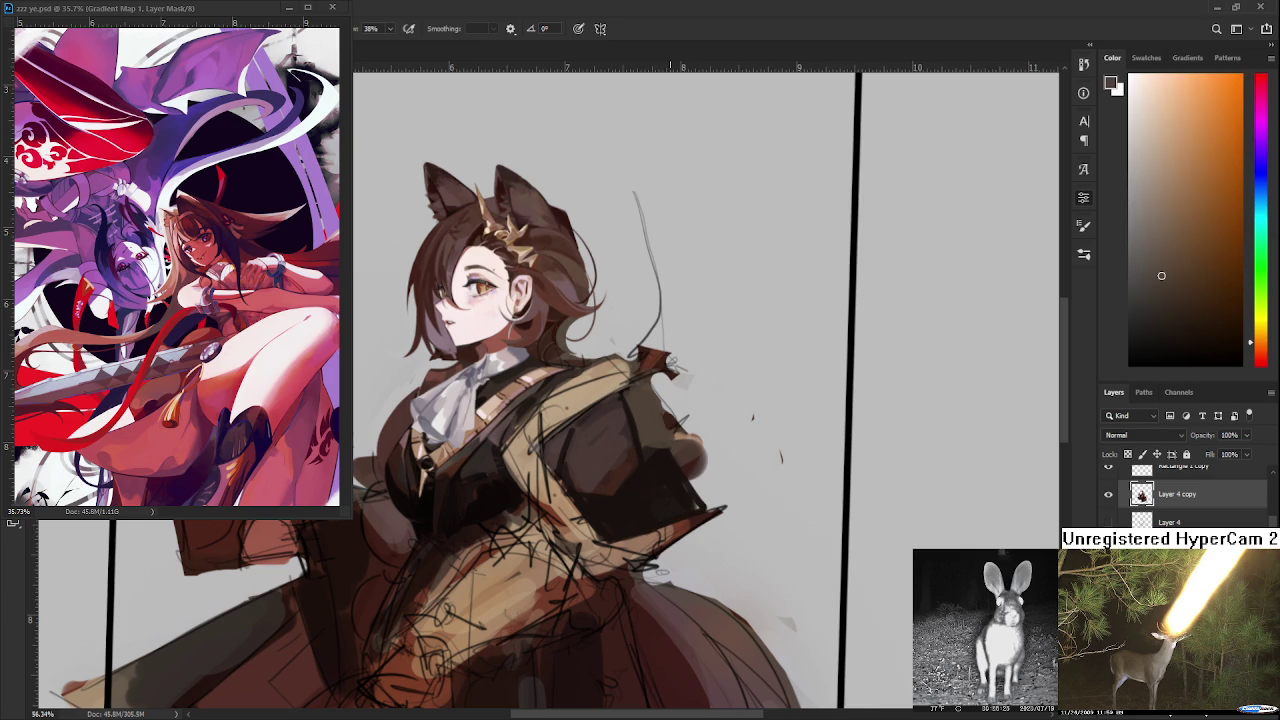
- Sample several jacket browns and blend the dark shading down the sleeve's left side
{"action": "scroll", "coordinate": [670, 432], "scroll_direction": "down", "scroll_amount": 5}
{"action": "scroll", "coordinate": [592, 411], "scroll_direction": "up", "scroll_amount": 5}
{"action": "scroll", "coordinate": [592, 411], "scroll_direction": "up", "scroll_amount": 2}
{"action": "scroll", "coordinate": [592, 411], "scroll_direction": "up", "scroll_amount": 1}
{"action": "left_click", "coordinate": [620, 488], "text": "alt"}
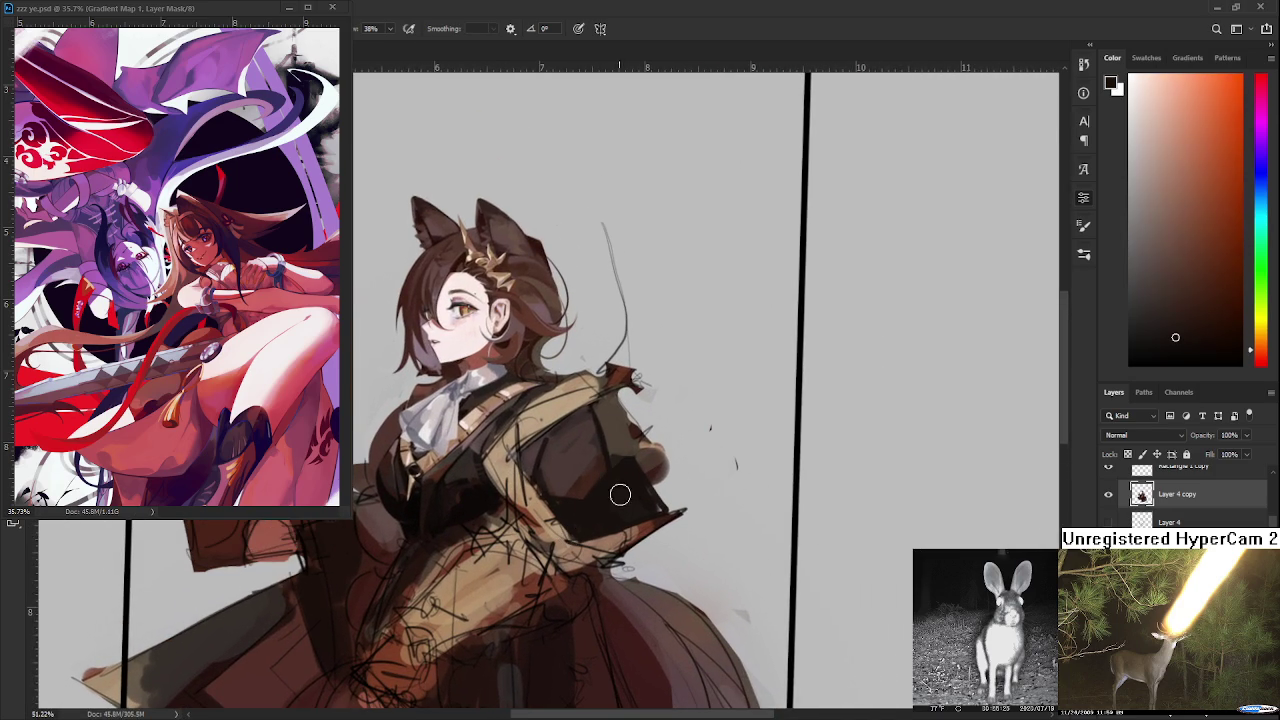
{"action": "left_click", "coordinate": [600, 491], "text": "alt"}
{"action": "left_click", "coordinate": [588, 474], "text": "alt"}
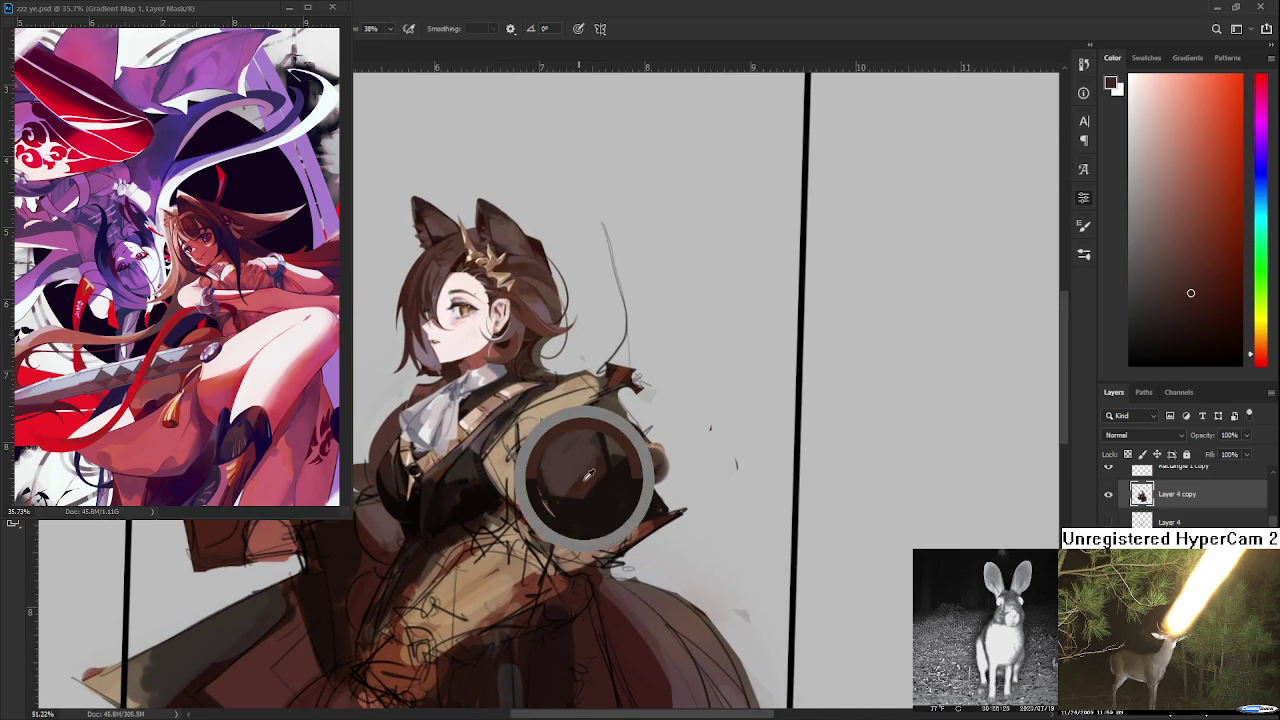
{"action": "left_click", "coordinate": [586, 455], "text": "alt"}
{"action": "left_click", "coordinate": [587, 432], "text": "alt"}
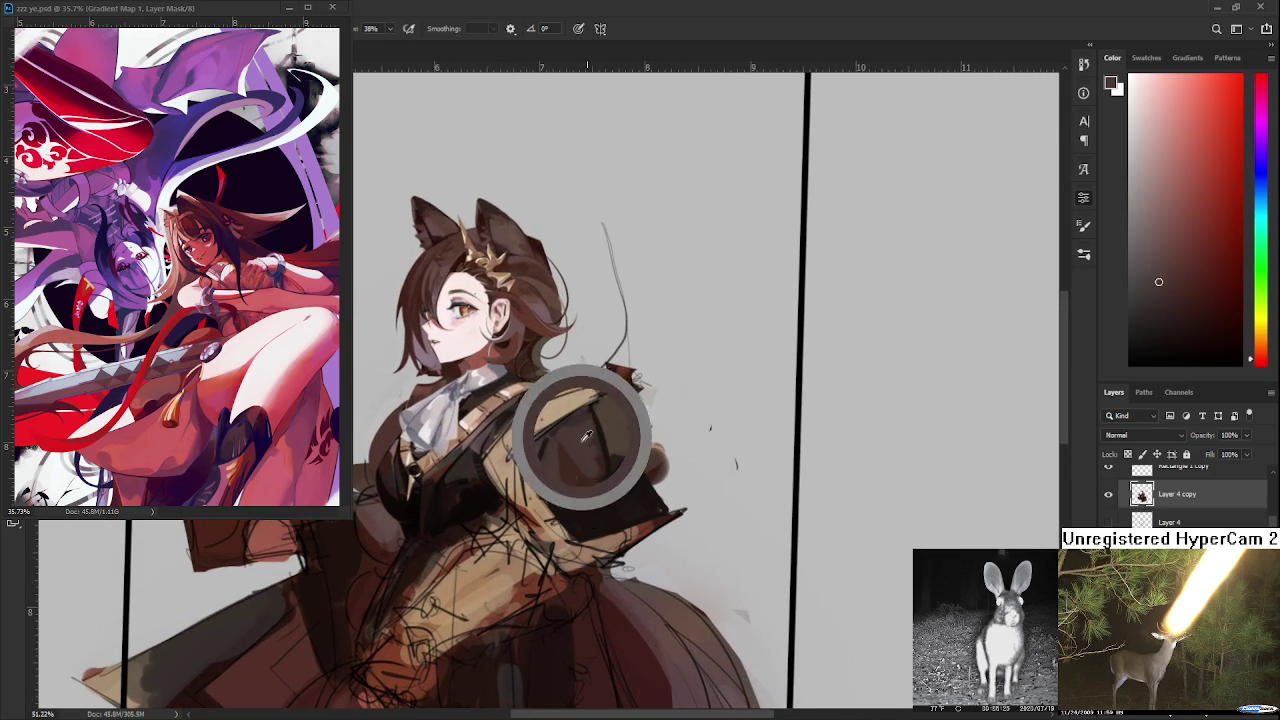
{"action": "left_click", "coordinate": [580, 432], "text": "alt"}
{"action": "mouse_move", "coordinate": [562, 447]}
{"action": "left_mouse_down"}
{"action": "mouse_move", "coordinate": [586, 486]}
{"action": "mouse_move", "coordinate": [554, 484]}
{"action": "left_mouse_up"}
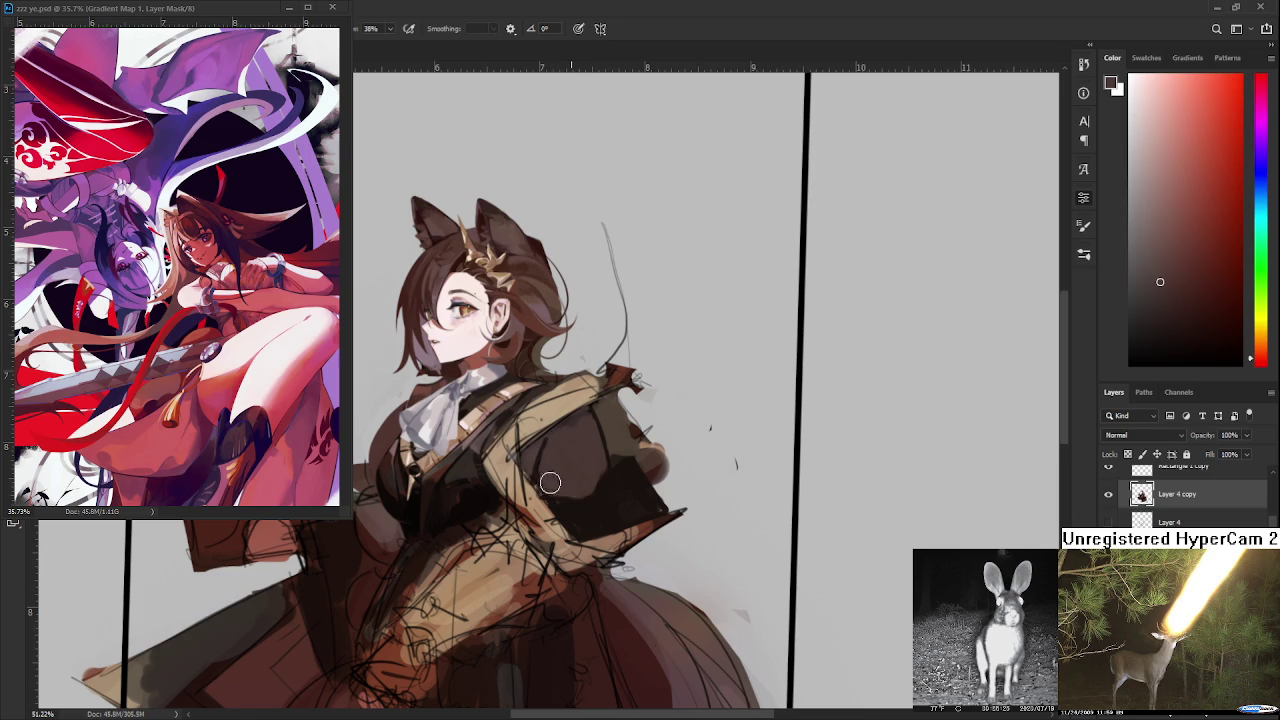
- Pick darker orange-browns from the jacket and darken the sleeve's right side
{"action": "left_click", "coordinate": [588, 480], "text": "alt"}
{"action": "left_click", "coordinate": [606, 443], "text": "alt"}
{"action": "left_click_drag", "start_coordinate": [603, 448], "coordinate": [600, 475]}
{"action": "left_click", "coordinate": [567, 509], "text": "alt"}
{"action": "left_click", "coordinate": [581, 518], "text": "alt"}
{"action": "left_click_drag", "start_coordinate": [642, 506], "coordinate": [655, 486]}
{"action": "left_click", "coordinate": [637, 495], "text": "alt"}
- Add small dark saturated-orange strokes on the jacket's upper left
{"action": "key", "text": "e"}
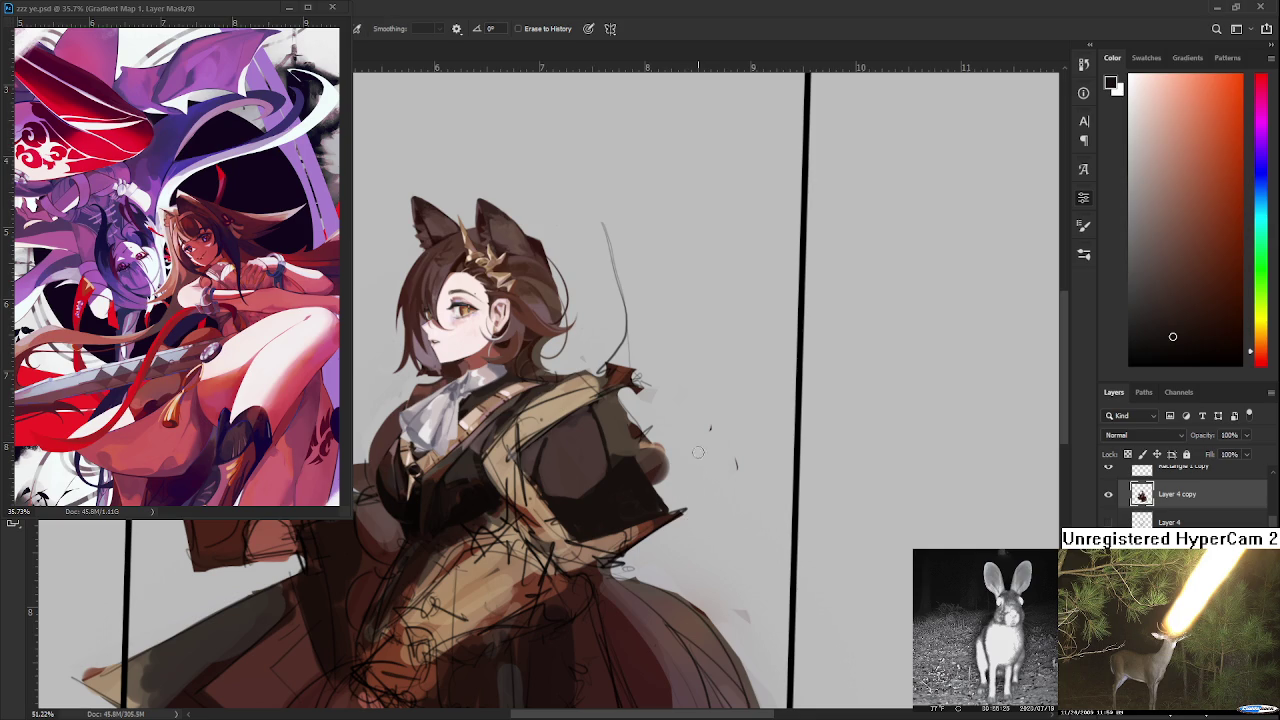
{"action": "key", "text": "b"}
{"action": "left_click", "coordinate": [548, 452], "text": "alt"}
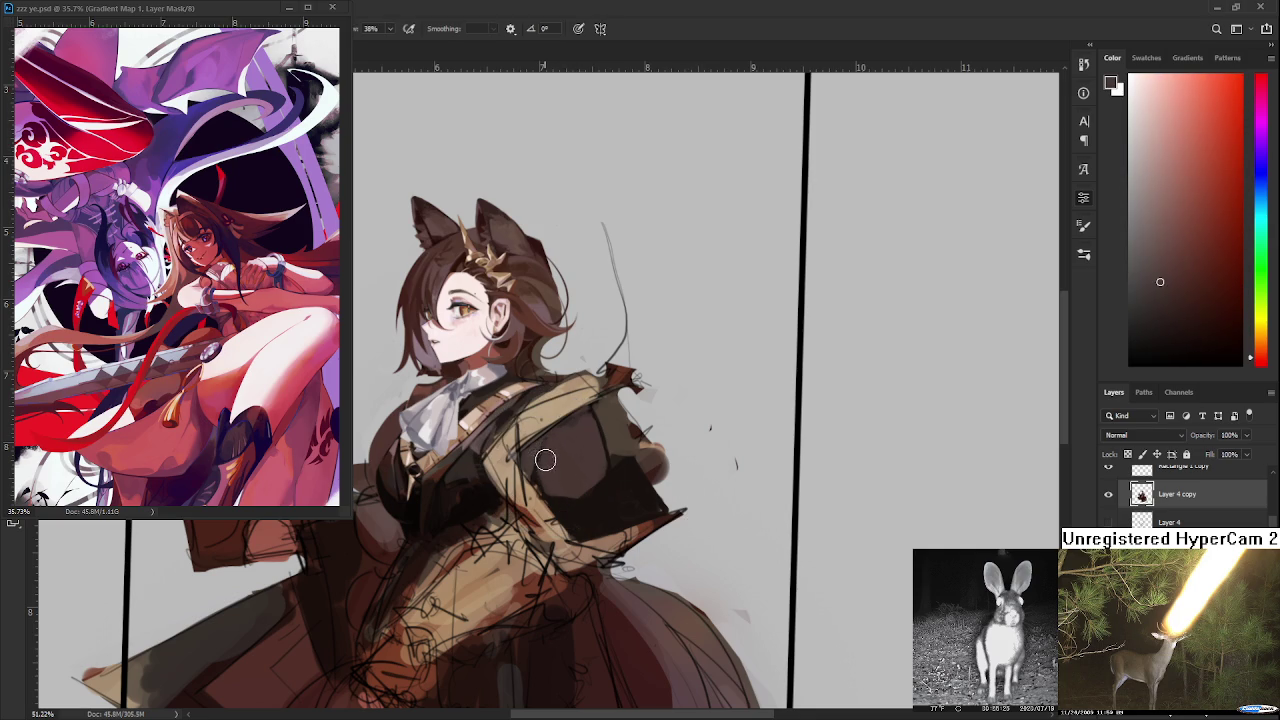
{"action": "left_click", "coordinate": [560, 484], "text": "alt"}
{"action": "left_click_drag", "start_coordinate": [548, 448], "coordinate": [568, 422]}
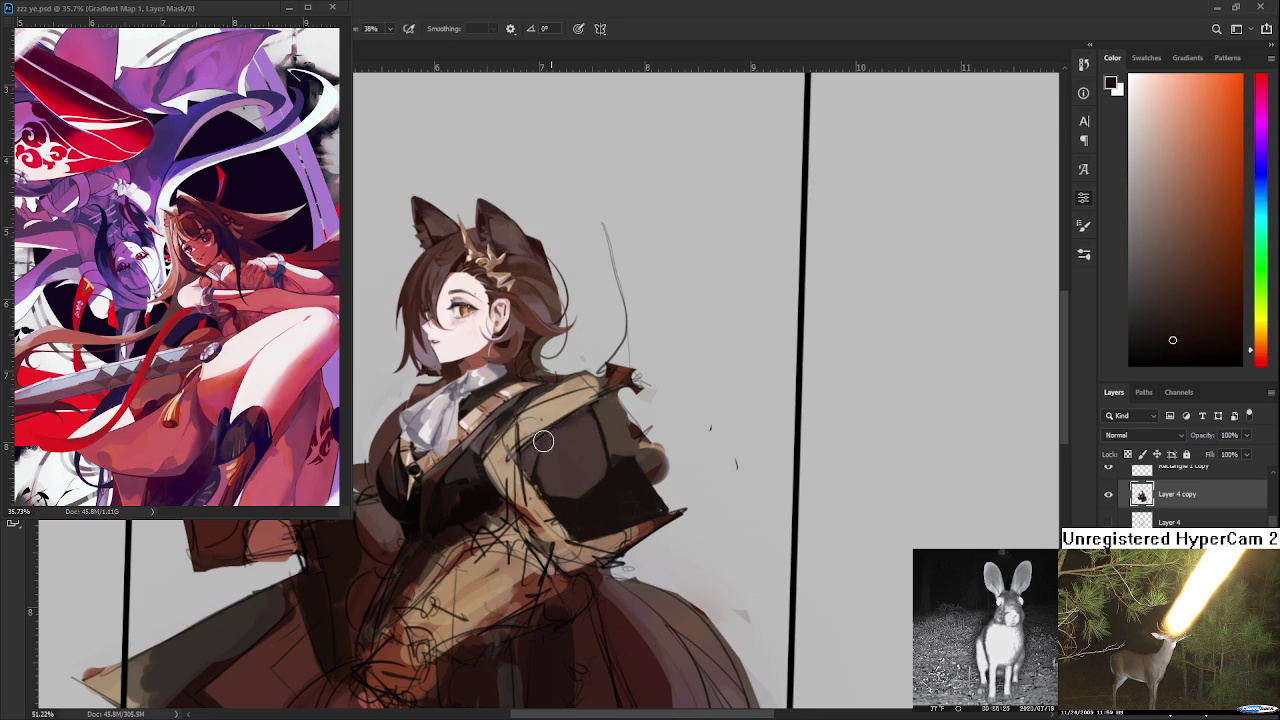
- Resample nearby jacket shades and repaint the dark jacket plane in orange-brown
{"action": "left_click", "coordinate": [577, 445], "text": "alt"}
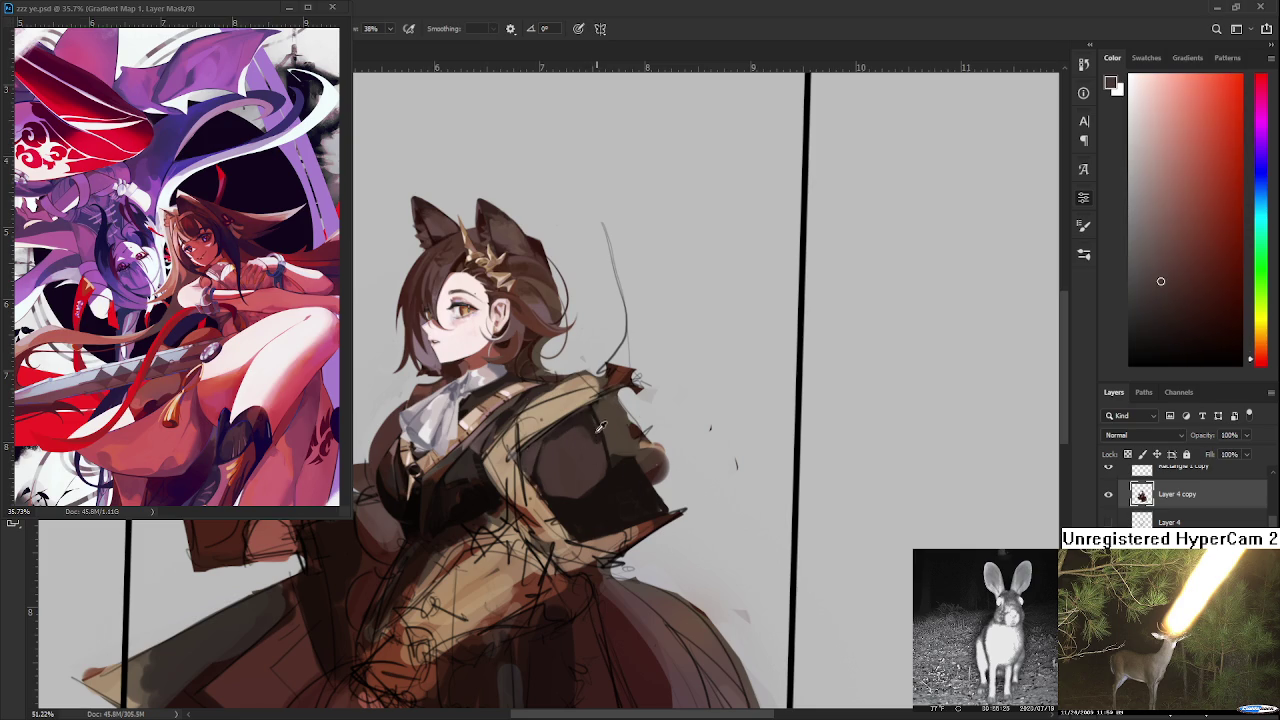
{"action": "left_click", "coordinate": [580, 455], "text": "alt"}
{"action": "left_click", "coordinate": [597, 437], "text": "alt"}
{"action": "left_click", "coordinate": [598, 455], "text": "alt"}
{"action": "left_click", "coordinate": [588, 438], "text": "alt"}
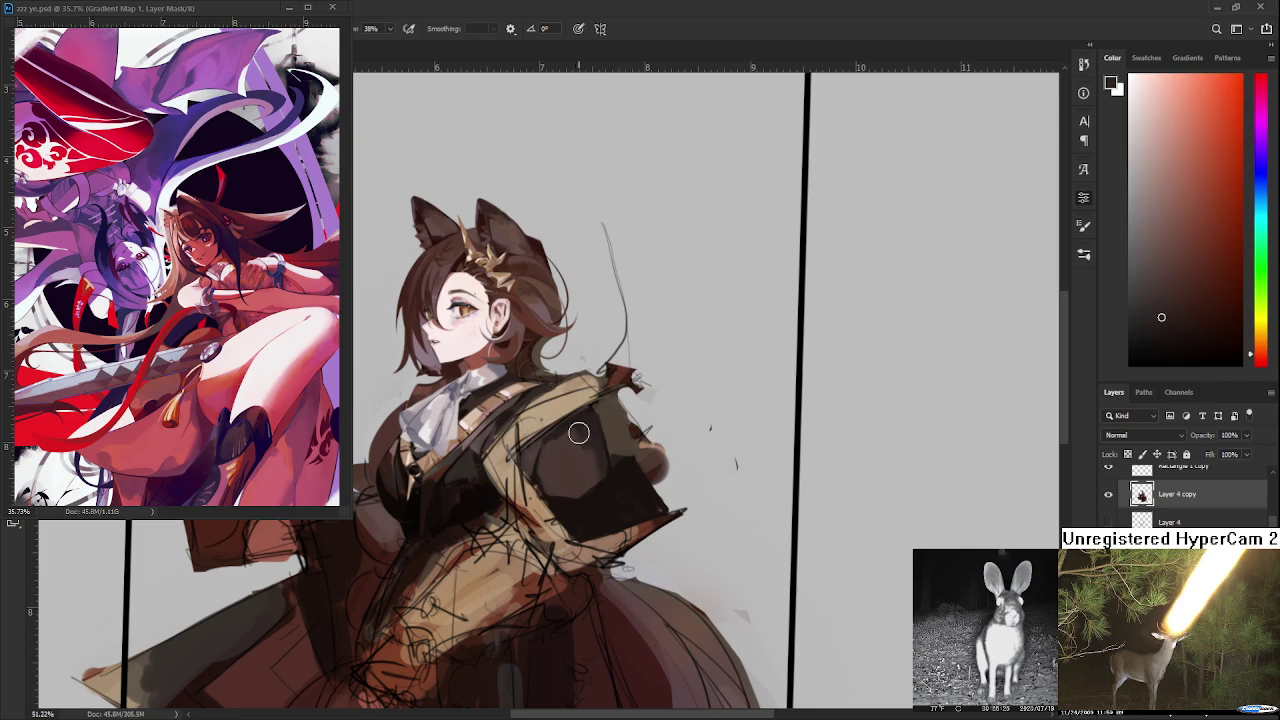
{"action": "left_click", "coordinate": [551, 467], "text": "alt"}
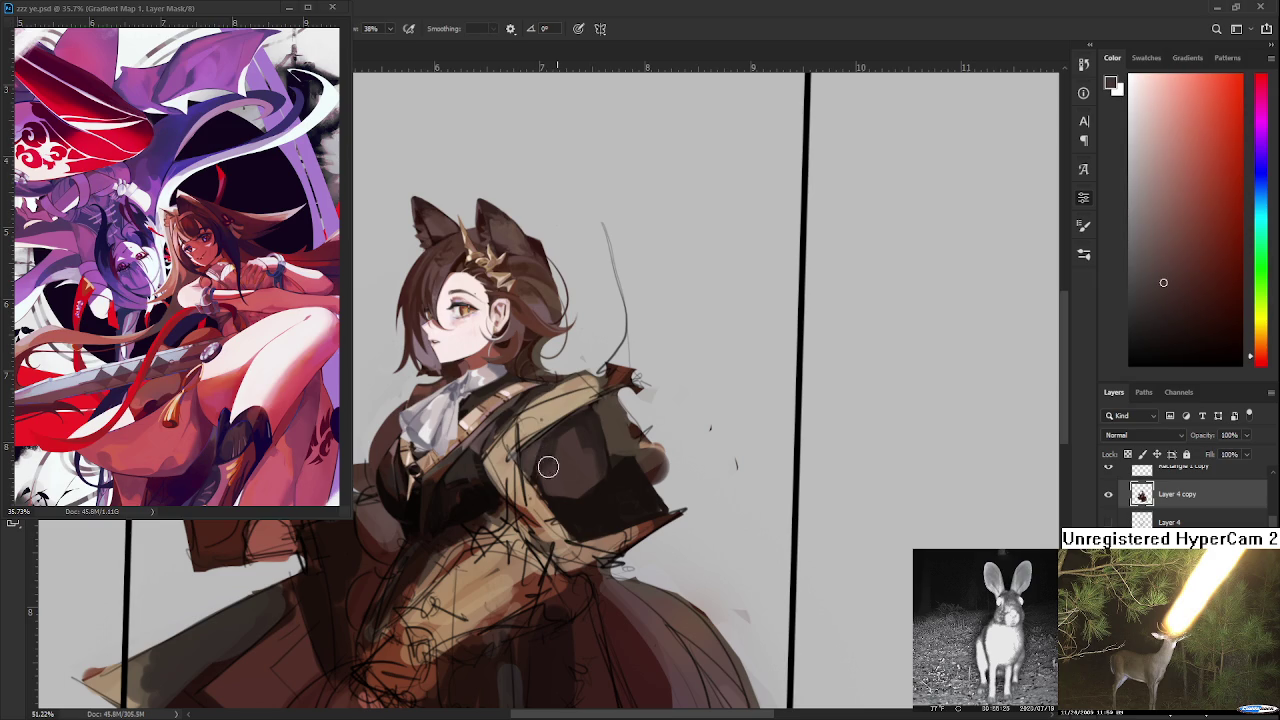
{"action": "left_click", "coordinate": [563, 463], "text": "alt"}
{"action": "left_click", "coordinate": [583, 474], "text": "alt"}
{"action": "left_click", "coordinate": [594, 500], "text": "alt"}
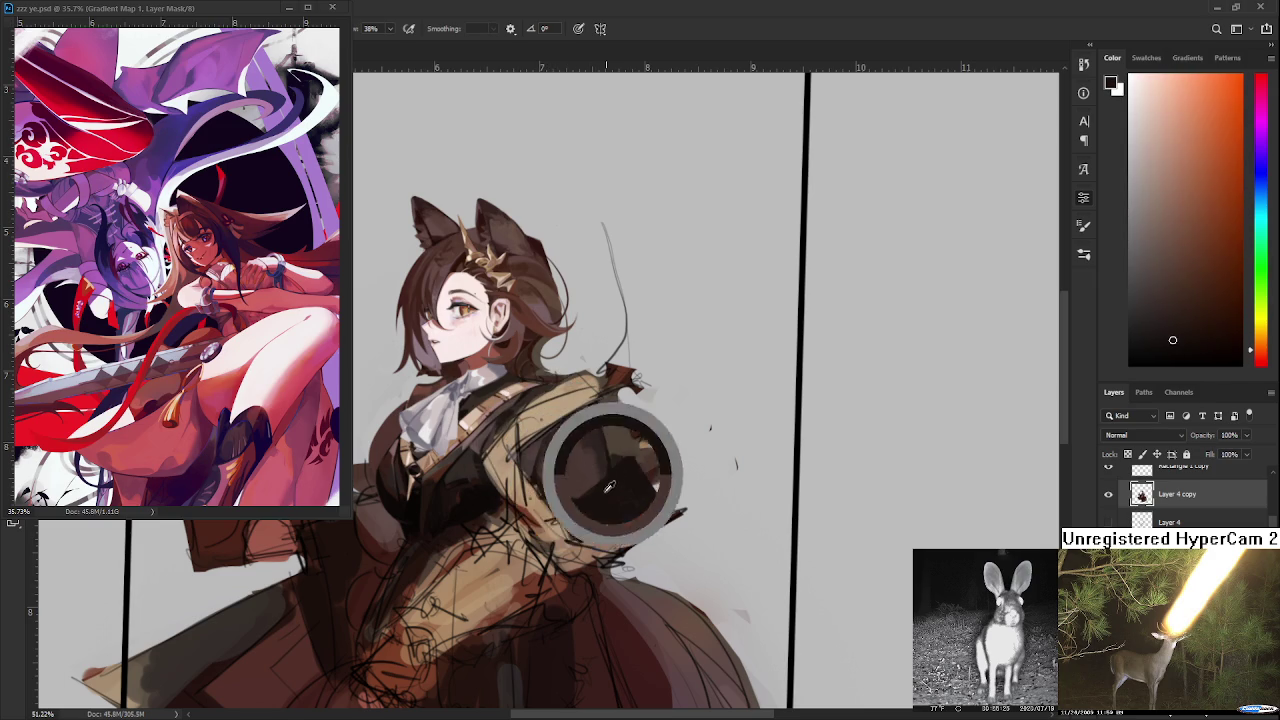
{"action": "left_click_drag", "start_coordinate": [640, 486], "coordinate": [616, 484]}
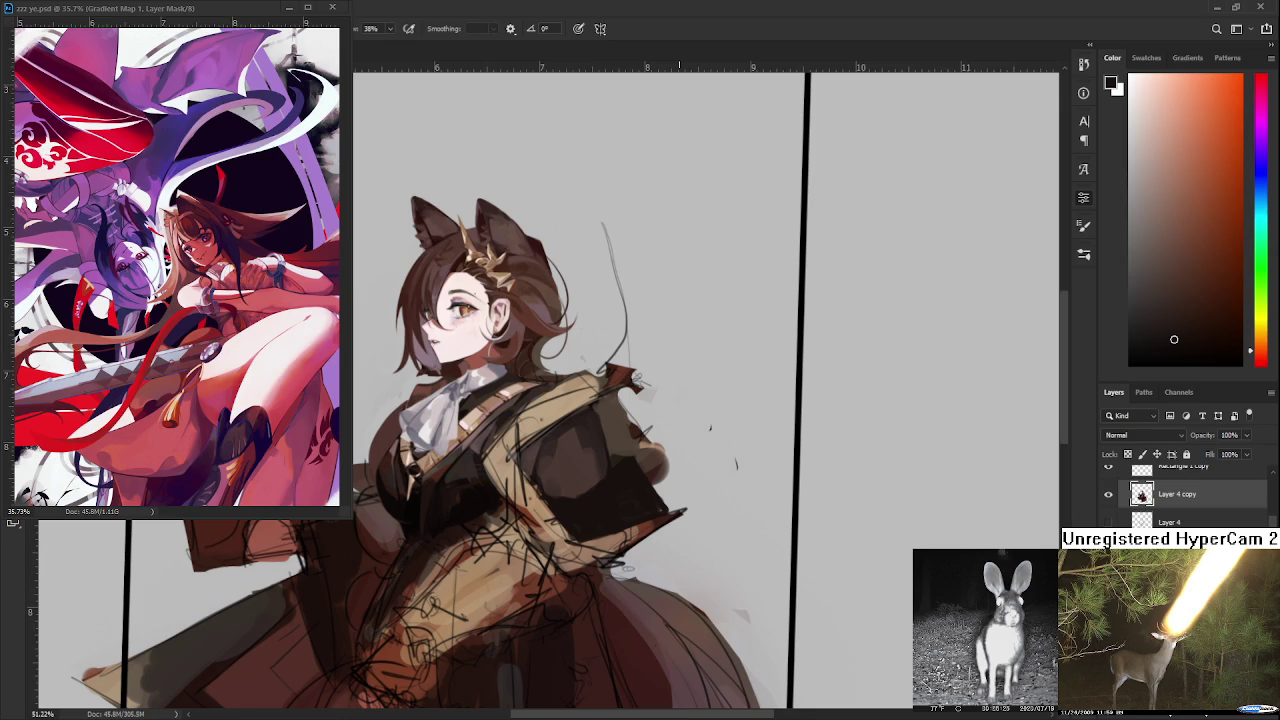
- Sample dark red-brown and darker jacket tones while zooming in on the sleeve
{"action": "left_click", "coordinate": [576, 487], "text": "alt"}
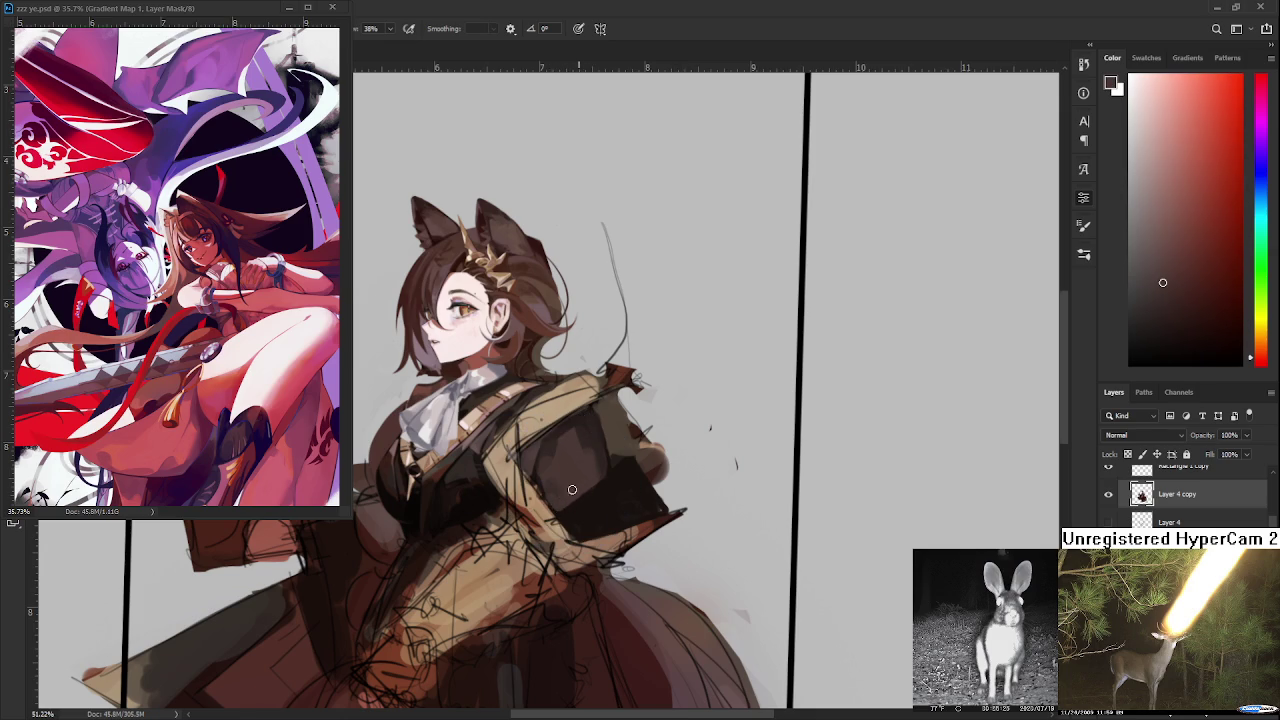
{"action": "left_click", "coordinate": [543, 476], "text": "alt"}
{"action": "left_click", "coordinate": [561, 478], "text": "alt"}
{"action": "left_click", "coordinate": [550, 449], "text": "alt"}
{"action": "scroll", "coordinate": [572, 432], "scroll_direction": "down", "scroll_amount": 3}
{"action": "scroll", "coordinate": [585, 440], "scroll_direction": "up", "scroll_amount": 2}
{"action": "scroll", "coordinate": [598, 449], "scroll_direction": "up", "scroll_amount": 2}
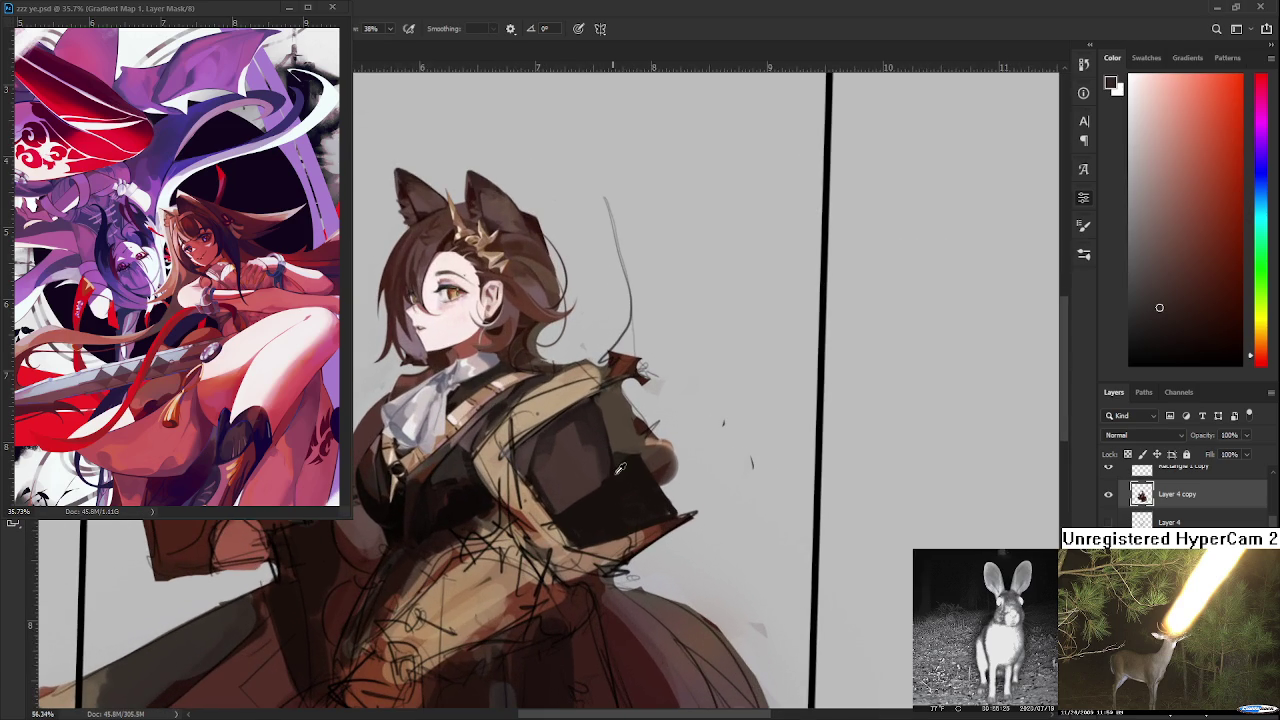
{"action": "left_click", "coordinate": [612, 490], "text": "alt"}
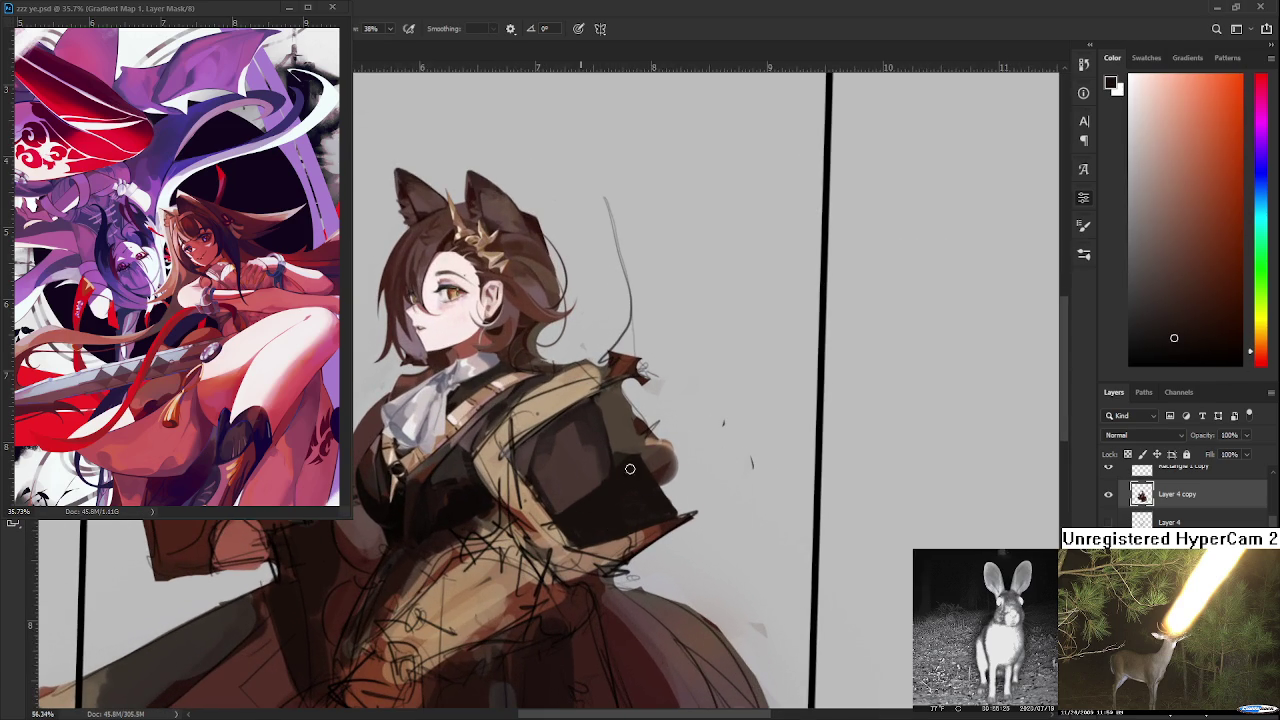
- Zoom out to check the whole figure, then sample coat browns around the sleeve
{"action": "scroll", "coordinate": [622, 490], "scroll_direction": "down", "scroll_amount": 3}
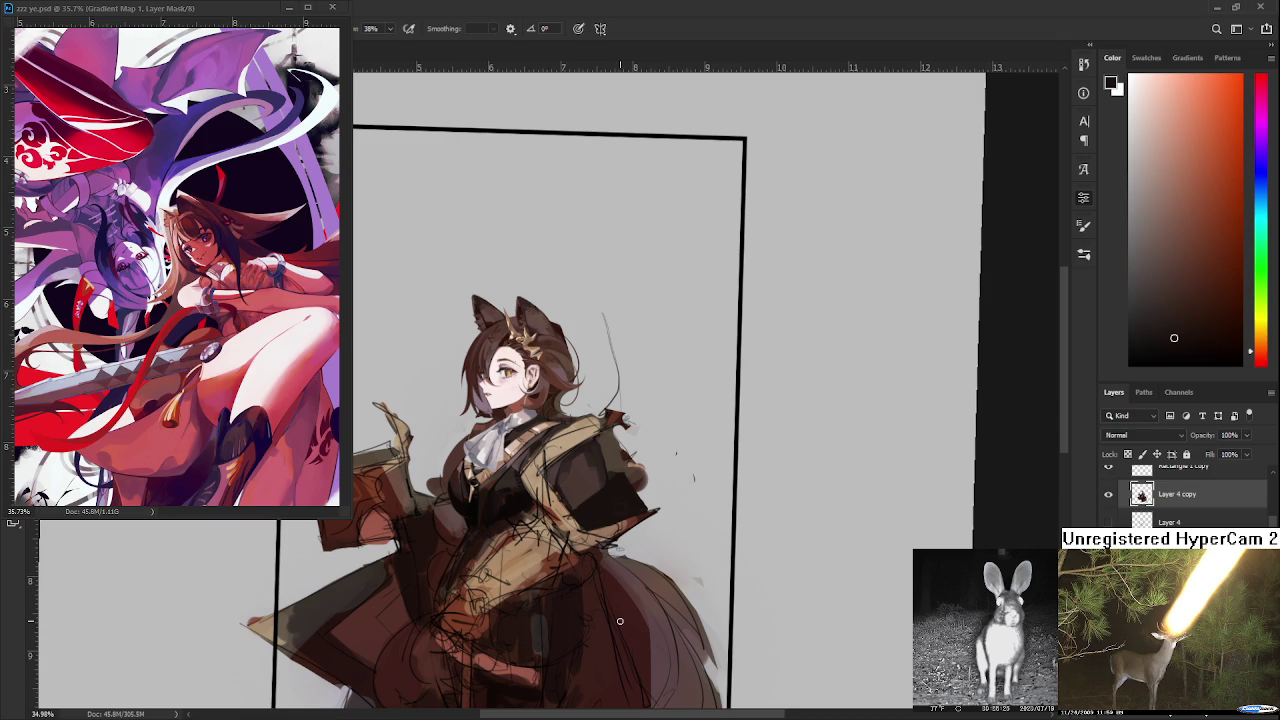
{"action": "left_click_drag", "start_coordinate": [620, 466], "coordinate": [632, 495]}
{"action": "scroll", "coordinate": [624, 477], "scroll_direction": "up", "scroll_amount": 2}
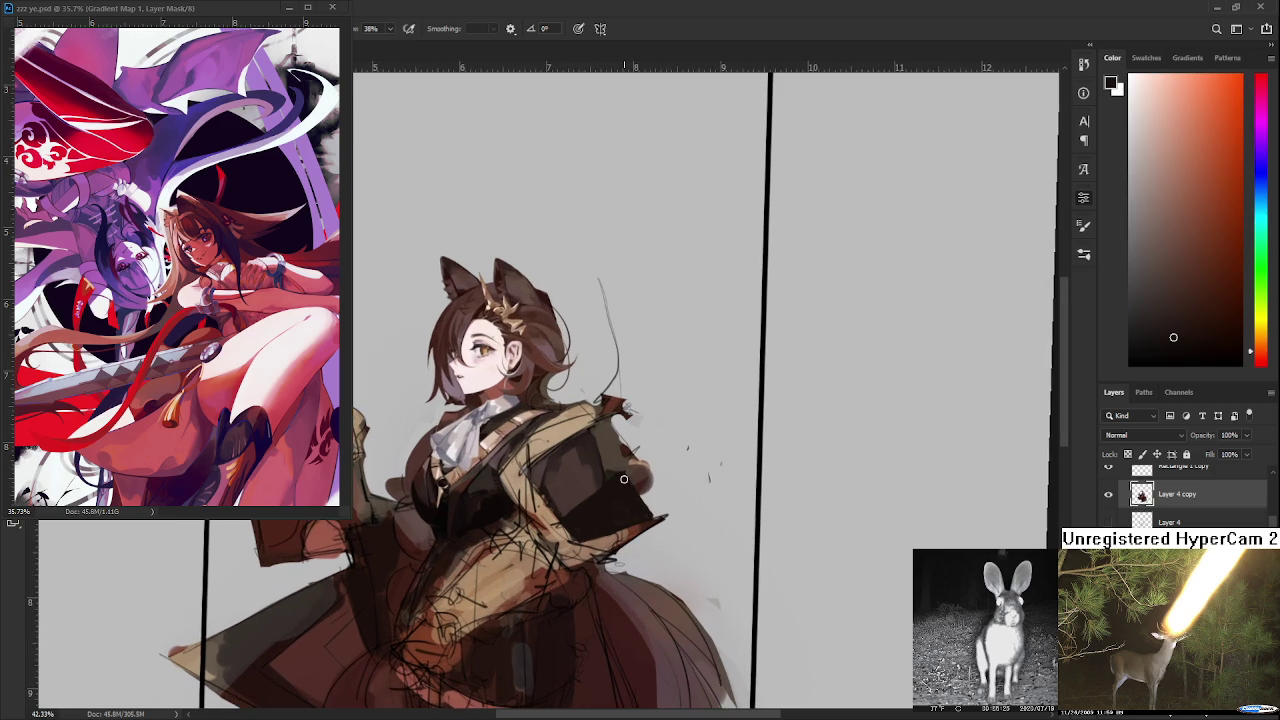
{"action": "left_click", "coordinate": [612, 484], "text": "alt"}
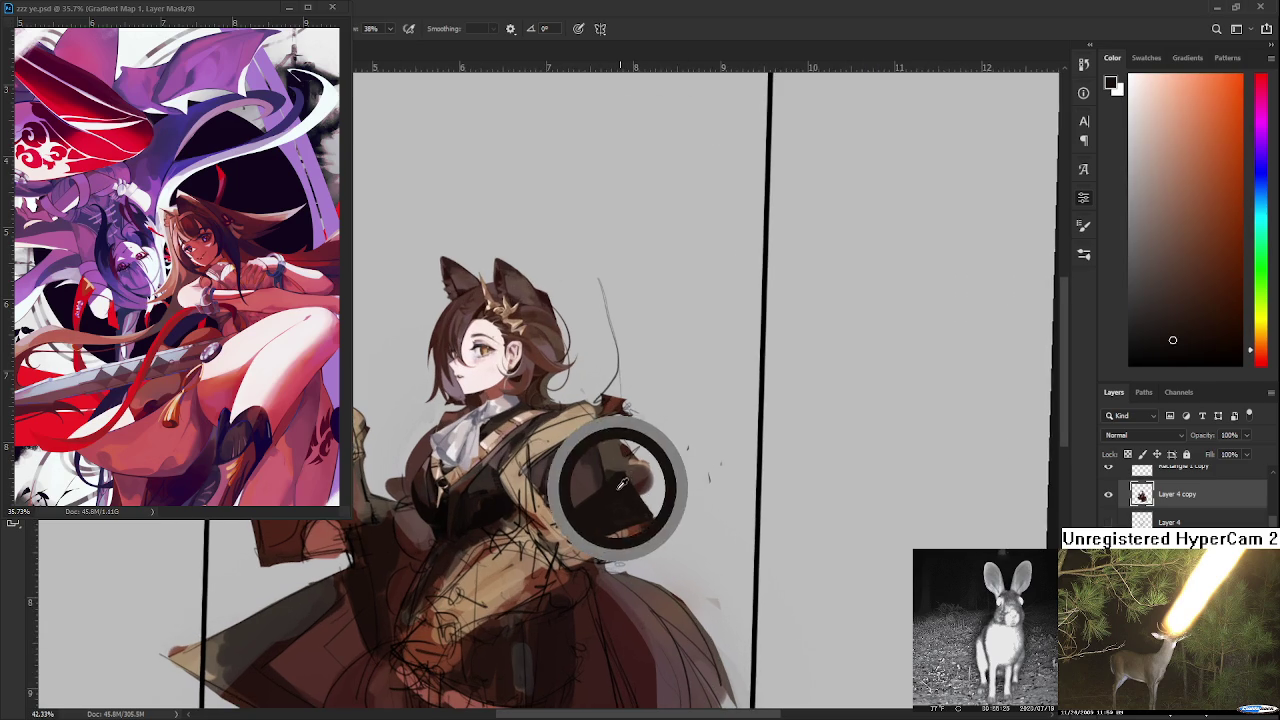
{"action": "left_click", "coordinate": [602, 478], "text": "alt"}
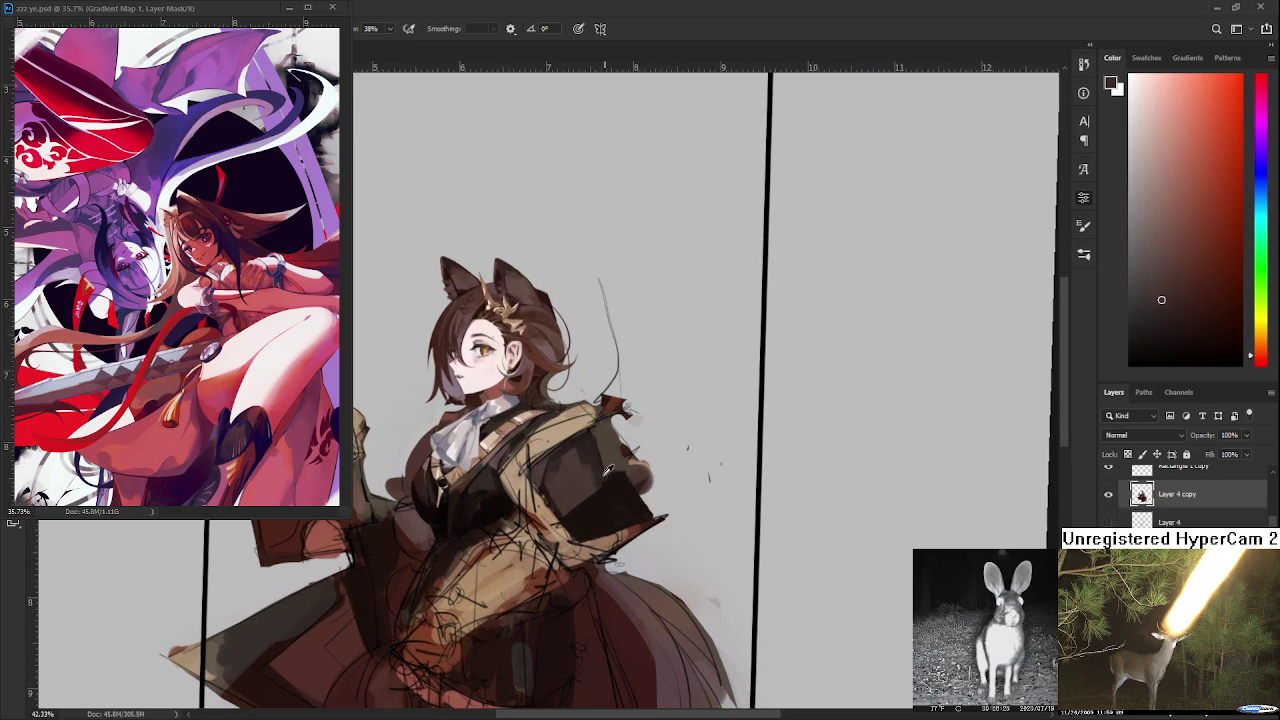
{"action": "mouse_move", "coordinate": [600, 472]}
{"action": "left_mouse_down"}
{"action": "mouse_move", "coordinate": [613, 505]}
{"action": "mouse_move", "coordinate": [595, 456]}
{"action": "left_mouse_up"}
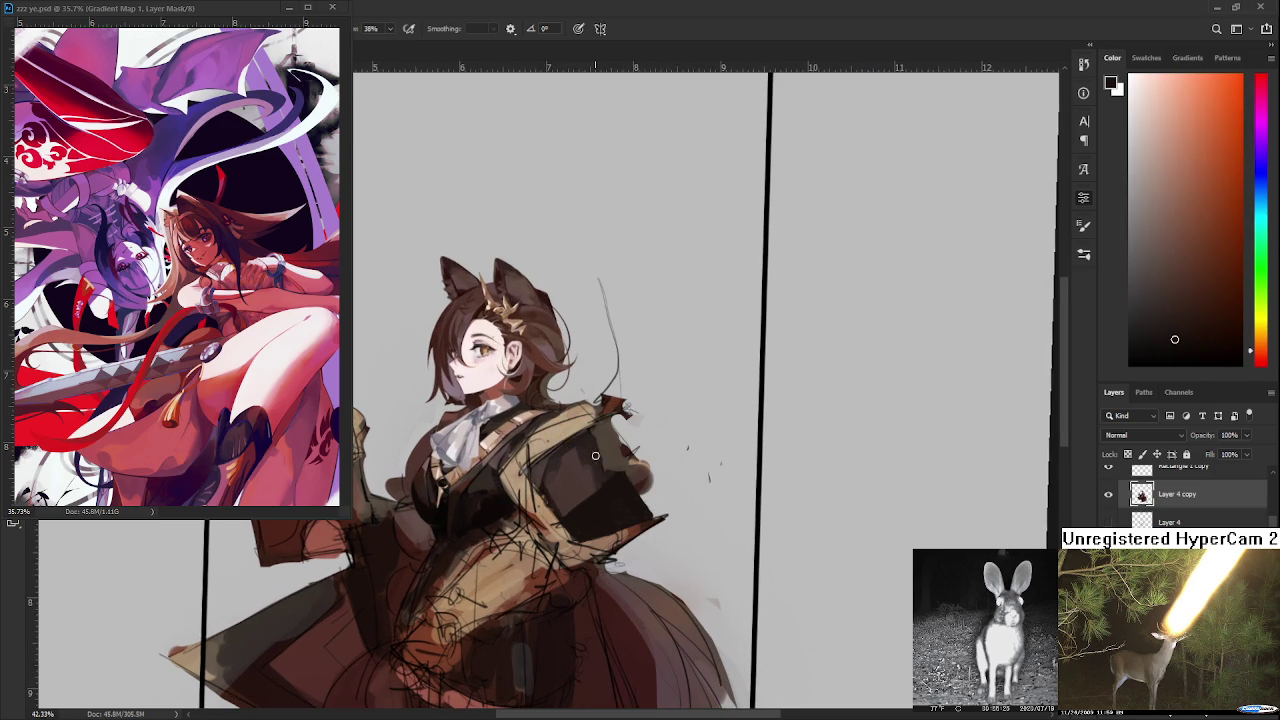
- Sample deeper shadow and sleeve colours for repainting the shoulder plane
{"action": "left_click", "coordinate": [606, 477], "text": "alt"}
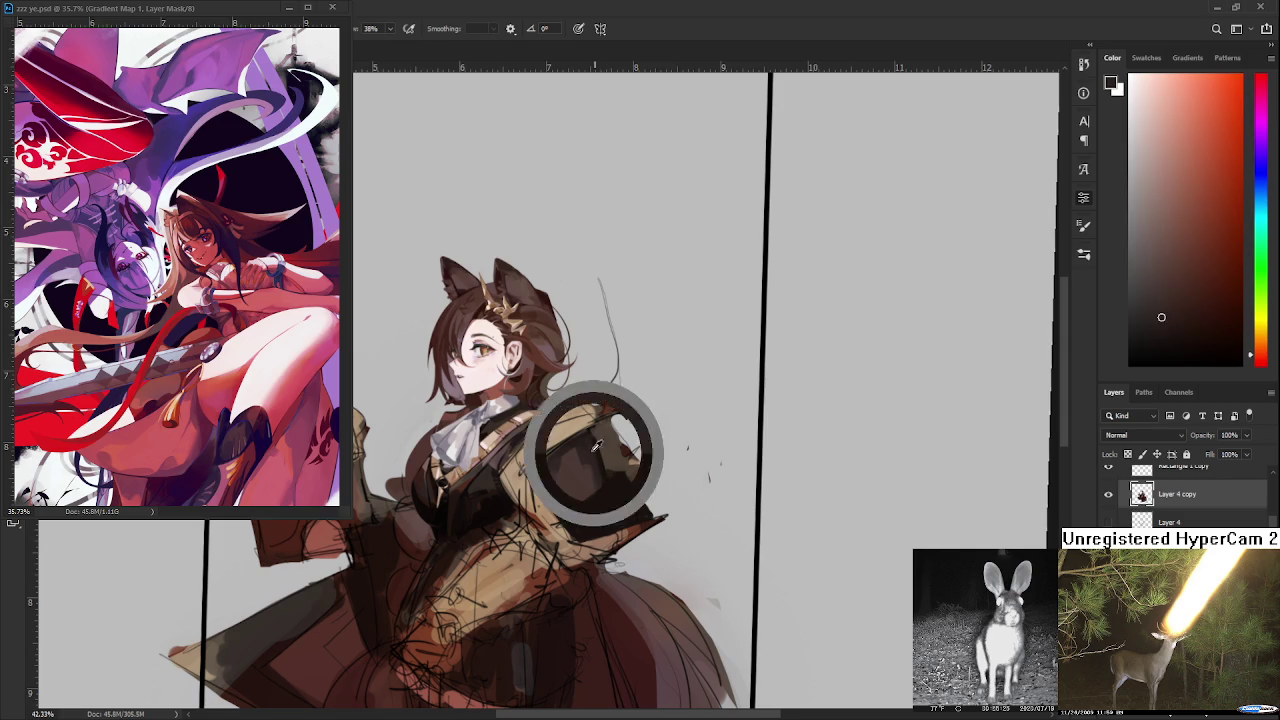
{"action": "left_click", "coordinate": [598, 462], "text": "alt"}
{"action": "left_click", "coordinate": [596, 458], "text": "alt"}
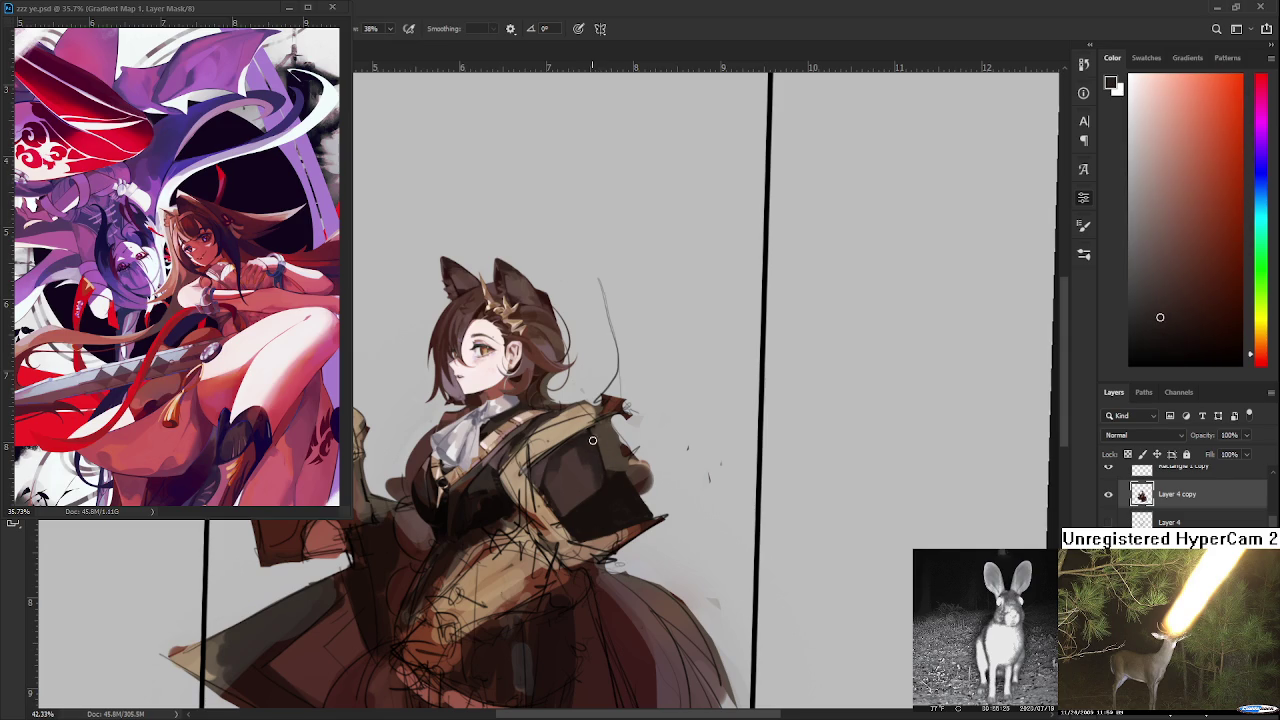
{"action": "left_click", "coordinate": [610, 490], "text": "alt"}
{"action": "left_click", "coordinate": [597, 477], "text": "alt"}
{"action": "scroll", "coordinate": [692, 505], "scroll_direction": "down", "scroll_amount": 2}
{"action": "scroll", "coordinate": [683, 487], "scroll_direction": "up", "scroll_amount": 3}
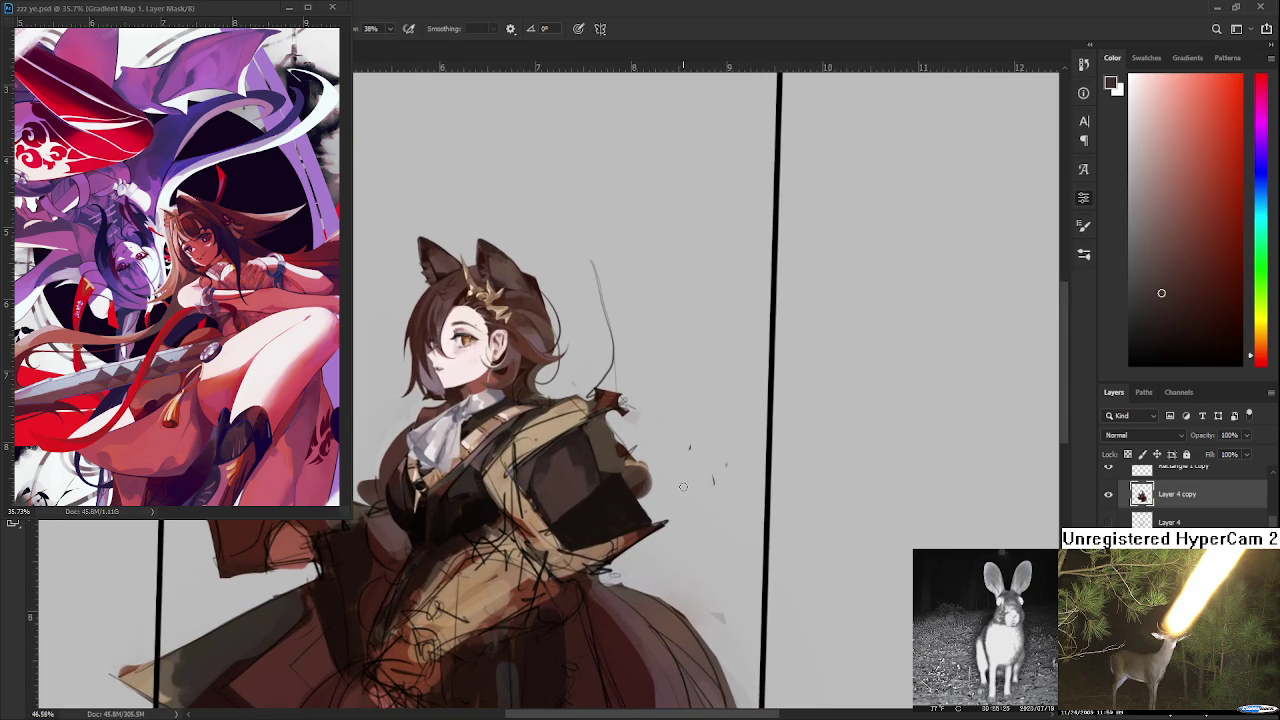
{"action": "scroll", "coordinate": [683, 487], "scroll_direction": "up", "scroll_amount": 1}
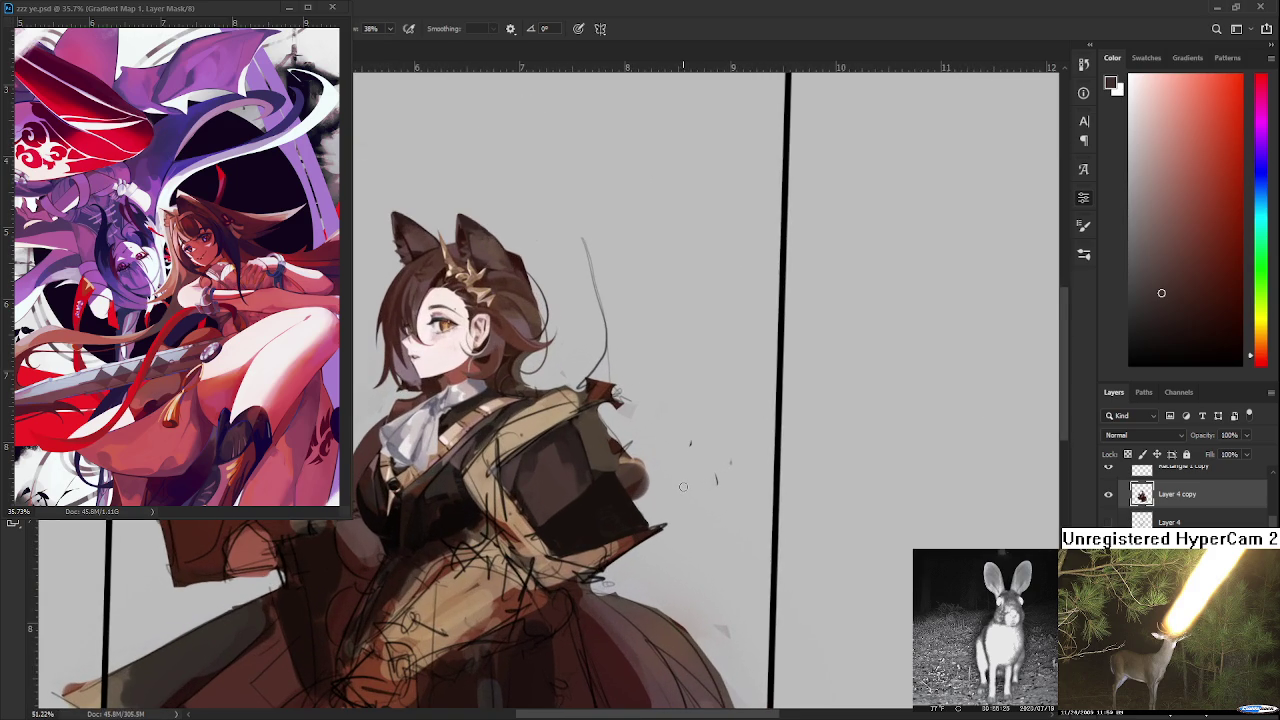
{"action": "left_click", "coordinate": [627, 478], "text": "alt"}
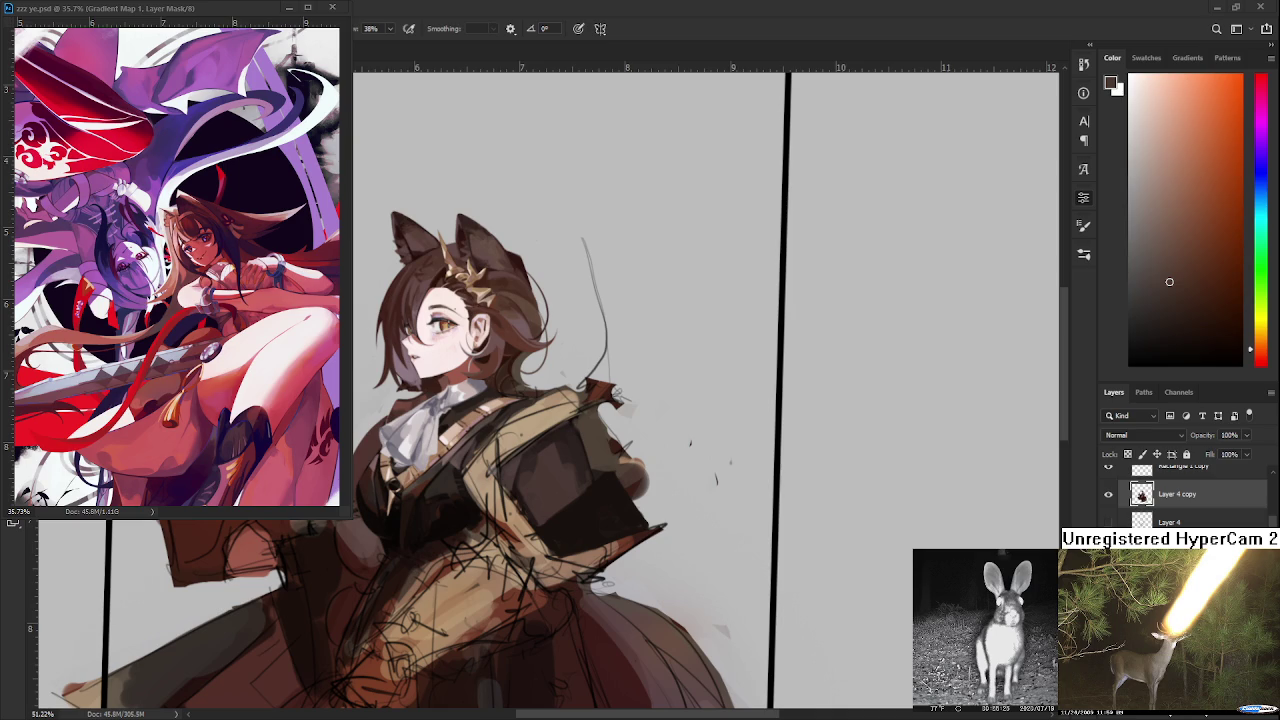
- Erase part of the dark brown patch along the sleeve's lower edge
{"action": "scroll", "coordinate": [612, 493], "scroll_direction": "up", "scroll_amount": 2}
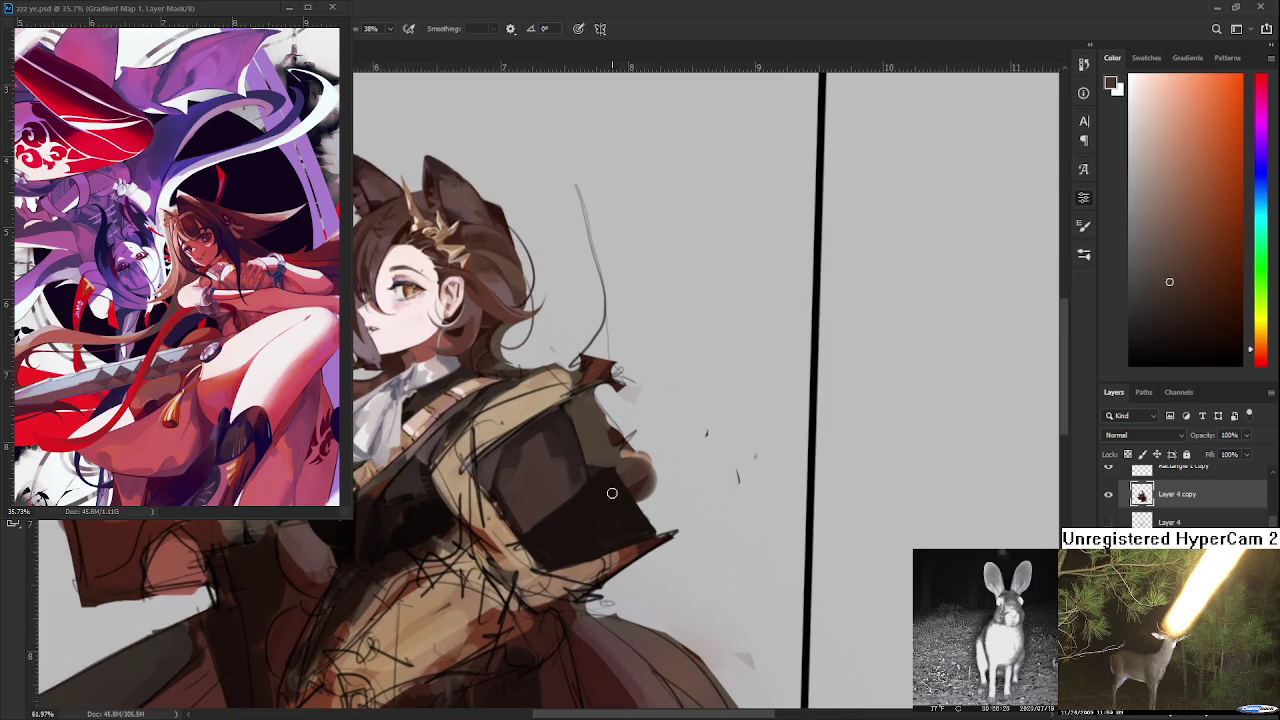
{"action": "left_click", "coordinate": [583, 458], "text": "alt"}
{"action": "key", "text": "e"}
{"action": "mouse_move", "coordinate": [624, 491]}
{"action": "left_mouse_down"}
{"action": "mouse_move", "coordinate": [652, 530]}
{"action": "mouse_move", "coordinate": [628, 490]}
{"action": "mouse_move", "coordinate": [640, 525]}
{"action": "mouse_move", "coordinate": [649, 484]}
{"action": "left_mouse_up"}
{"action": "key", "text": "b"}
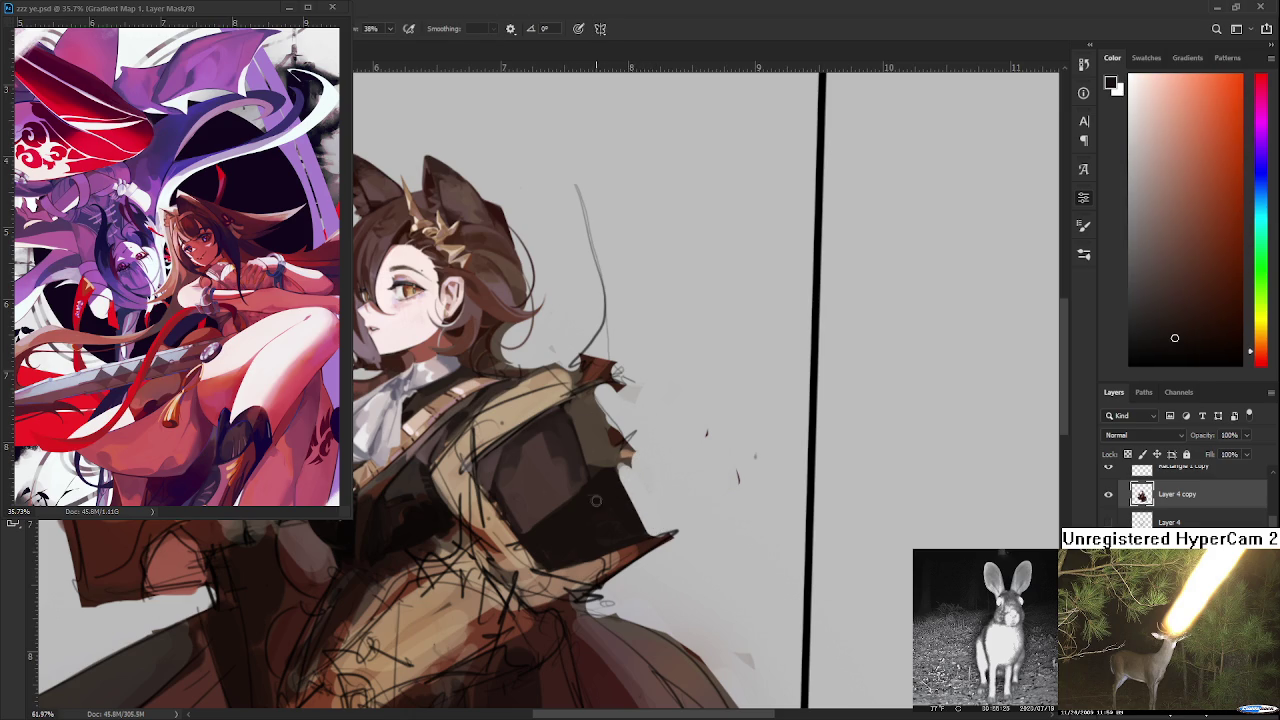
- Dab beige onto the sleeve edge, then undo the two stray dabs
{"action": "left_click", "coordinate": [521, 405], "text": "alt"}
{"action": "left_click_drag", "start_coordinate": [586, 486], "coordinate": [574, 429]}
{"action": "left_click", "coordinate": [613, 469]}
{"action": "key", "text": "ctrl+z"}
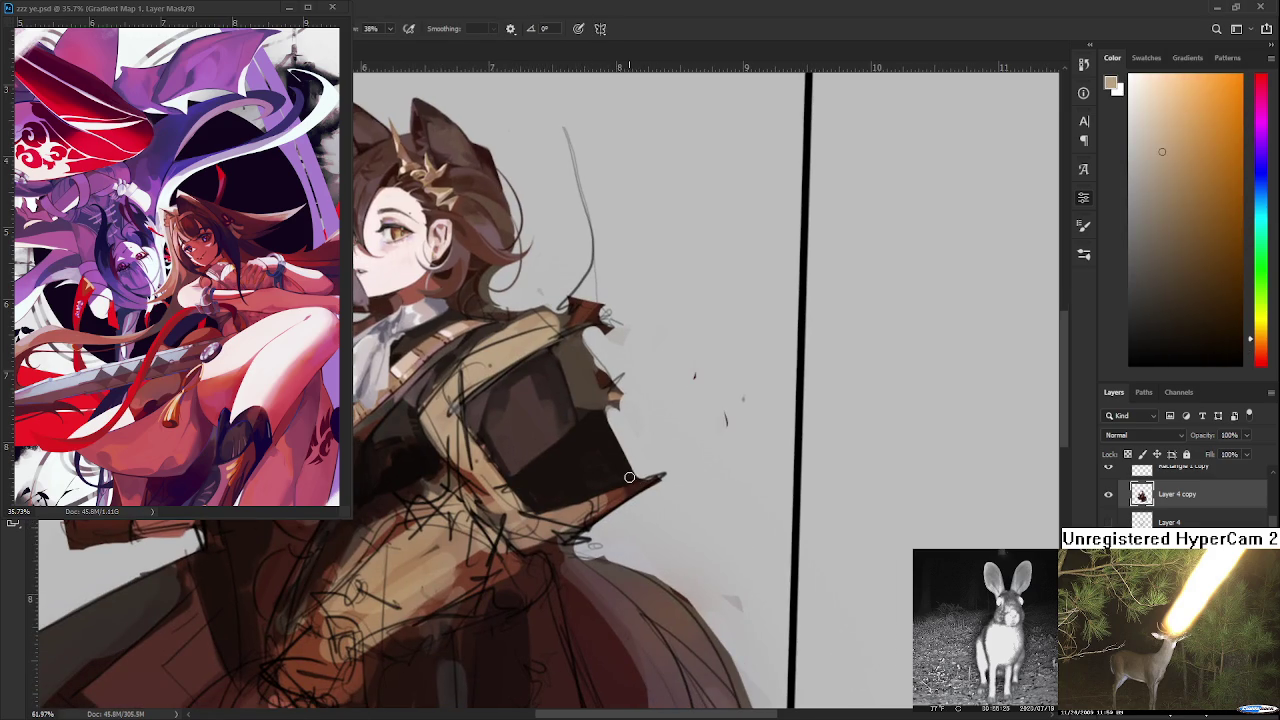
{"action": "key", "text": "ctrl+z"}
{"action": "left_click_drag", "start_coordinate": [611, 487], "coordinate": [617, 466]}
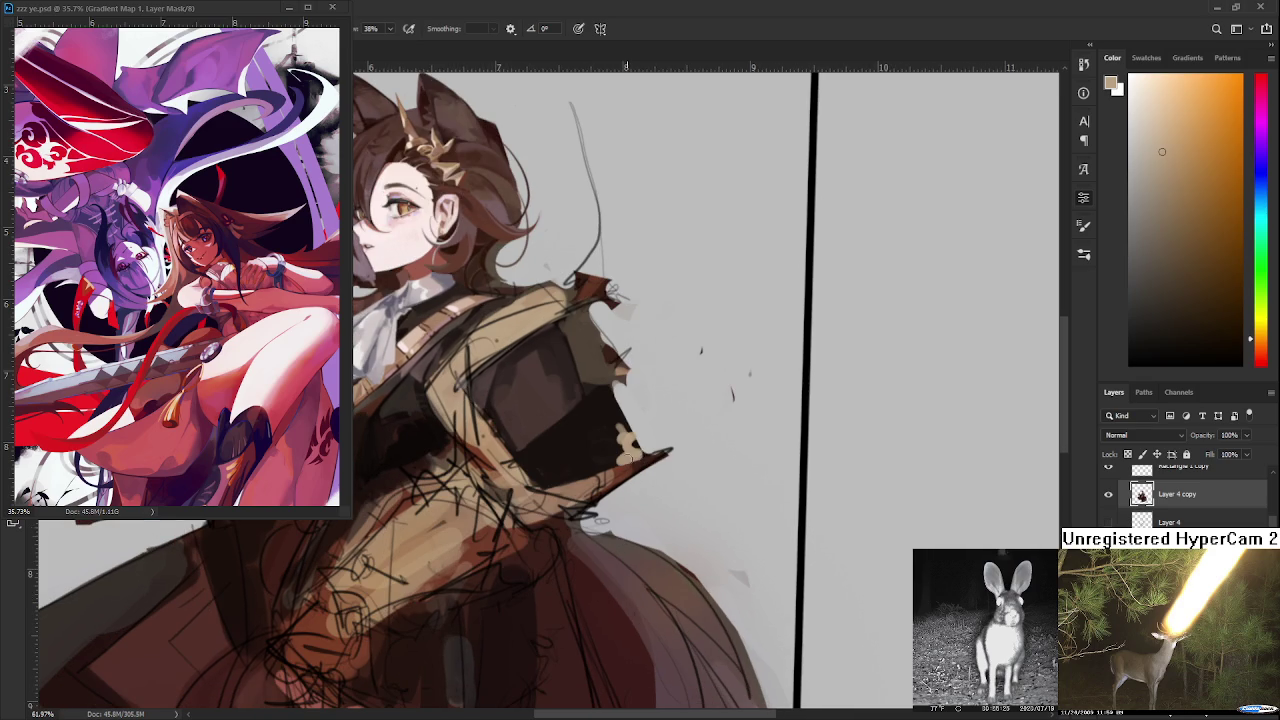
- Resample beige and dark browns, then rotate the canvas to paint the sleeve highlights
{"action": "left_click", "coordinate": [600, 470], "text": "alt"}
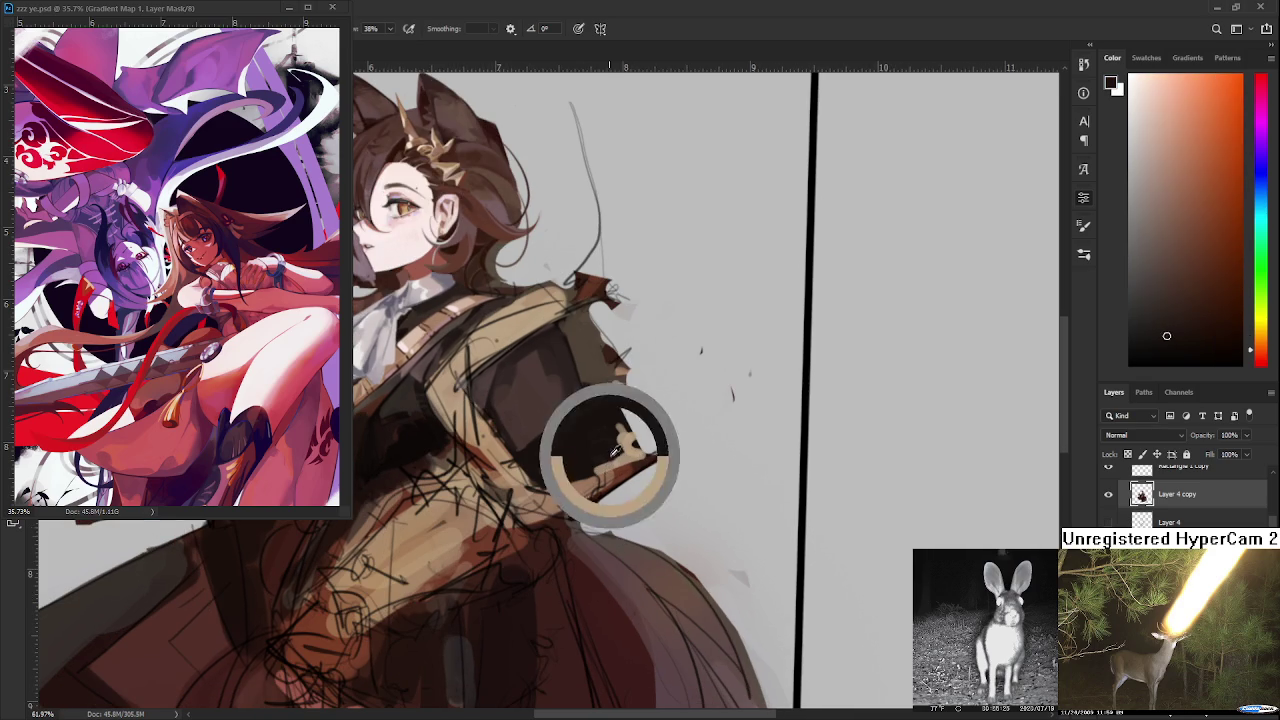
{"action": "left_click", "coordinate": [625, 440], "text": "alt"}
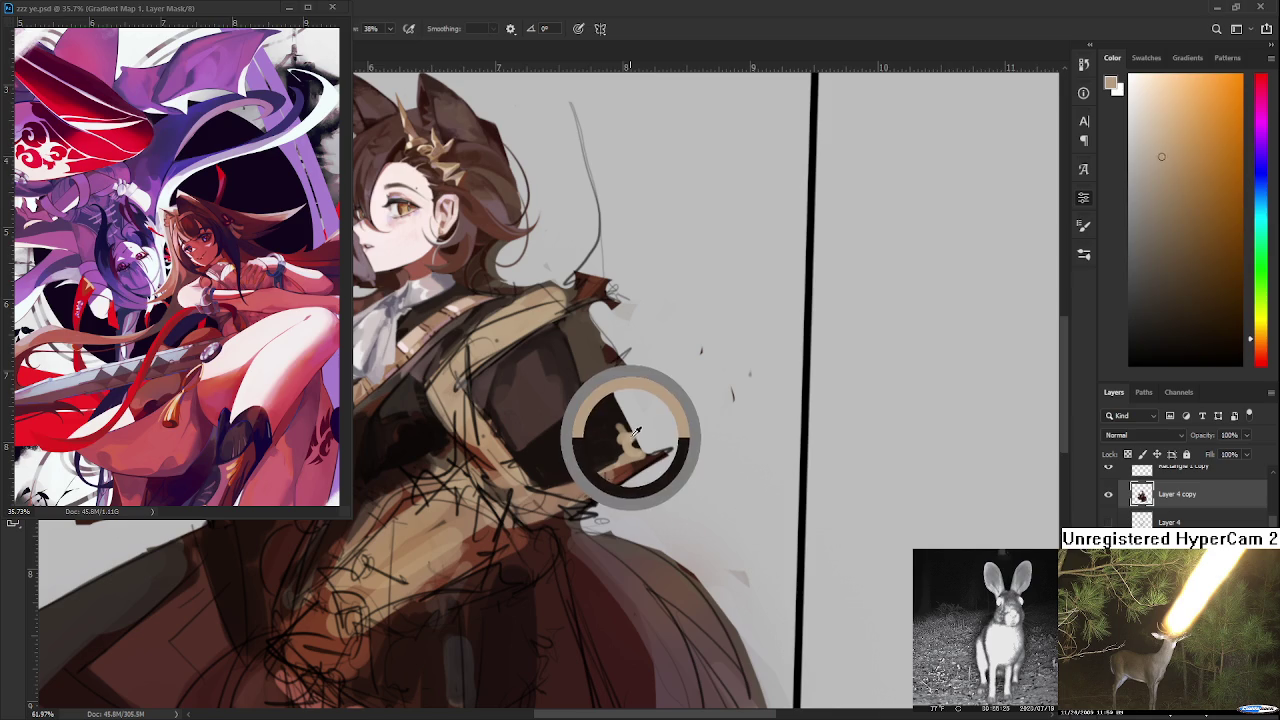
{"action": "left_click", "coordinate": [625, 440], "text": "alt"}
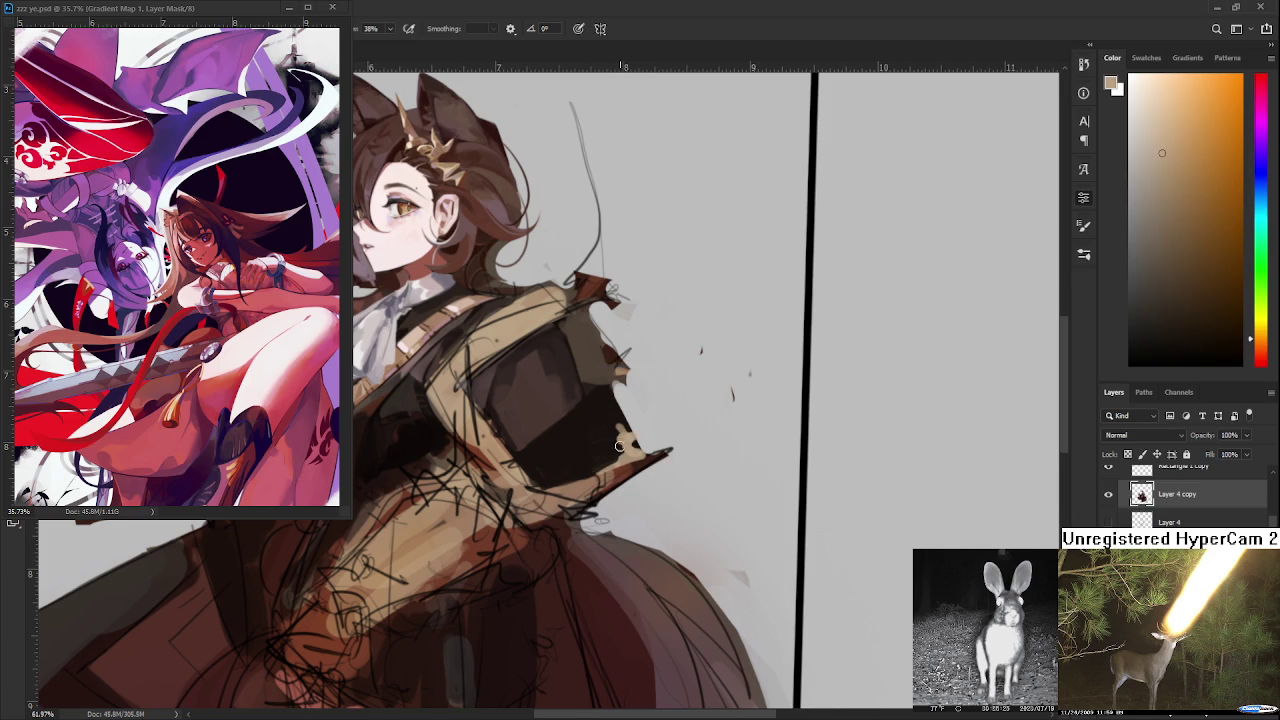
{"action": "left_click", "coordinate": [619, 429], "text": "alt"}
{"action": "left_click", "coordinate": [616, 425], "text": "alt"}
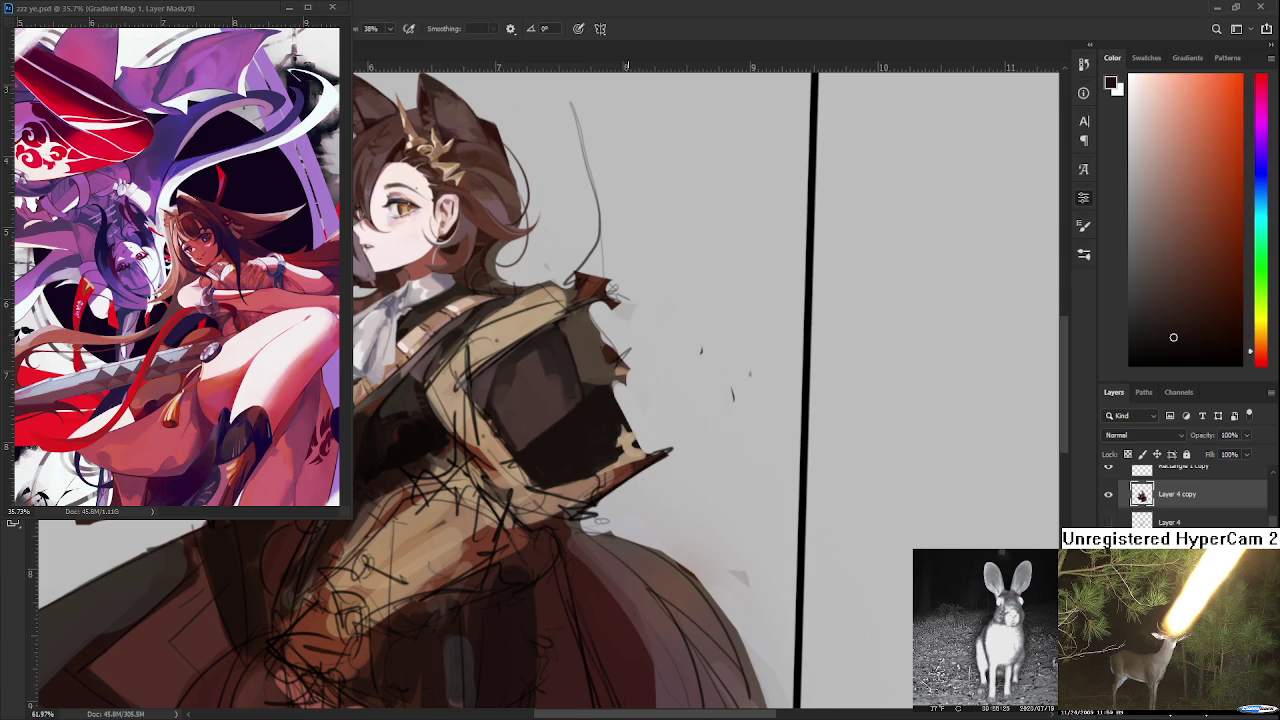
{"action": "scroll", "coordinate": [628, 403], "scroll_direction": "down", "scroll_amount": 3}
{"action": "scroll", "coordinate": [624, 405], "scroll_direction": "up", "scroll_amount": 3}
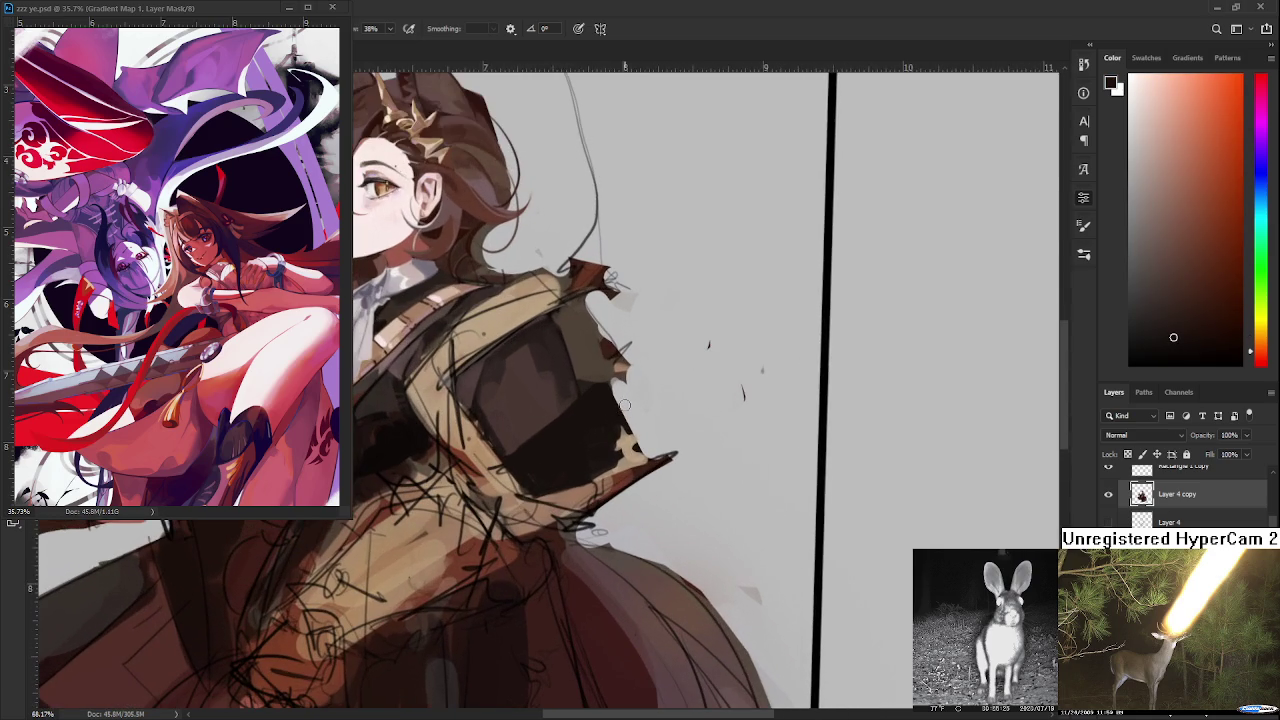
{"action": "left_click", "coordinate": [617, 445], "text": "alt"}
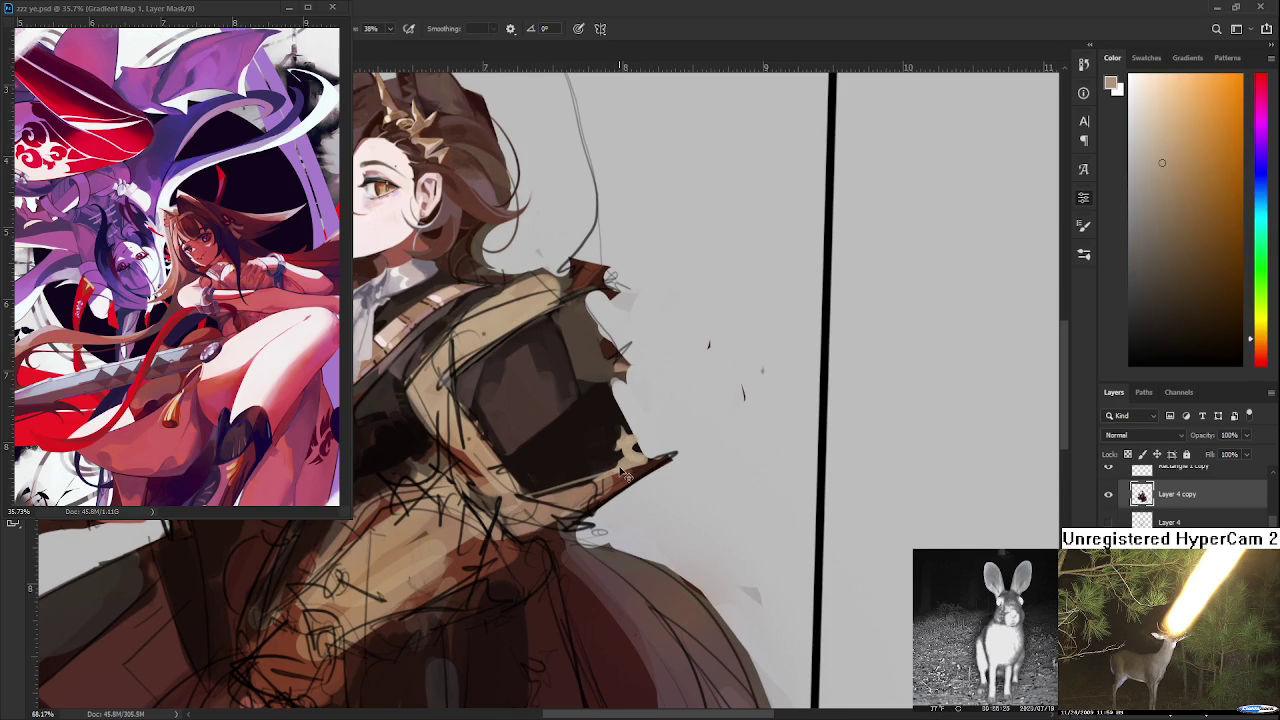
{"action": "left_click_drag", "start_coordinate": [620, 400], "coordinate": [700, 330]}
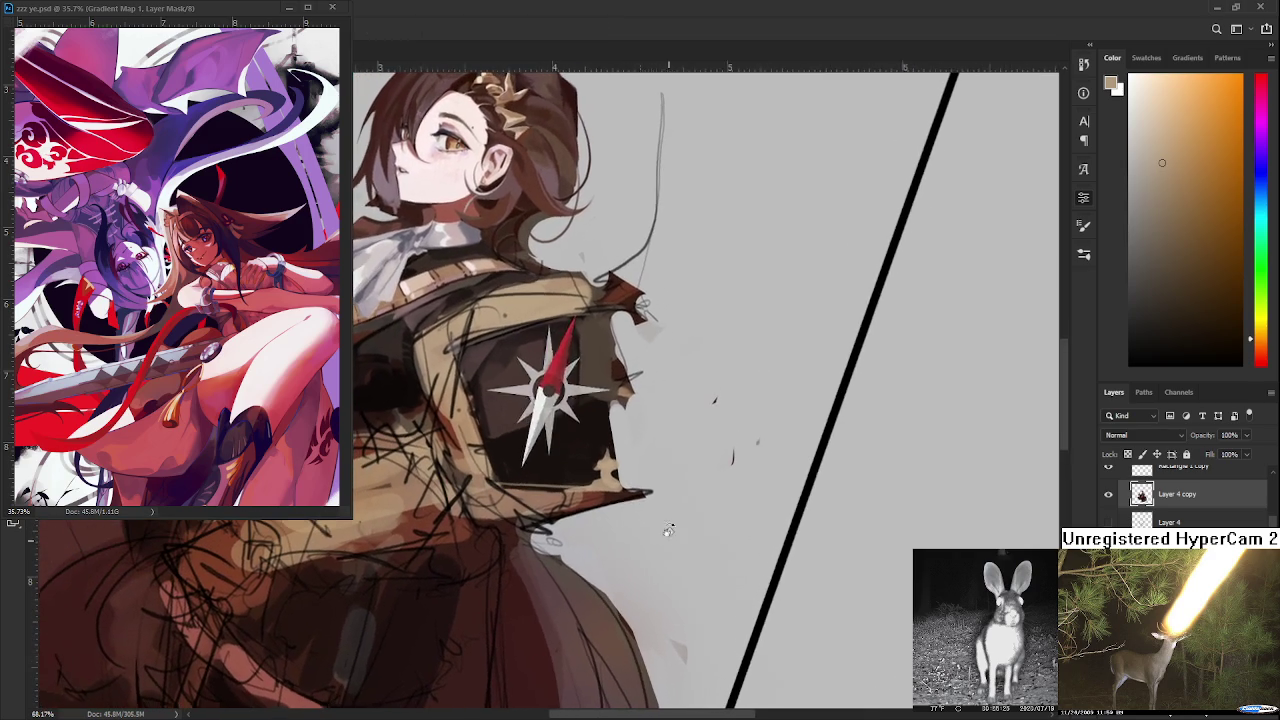
{"action": "left_click", "coordinate": [488, 448], "text": "alt"}
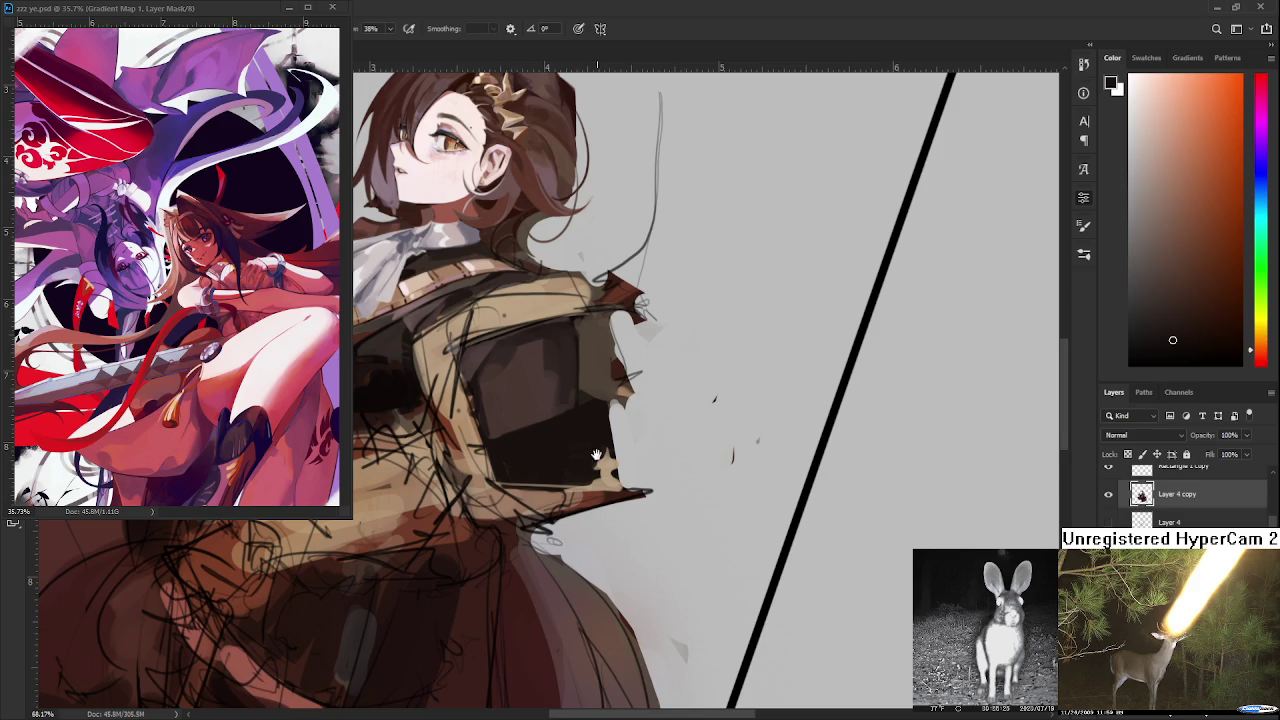
- Sample tan, near-black and reddish-brown colours from the jacket and armor plate
{"action": "left_click_drag", "start_coordinate": [596, 451], "coordinate": [594, 486]}
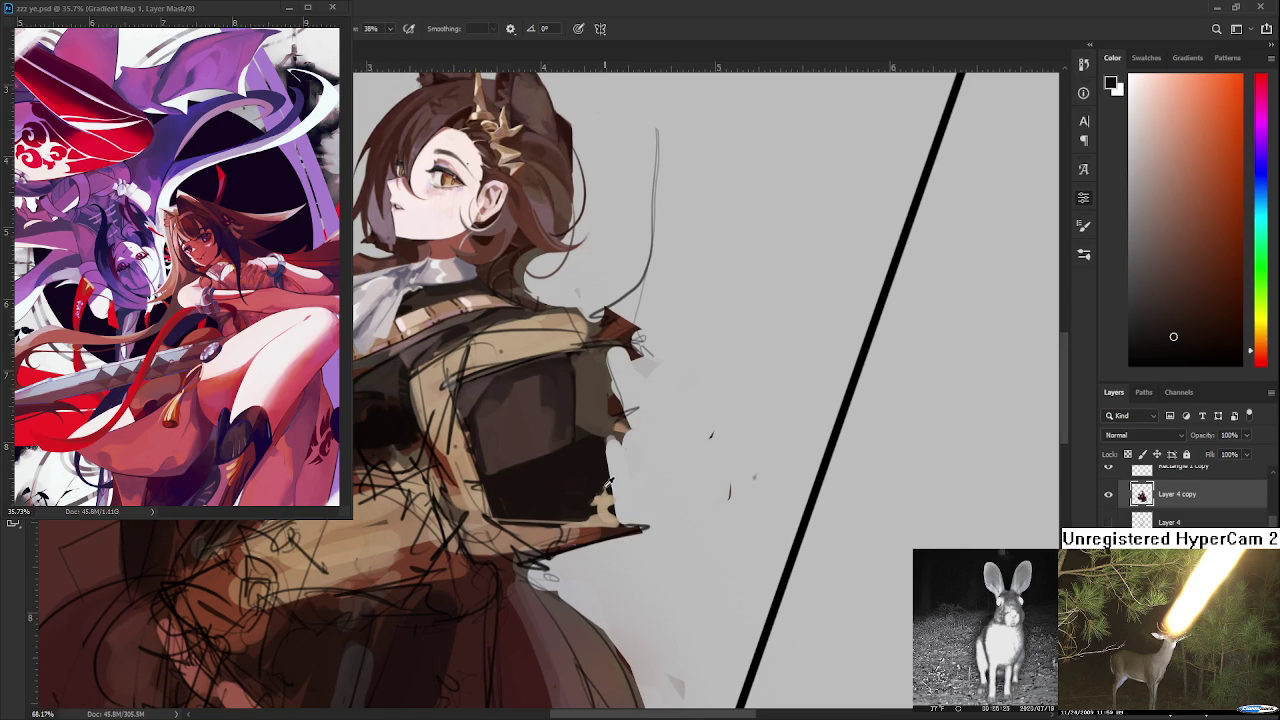
{"action": "left_click", "coordinate": [604, 493], "text": "alt"}
{"action": "left_click", "coordinate": [606, 505], "text": "alt"}
{"action": "left_click", "coordinate": [610, 508], "text": "alt"}
{"action": "left_click", "coordinate": [607, 497], "text": "alt"}
{"action": "left_click", "coordinate": [607, 505], "text": "alt"}
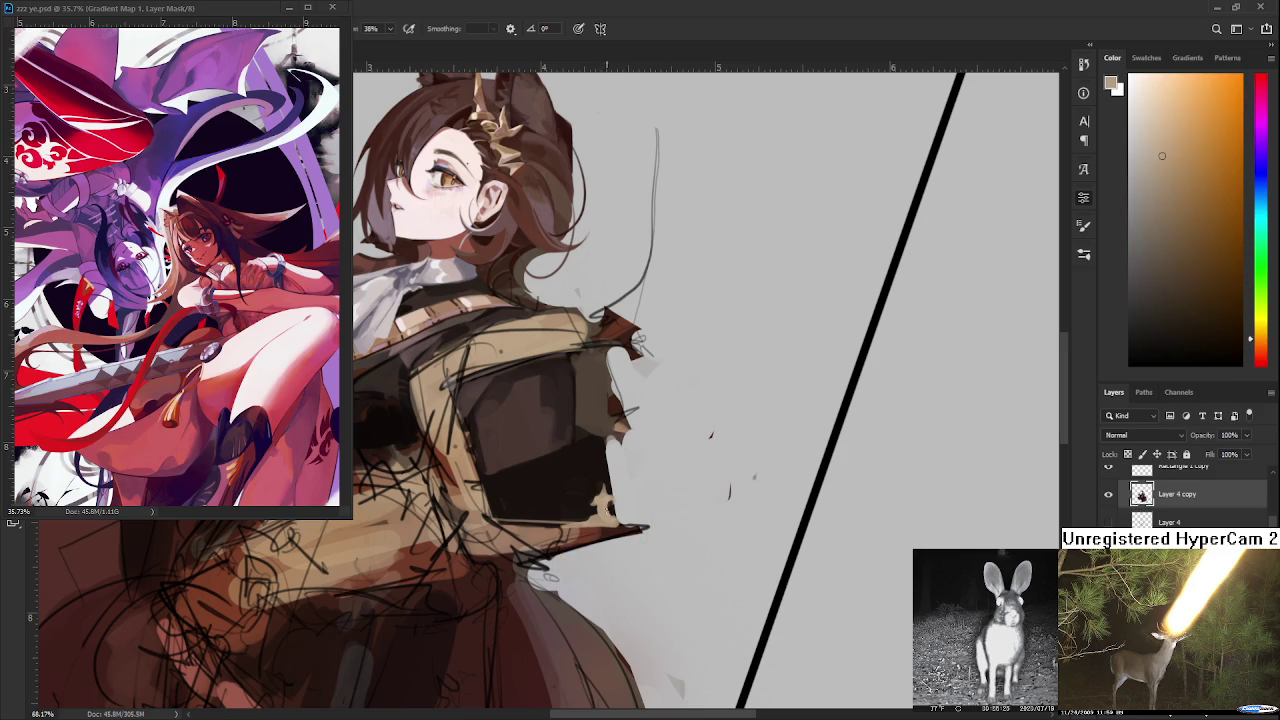
{"action": "left_click", "coordinate": [608, 506], "text": "alt"}
{"action": "left_click", "coordinate": [609, 506], "text": "alt"}
{"action": "left_click", "coordinate": [610, 505], "text": "alt"}
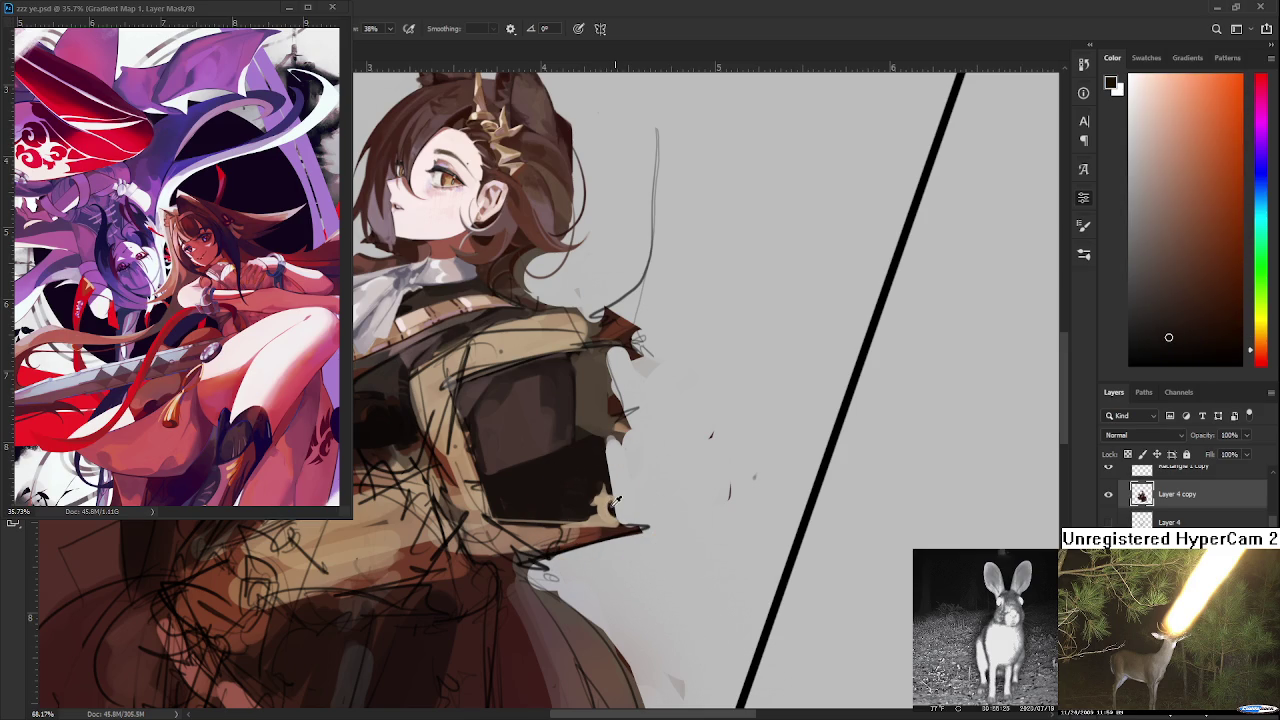
{"action": "left_click", "coordinate": [612, 505], "text": "alt"}
{"action": "left_click", "coordinate": [612, 505], "text": "alt"}
{"action": "left_click", "coordinate": [610, 500], "text": "alt"}
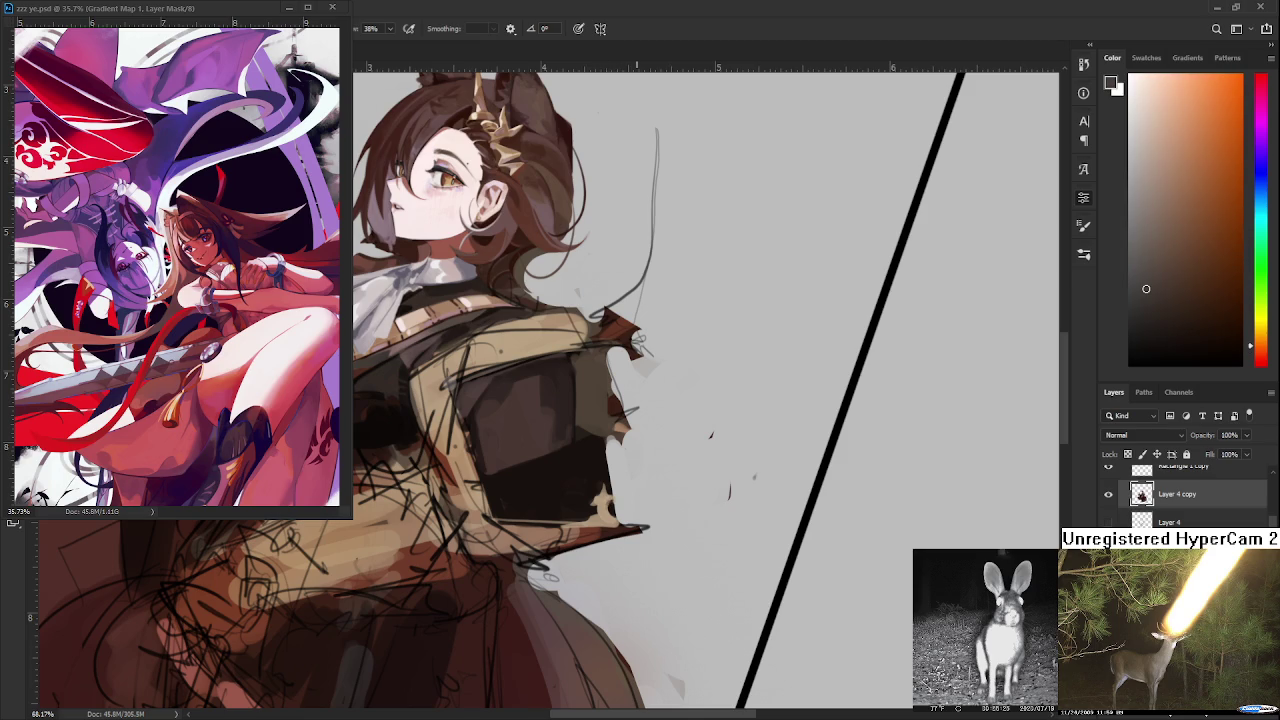
- Shift the view over the figure and sample darker jacket browns and an armor-plate colour
{"action": "scroll", "coordinate": [636, 450], "scroll_direction": "down", "scroll_amount": 3}
{"action": "scroll", "coordinate": [634, 499], "scroll_direction": "up", "scroll_amount": 1}
{"action": "scroll", "coordinate": [634, 499], "scroll_direction": "up", "scroll_amount": 2}
{"action": "left_click_drag", "start_coordinate": [603, 403], "coordinate": [588, 443]}
{"action": "left_click", "coordinate": [490, 485], "text": "alt"}
{"action": "left_click", "coordinate": [488, 473], "text": "alt"}
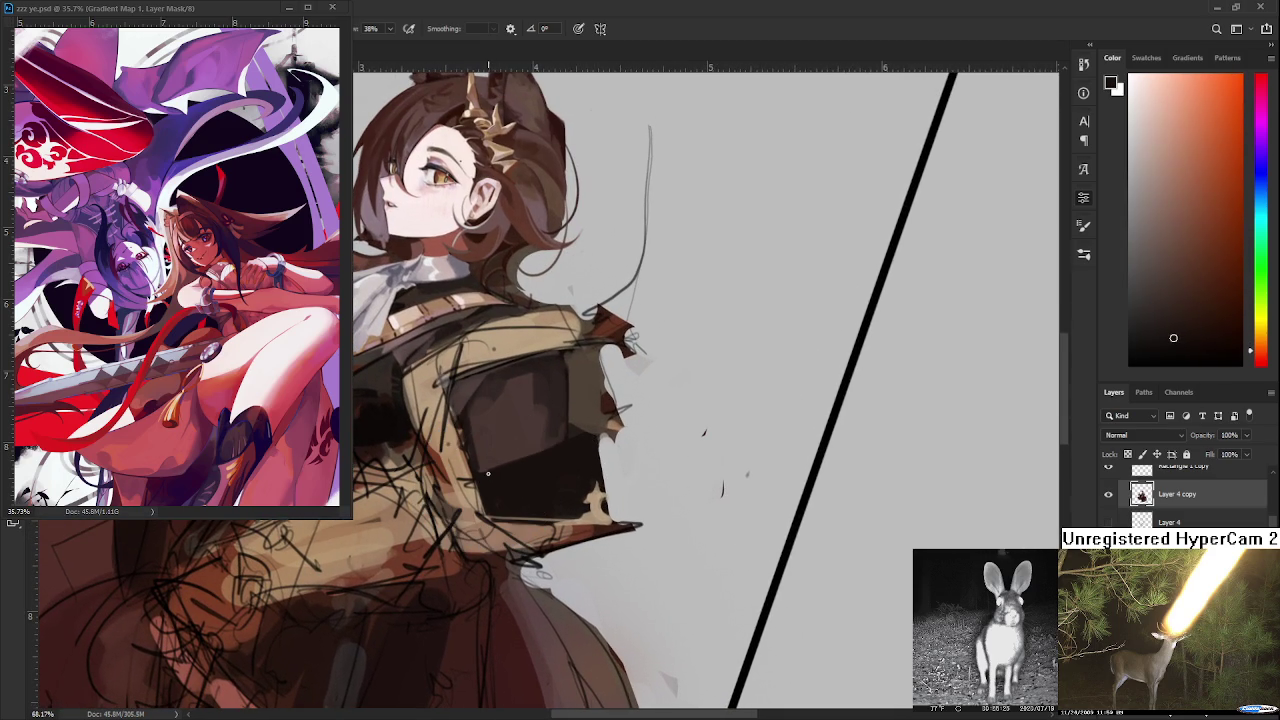
{"action": "left_click", "coordinate": [545, 456], "text": "alt"}
- Erase the stray flecks in the grey background beside the jacket
{"action": "key", "text": "e"}
{"action": "left_click", "coordinate": [703, 433]}
{"action": "left_click", "coordinate": [724, 490]}
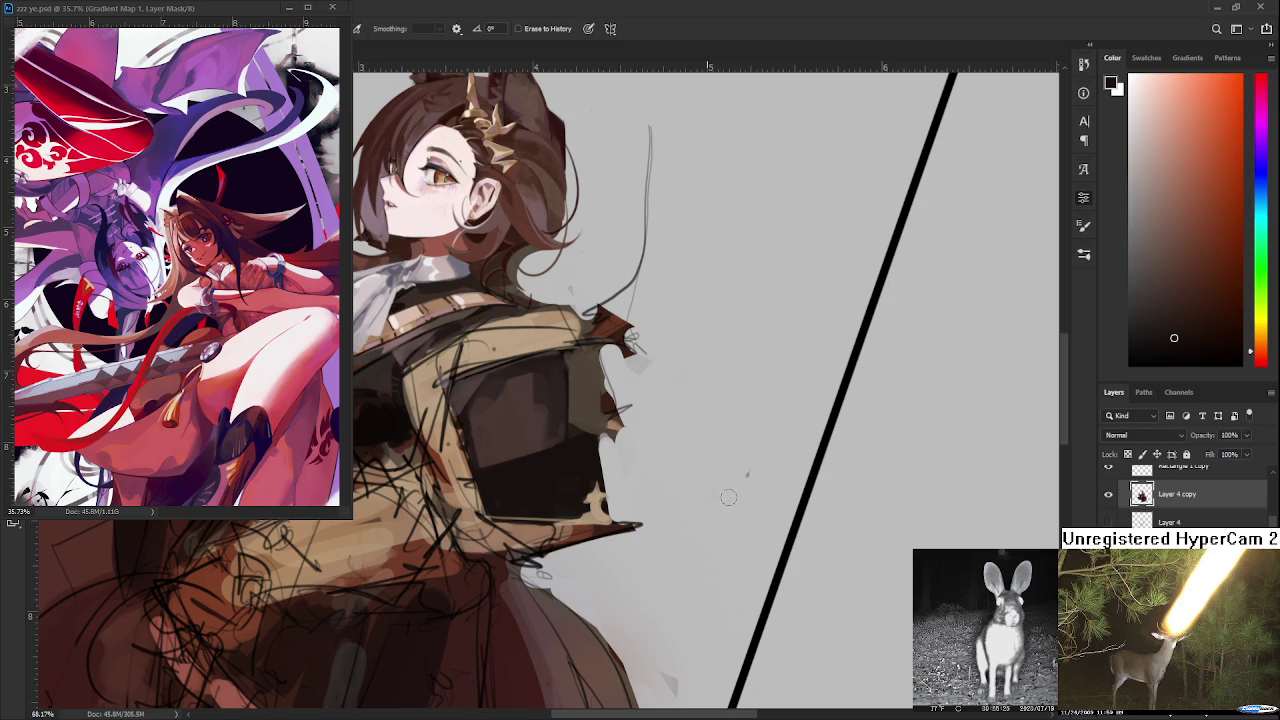
{"action": "left_click", "coordinate": [748, 475]}
- Return to the Brush and sample warmer browns and lighter tans from the jacket
{"action": "key", "text": "b"}
{"action": "left_click", "coordinate": [596, 456], "text": "alt"}
{"action": "left_click", "coordinate": [596, 420], "text": "alt"}
{"action": "left_click_drag", "start_coordinate": [596, 418], "coordinate": [449, 451]}
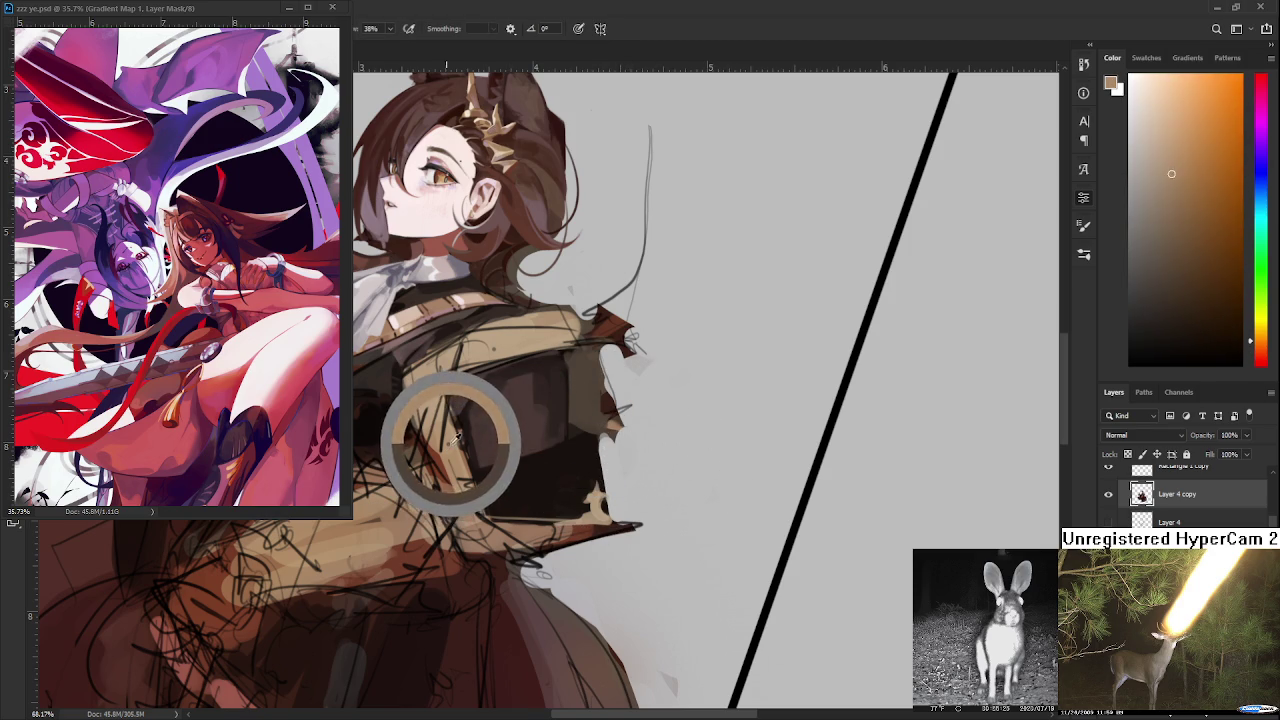
{"action": "left_click", "coordinate": [456, 441], "text": "alt"}
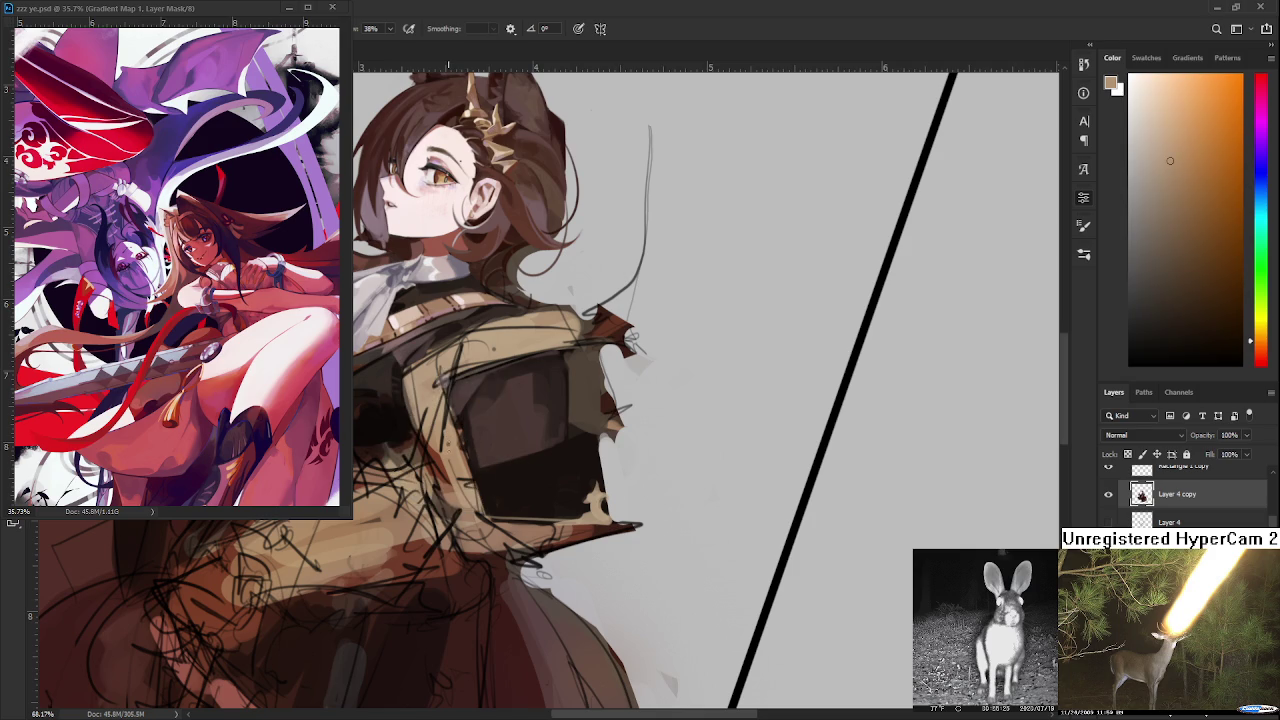
{"action": "scroll", "coordinate": [560, 432], "scroll_direction": "down", "scroll_amount": 3}
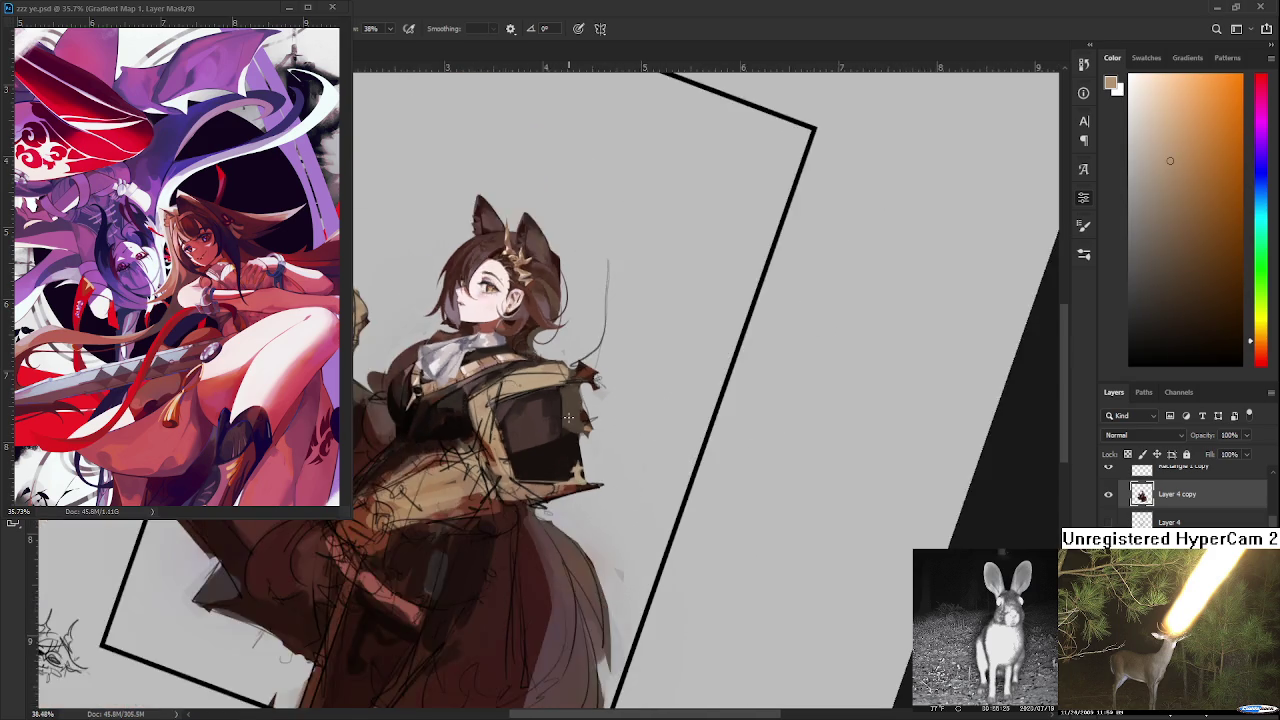
{"action": "scroll", "coordinate": [560, 432], "scroll_direction": "down", "scroll_amount": 2}
{"action": "scroll", "coordinate": [560, 432], "scroll_direction": "up", "scroll_amount": 3}
{"action": "scroll", "coordinate": [560, 432], "scroll_direction": "up", "scroll_amount": 1}
{"action": "left_click", "coordinate": [1107, 494]}
{"action": "left_click", "coordinate": [1107, 494]}
{"action": "left_click", "coordinate": [1107, 494]}
{"action": "left_click", "coordinate": [1107, 494]}
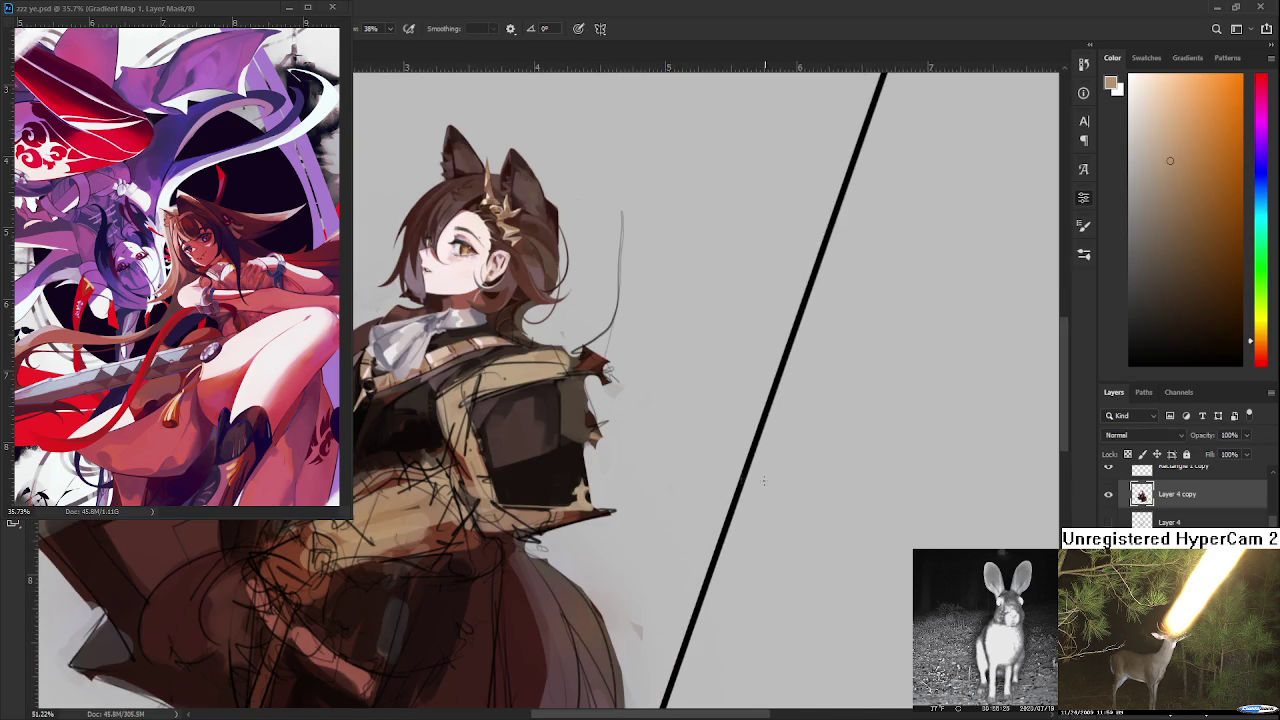
{"action": "scroll", "coordinate": [514, 457], "scroll_direction": "up", "scroll_amount": 1}
{"action": "scroll", "coordinate": [1108, 482], "scroll_direction": "up", "scroll_amount": 1}
{"action": "left_click", "coordinate": [1107, 494]}
{"action": "left_click", "coordinate": [1107, 494]}
{"action": "key", "text": "l"}
{"action": "left_click_drag", "start_coordinate": [572, 490], "coordinate": [578, 507]}
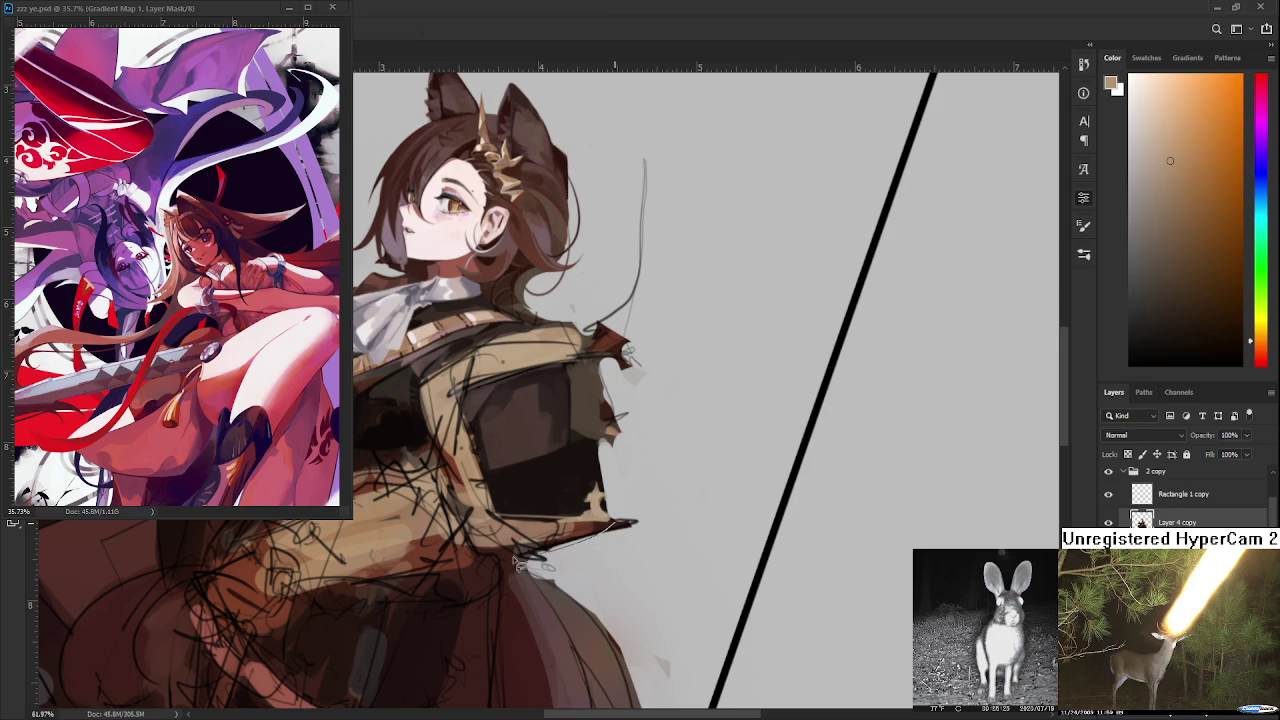
{"action": "key", "text": "Delete"}
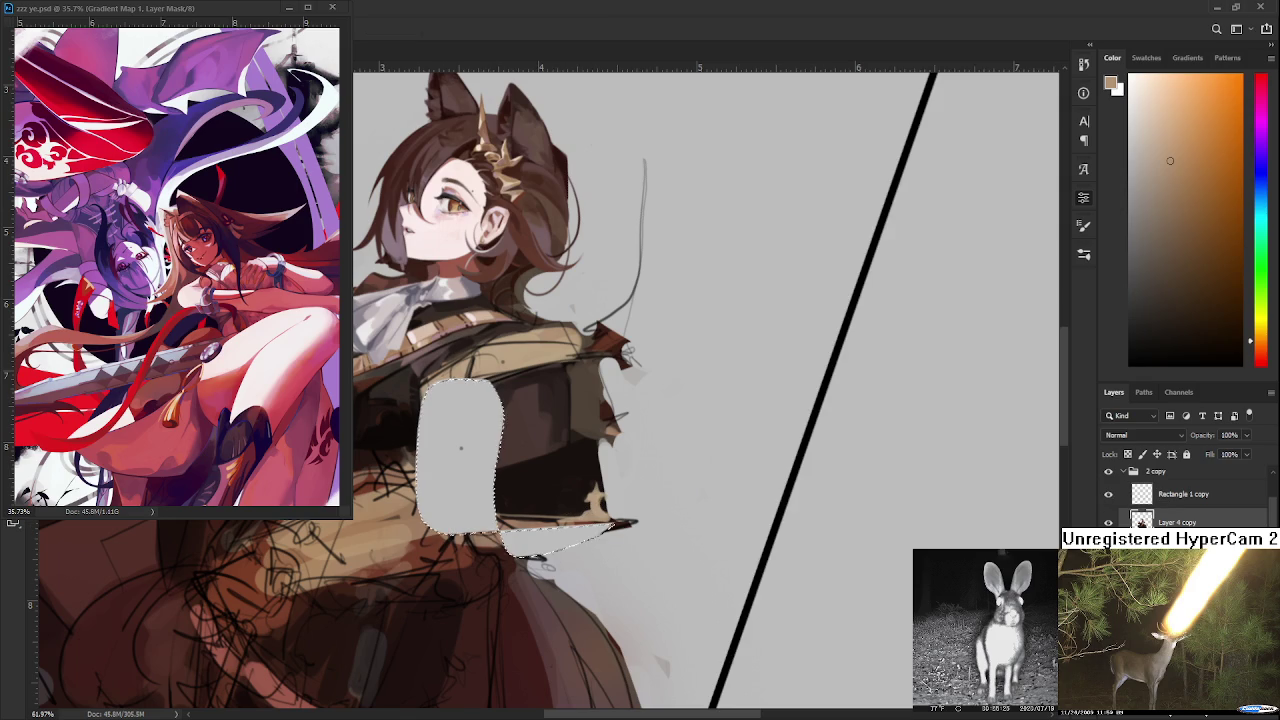
{"action": "key", "text": "ctrl+z"}
{"action": "key", "text": "ctrl+z"}
{"action": "key", "text": "ctrl+z"}
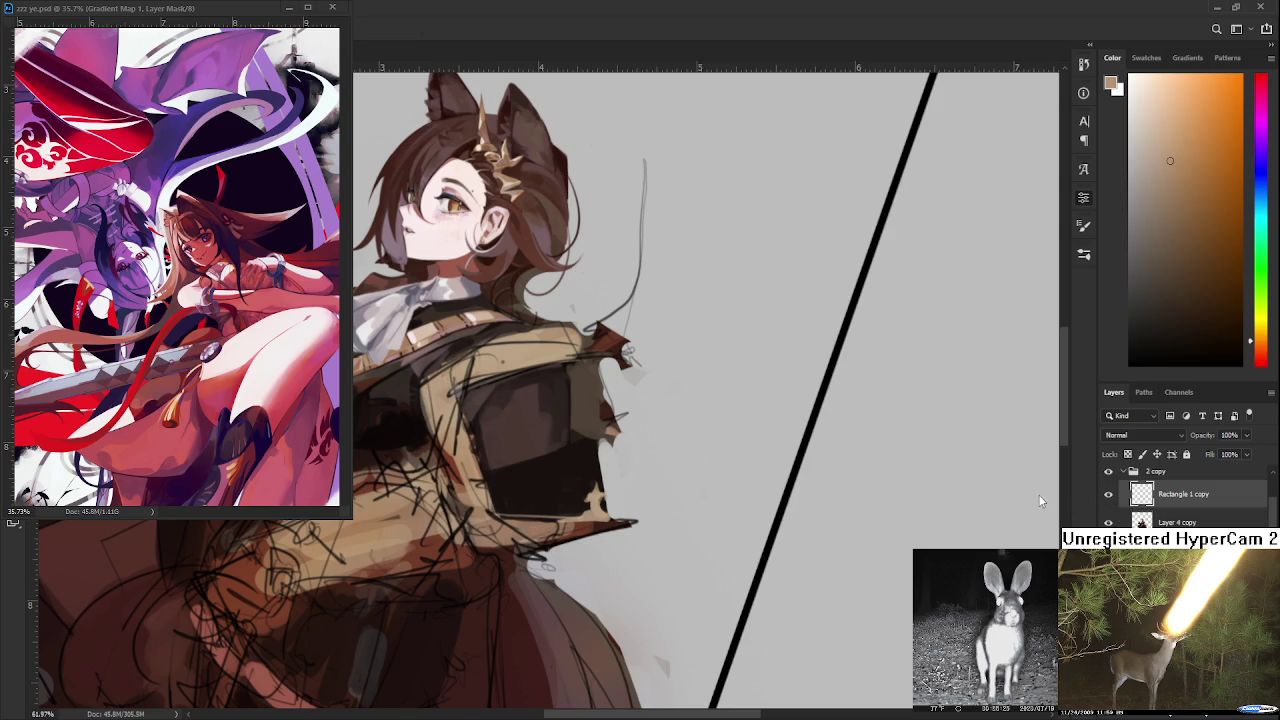
{"action": "left_click", "coordinate": [1128, 517]}
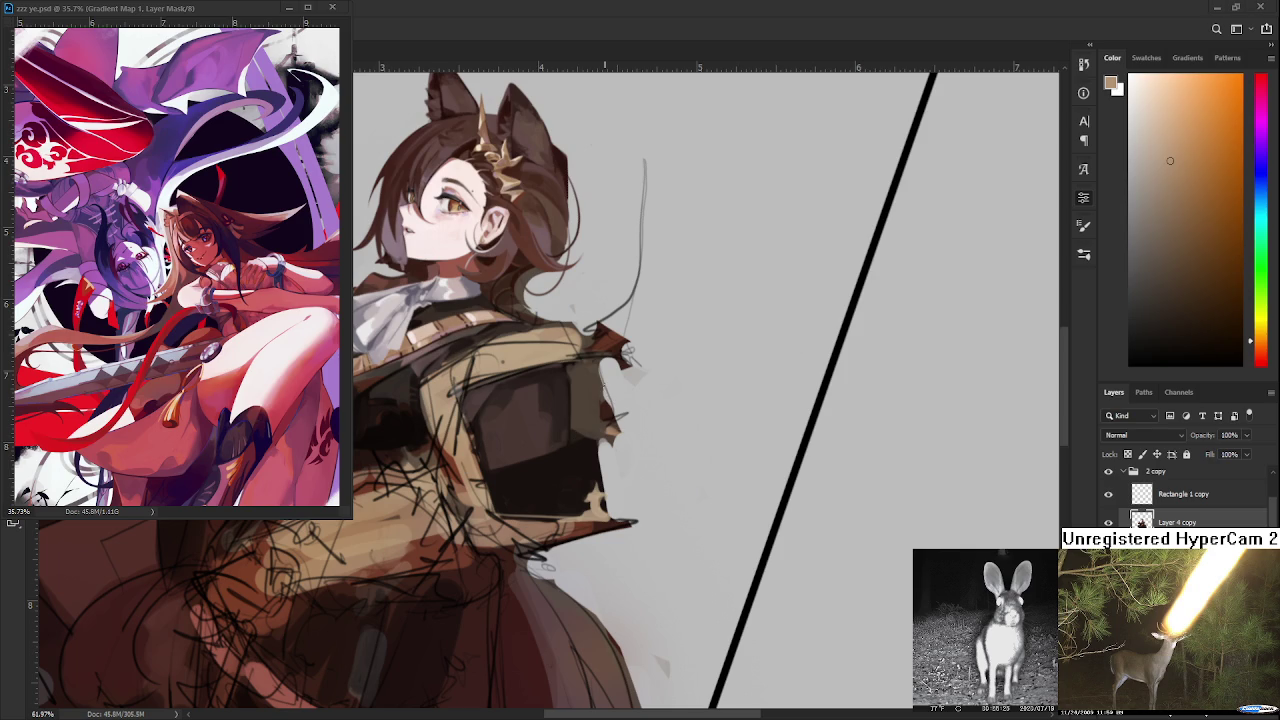
{"action": "scroll", "coordinate": [605, 283], "scroll_direction": "up", "scroll_amount": 2}
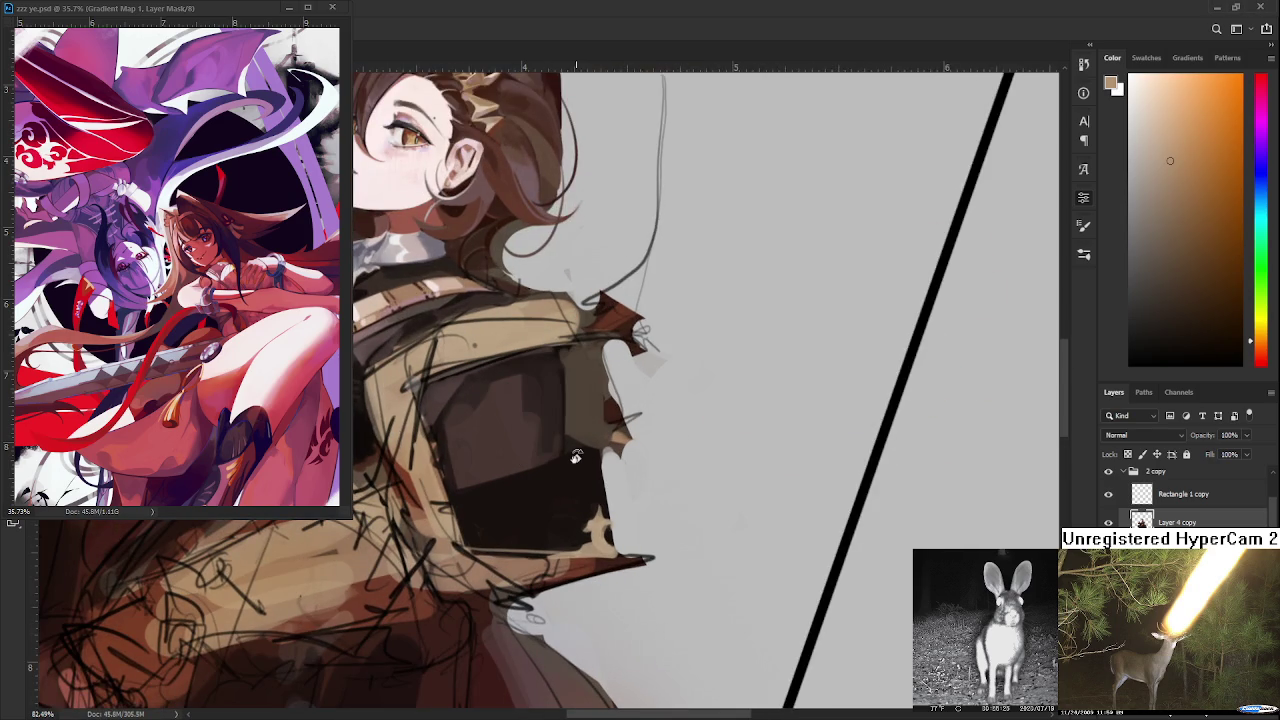
- Reset the canvas rotation and sample dark reddish-brown shades from the jacket and armor plate
{"action": "left_click_drag", "start_coordinate": [576, 457], "coordinate": [536, 398]}
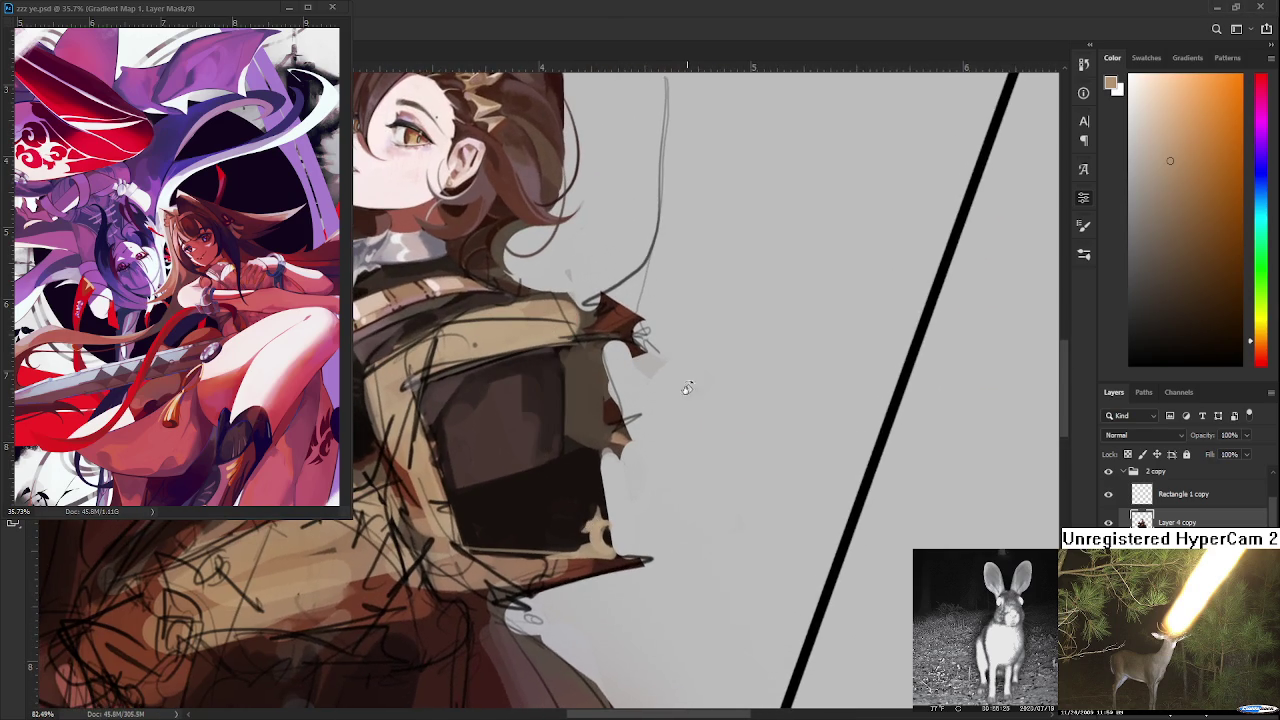
{"action": "left_click", "coordinate": [536, 398], "text": "alt"}
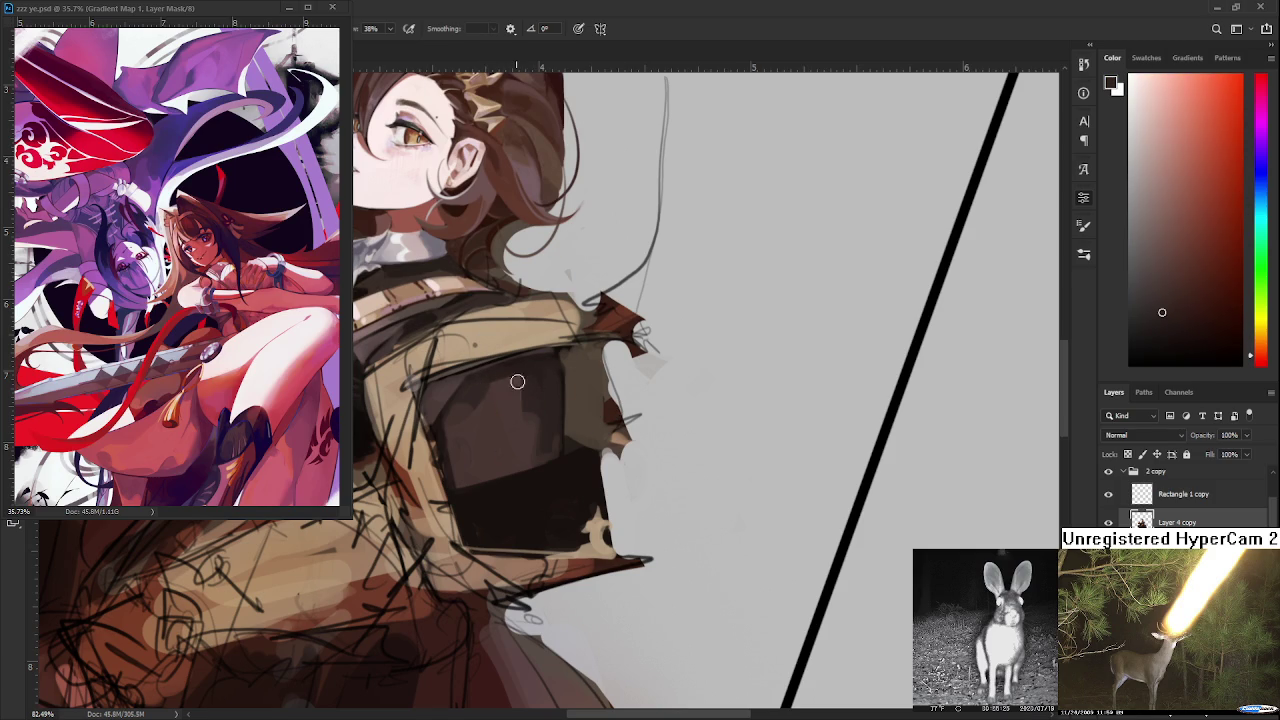
{"action": "left_click", "coordinate": [531, 367], "text": "alt"}
{"action": "left_click", "coordinate": [531, 372], "text": "alt"}
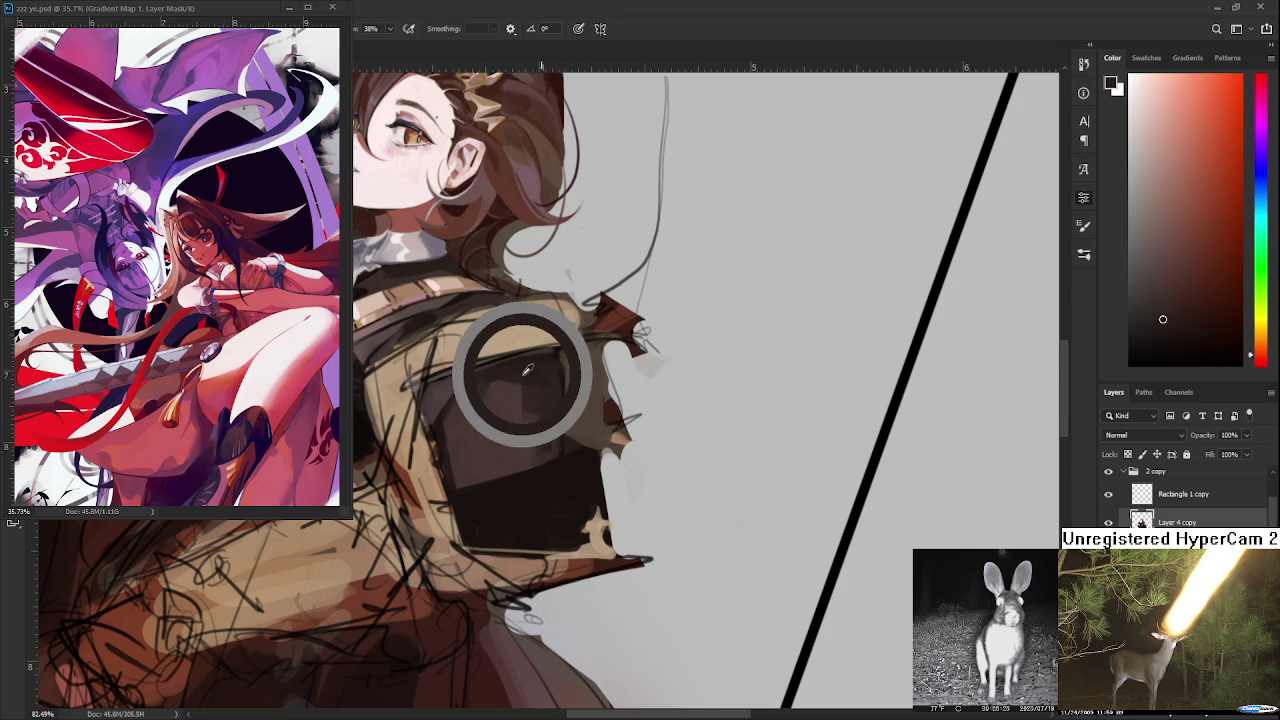
{"action": "left_click", "coordinate": [555, 481], "text": "alt"}
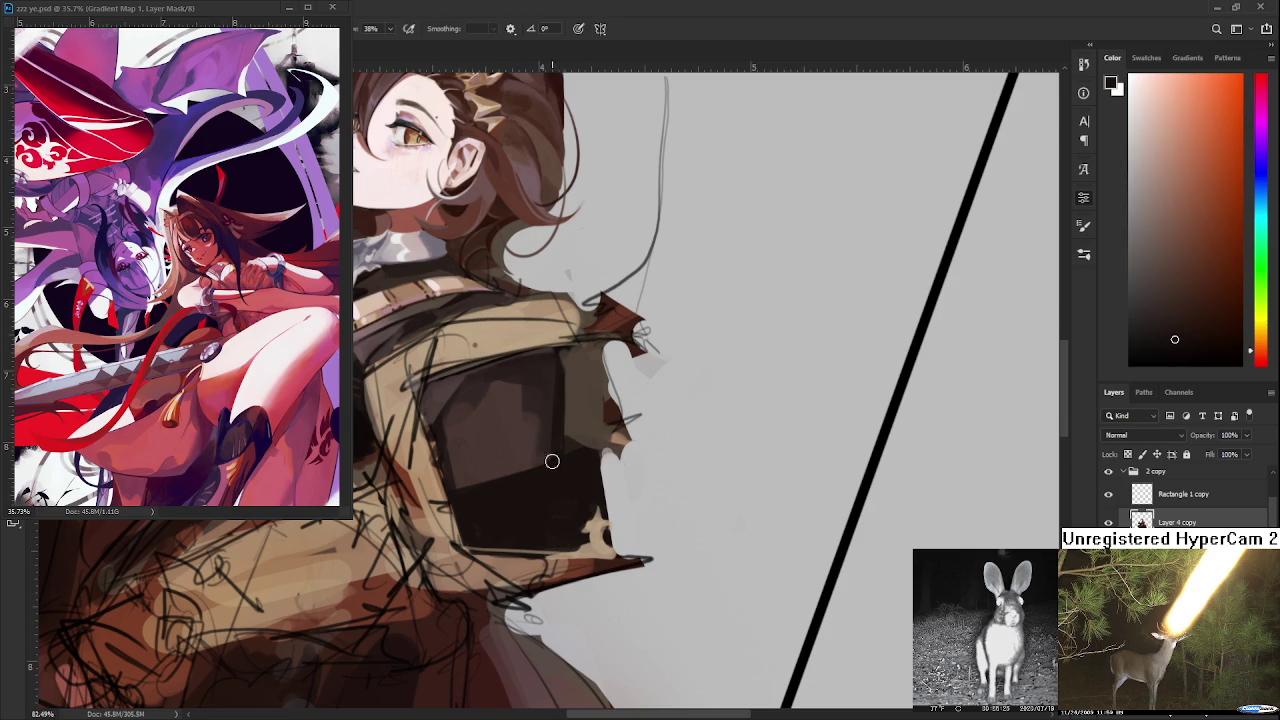
{"action": "left_click", "coordinate": [551, 365], "text": "alt"}
{"action": "left_click", "coordinate": [551, 365], "text": "alt"}
- Rotate the view and sample several jacket shades, including a saturated reddish brown
{"action": "mouse_move", "coordinate": [531, 391]}
{"action": "left_mouse_down"}
{"action": "mouse_move", "coordinate": [549, 457]}
{"action": "mouse_move", "coordinate": [433, 410]}
{"action": "left_mouse_up"}
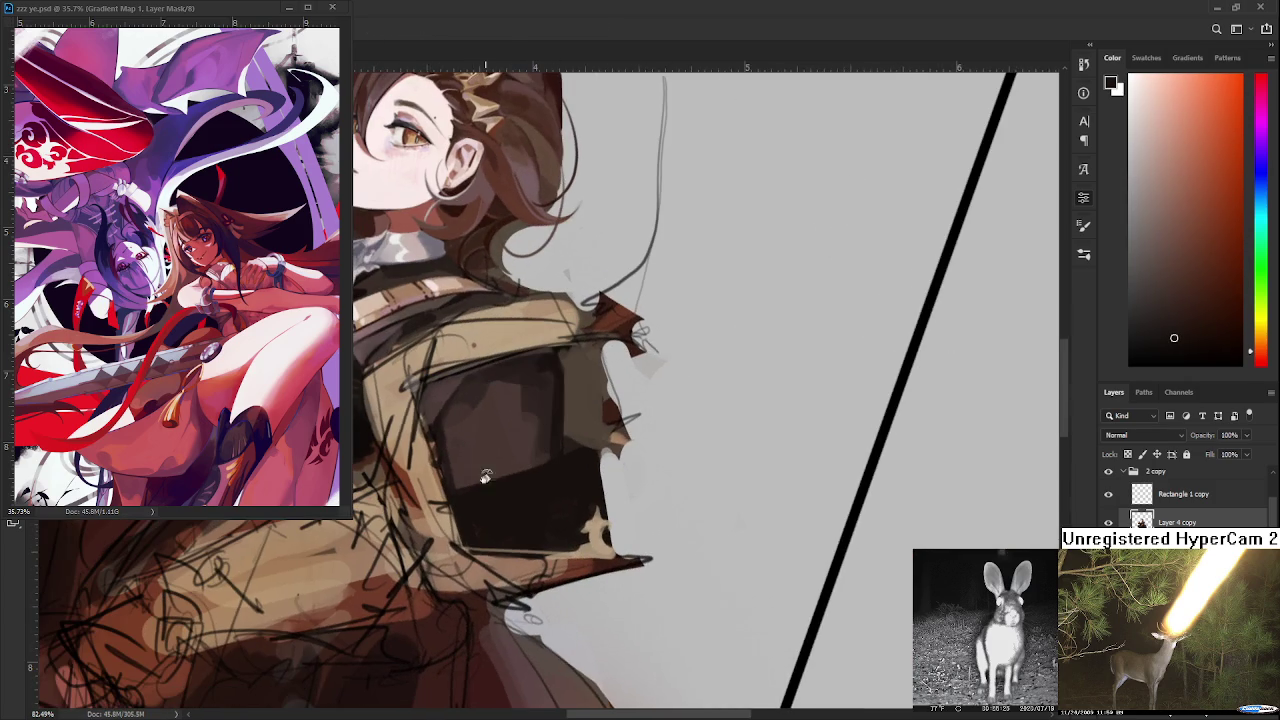
{"action": "left_click", "coordinate": [433, 408], "text": "alt"}
{"action": "left_click", "coordinate": [432, 400], "text": "alt"}
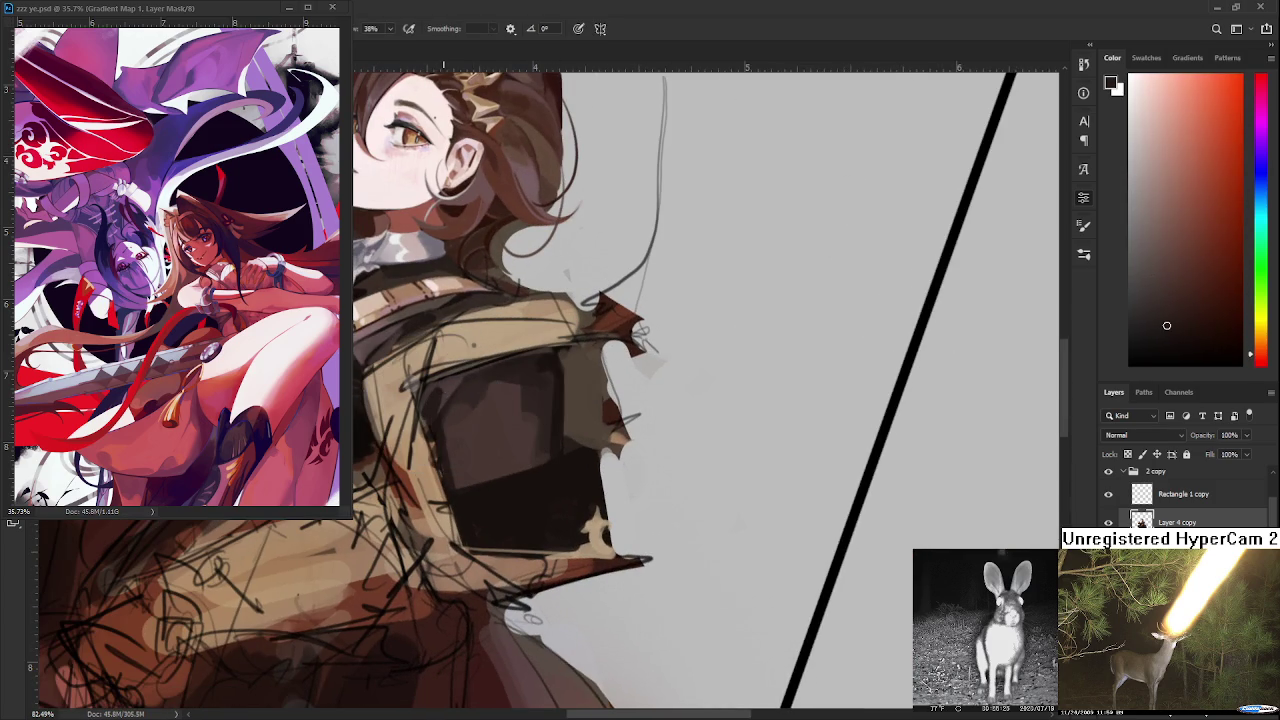
{"action": "left_click", "coordinate": [441, 390], "text": "alt"}
{"action": "left_click", "coordinate": [440, 392], "text": "alt"}
{"action": "left_click", "coordinate": [460, 377], "text": "alt"}
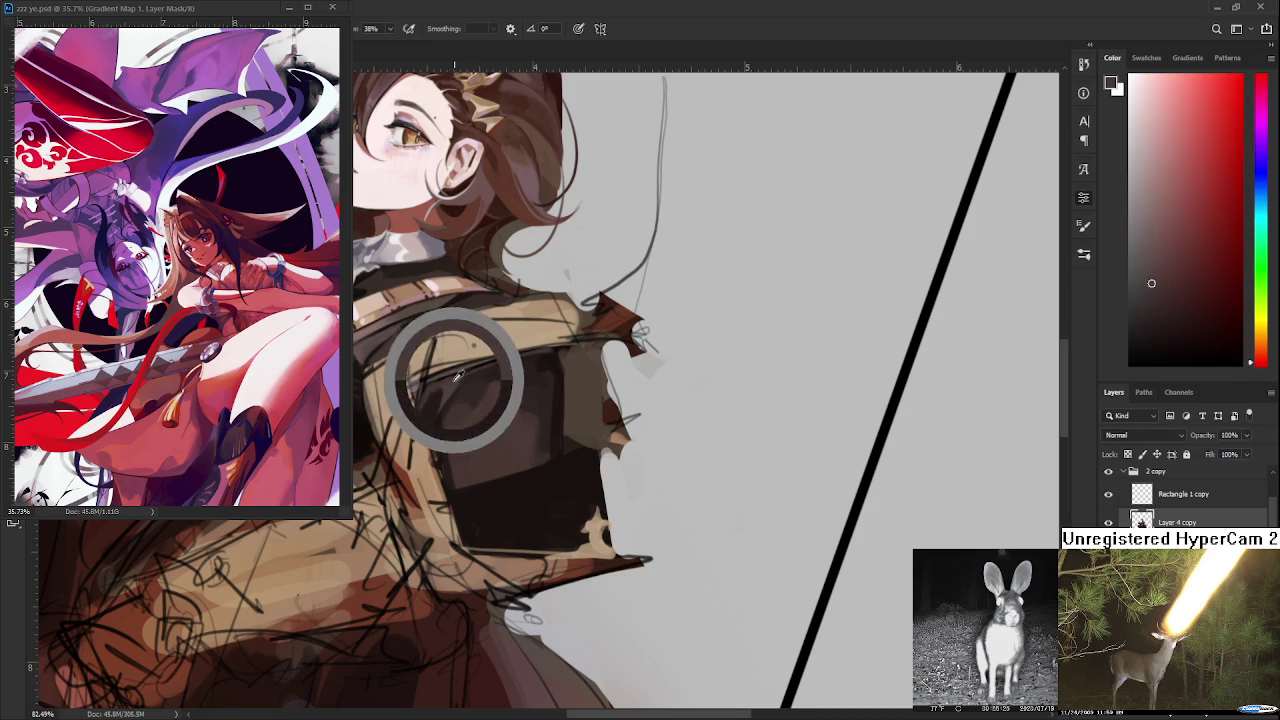
{"action": "left_click", "coordinate": [433, 403], "text": "alt"}
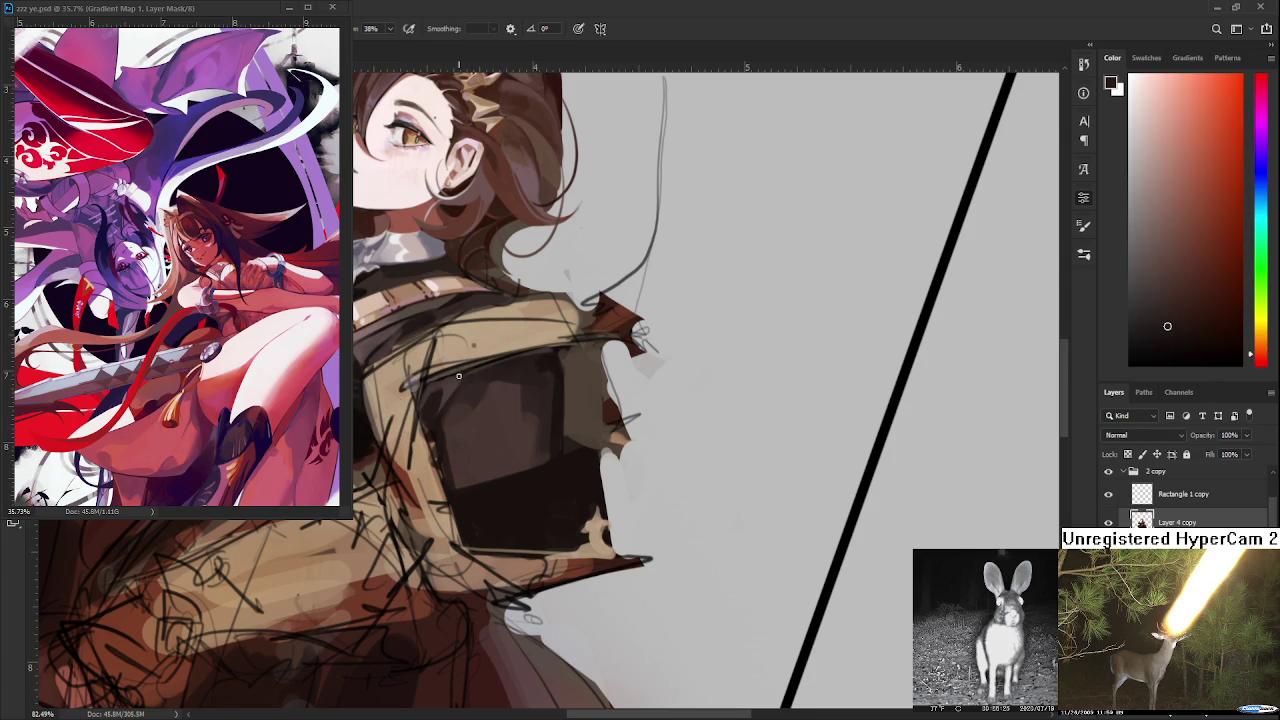
{"action": "left_click", "coordinate": [456, 376], "text": "alt"}
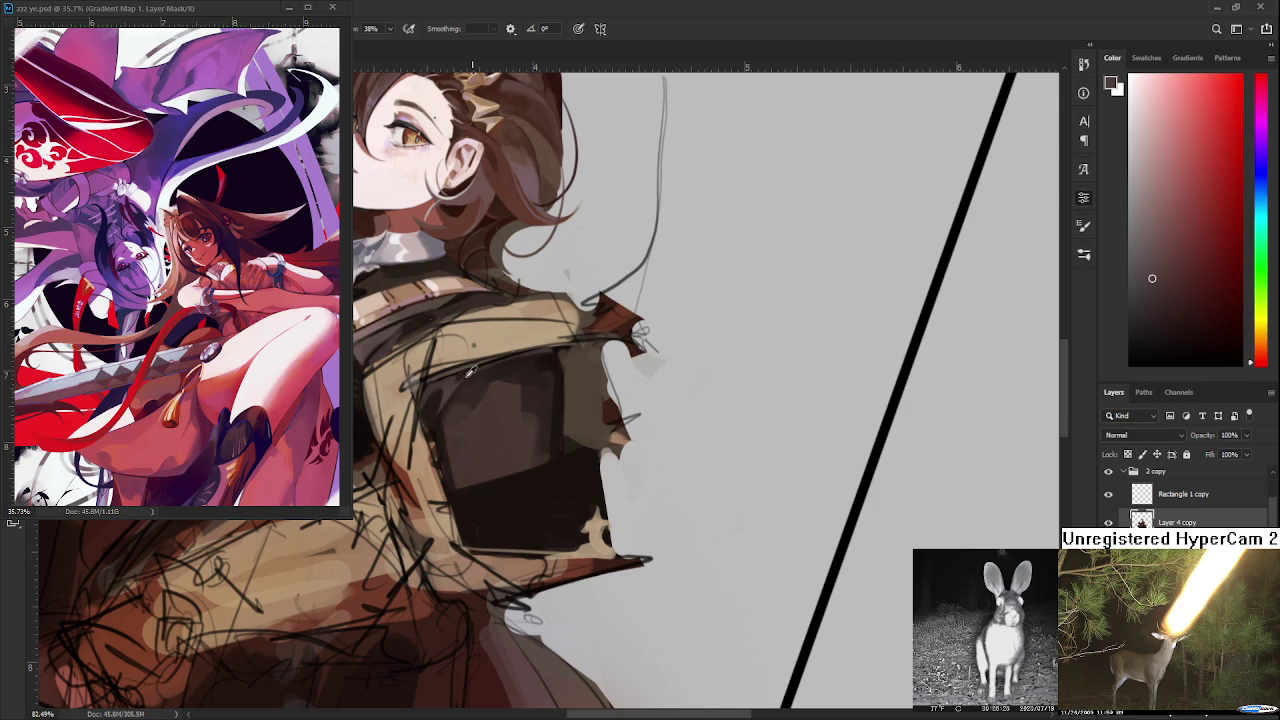
{"action": "left_click", "coordinate": [470, 405], "text": "alt"}
- Pick a darker brown and compare lighter and darker shades from the plate's left side
{"action": "mouse_move", "coordinate": [499, 426]}
{"action": "left_mouse_down"}
{"action": "mouse_move", "coordinate": [504, 456]}
{"action": "mouse_move", "coordinate": [460, 489]}
{"action": "left_mouse_up"}
{"action": "left_click", "coordinate": [457, 474], "text": "alt"}
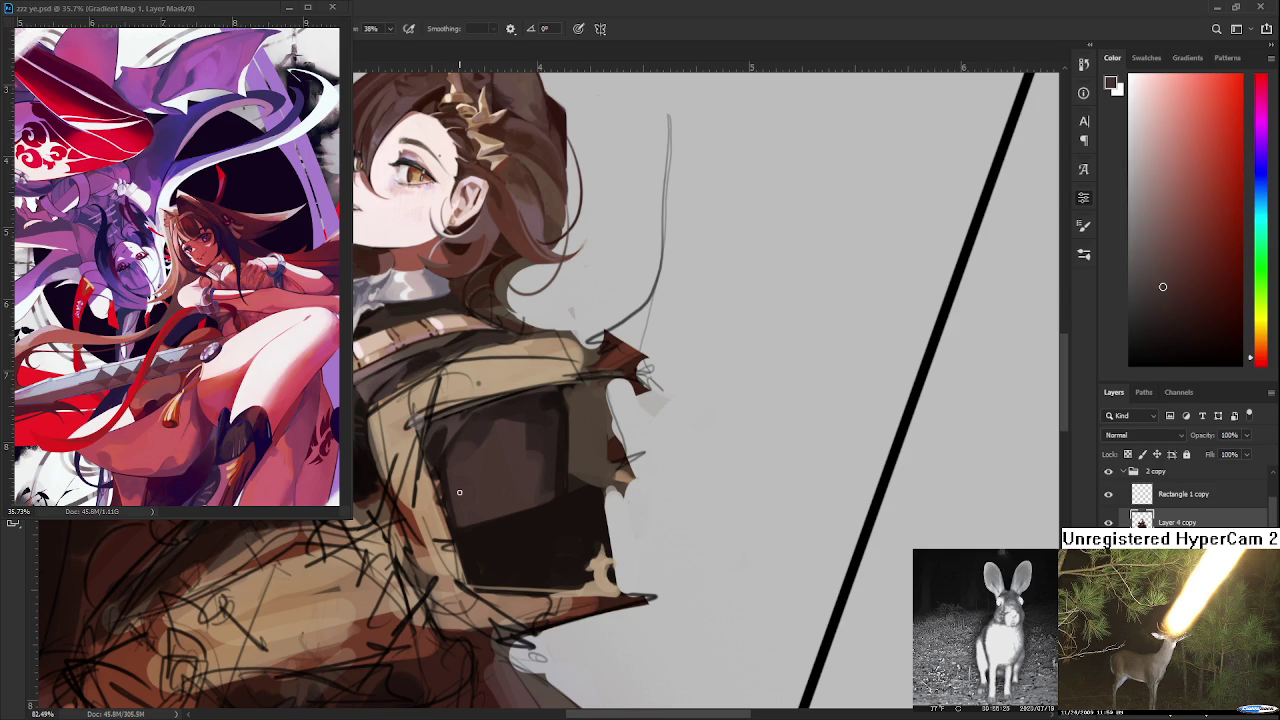
{"action": "left_click", "coordinate": [450, 461], "text": "alt"}
{"action": "left_click", "coordinate": [444, 470], "text": "alt"}
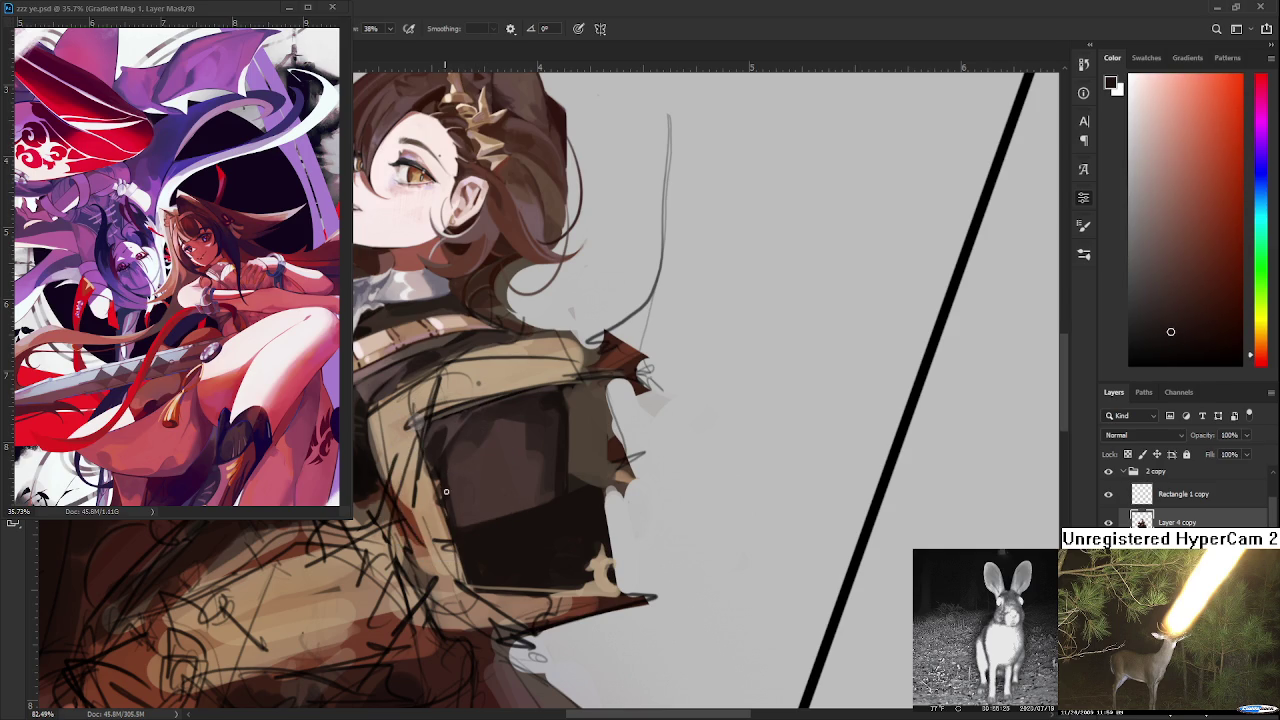
{"action": "left_click", "coordinate": [450, 480], "text": "alt"}
{"action": "left_click", "coordinate": [452, 496], "text": "alt"}
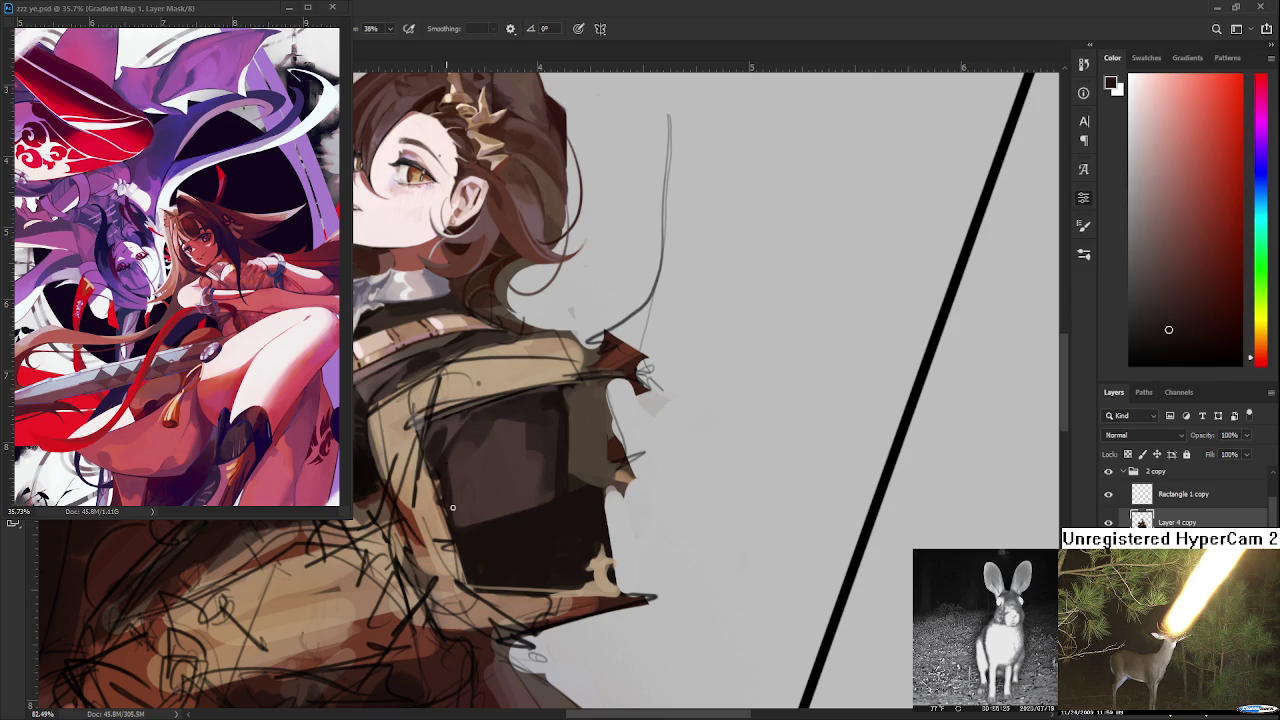
{"action": "left_click", "coordinate": [448, 465], "text": "alt"}
{"action": "left_click", "coordinate": [465, 496], "text": "alt"}
{"action": "left_click", "coordinate": [457, 512], "text": "alt"}
- Paint dark brown over the tan strokes on the plate's left, toggling undo/redo to compare
{"action": "left_click_drag", "start_coordinate": [443, 457], "coordinate": [450, 545]}
{"action": "key", "text": "ctrl+z"}
{"action": "key", "text": "ctrl+shift+z"}
{"action": "key", "text": "ctrl+z"}
{"action": "key", "text": "ctrl+shift+z"}
{"action": "scroll", "coordinate": [658, 440], "scroll_direction": "down", "scroll_amount": 2}
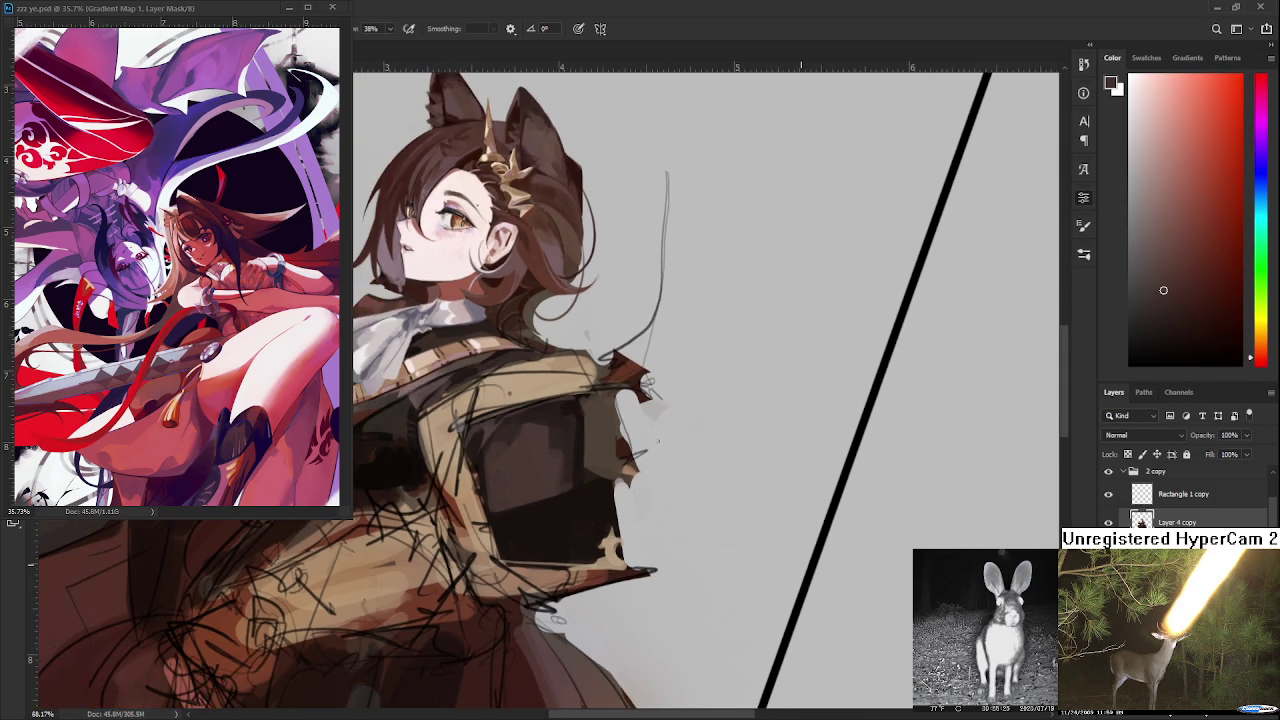
- Sample darker and lighter shades across the left part of the armor plate
{"action": "scroll", "coordinate": [650, 430], "scroll_direction": "down", "scroll_amount": 3}
{"action": "scroll", "coordinate": [645, 421], "scroll_direction": "up", "scroll_amount": 2}
{"action": "scroll", "coordinate": [552, 466], "scroll_direction": "up", "scroll_amount": 2}
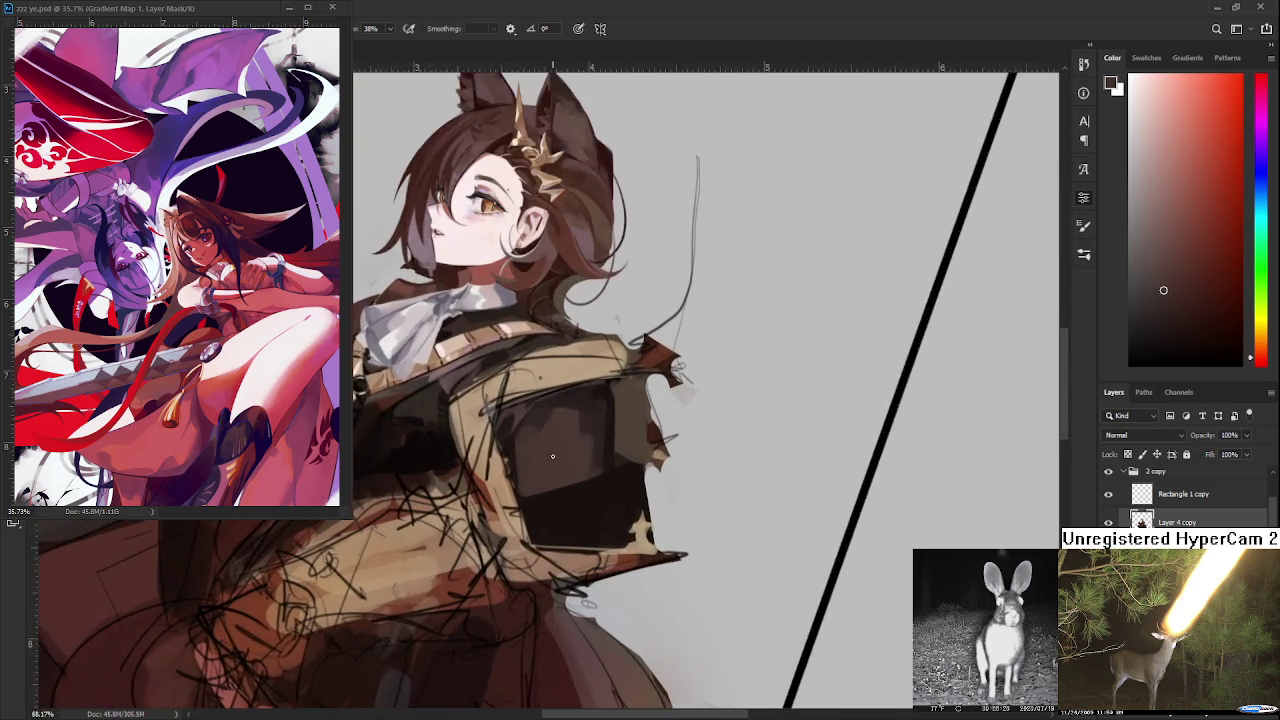
{"action": "scroll", "coordinate": [526, 451], "scroll_direction": "up", "scroll_amount": 2}
{"action": "left_click", "coordinate": [536, 397], "text": "alt"}
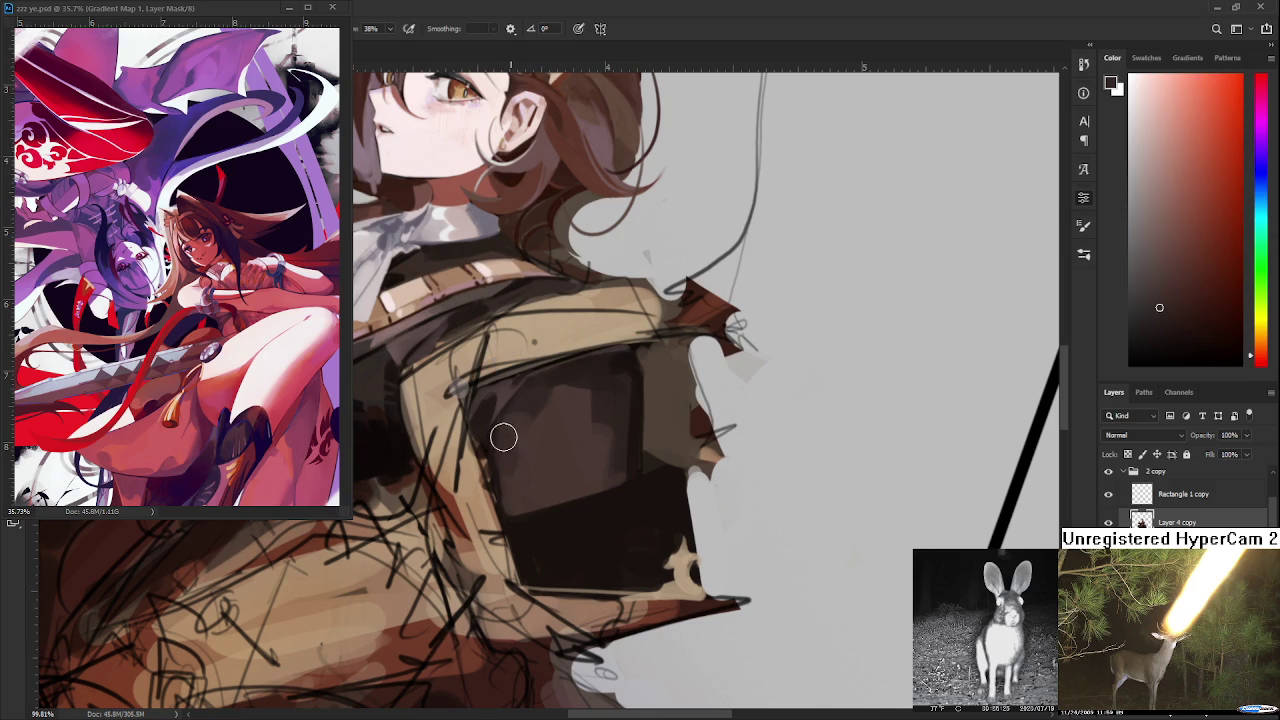
{"action": "left_click", "coordinate": [502, 428], "text": "alt"}
{"action": "left_click", "coordinate": [515, 448], "text": "alt"}
{"action": "left_click", "coordinate": [503, 446], "text": "alt"}
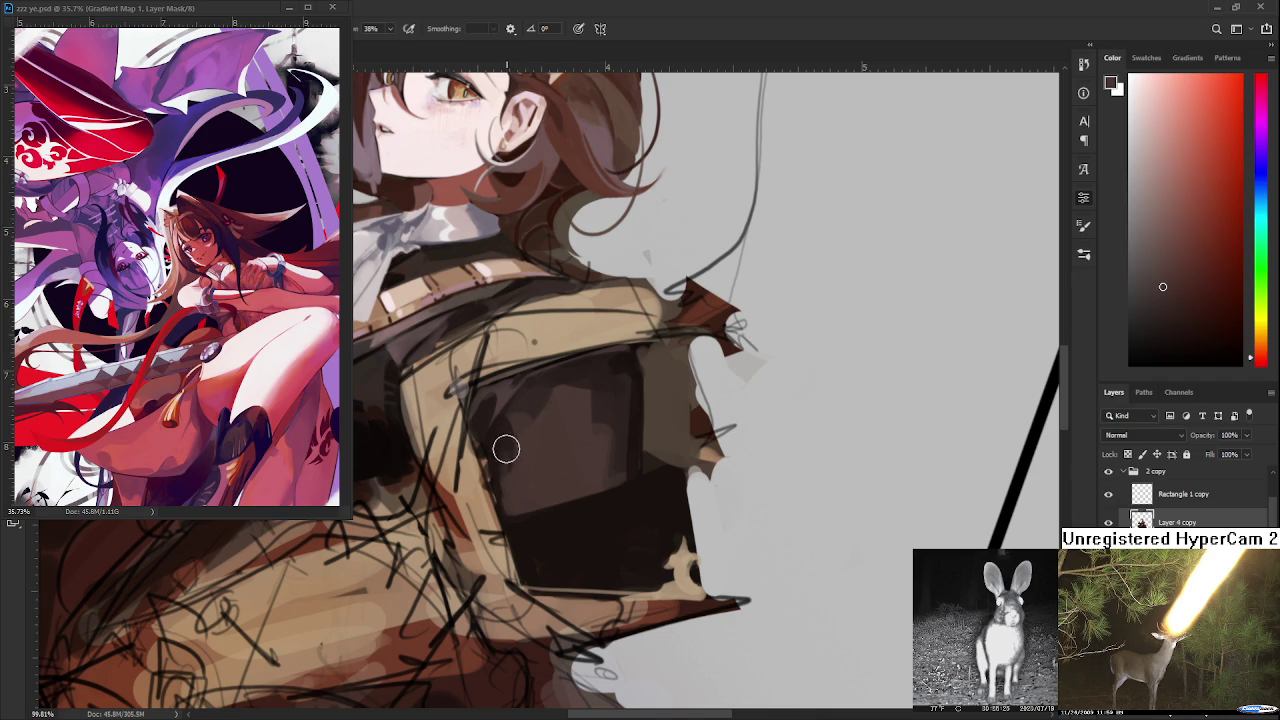
{"action": "left_click", "coordinate": [510, 456], "text": "alt"}
{"action": "left_click", "coordinate": [507, 434], "text": "alt"}
{"action": "left_click", "coordinate": [517, 410], "text": "alt"}
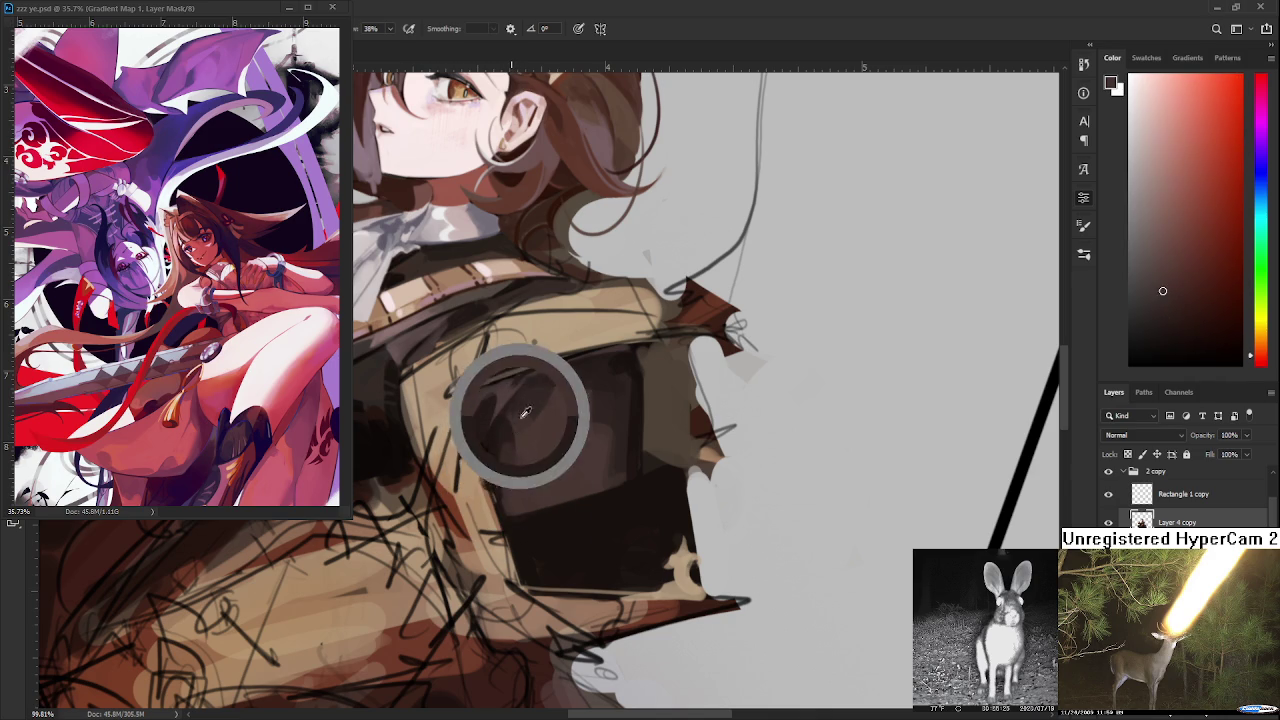
- Pick darker, mid-dark and lighter upper tones from the plate's right side for shading
{"action": "left_click", "coordinate": [544, 393], "text": "alt"}
{"action": "left_click", "coordinate": [564, 384], "text": "alt"}
{"action": "left_click", "coordinate": [563, 373], "text": "alt"}
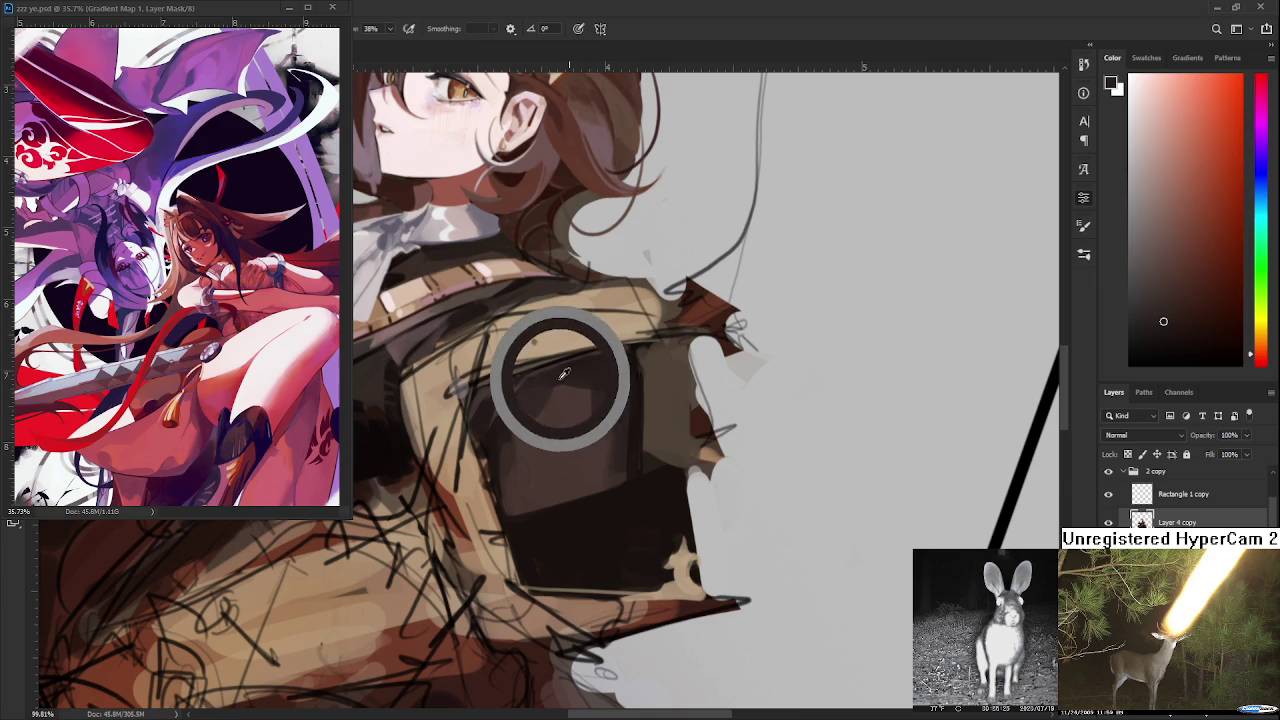
{"action": "left_click", "coordinate": [570, 382], "text": "alt"}
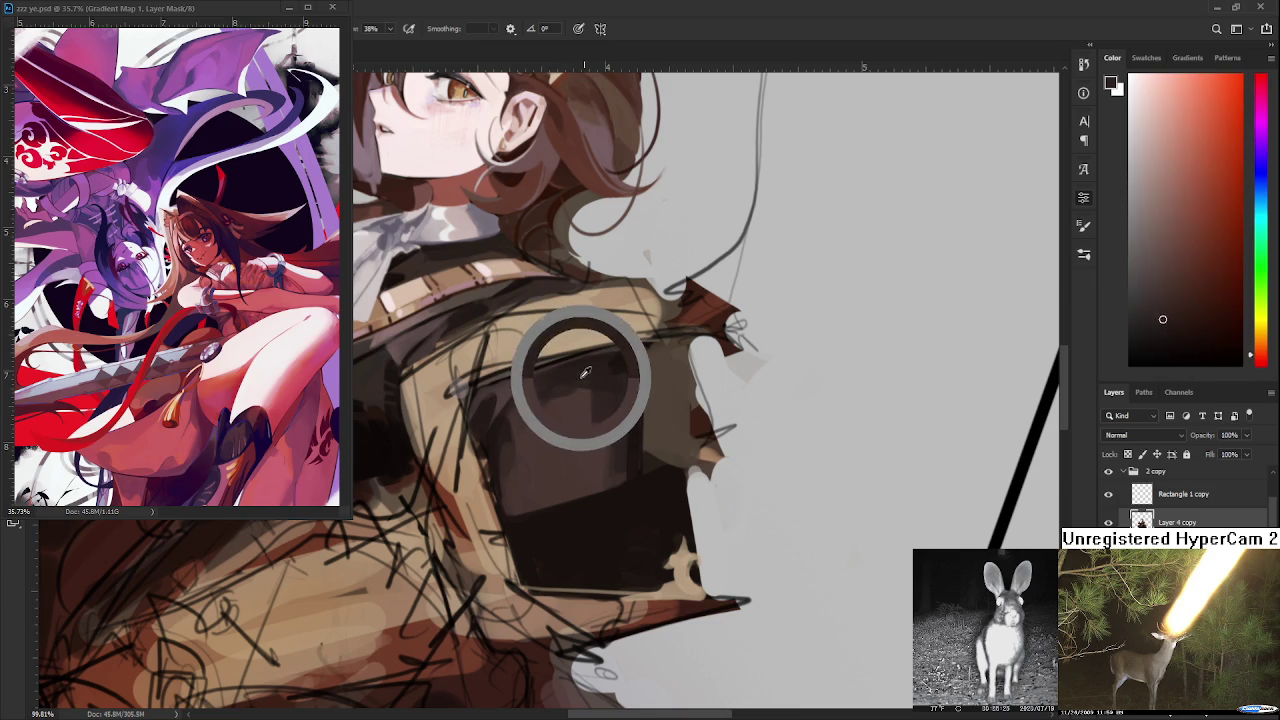
{"action": "left_click", "coordinate": [607, 376], "text": "alt"}
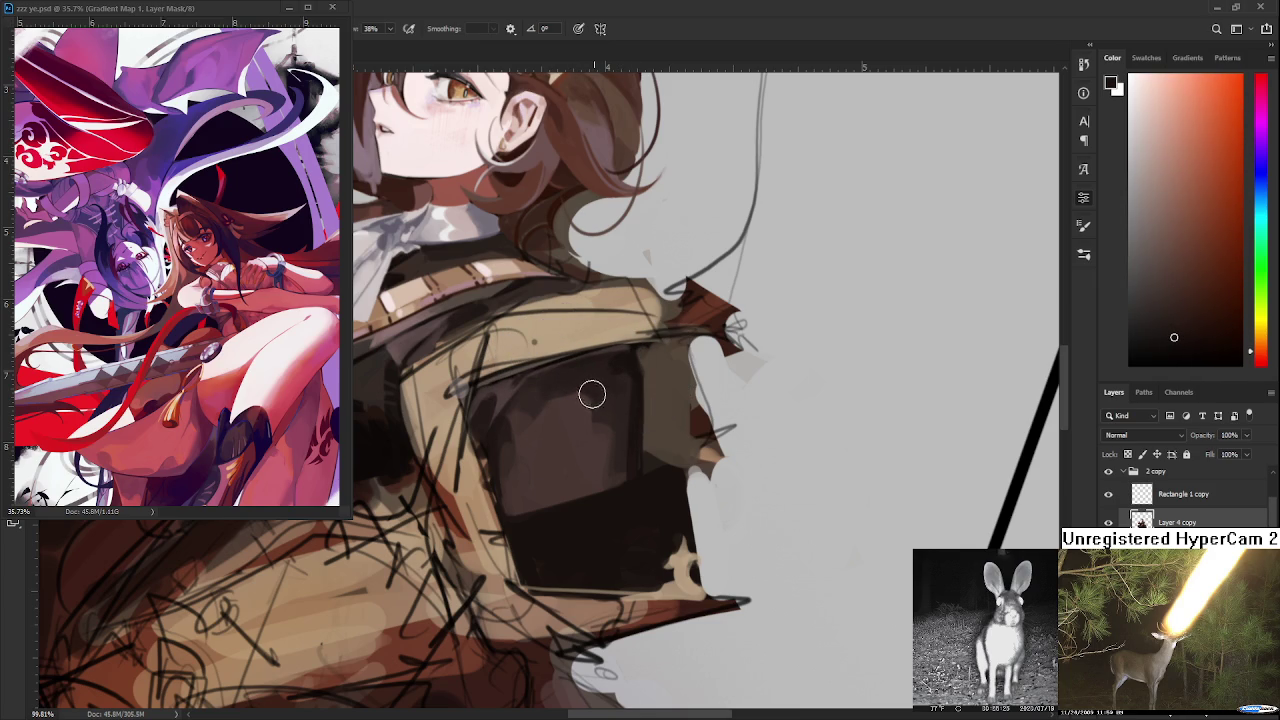
{"action": "left_click", "coordinate": [618, 395], "text": "alt"}
{"action": "left_click", "coordinate": [602, 408], "text": "alt"}
{"action": "left_click", "coordinate": [600, 402], "text": "alt"}
{"action": "left_click", "coordinate": [606, 398], "text": "alt"}
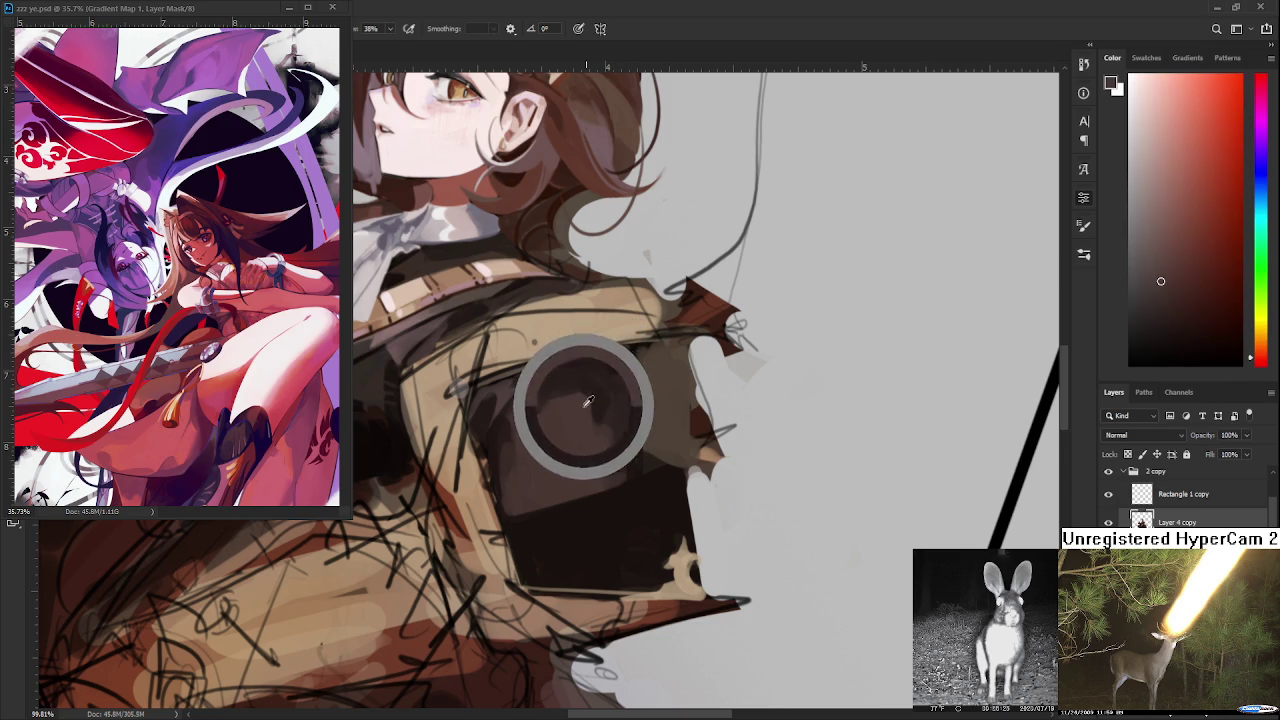
{"action": "left_click", "coordinate": [602, 392], "text": "alt"}
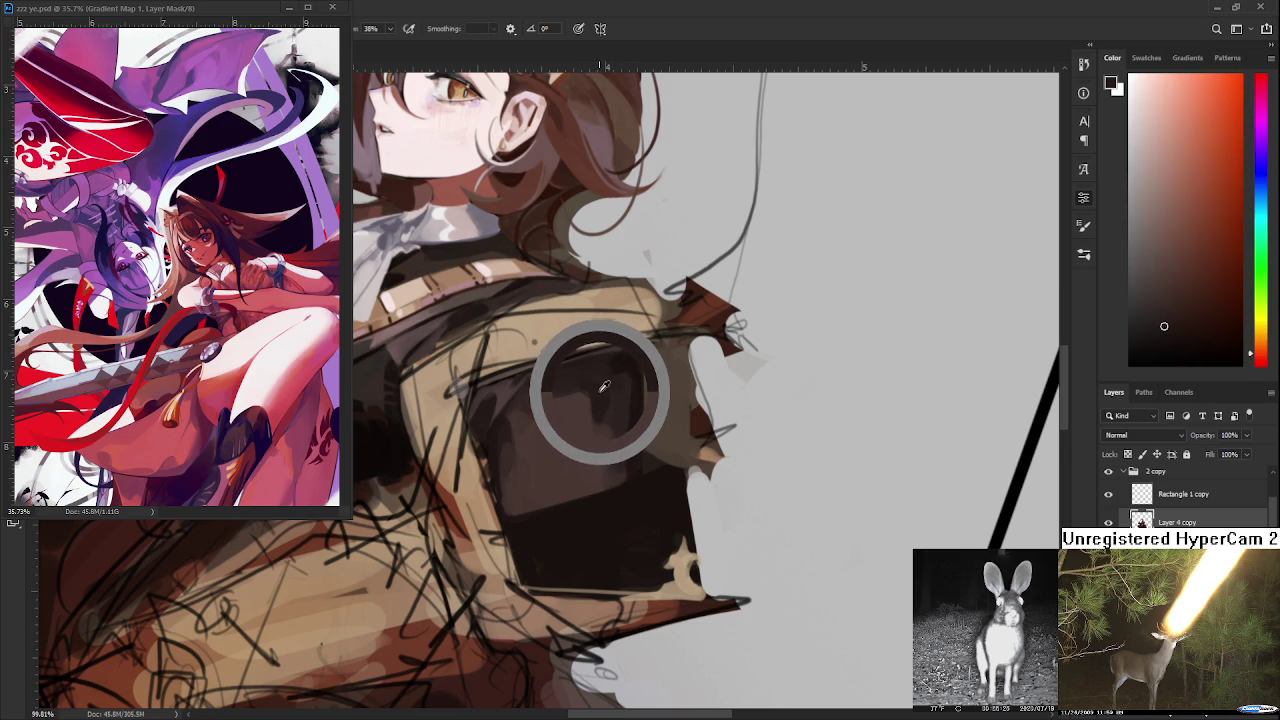
{"action": "left_click", "coordinate": [611, 392], "text": "alt"}
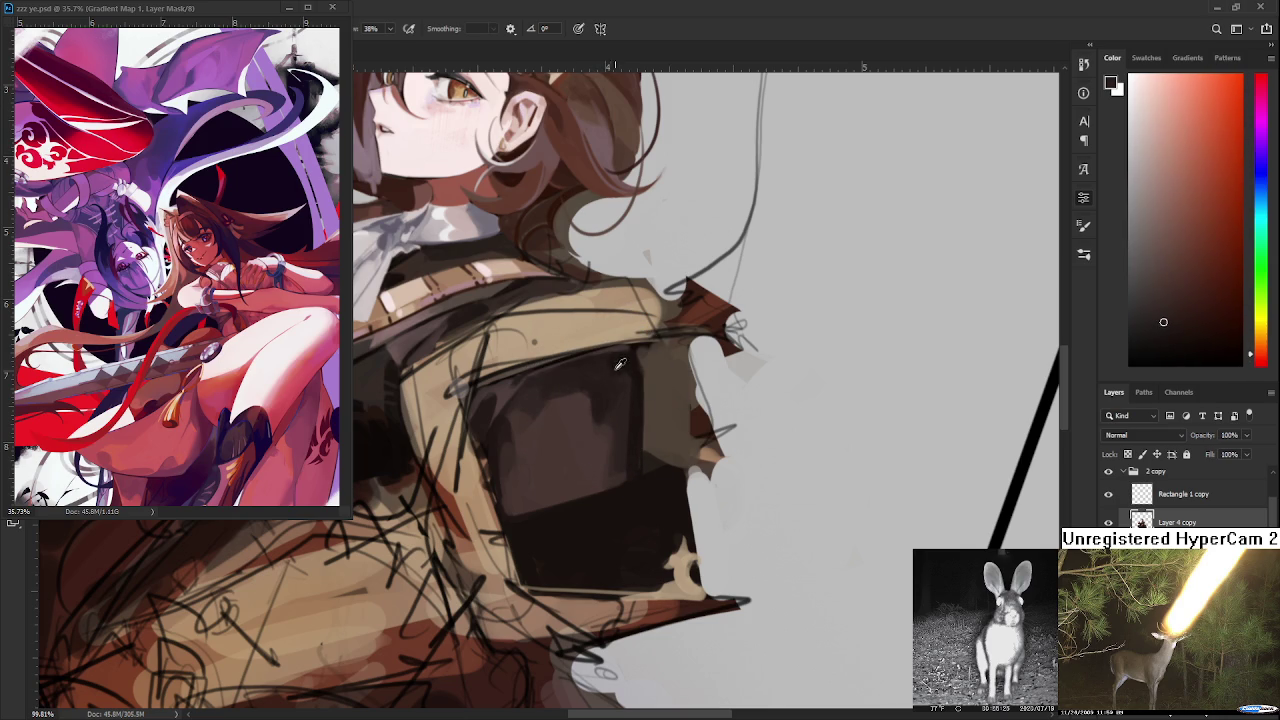
- Blend the plate's deep shadow with in-between tones, then sample its lighter and darkest areas
{"action": "left_click", "coordinate": [640, 367], "text": "alt"}
{"action": "left_click", "coordinate": [624, 360], "text": "alt"}
{"action": "left_click", "coordinate": [614, 364], "text": "alt"}
{"action": "left_click", "coordinate": [610, 378], "text": "alt"}
{"action": "left_click", "coordinate": [626, 368], "text": "alt"}
{"action": "left_click", "coordinate": [600, 376], "text": "alt"}
{"action": "left_click", "coordinate": [627, 366], "text": "alt"}
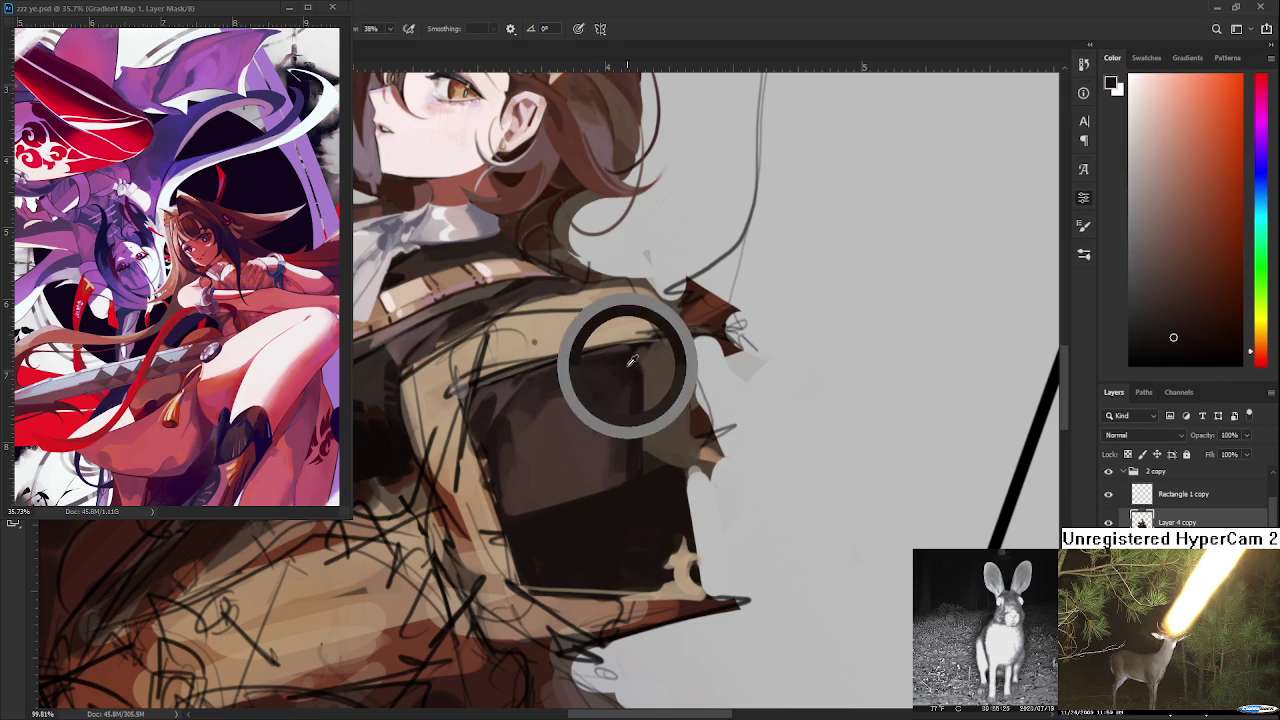
{"action": "left_click", "coordinate": [628, 453], "text": "alt"}
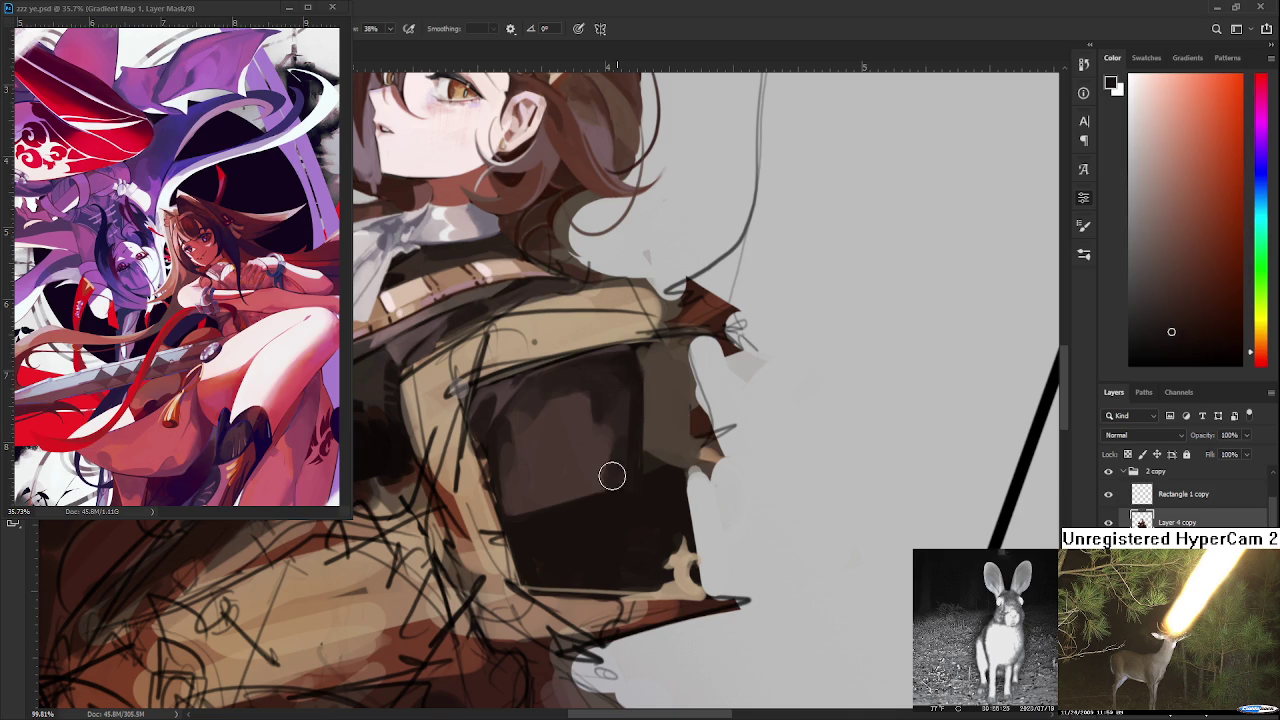
{"action": "left_click", "coordinate": [603, 468], "text": "alt"}
{"action": "left_click", "coordinate": [624, 428], "text": "alt"}
{"action": "left_click", "coordinate": [640, 455], "text": "alt"}
{"action": "left_click", "coordinate": [644, 472], "text": "alt"}
- Sample tones across the plate surface while smoothing its shading
{"action": "scroll", "coordinate": [628, 505], "scroll_direction": "down", "scroll_amount": 3}
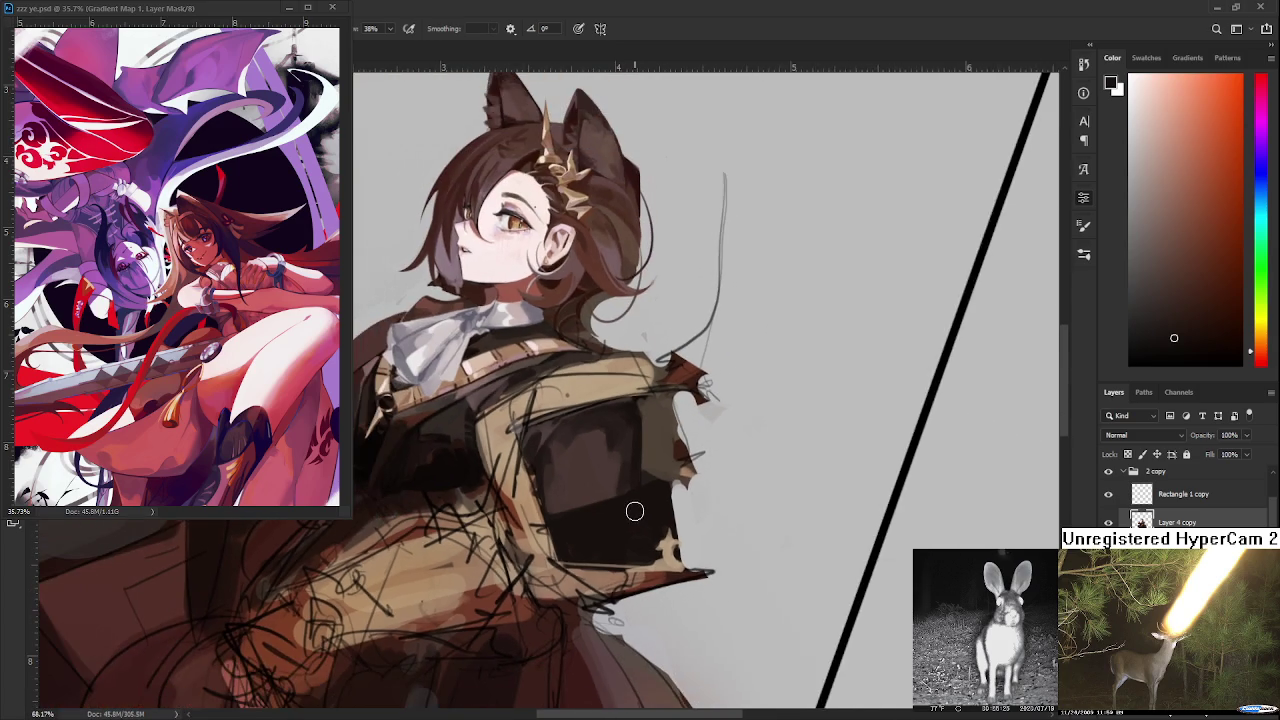
{"action": "scroll", "coordinate": [618, 511], "scroll_direction": "up", "scroll_amount": 2}
{"action": "scroll", "coordinate": [618, 511], "scroll_direction": "up", "scroll_amount": 2}
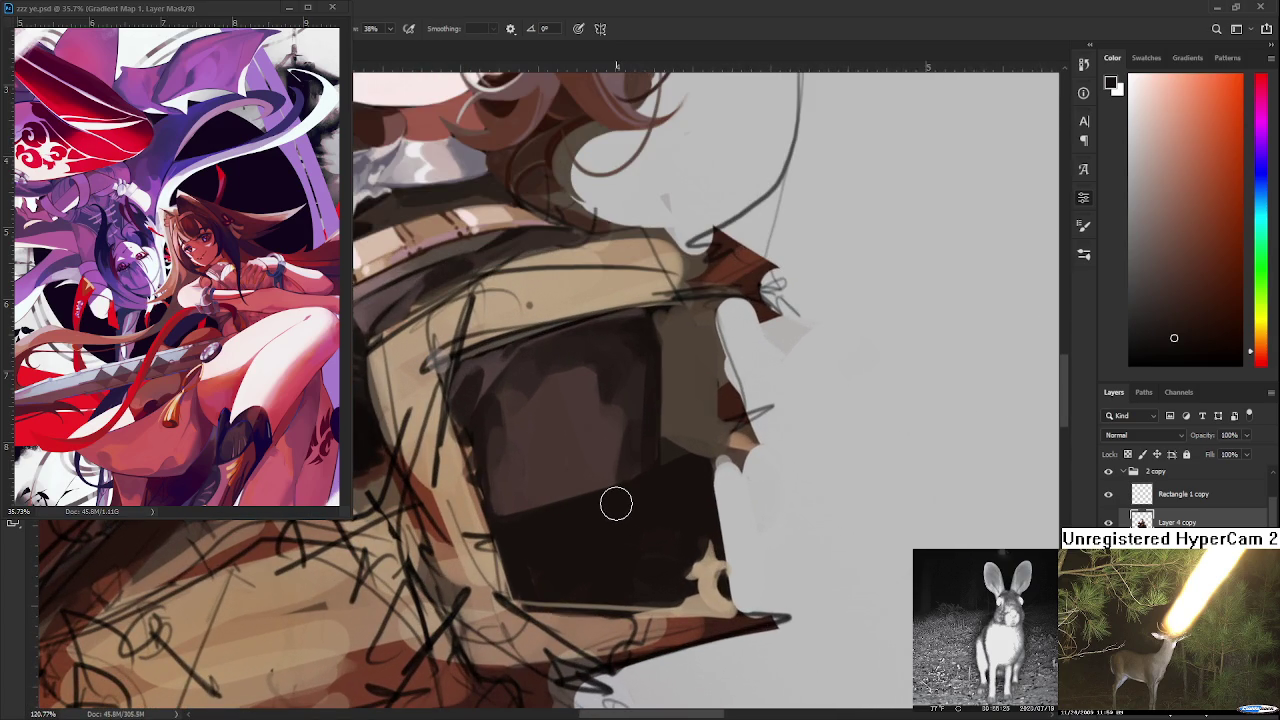
{"action": "left_click_drag", "start_coordinate": [614, 366], "coordinate": [604, 430]}
{"action": "left_click", "coordinate": [598, 393], "text": "alt"}
{"action": "left_click", "coordinate": [614, 372], "text": "alt"}
{"action": "left_click", "coordinate": [591, 449], "text": "alt"}
{"action": "left_click_drag", "start_coordinate": [615, 398], "coordinate": [615, 366]}
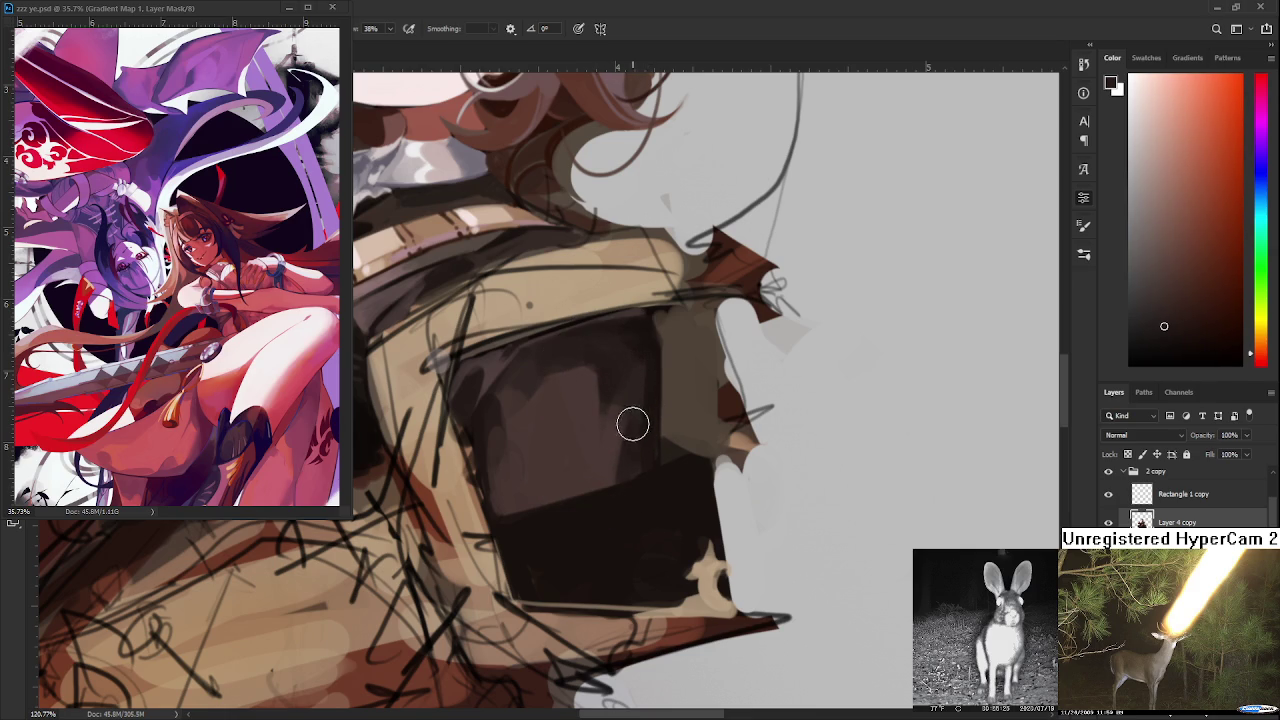
- Sample darker tones from the lower plate to deepen its shading
{"action": "left_click", "coordinate": [638, 396], "text": "alt"}
{"action": "left_click", "coordinate": [612, 421], "text": "alt"}
{"action": "left_click", "coordinate": [612, 426], "text": "alt"}
{"action": "left_click", "coordinate": [614, 388], "text": "alt"}
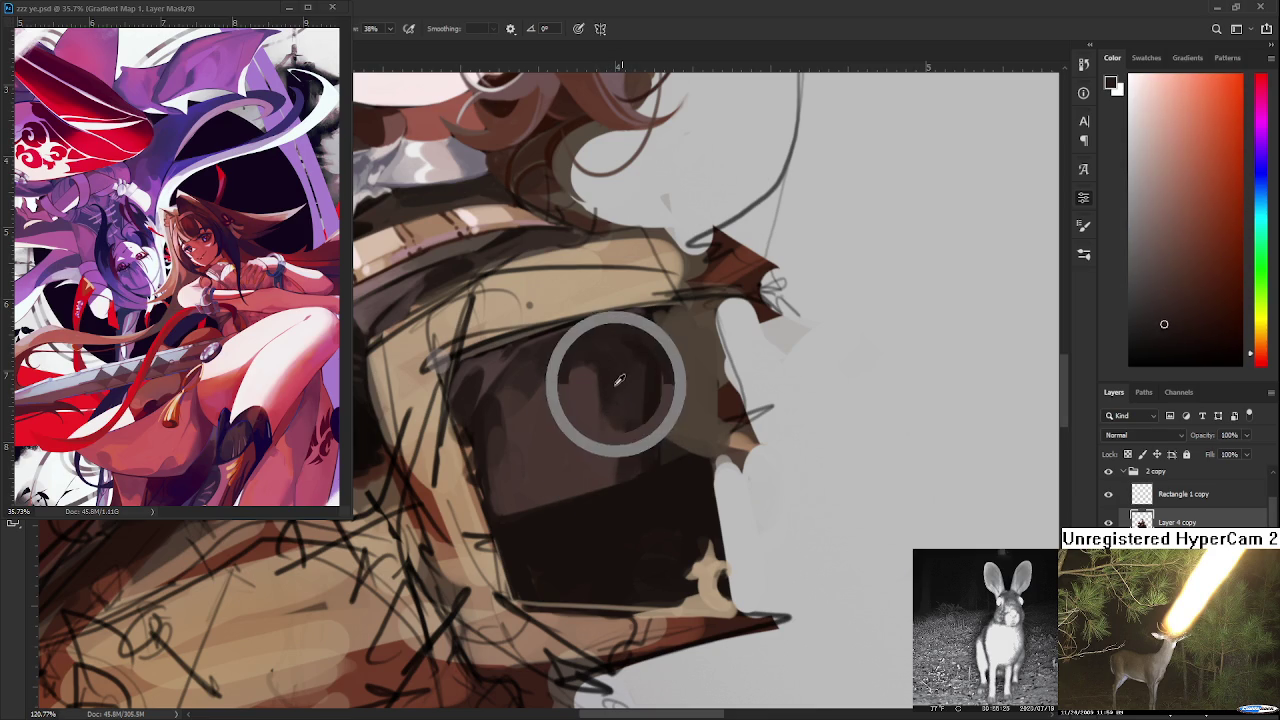
{"action": "left_click", "coordinate": [606, 434], "text": "alt"}
{"action": "left_click", "coordinate": [617, 414], "text": "alt"}
{"action": "left_click", "coordinate": [614, 428], "text": "alt"}
{"action": "left_click", "coordinate": [612, 432], "text": "alt"}
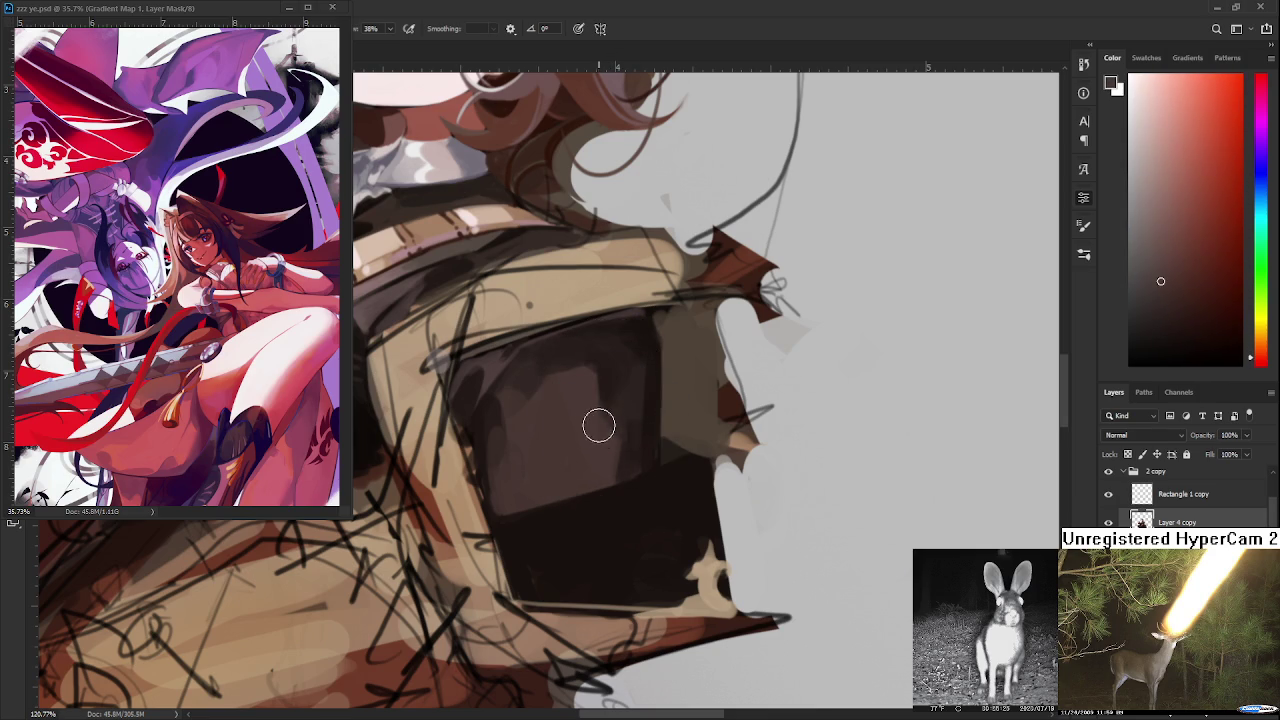
{"action": "left_click", "coordinate": [618, 420], "text": "alt"}
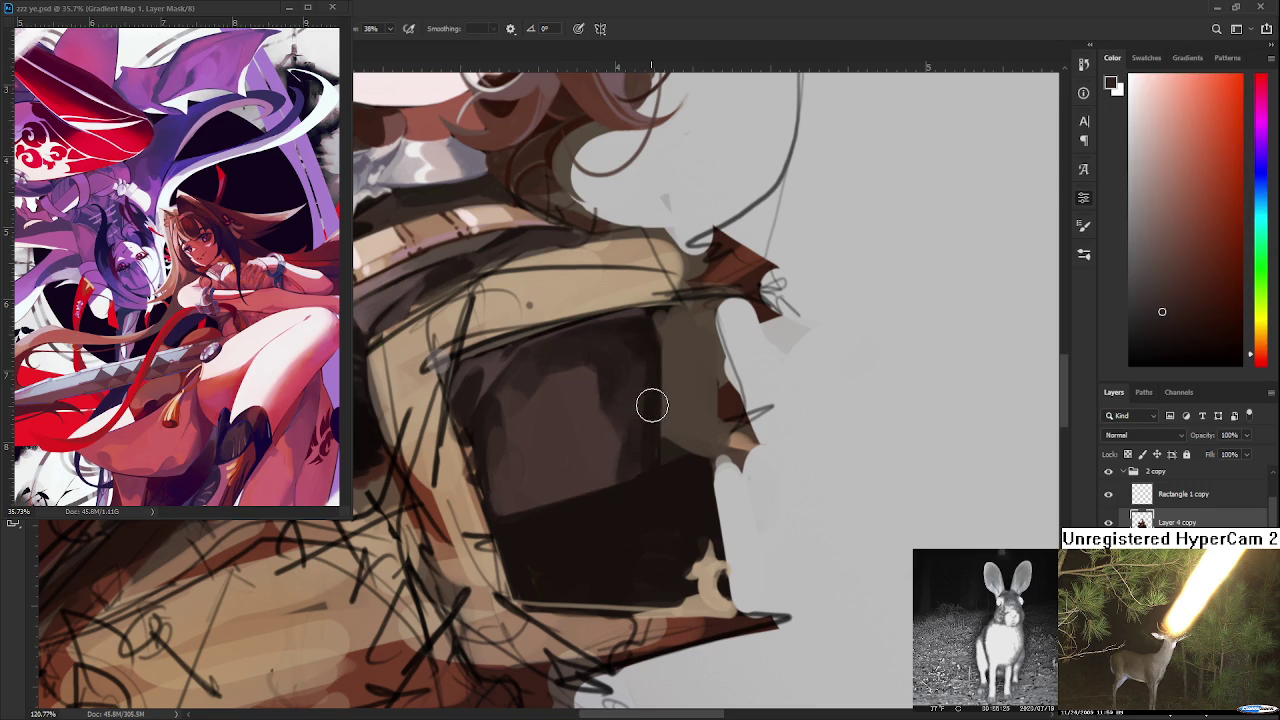
{"action": "left_click", "coordinate": [607, 386], "text": "alt"}
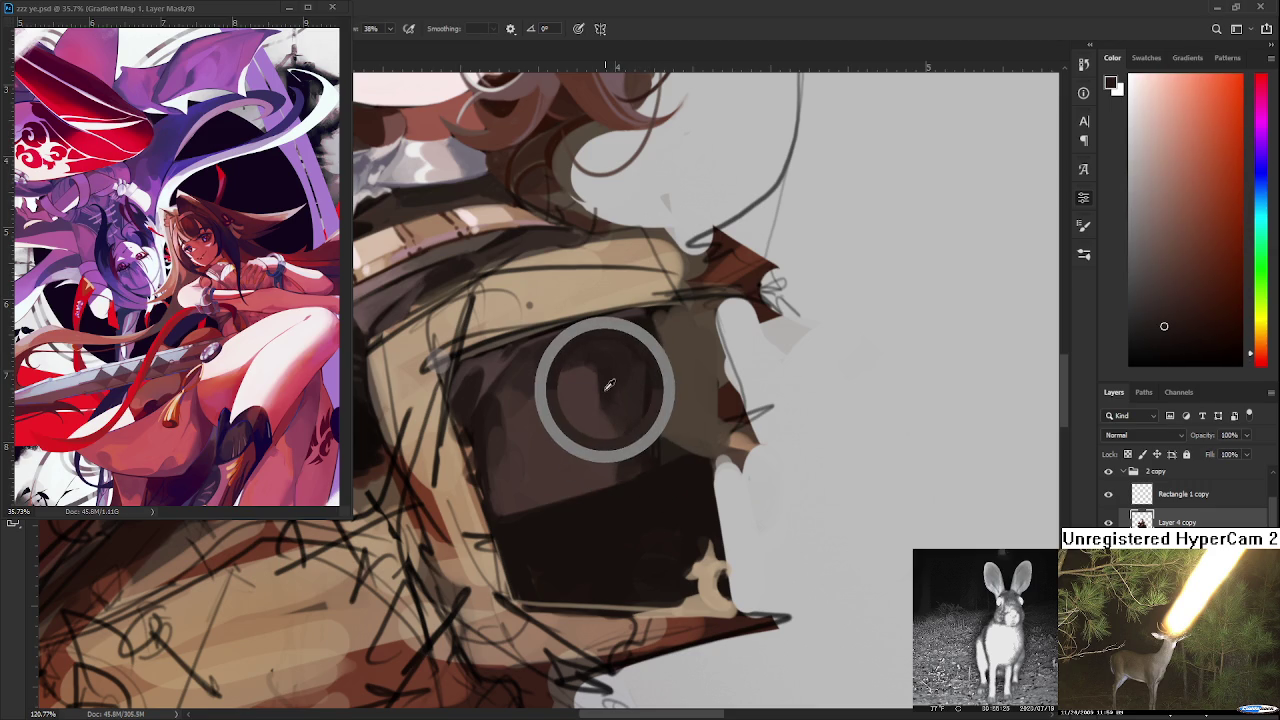
{"action": "left_click", "coordinate": [607, 362], "text": "alt"}
- Work colours down the plate's left edge, sampling lighter and darker edge tones
{"action": "left_click_drag", "start_coordinate": [619, 370], "coordinate": [493, 405]}
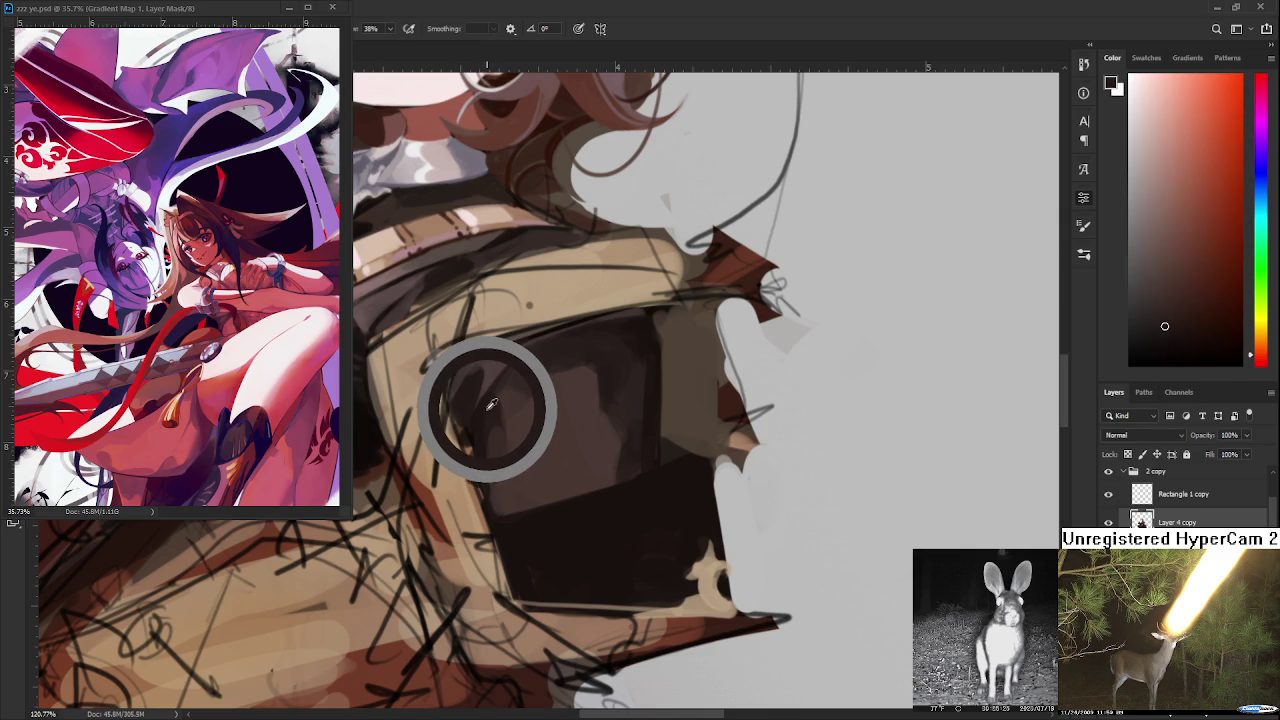
{"action": "left_click_drag", "start_coordinate": [492, 404], "coordinate": [480, 405]}
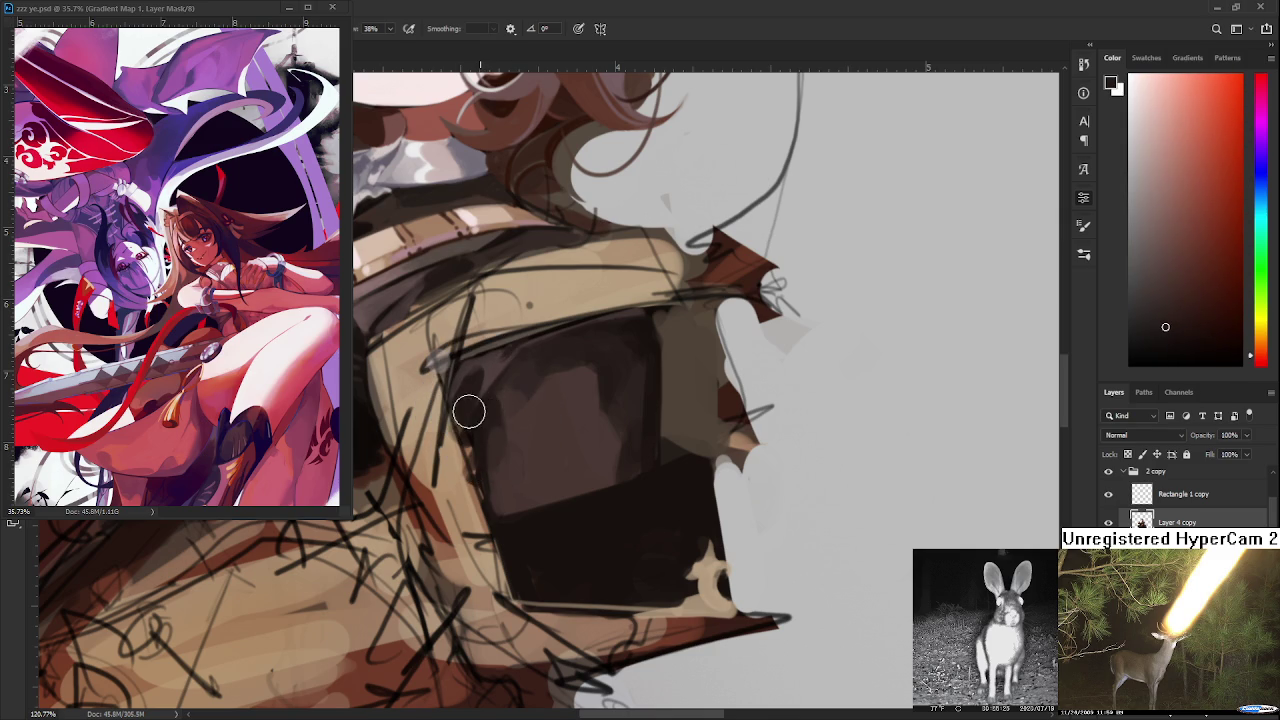
{"action": "left_click", "coordinate": [493, 377], "text": "alt"}
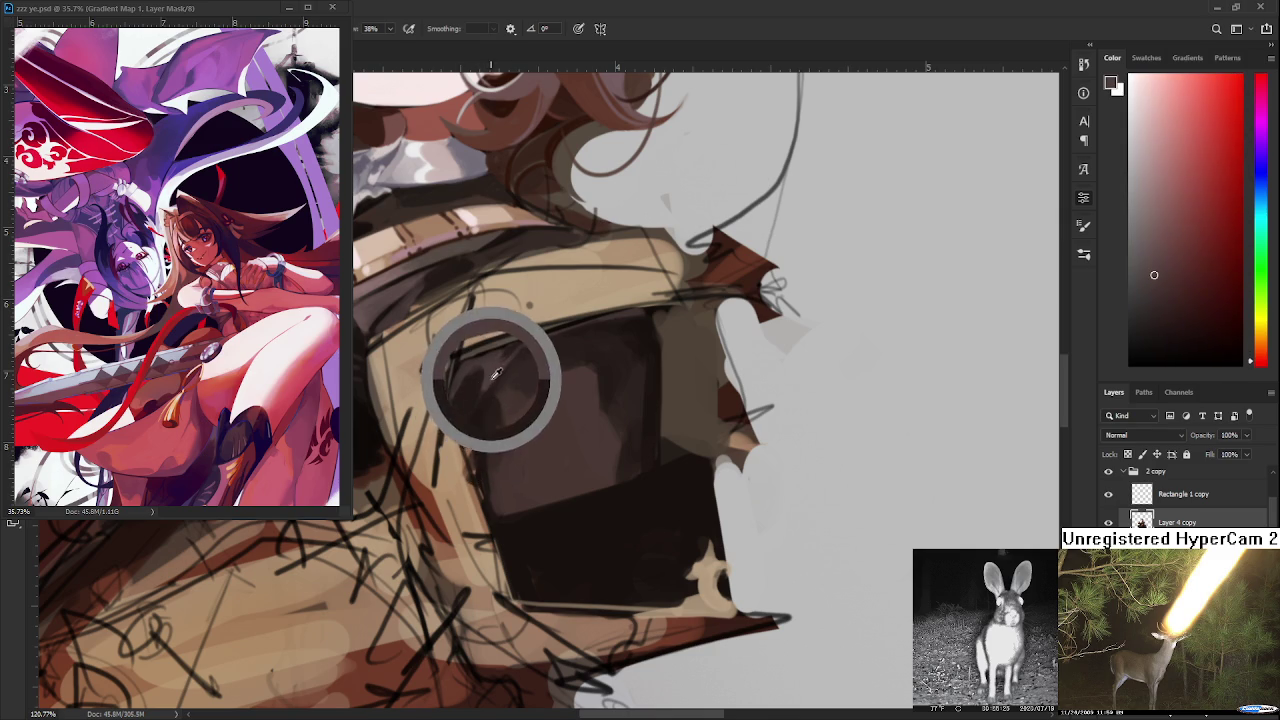
{"action": "left_click_drag", "start_coordinate": [493, 377], "coordinate": [490, 378]}
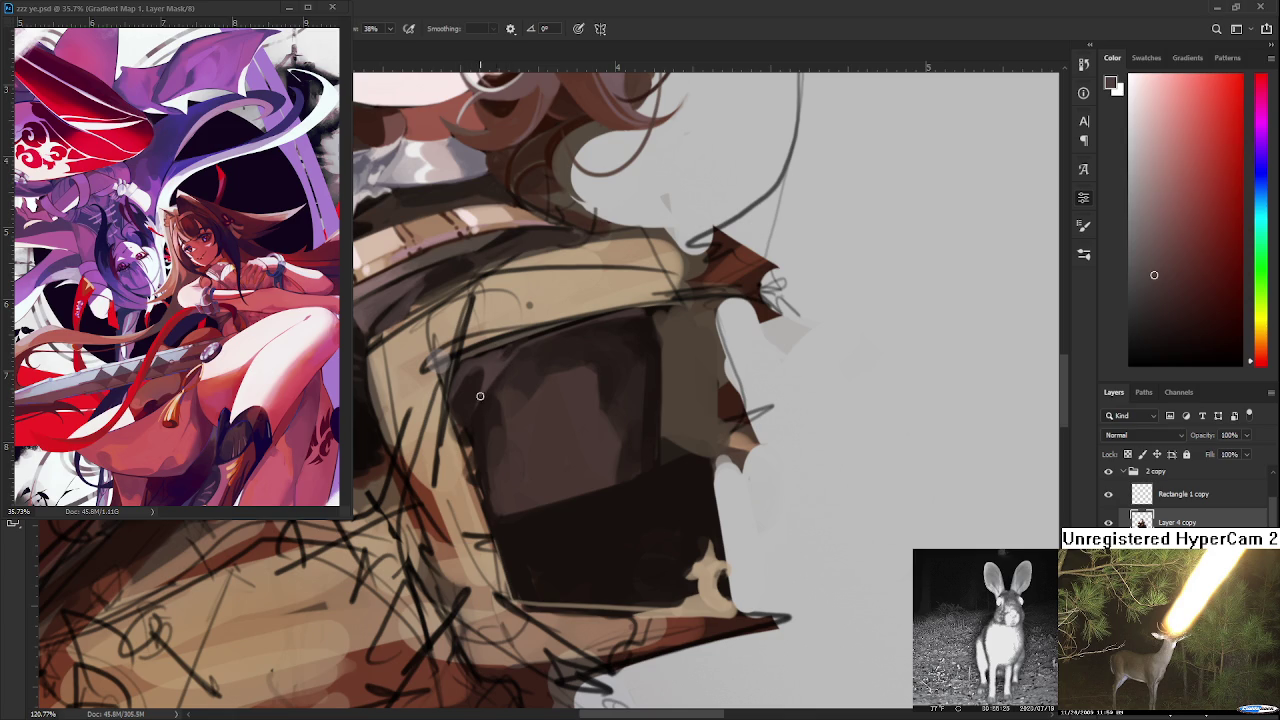
{"action": "left_click_drag", "start_coordinate": [484, 401], "coordinate": [488, 388]}
{"action": "left_click", "coordinate": [483, 390]}
{"action": "left_click", "coordinate": [486, 403]}
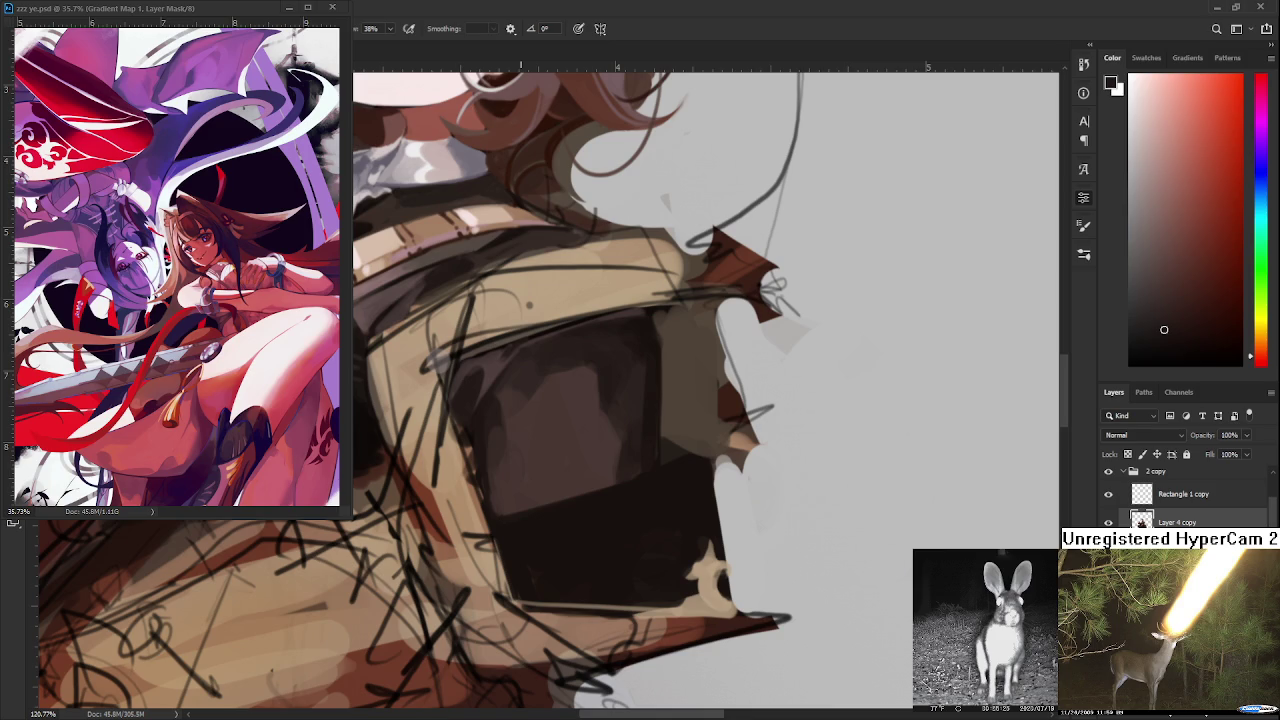
- Enlarge the brush and shade the upper plate with its sampled lighter tones
{"action": "left_click", "coordinate": [600, 370], "text": "alt"}
{"action": "left_click", "coordinate": [615, 372], "text": "alt"}
{"action": "left_click", "coordinate": [615, 377], "text": "alt"}
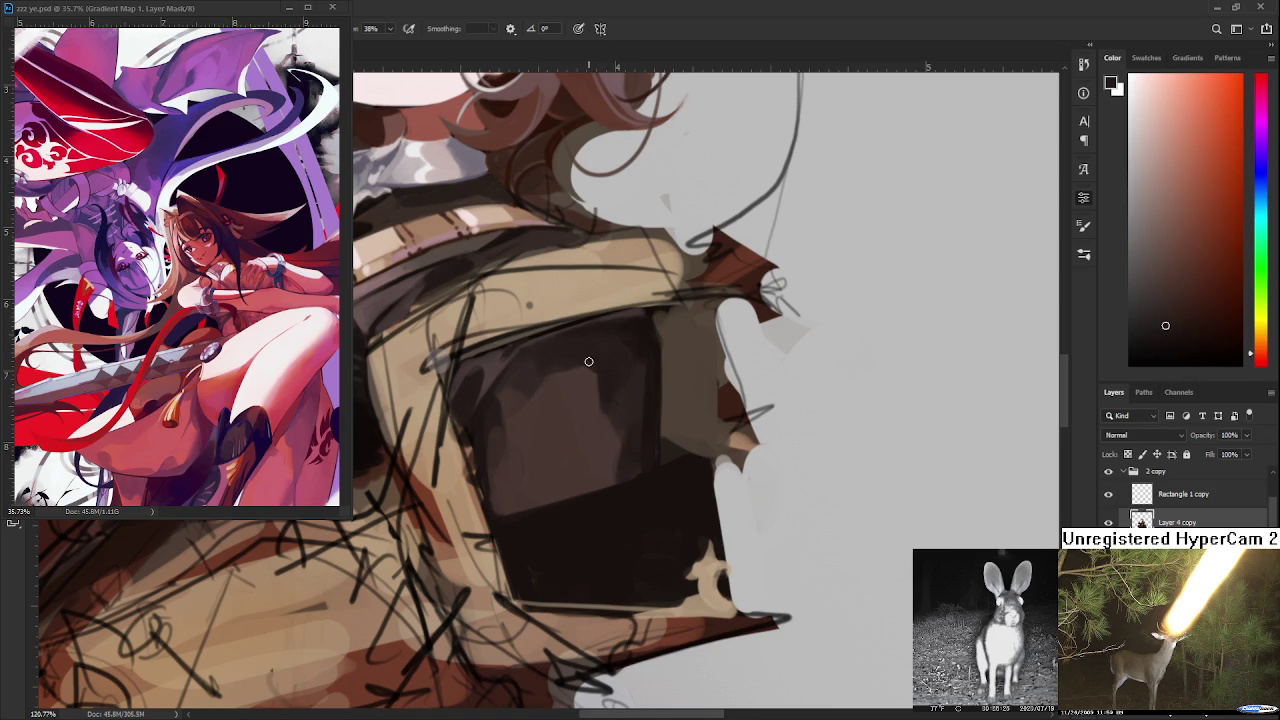
{"action": "key", "text": "]"}
{"action": "left_click", "coordinate": [618, 367], "text": "alt"}
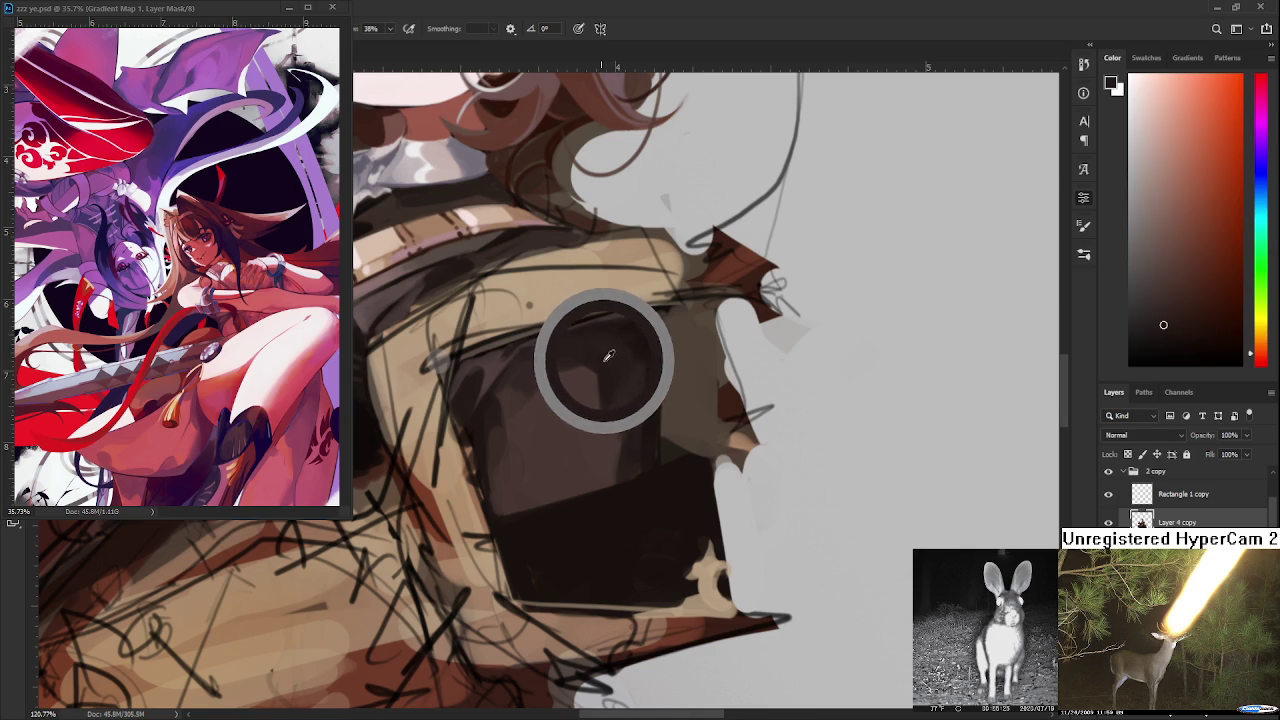
{"action": "left_click", "coordinate": [611, 362], "text": "alt"}
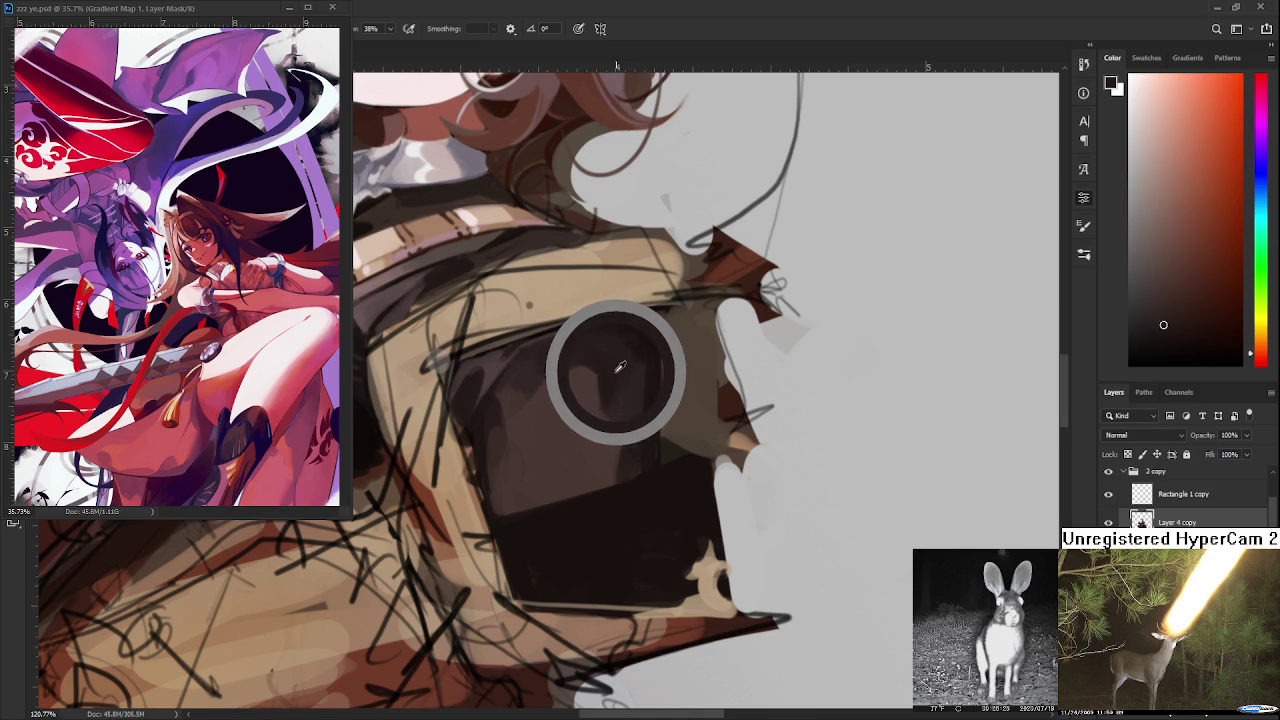
{"action": "left_click_drag", "start_coordinate": [614, 365], "coordinate": [607, 372]}
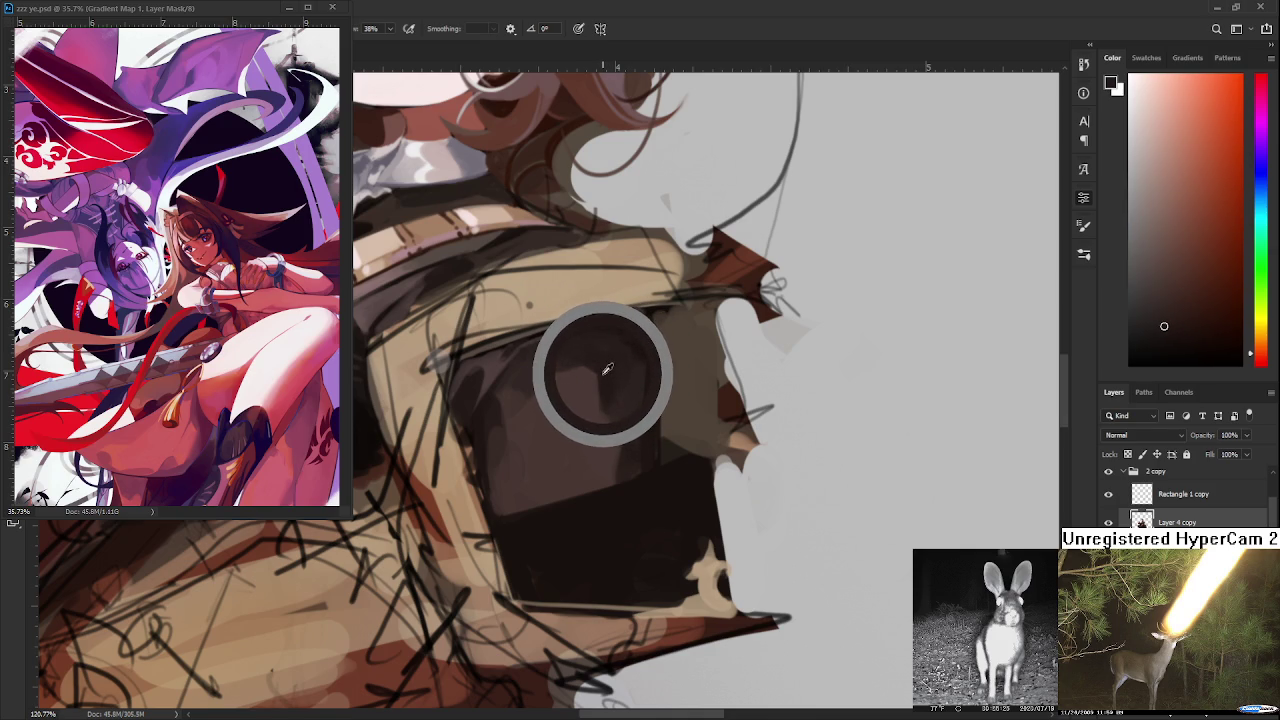
{"action": "left_click_drag", "start_coordinate": [607, 372], "coordinate": [615, 354]}
{"action": "left_click", "coordinate": [603, 358], "text": "alt"}
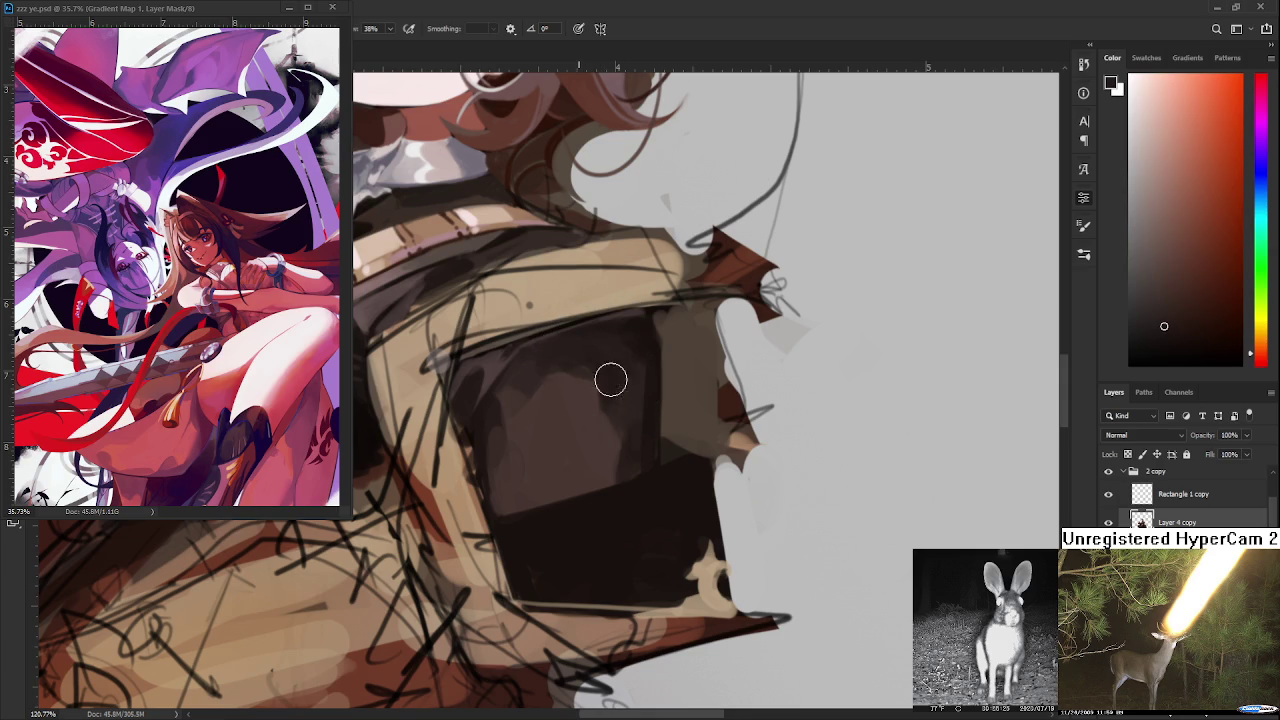
- Blend the upper plate toward its left side with resampled lighter tones
{"action": "left_click", "coordinate": [575, 372], "text": "alt"}
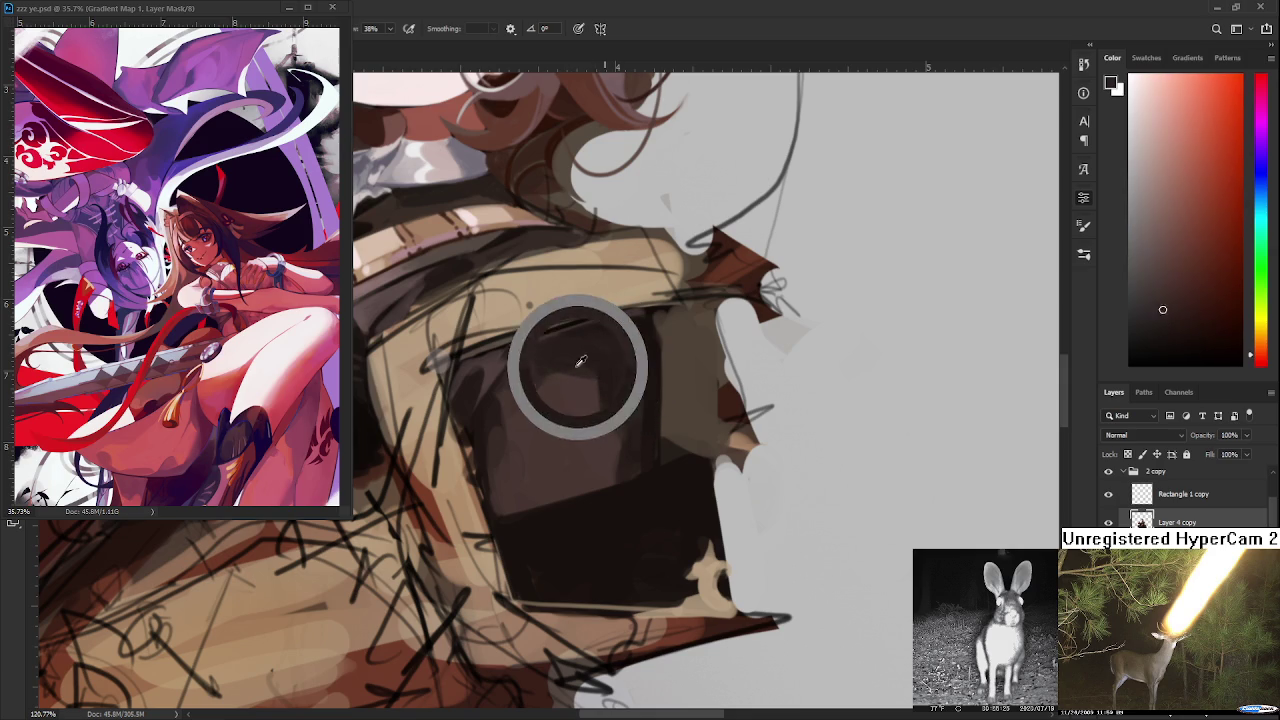
{"action": "left_click", "coordinate": [571, 371], "text": "alt"}
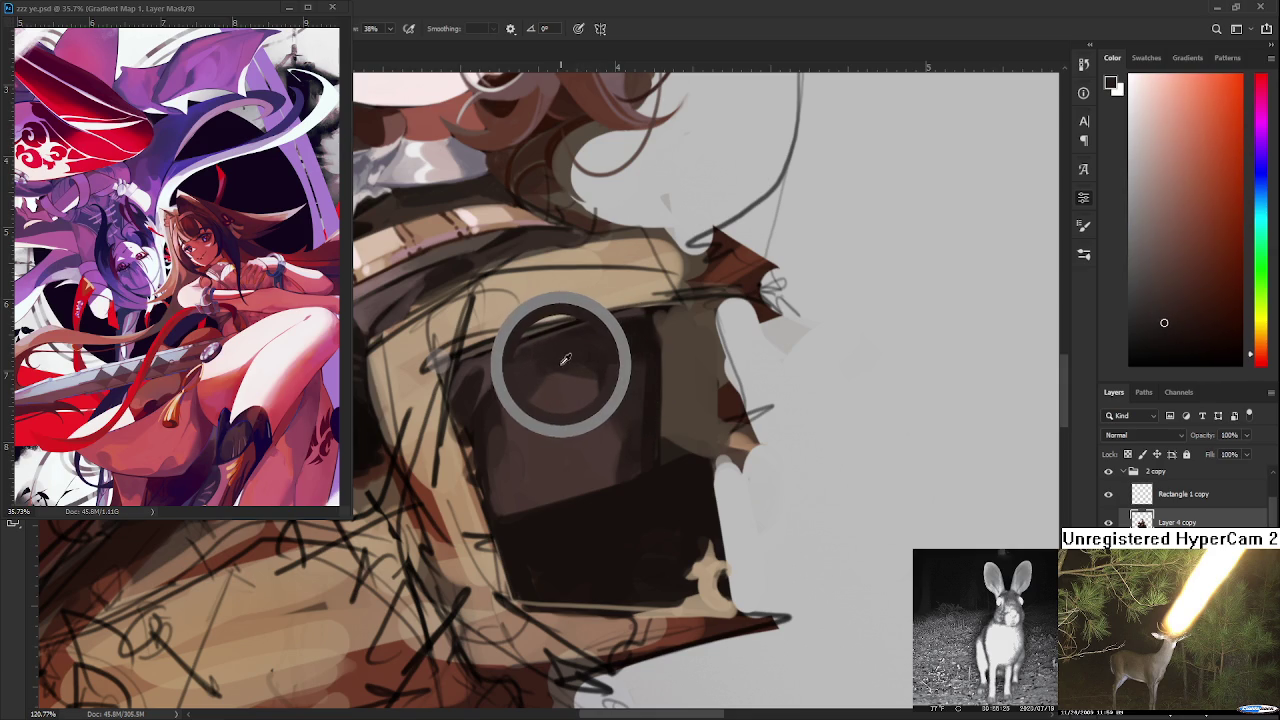
{"action": "left_click_drag", "start_coordinate": [600, 358], "coordinate": [547, 367]}
{"action": "left_click", "coordinate": [605, 350], "text": "alt"}
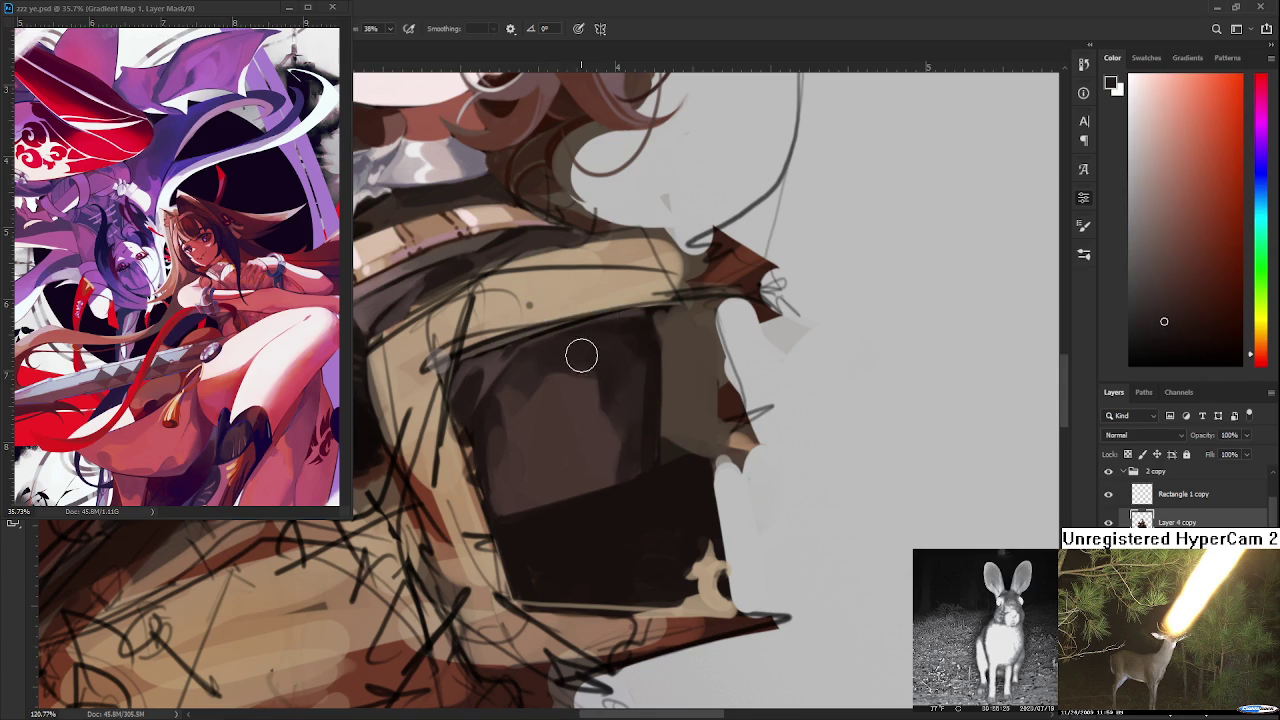
{"action": "left_click", "coordinate": [605, 364], "text": "alt"}
{"action": "left_click", "coordinate": [606, 360], "text": "alt"}
- Sample several lighter and darker browns from around the armor plate and jacket
{"action": "scroll", "coordinate": [647, 354], "scroll_direction": "down", "scroll_amount": 5}
{"action": "scroll", "coordinate": [647, 394], "scroll_direction": "up", "scroll_amount": 2}
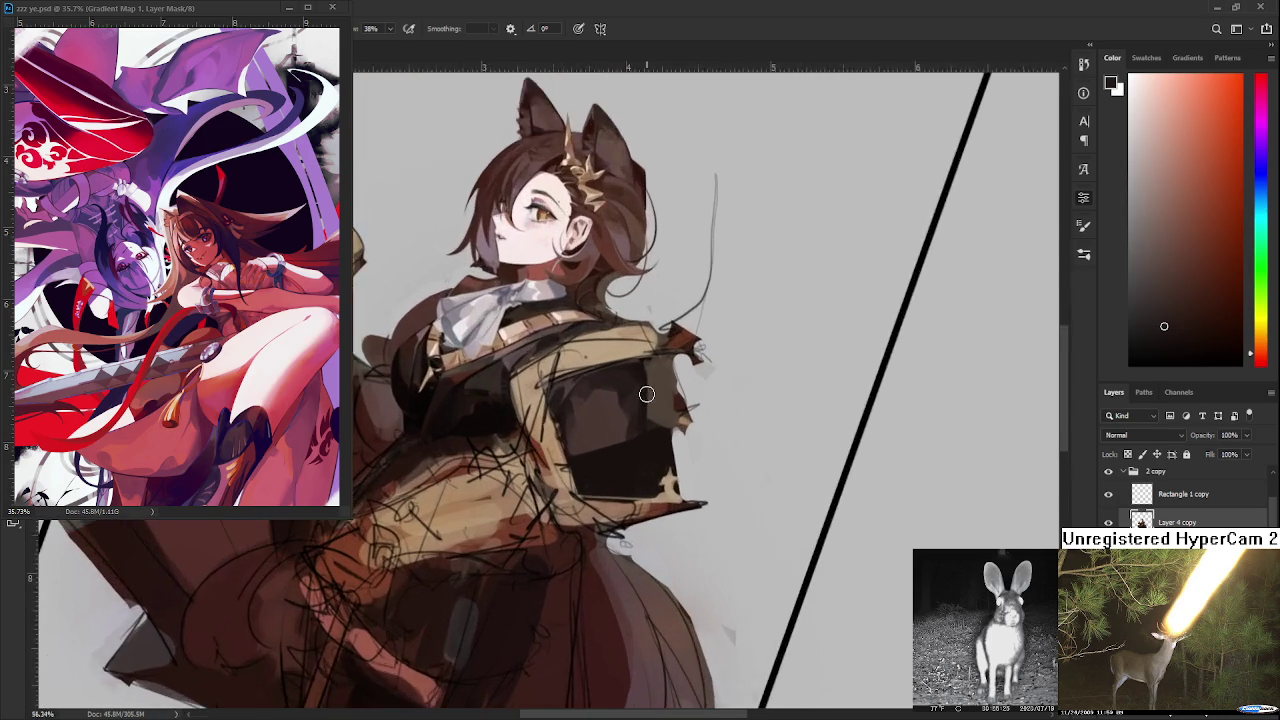
{"action": "scroll", "coordinate": [650, 392], "scroll_direction": "up", "scroll_amount": 2}
{"action": "scroll", "coordinate": [651, 391], "scroll_direction": "up", "scroll_amount": 2}
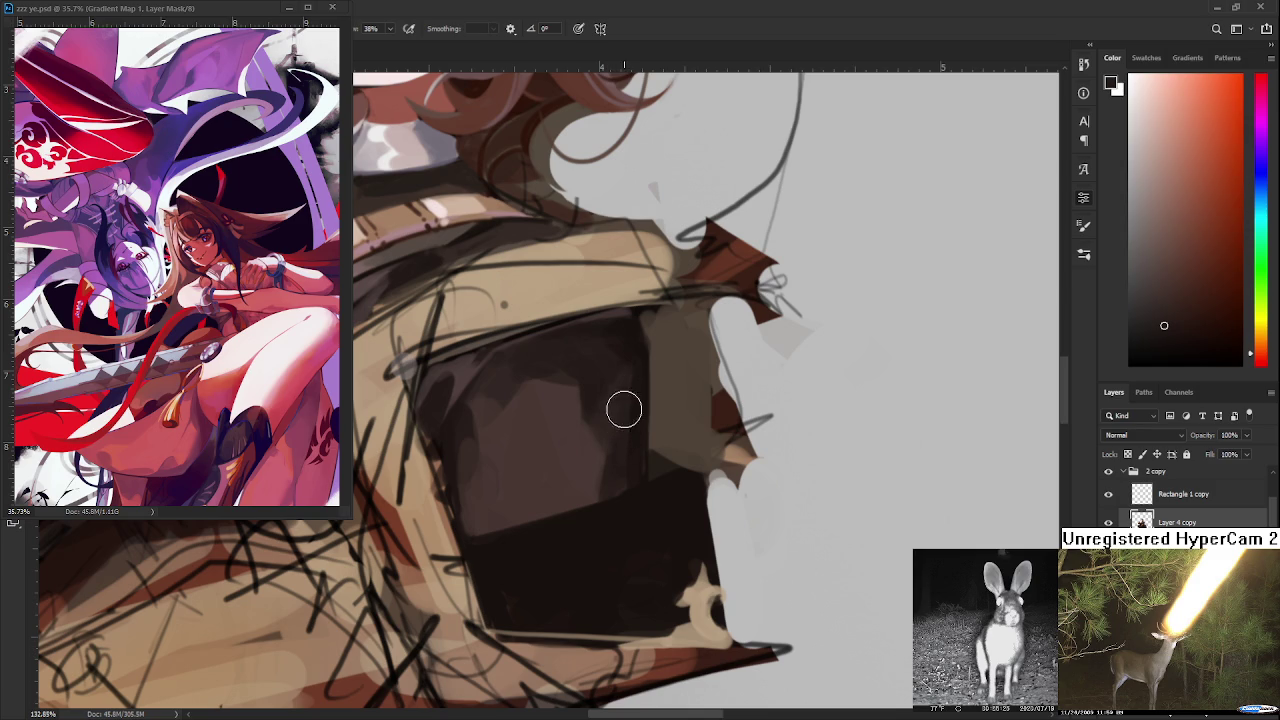
{"action": "left_click", "coordinate": [615, 414], "text": "alt"}
{"action": "left_click", "coordinate": [609, 468], "text": "alt"}
{"action": "left_click_drag", "start_coordinate": [590, 488], "coordinate": [618, 463]}
{"action": "left_click", "coordinate": [503, 412], "text": "alt"}
{"action": "left_click", "coordinate": [520, 425], "text": "alt"}
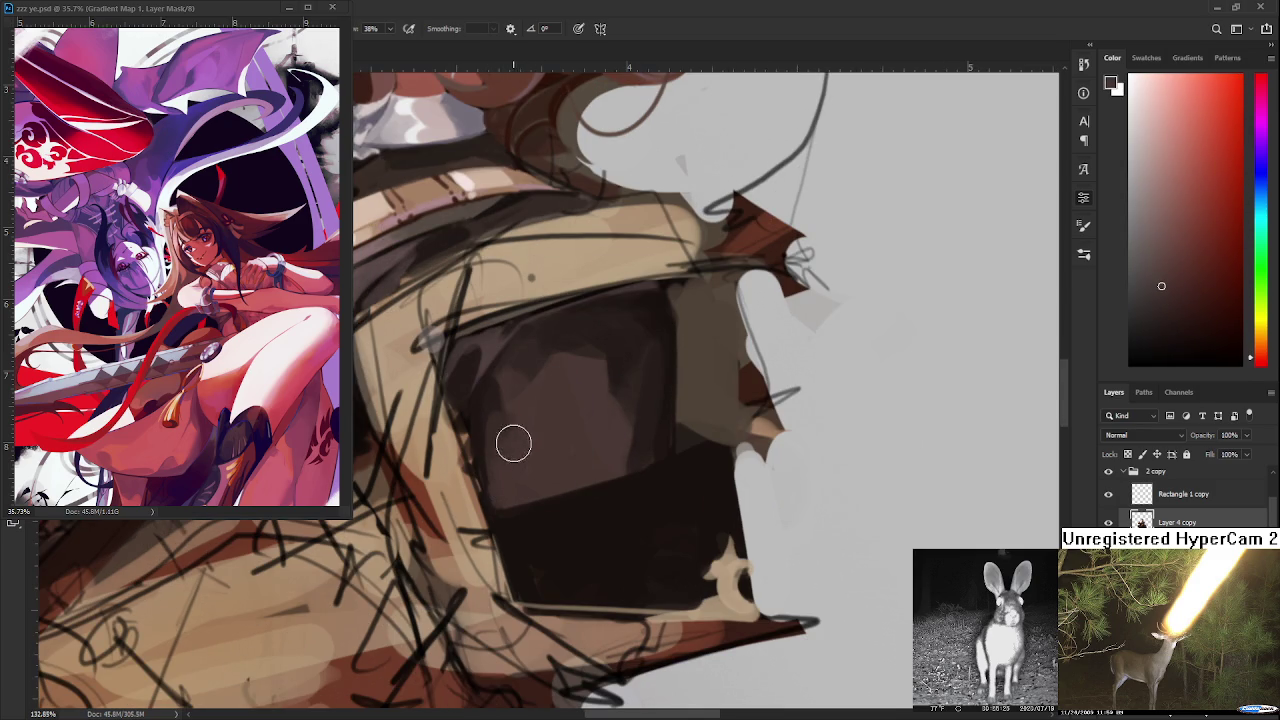
{"action": "left_click_drag", "start_coordinate": [511, 440], "coordinate": [519, 468]}
- Bring the chest plate into view and pick up its dark brown tones
{"action": "scroll", "coordinate": [560, 457], "scroll_direction": "down", "scroll_amount": 4}
{"action": "scroll", "coordinate": [560, 457], "scroll_direction": "down", "scroll_amount": 2}
{"action": "scroll", "coordinate": [560, 457], "scroll_direction": "up", "scroll_amount": 2}
{"action": "scroll", "coordinate": [513, 420], "scroll_direction": "up", "scroll_amount": 1}
{"action": "left_click", "coordinate": [455, 450], "text": "alt"}
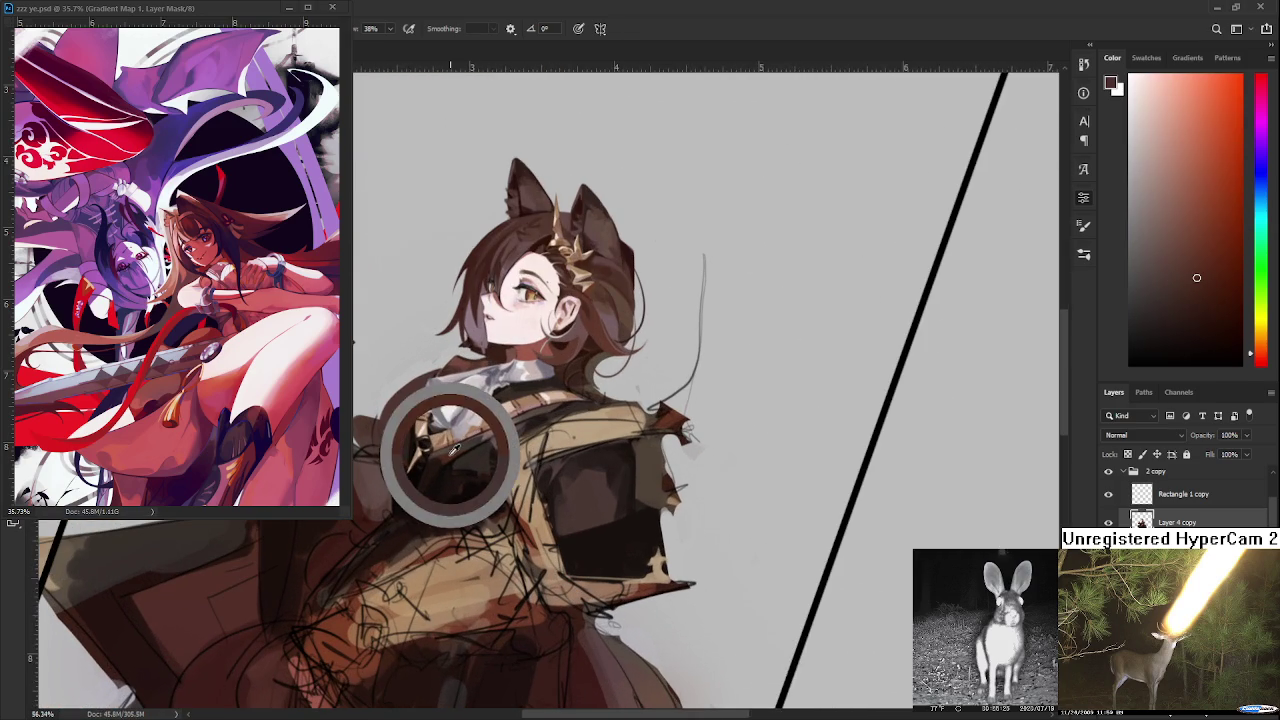
{"action": "scroll", "coordinate": [598, 447], "scroll_direction": "up", "scroll_amount": 3}
{"action": "left_click_drag", "start_coordinate": [527, 527], "coordinate": [524, 477]}
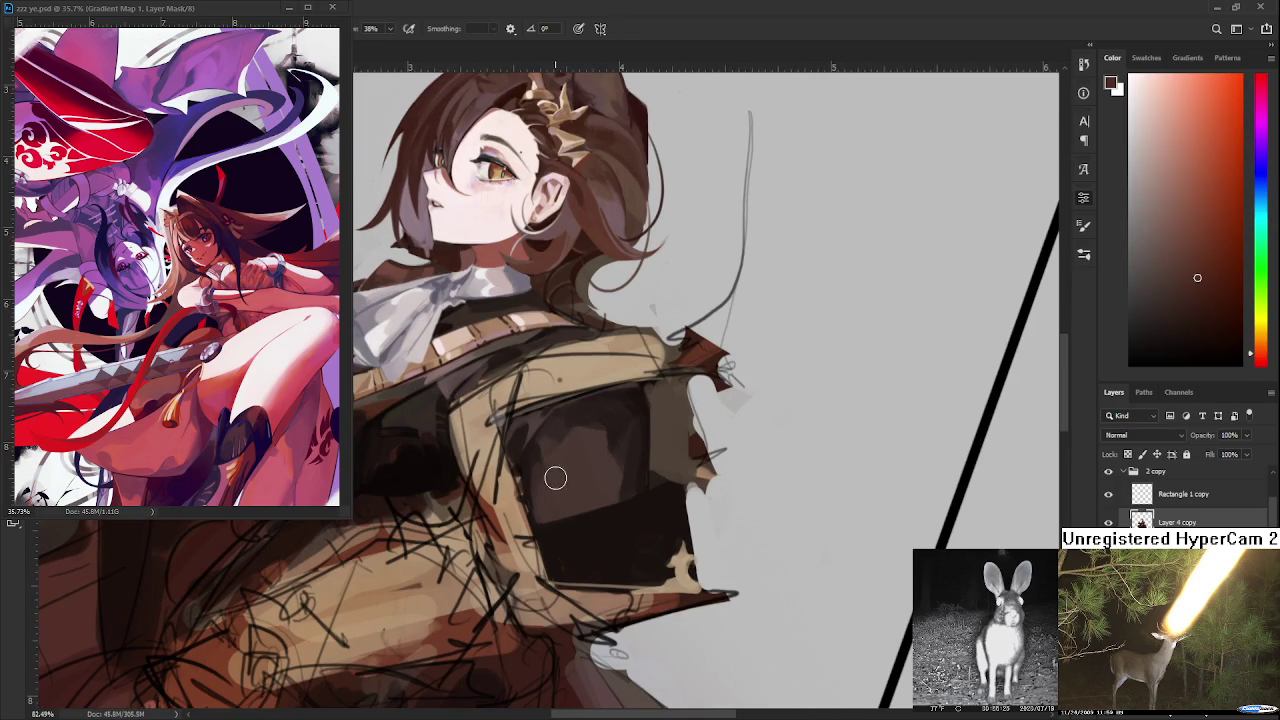
{"action": "left_click", "coordinate": [600, 462], "text": "alt"}
{"action": "left_click", "coordinate": [571, 488], "text": "alt"}
- Dab dark-brown shading onto the armor plate, resampling plate colours between strokes
{"action": "left_click", "coordinate": [571, 486], "text": "alt"}
{"action": "left_click", "coordinate": [599, 458], "text": "alt"}
{"action": "left_click", "coordinate": [586, 490], "text": "alt"}
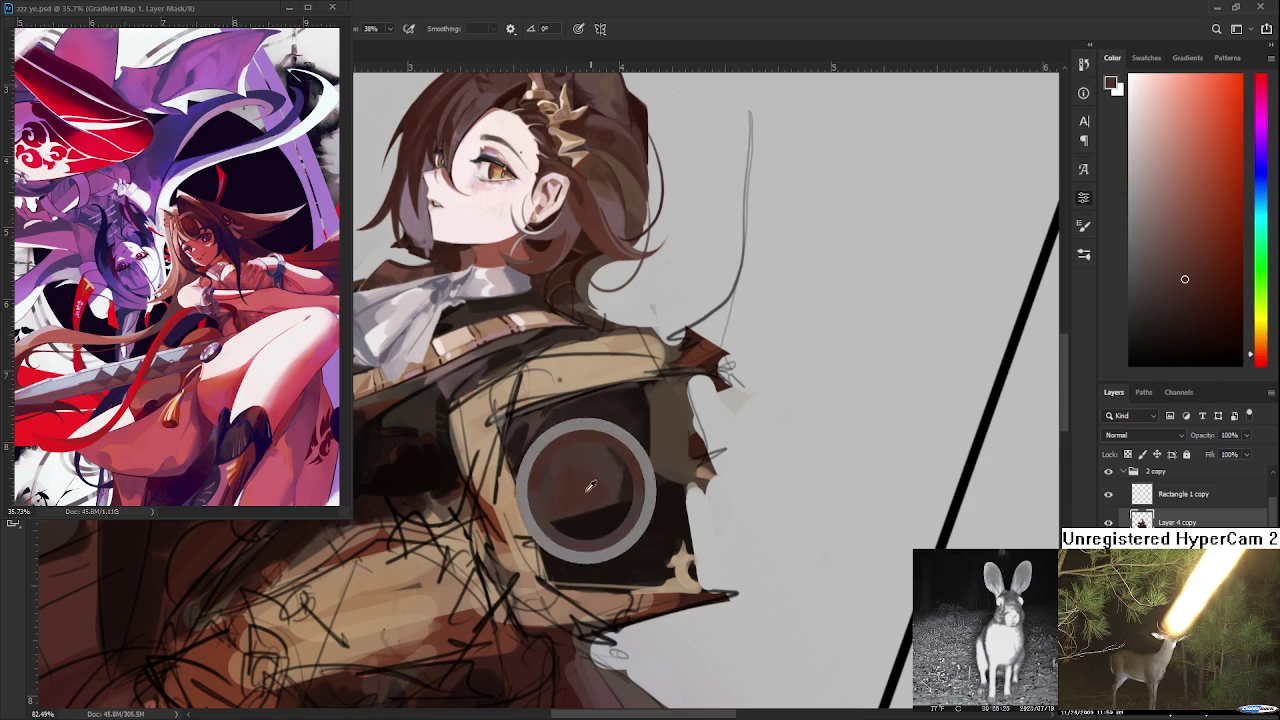
{"action": "left_click", "coordinate": [611, 494], "text": "alt"}
{"action": "left_click", "coordinate": [578, 451], "text": "alt"}
{"action": "left_click", "coordinate": [585, 445], "text": "alt"}
{"action": "left_click", "coordinate": [588, 456], "text": "alt"}
{"action": "left_click", "coordinate": [592, 462], "text": "alt"}
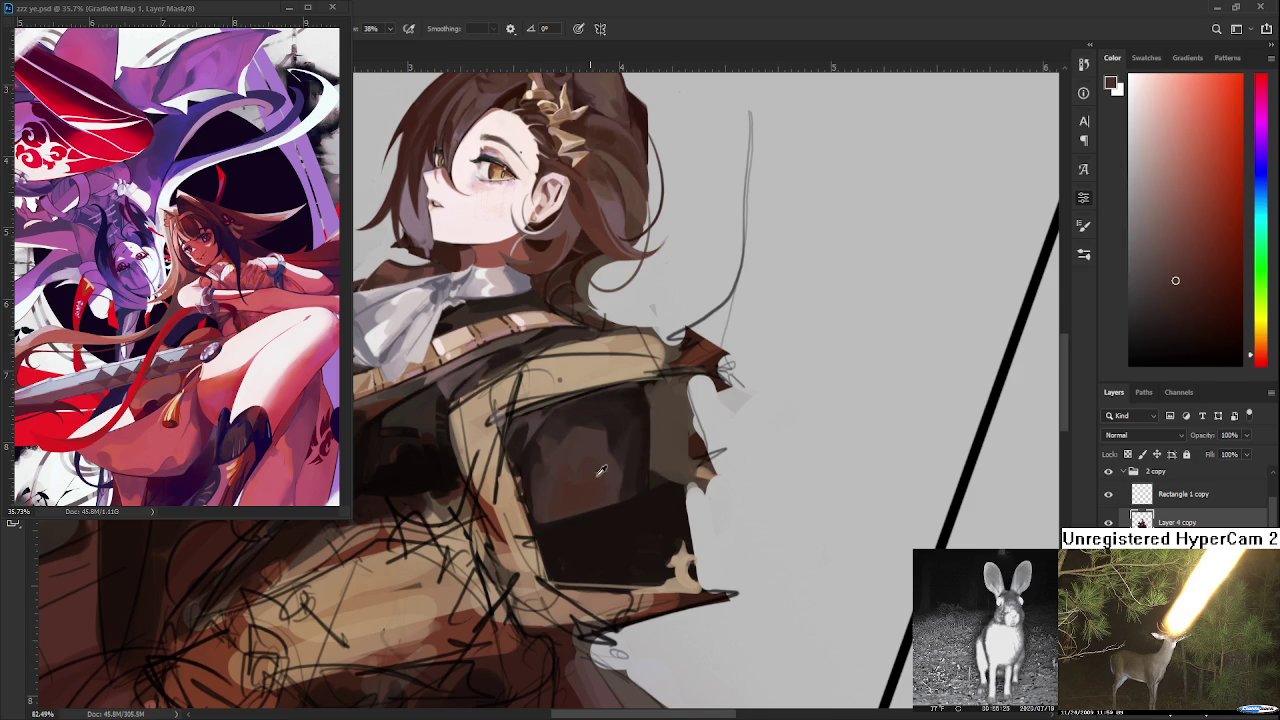
{"action": "left_click", "coordinate": [585, 496], "text": "alt"}
{"action": "left_click", "coordinate": [552, 457], "text": "alt"}
{"action": "left_click", "coordinate": [563, 467], "text": "alt"}
- Add lighter brown dabs and darker shadow strokes to mottle the plate's upper plane
{"action": "left_click", "coordinate": [564, 463], "text": "alt"}
{"action": "left_click", "coordinate": [590, 446], "text": "alt"}
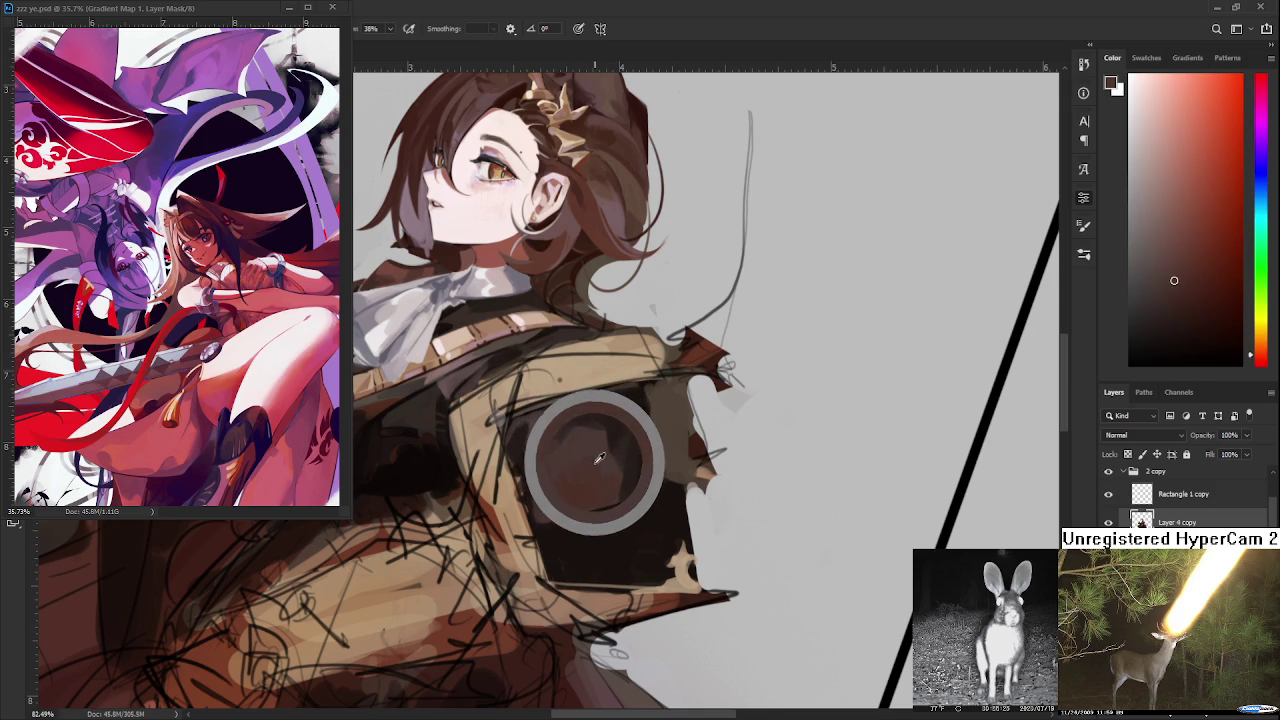
{"action": "left_click", "coordinate": [580, 470], "text": "alt"}
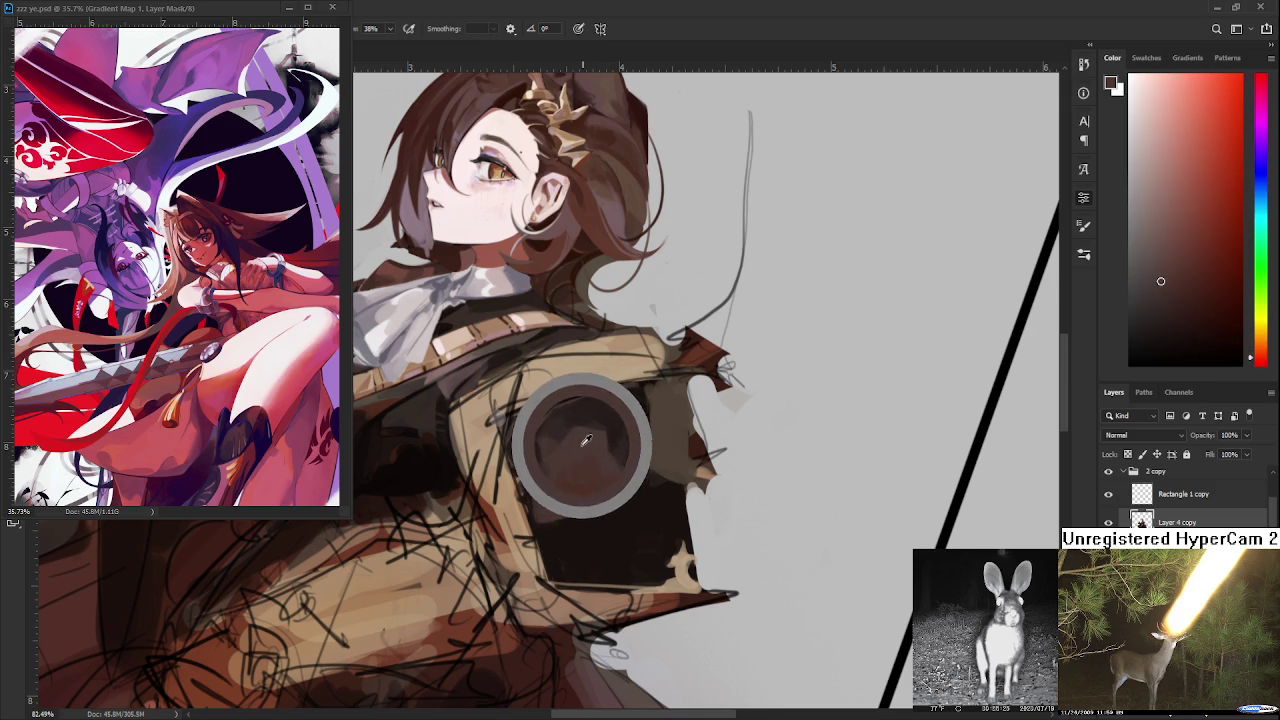
{"action": "left_click", "coordinate": [568, 495], "text": "alt"}
{"action": "left_click", "coordinate": [575, 458], "text": "alt"}
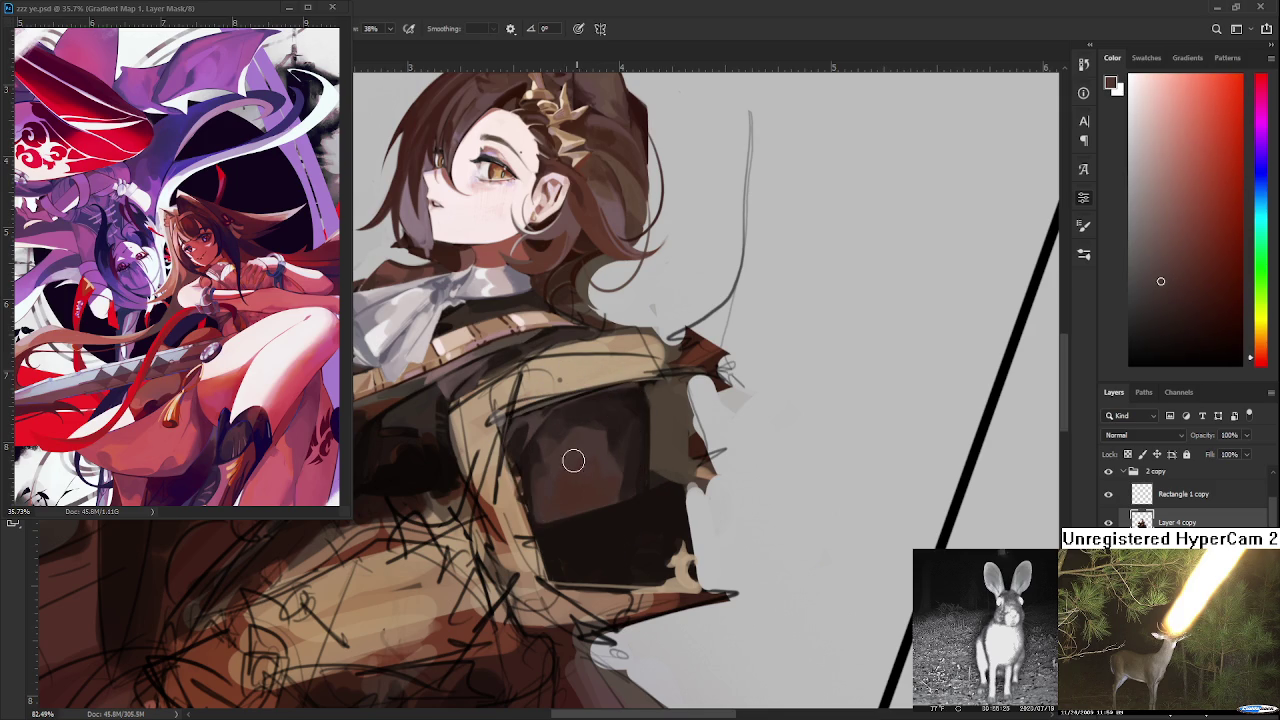
{"action": "left_click", "coordinate": [576, 462], "text": "alt"}
{"action": "left_click", "coordinate": [563, 489], "text": "alt"}
{"action": "left_click", "coordinate": [570, 462], "text": "alt"}
{"action": "left_click", "coordinate": [587, 489], "text": "alt"}
{"action": "left_click", "coordinate": [590, 466], "text": "alt"}
{"action": "scroll", "coordinate": [631, 447], "scroll_direction": "down", "scroll_amount": 3}
- Zoom in on the armor plate and shrink the brush for fine strokes
{"action": "scroll", "coordinate": [631, 447], "scroll_direction": "down", "scroll_amount": 2}
{"action": "scroll", "coordinate": [629, 446], "scroll_direction": "up", "scroll_amount": 4}
{"action": "scroll", "coordinate": [629, 446], "scroll_direction": "up", "scroll_amount": 3}
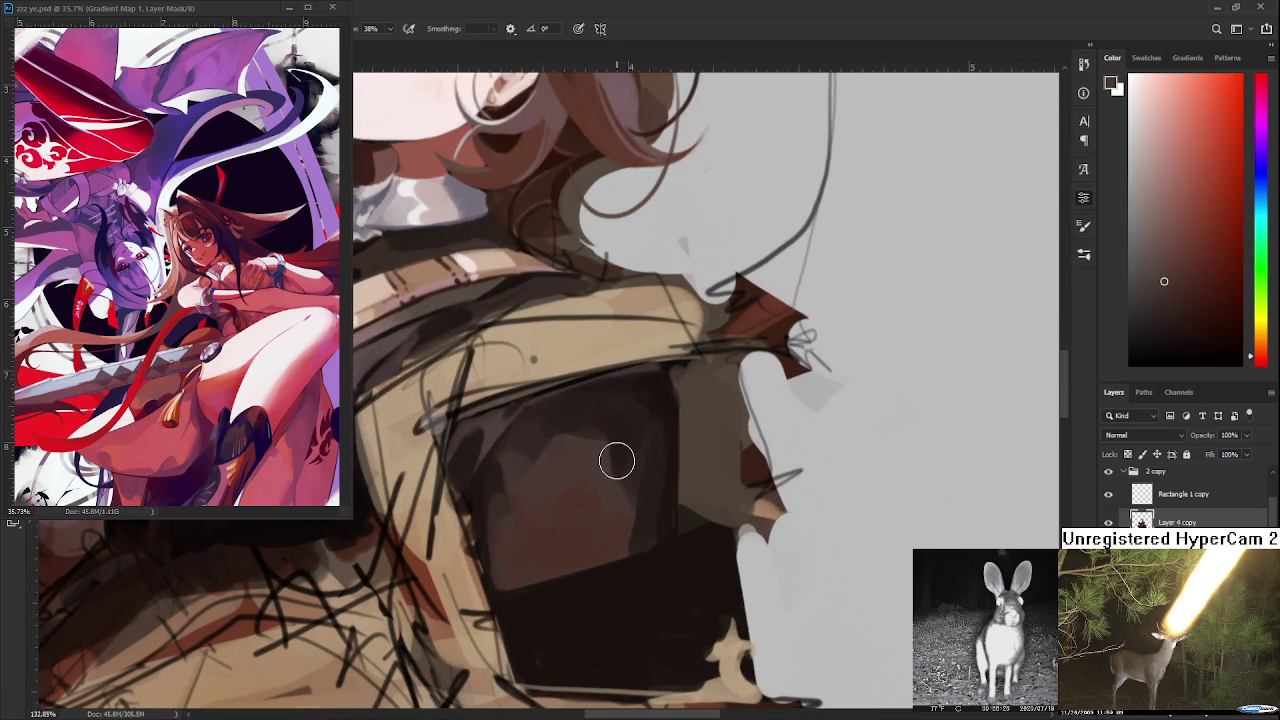
{"action": "left_click", "coordinate": [550, 471], "text": "alt"}
{"action": "key", "text": "bracketleft"}
{"action": "key", "text": "bracketleft"}
{"action": "key", "text": "bracketleft"}
{"action": "left_click", "coordinate": [586, 530], "text": "alt"}
- Sample alternating darker and lighter browns from the plate's upper area
{"action": "scroll", "coordinate": [586, 547], "scroll_direction": "down", "scroll_amount": 3}
{"action": "scroll", "coordinate": [586, 547], "scroll_direction": "down", "scroll_amount": 2}
{"action": "scroll", "coordinate": [590, 545], "scroll_direction": "up", "scroll_amount": 2}
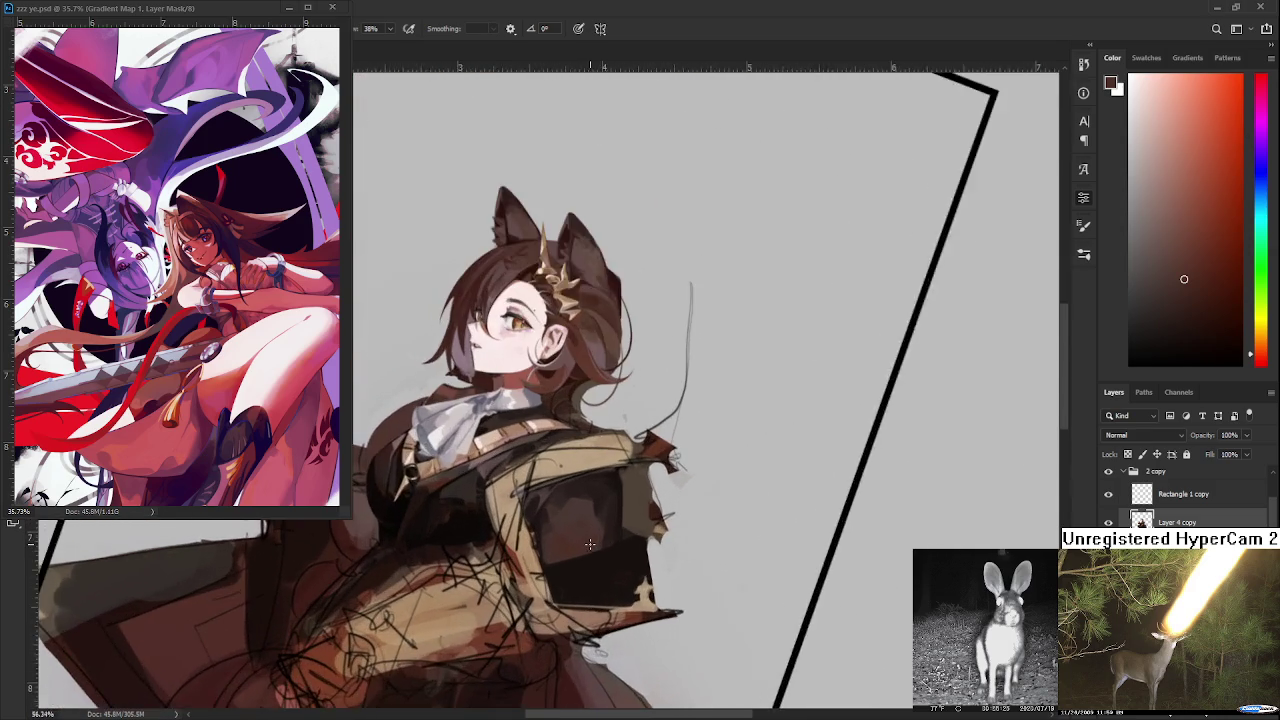
{"action": "scroll", "coordinate": [596, 537], "scroll_direction": "up", "scroll_amount": 2}
{"action": "scroll", "coordinate": [596, 537], "scroll_direction": "up", "scroll_amount": 2}
{"action": "left_click_drag", "start_coordinate": [640, 486], "coordinate": [520, 429]}
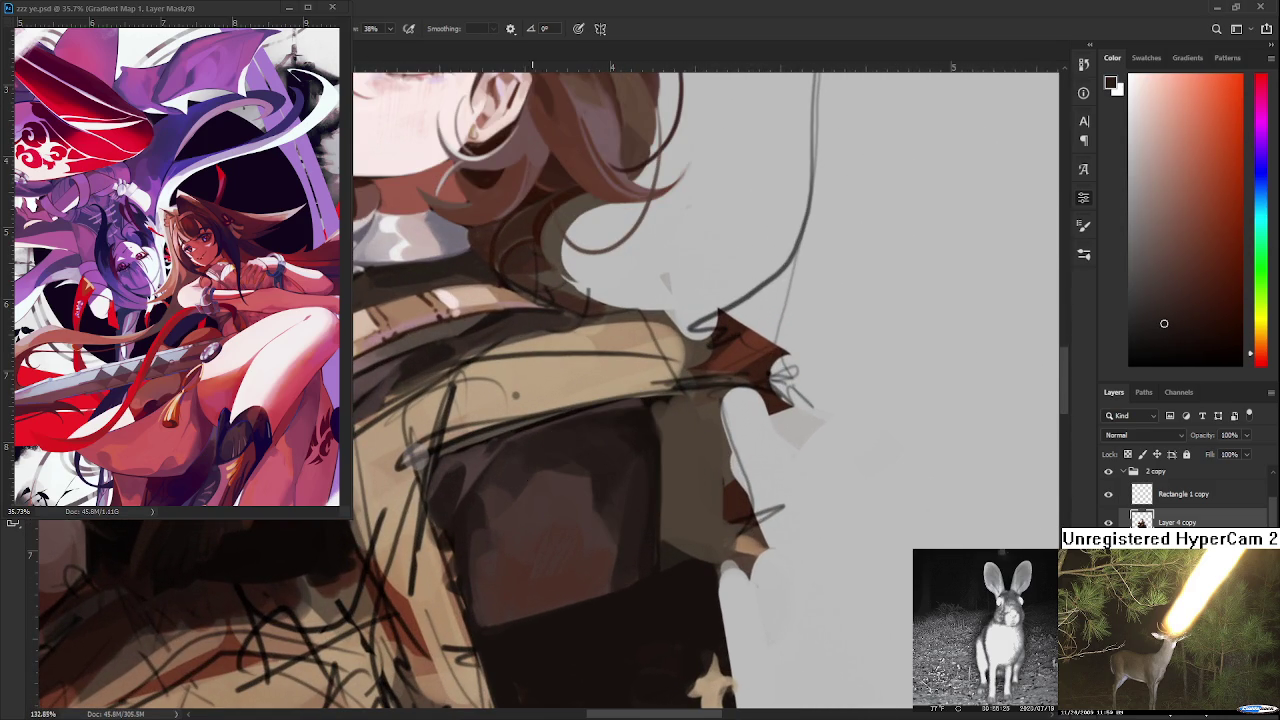
{"action": "left_click", "coordinate": [542, 476], "text": "alt"}
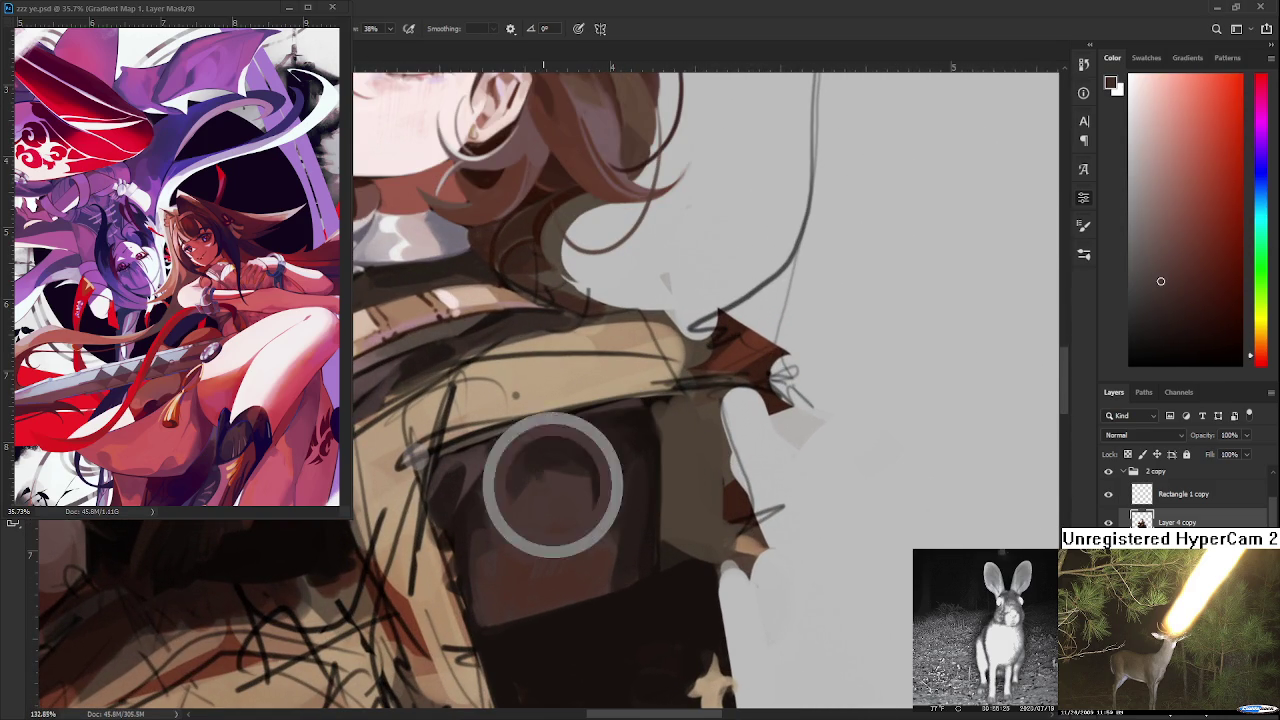
{"action": "left_click_drag", "start_coordinate": [551, 482], "coordinate": [531, 483]}
{"action": "left_click", "coordinate": [542, 503], "text": "alt"}
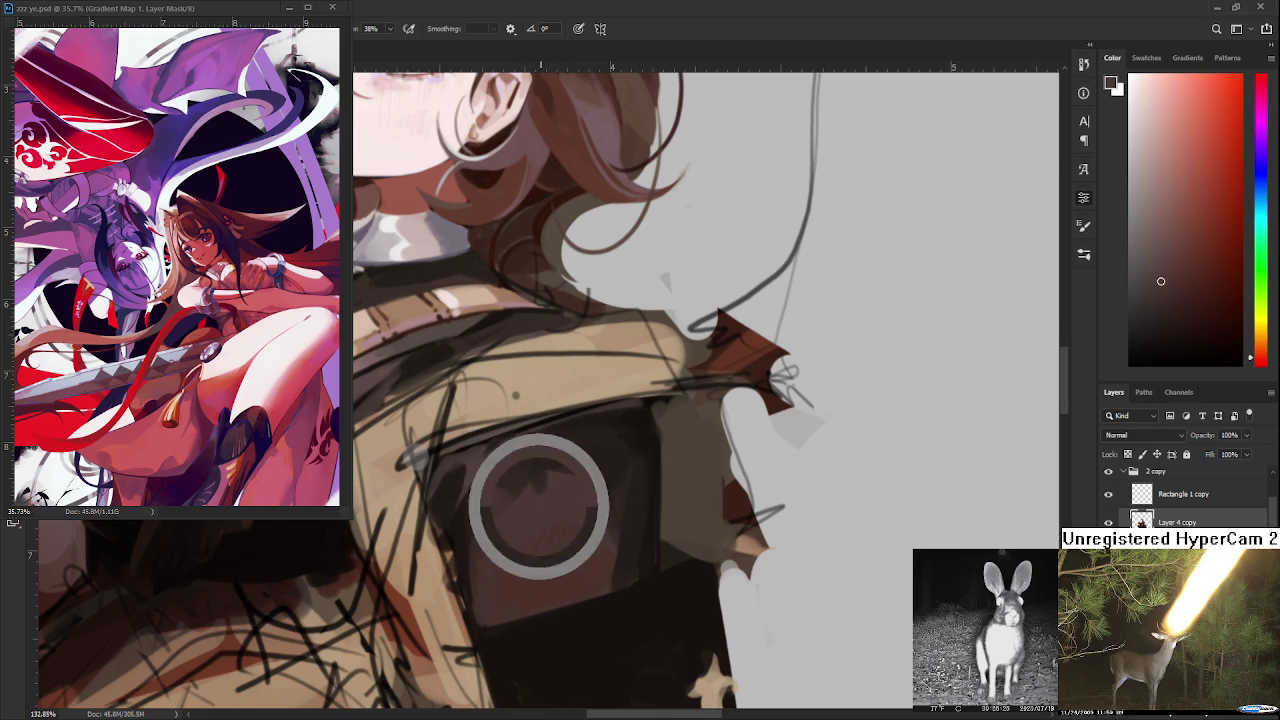
- Paint darker shadow strokes and lighter dabs across the plate's upper area
{"action": "left_click", "coordinate": [540, 497], "text": "alt"}
{"action": "left_click", "coordinate": [539, 493], "text": "alt"}
{"action": "left_click", "coordinate": [557, 487], "text": "alt"}
{"action": "left_click", "coordinate": [531, 473], "text": "alt"}
{"action": "left_click", "coordinate": [533, 477], "text": "alt"}
{"action": "left_click_drag", "start_coordinate": [534, 477], "coordinate": [540, 478]}
{"action": "left_click", "coordinate": [530, 480], "text": "alt"}
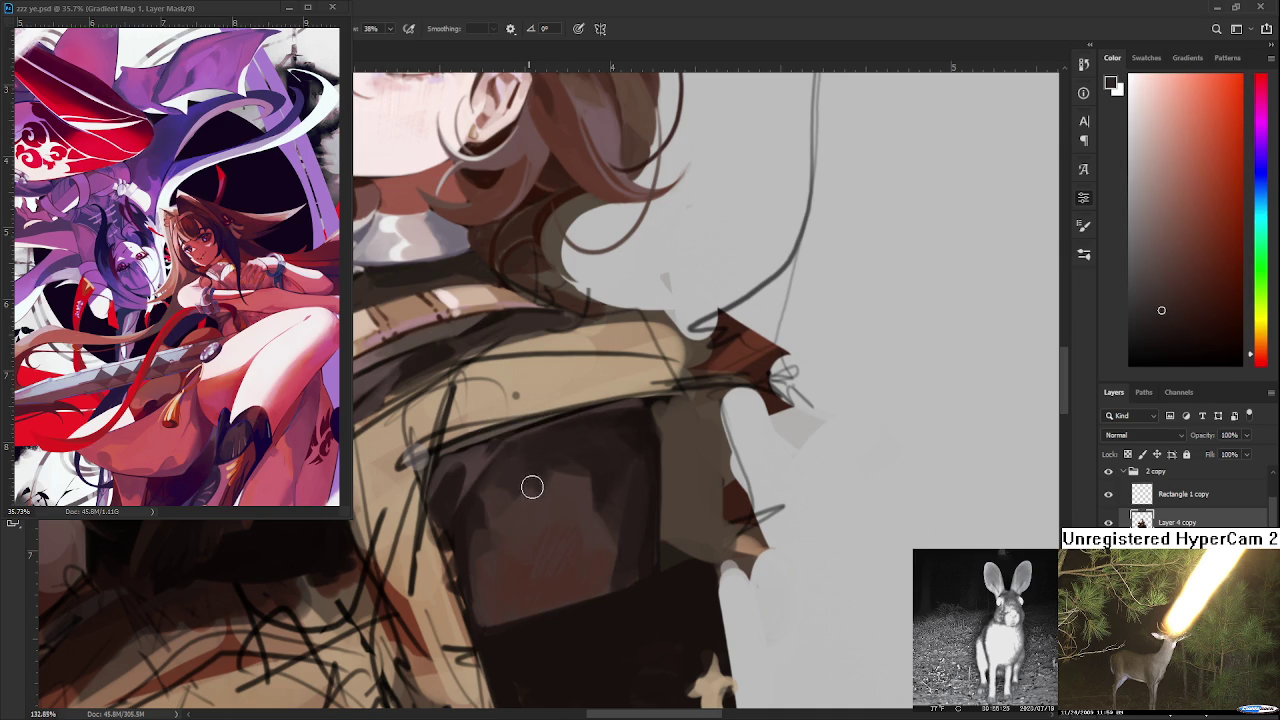
{"action": "left_click", "coordinate": [537, 480], "text": "alt"}
{"action": "left_click", "coordinate": [541, 478], "text": "alt"}
{"action": "left_click_drag", "start_coordinate": [541, 478], "coordinate": [527, 467]}
{"action": "left_click", "coordinate": [532, 471], "text": "alt"}
{"action": "left_click", "coordinate": [543, 478], "text": "alt"}
- Layer more sampled warm and dark browns onto the plate's upper left side
{"action": "left_click", "coordinate": [535, 508], "text": "alt"}
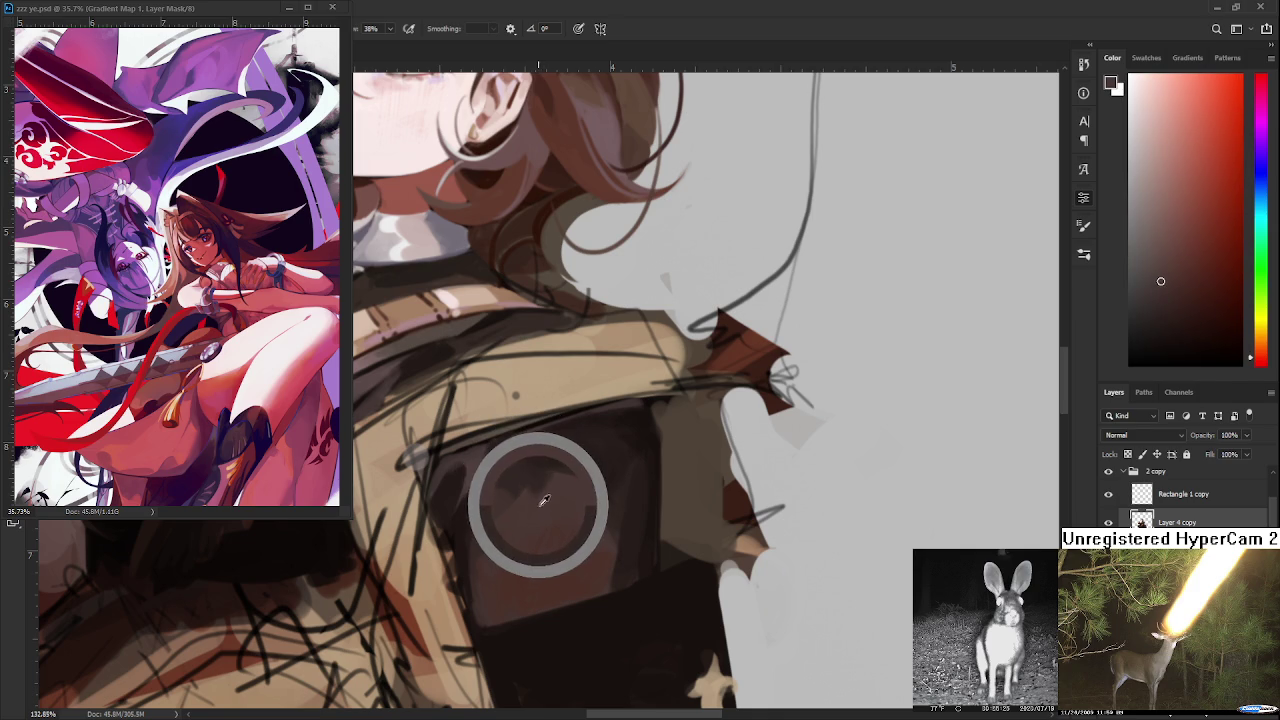
{"action": "left_click", "coordinate": [549, 486], "text": "alt"}
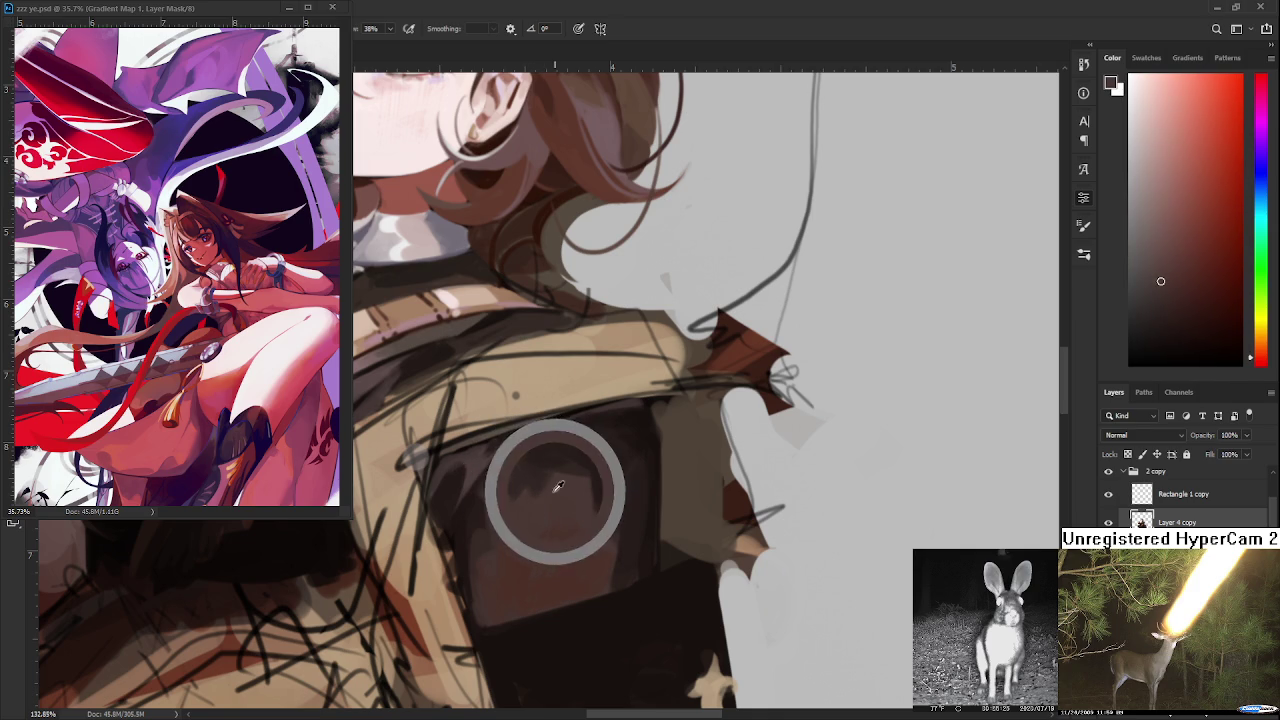
{"action": "left_click", "coordinate": [547, 503], "text": "alt"}
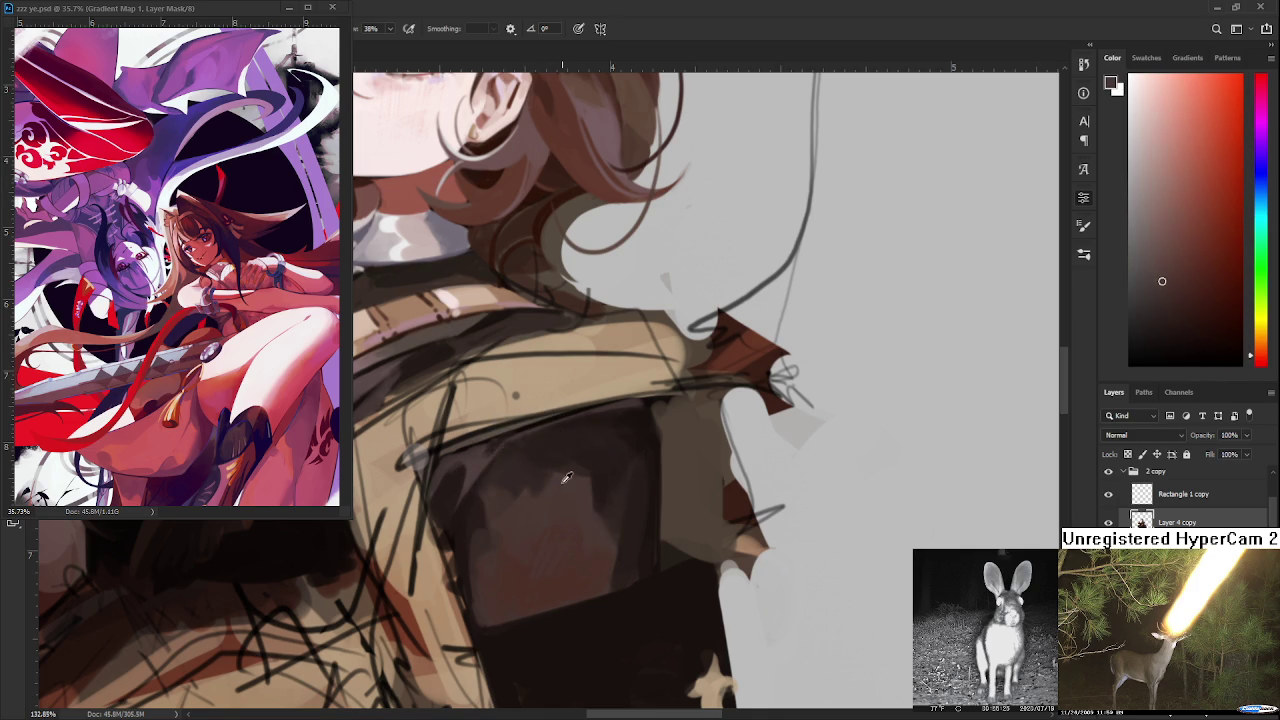
{"action": "left_click", "coordinate": [550, 490], "text": "alt"}
{"action": "left_click", "coordinate": [548, 500], "text": "alt"}
{"action": "left_click", "coordinate": [554, 486], "text": "alt"}
{"action": "left_click", "coordinate": [536, 485], "text": "alt"}
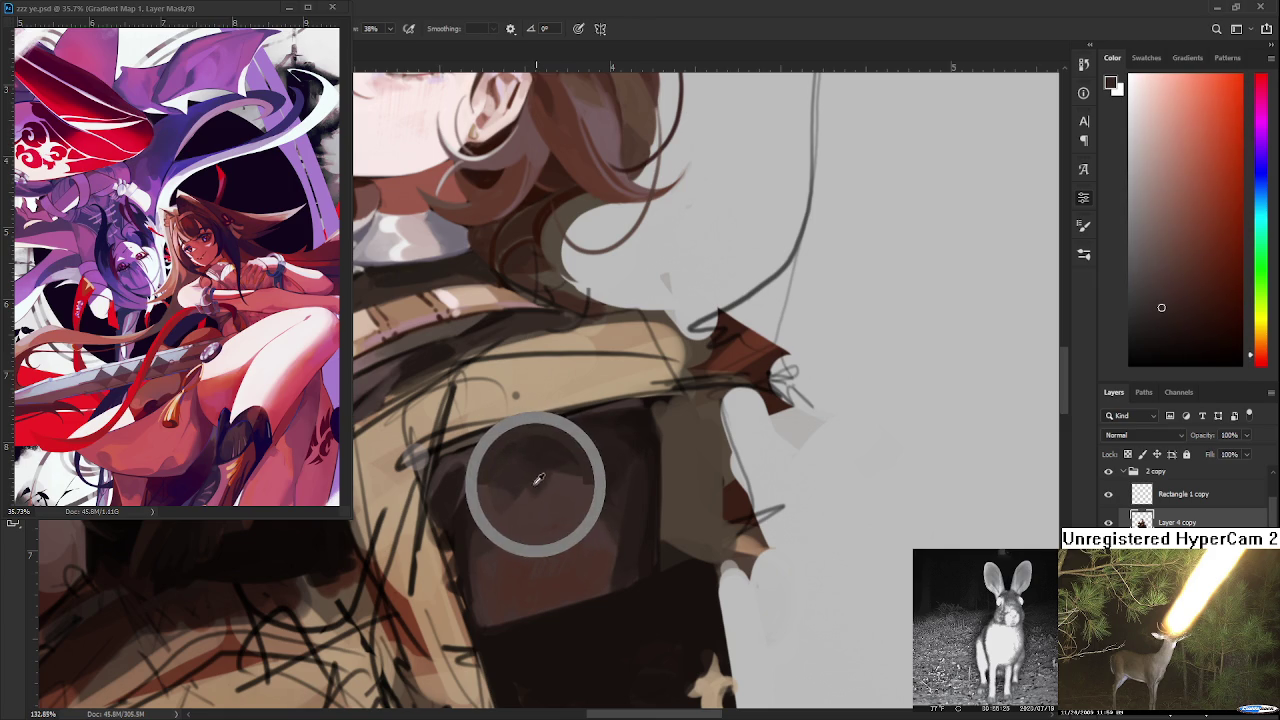
{"action": "left_click", "coordinate": [549, 497], "text": "alt"}
{"action": "left_click", "coordinate": [560, 486], "text": "alt"}
{"action": "left_click", "coordinate": [558, 484], "text": "alt"}
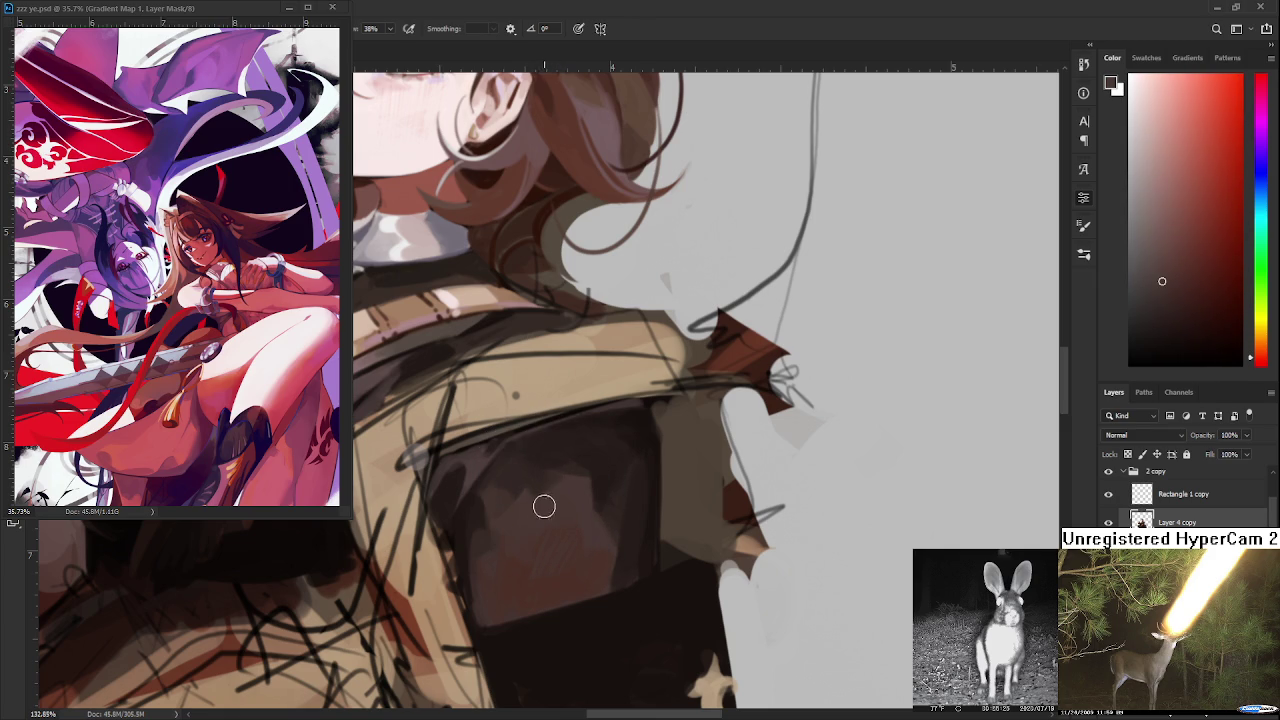
{"action": "scroll", "coordinate": [707, 524], "scroll_direction": "down", "scroll_amount": 2}
{"action": "scroll", "coordinate": [708, 525], "scroll_direction": "down", "scroll_amount": 2}
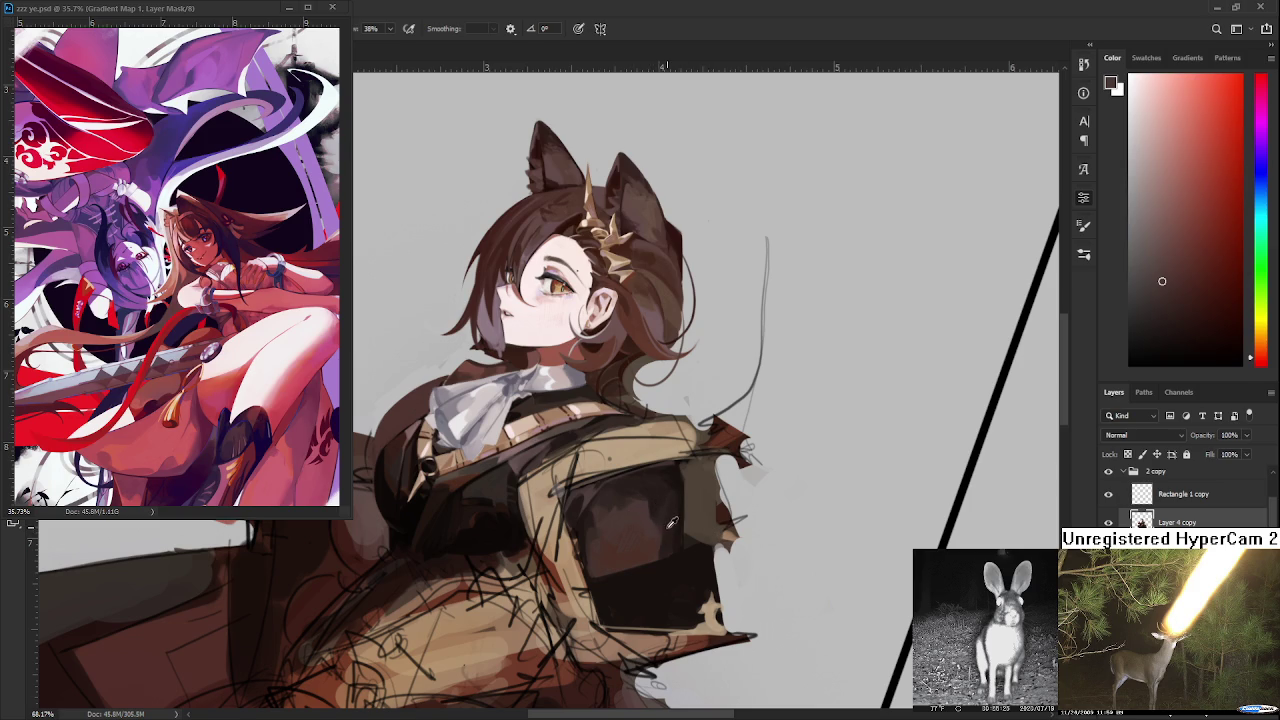
- Sample jacket browns and shade along the armor plate's right edge
{"action": "left_click", "coordinate": [672, 522], "text": "alt"}
{"action": "left_click", "coordinate": [673, 535], "text": "alt"}
{"action": "left_click", "coordinate": [670, 525], "text": "alt"}
{"action": "left_click", "coordinate": [669, 524], "text": "alt"}
{"action": "left_click", "coordinate": [676, 522], "text": "alt"}
{"action": "left_click", "coordinate": [677, 535], "text": "alt"}
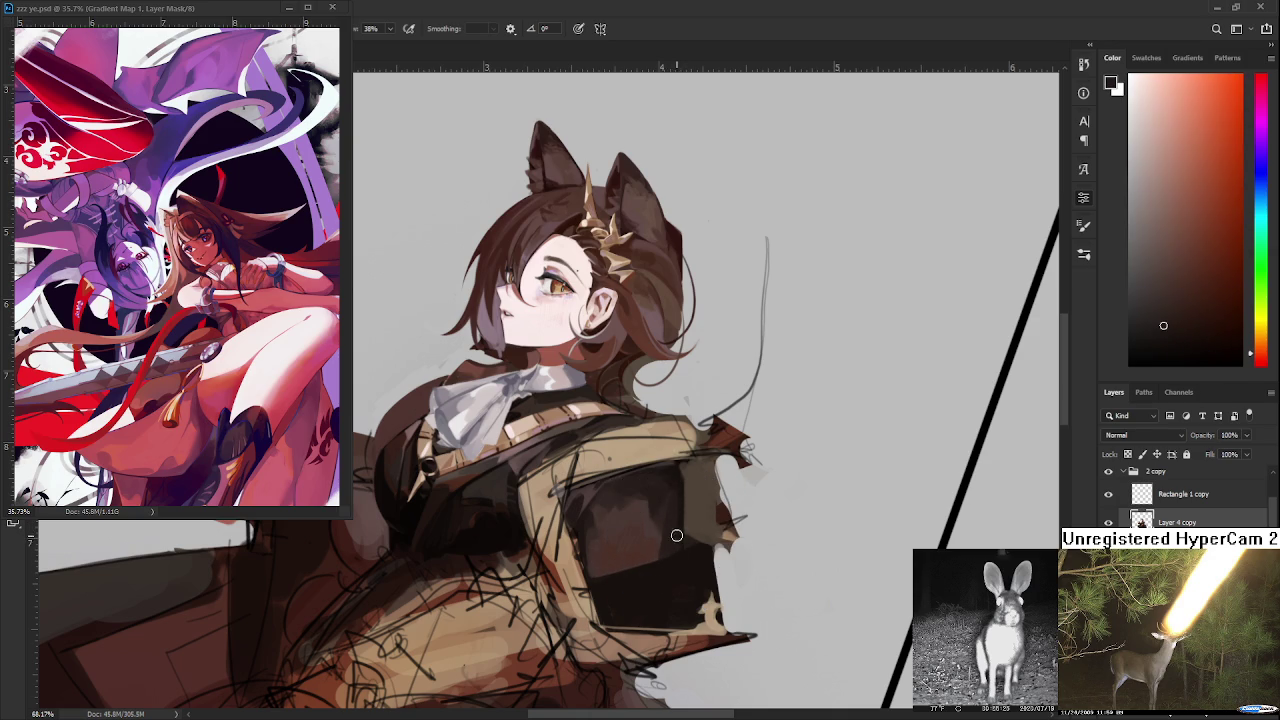
{"action": "left_click", "coordinate": [673, 562], "text": "alt"}
{"action": "left_click", "coordinate": [677, 546], "text": "alt"}
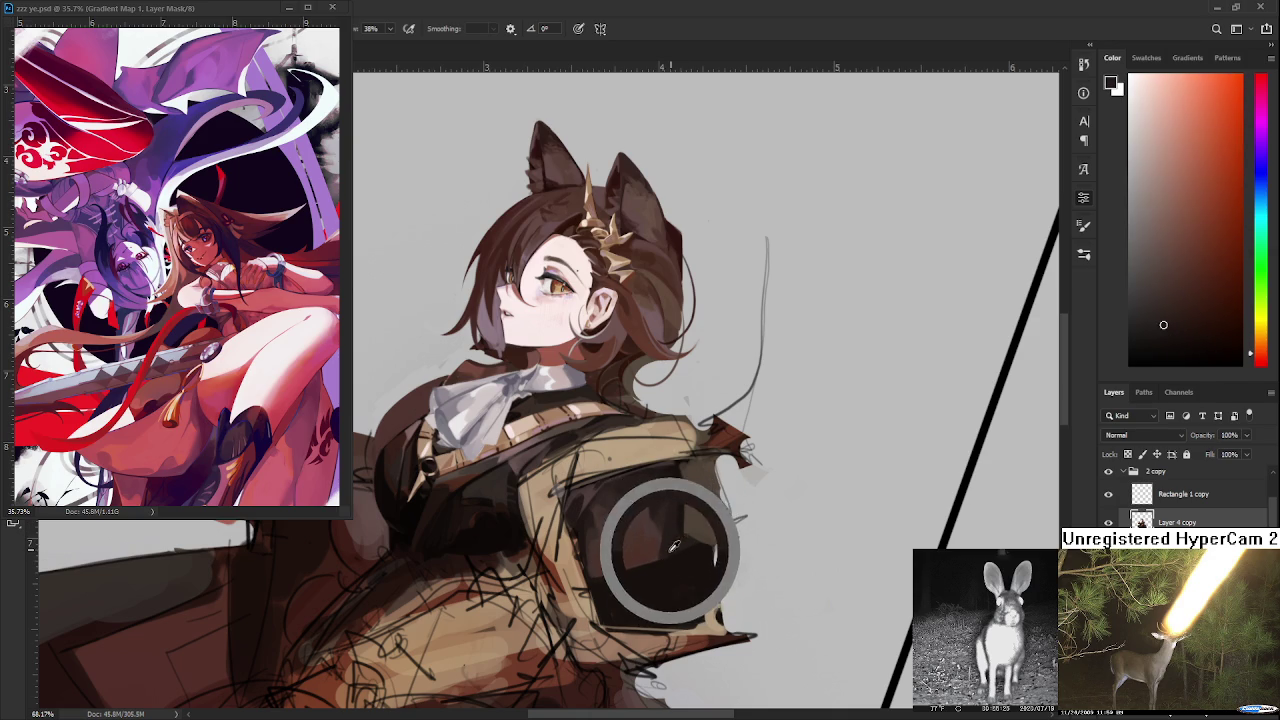
{"action": "left_click", "coordinate": [673, 550], "text": "alt"}
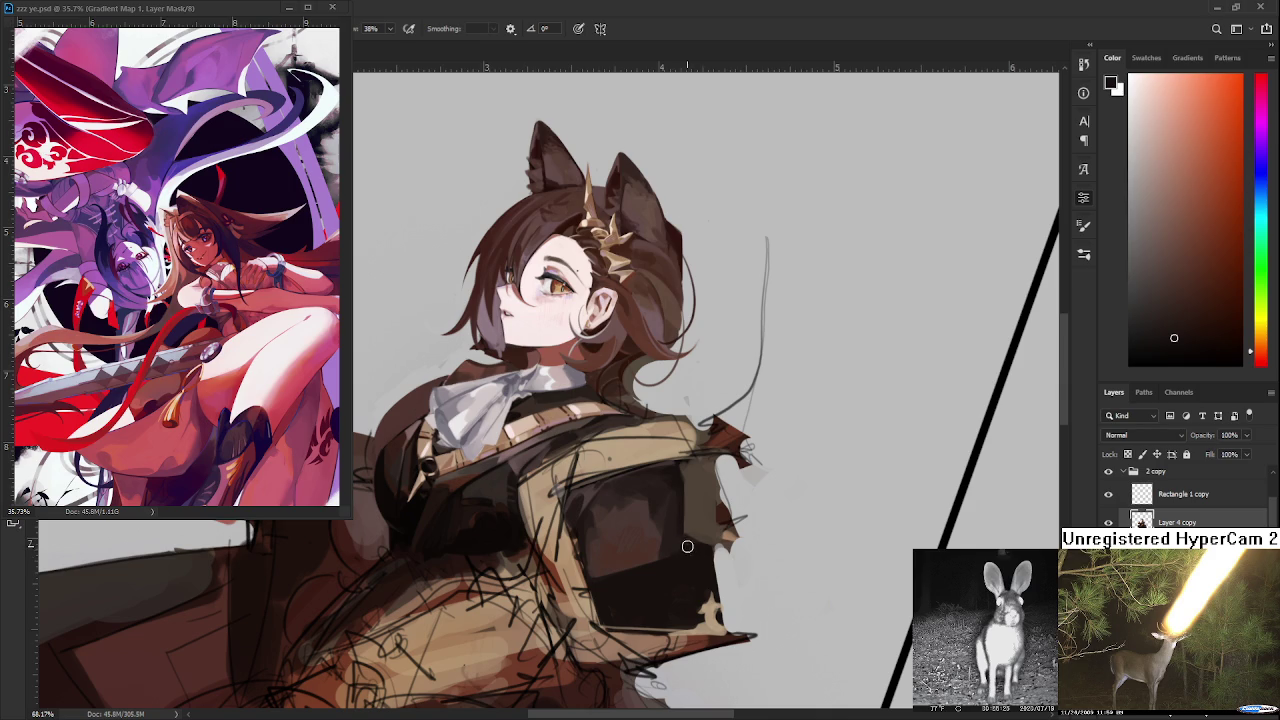
- Deepen the plate's right edge with darker, warmer sampled browns
{"action": "left_click", "coordinate": [684, 545], "text": "alt"}
{"action": "left_click", "coordinate": [680, 548], "text": "alt"}
{"action": "left_click", "coordinate": [678, 566], "text": "alt"}
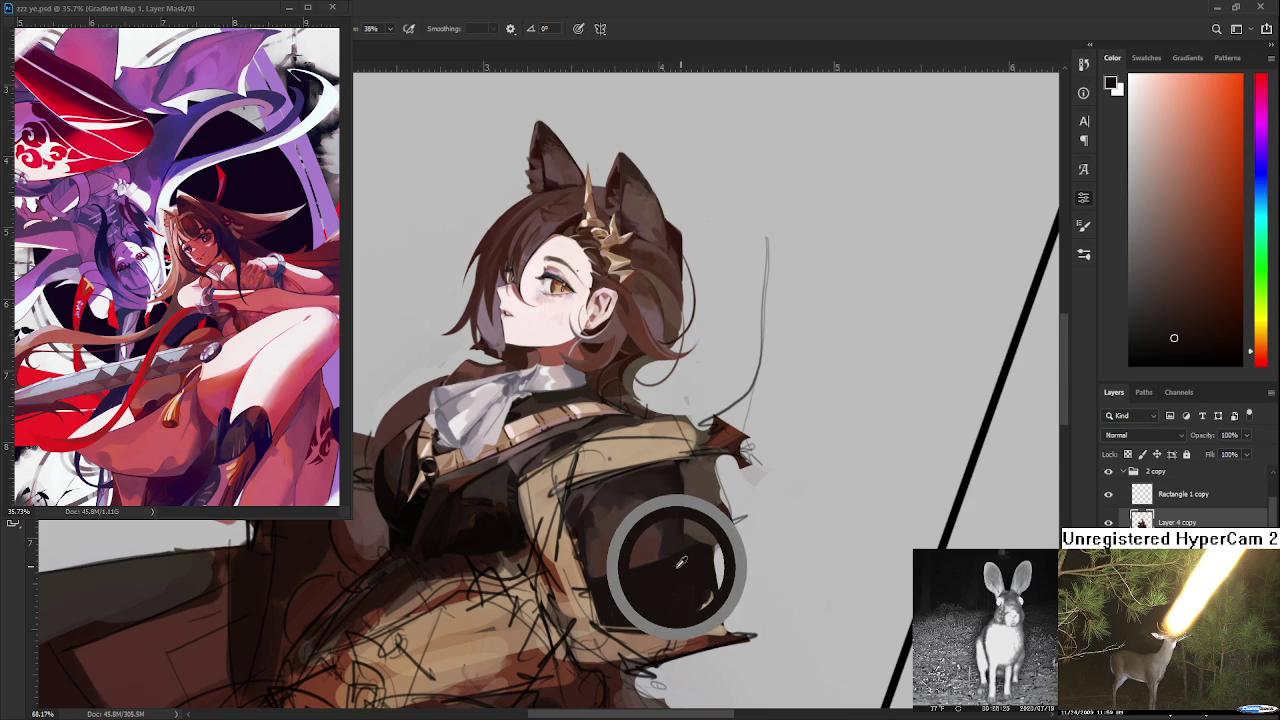
{"action": "mouse_move", "coordinate": [682, 565]}
{"action": "left_mouse_down"}
{"action": "mouse_move", "coordinate": [687, 544]}
{"action": "mouse_move", "coordinate": [684, 570]}
{"action": "mouse_move", "coordinate": [677, 550]}
{"action": "left_mouse_up"}
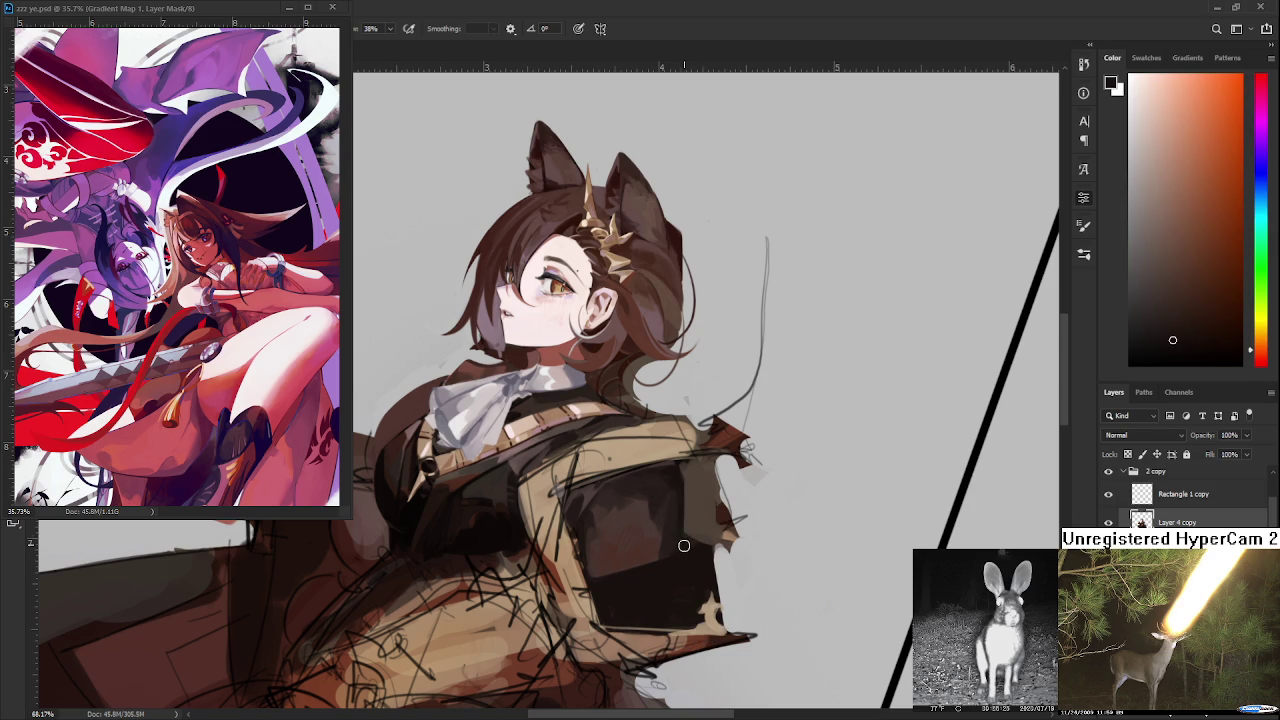
{"action": "left_click", "coordinate": [676, 533], "text": "alt"}
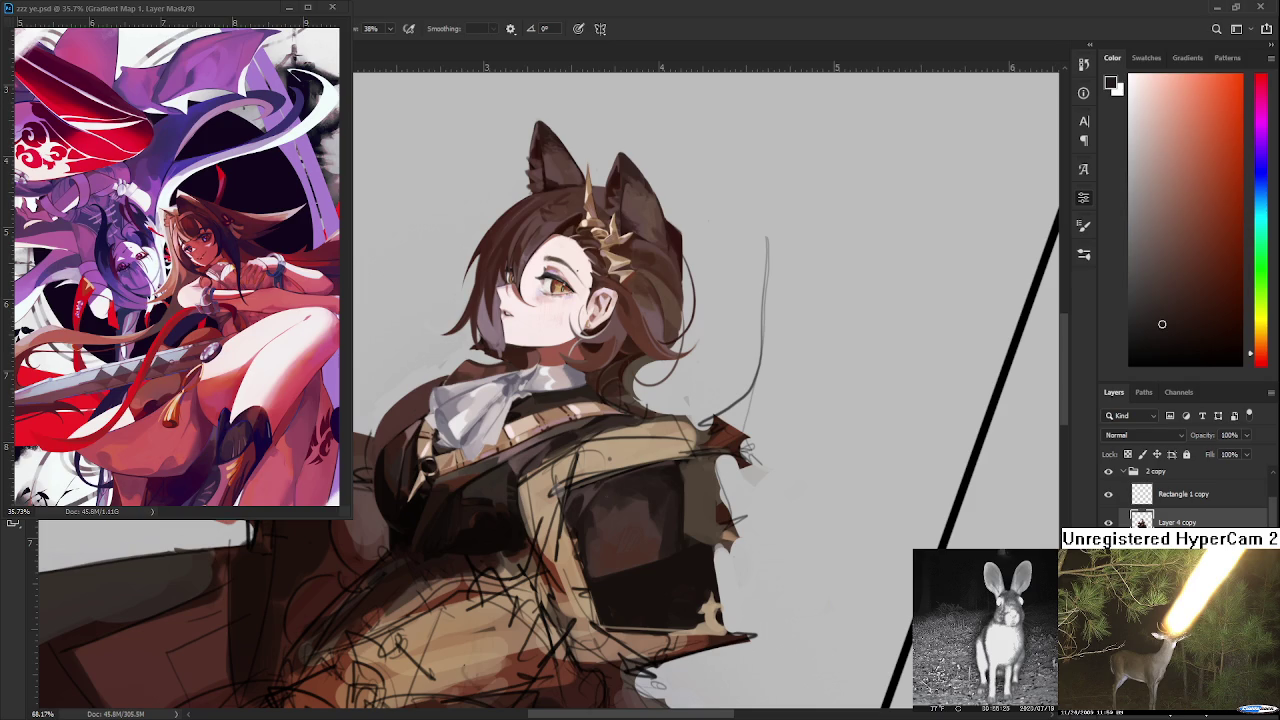
- Add lighter jacket-brown dabs onto the plate's upper plane
{"action": "left_click", "coordinate": [617, 515], "text": "alt"}
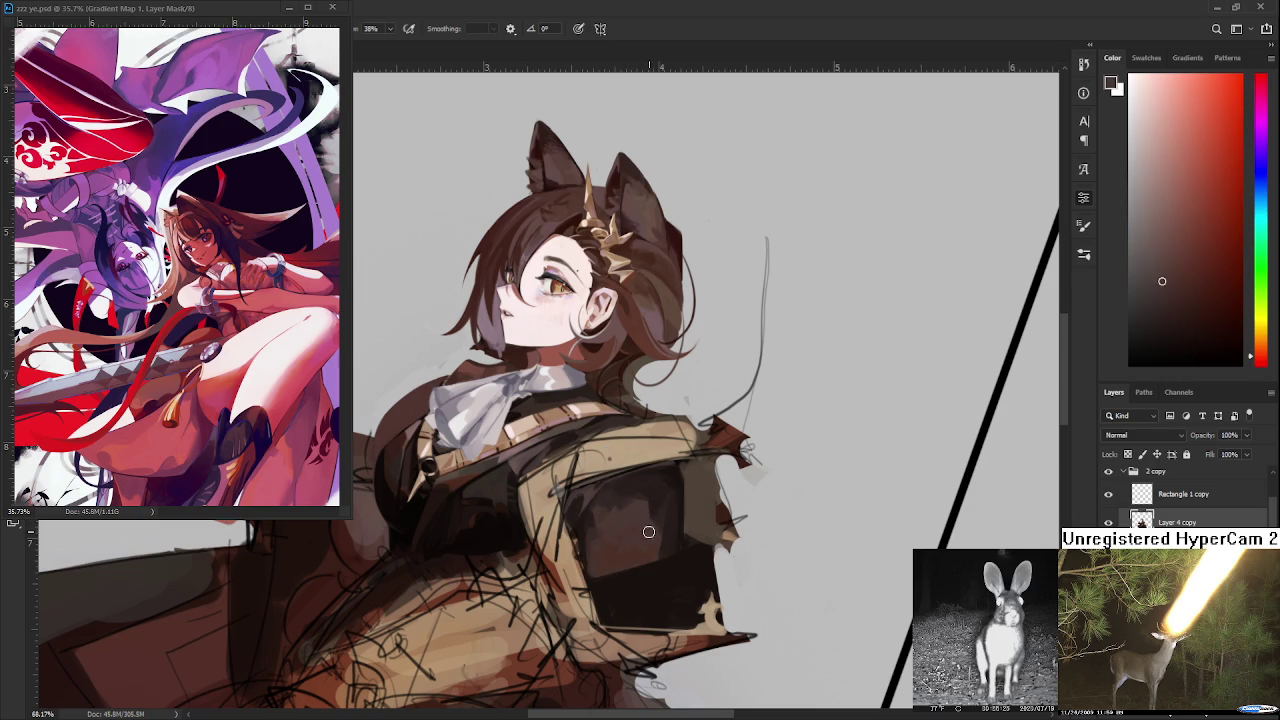
{"action": "left_click", "coordinate": [648, 542], "text": "alt"}
{"action": "left_click", "coordinate": [647, 522], "text": "alt"}
{"action": "left_click", "coordinate": [649, 551], "text": "alt"}
{"action": "scroll", "coordinate": [652, 536], "scroll_direction": "up", "scroll_amount": 3}
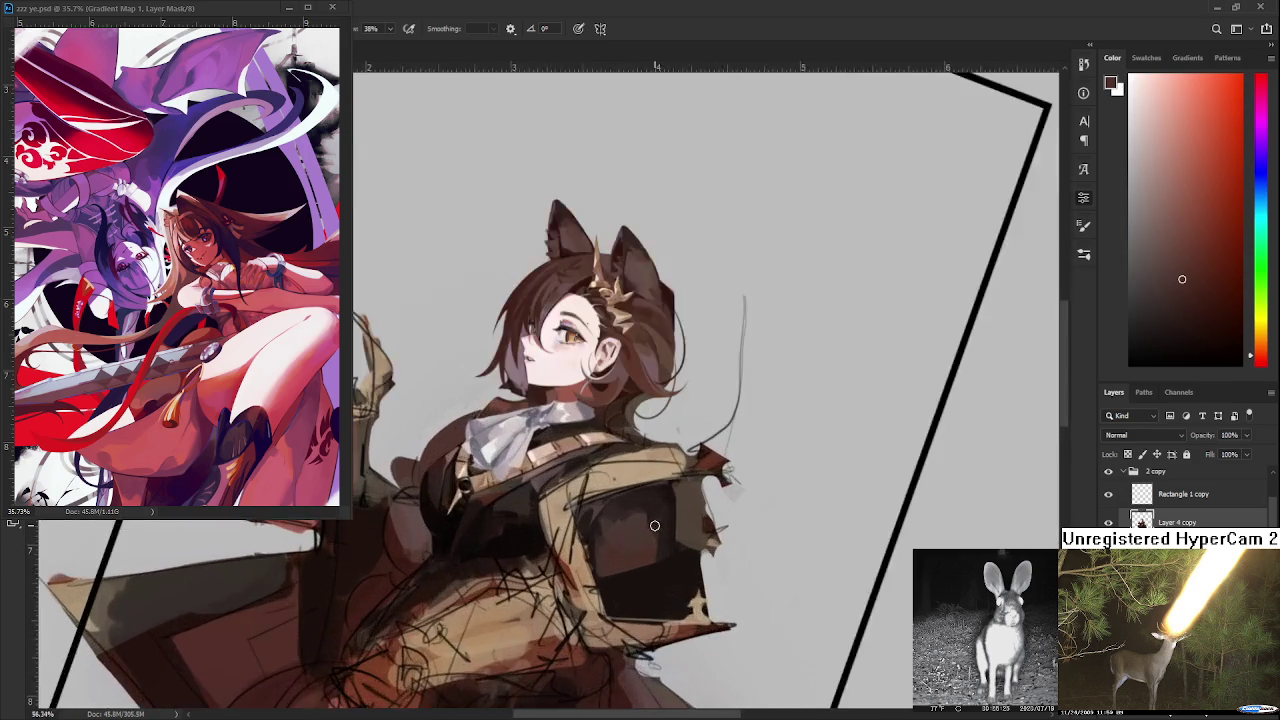
{"action": "scroll", "coordinate": [649, 525], "scroll_direction": "up", "scroll_amount": 1}
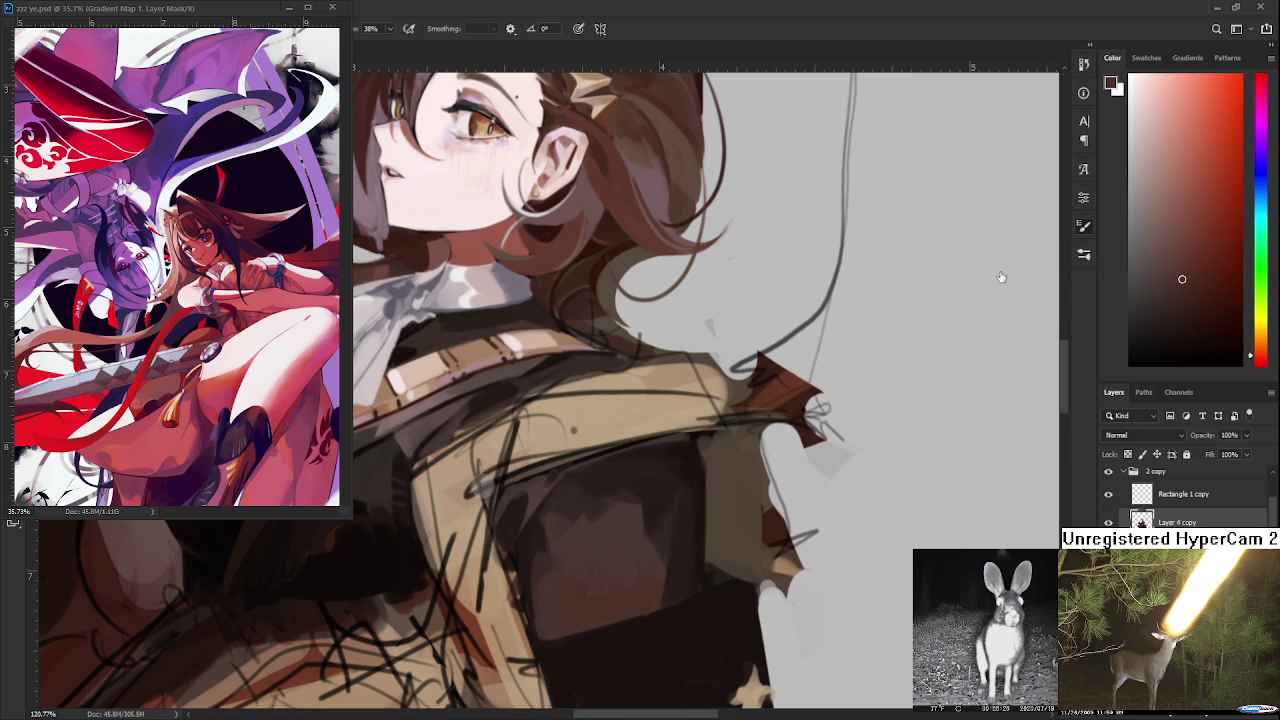
- Enlarge the brush and sample dark and lighter browns around the plate
{"action": "left_click", "coordinate": [662, 525], "text": "alt"}
{"action": "key", "text": "bracketright"}
{"action": "key", "text": "bracketright"}
{"action": "key", "text": "bracketright"}
{"action": "left_click", "coordinate": [660, 575], "text": "alt"}
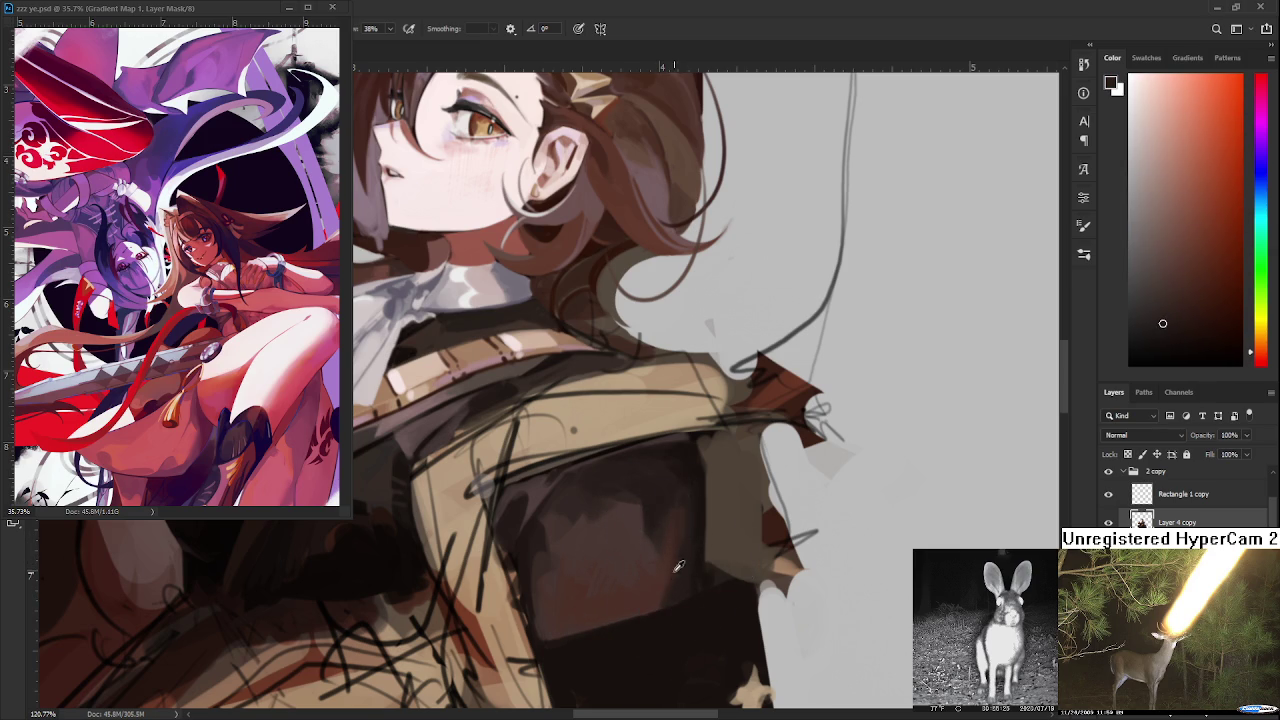
{"action": "left_click", "coordinate": [665, 568], "text": "alt"}
{"action": "left_click_drag", "start_coordinate": [657, 541], "coordinate": [660, 558]}
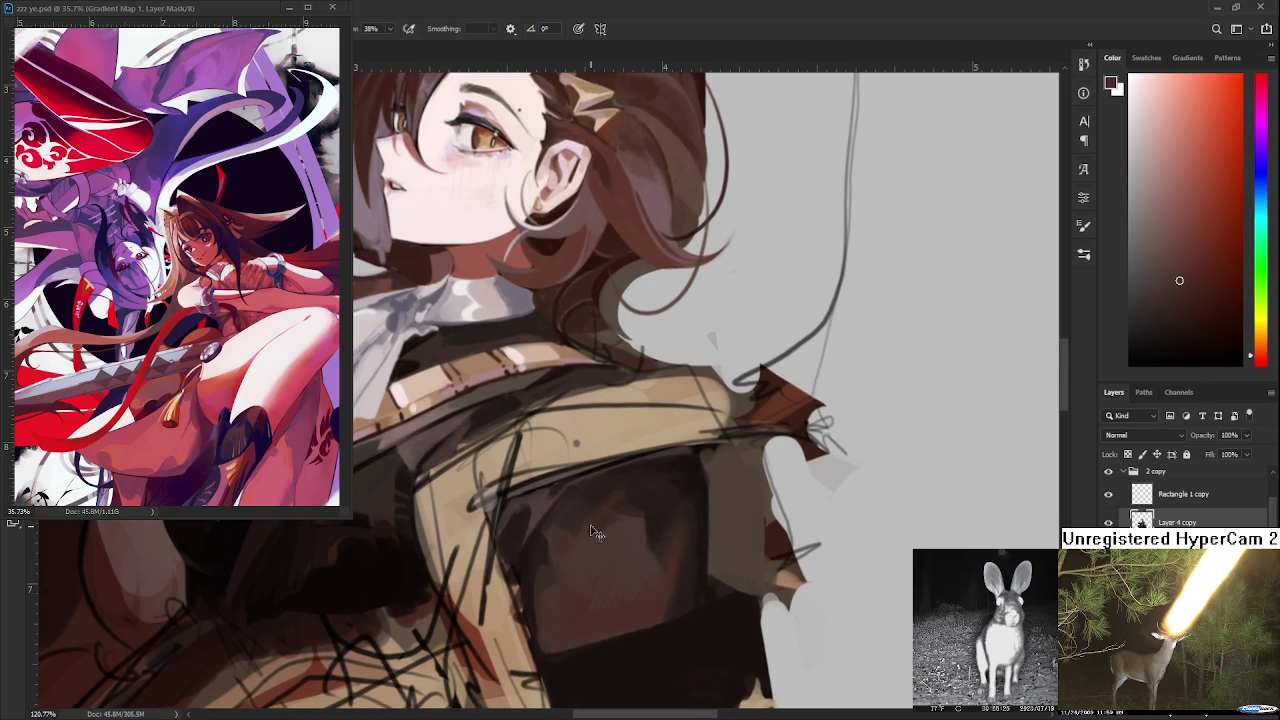
{"action": "left_click", "coordinate": [653, 509], "text": "alt"}
{"action": "left_click", "coordinate": [634, 523], "text": "alt"}
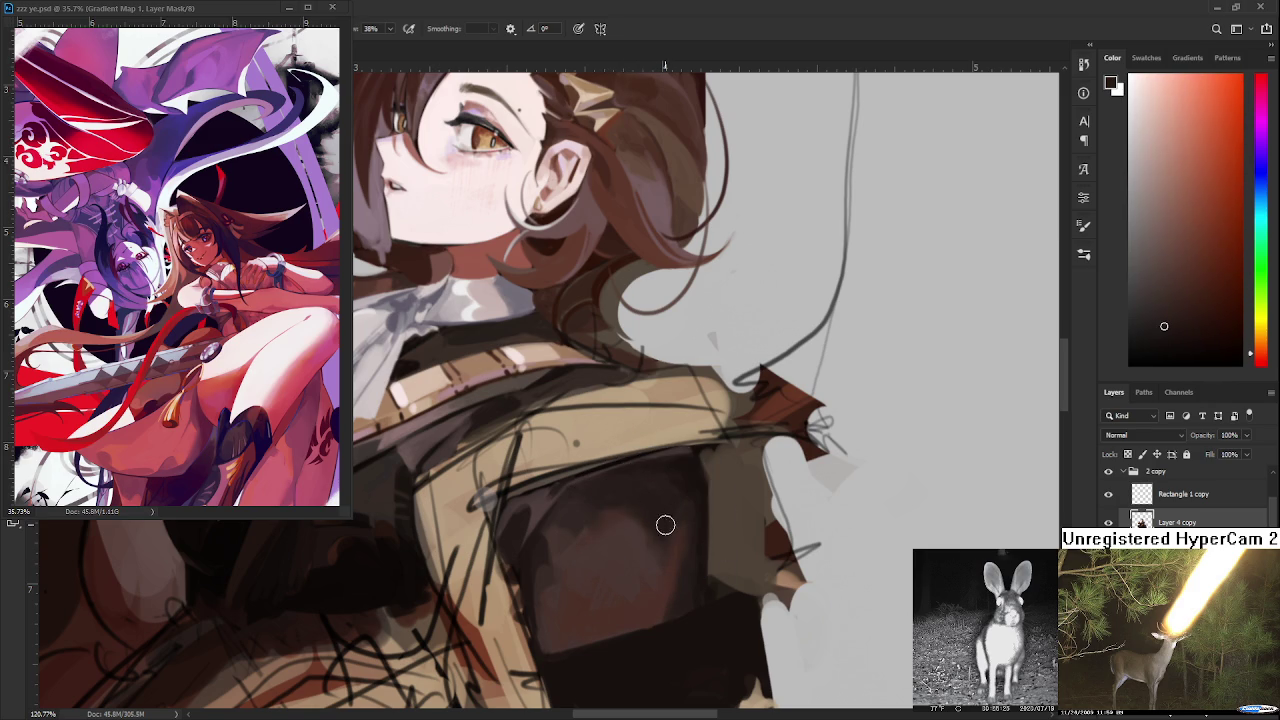
- Darken a small patch on the armor plate with a resampled dark brown
{"action": "left_click", "coordinate": [674, 497], "text": "alt"}
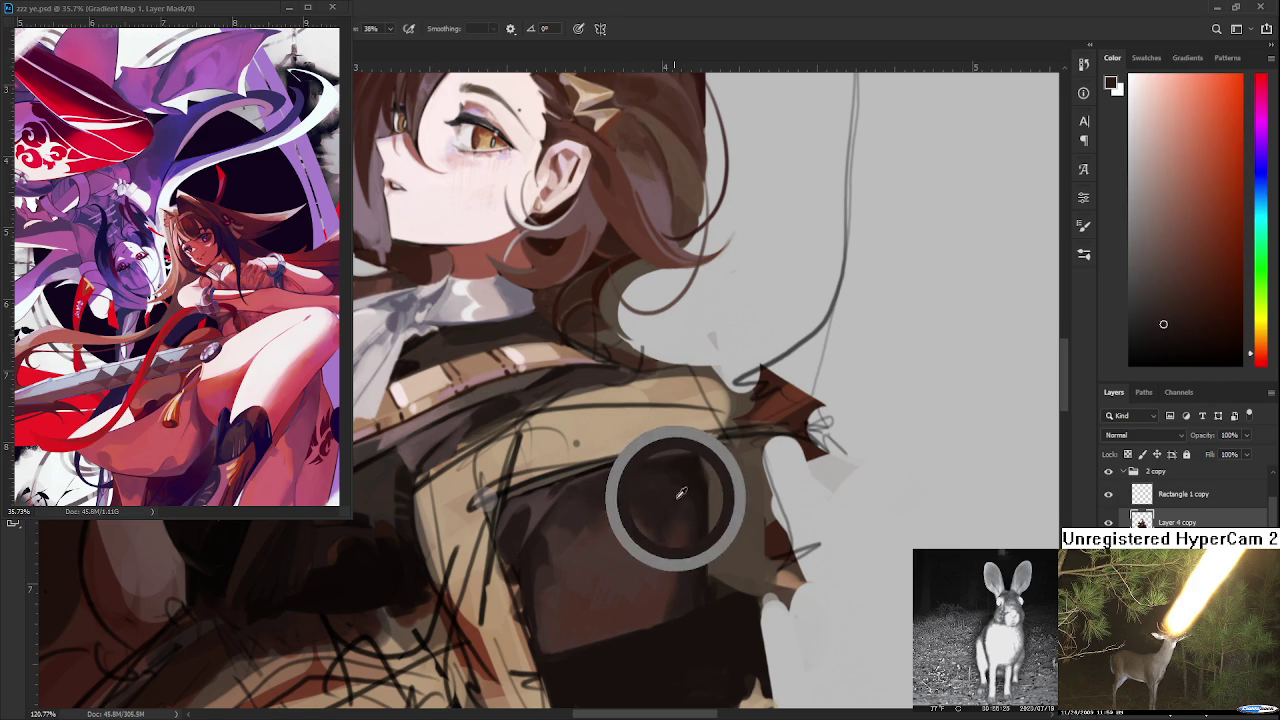
{"action": "left_click", "coordinate": [538, 544], "text": "alt"}
{"action": "left_click_drag", "start_coordinate": [536, 544], "coordinate": [528, 528]}
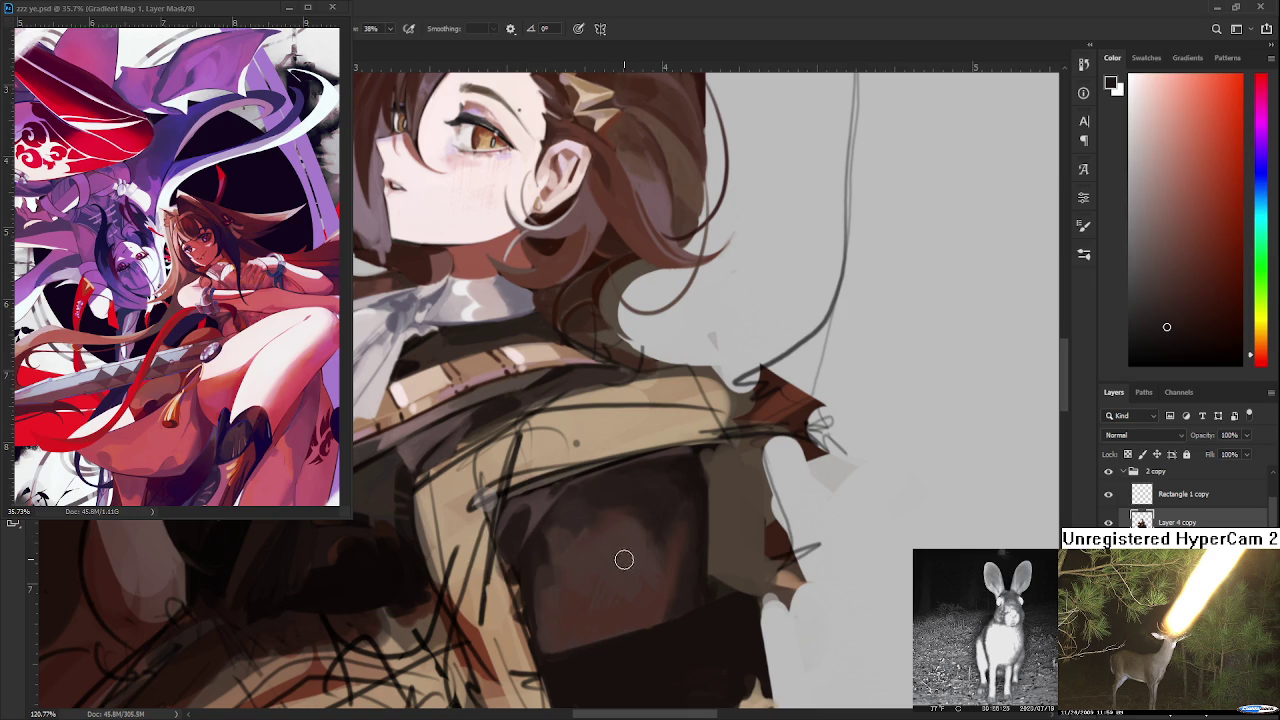
{"action": "left_click", "coordinate": [557, 540], "text": "alt"}
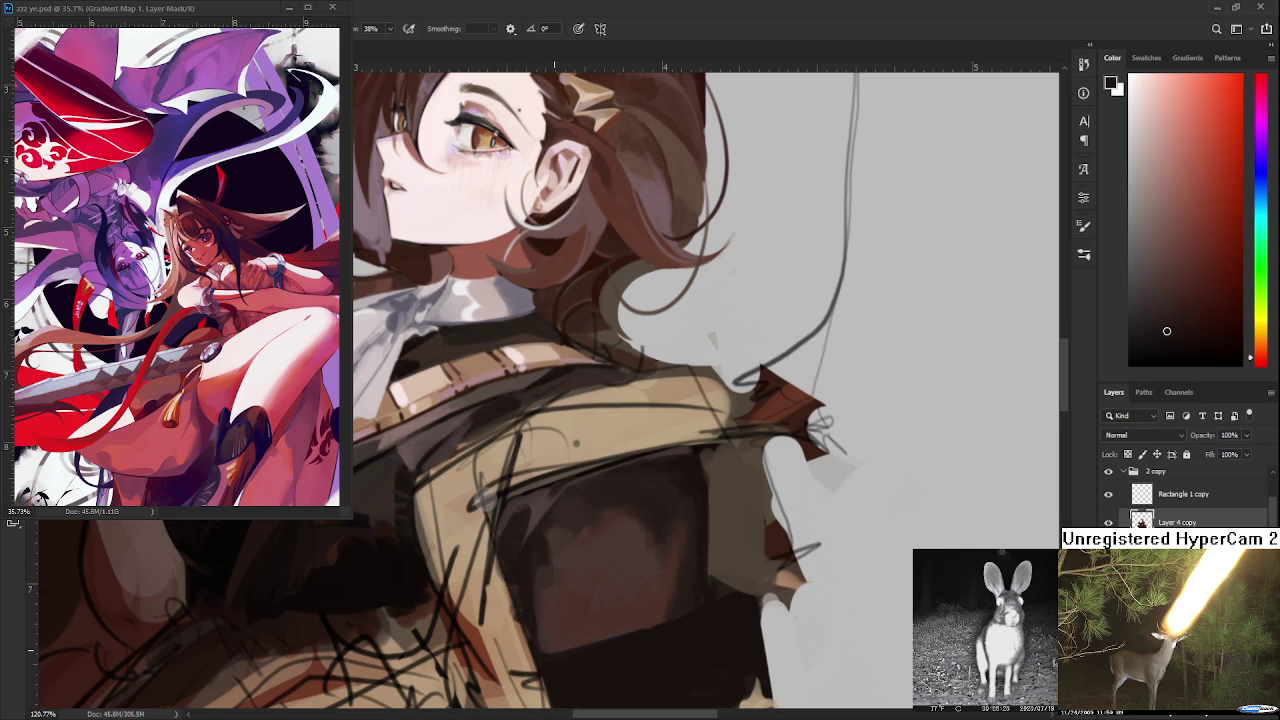
{"action": "scroll", "coordinate": [591, 616], "scroll_direction": "down", "scroll_amount": 5}
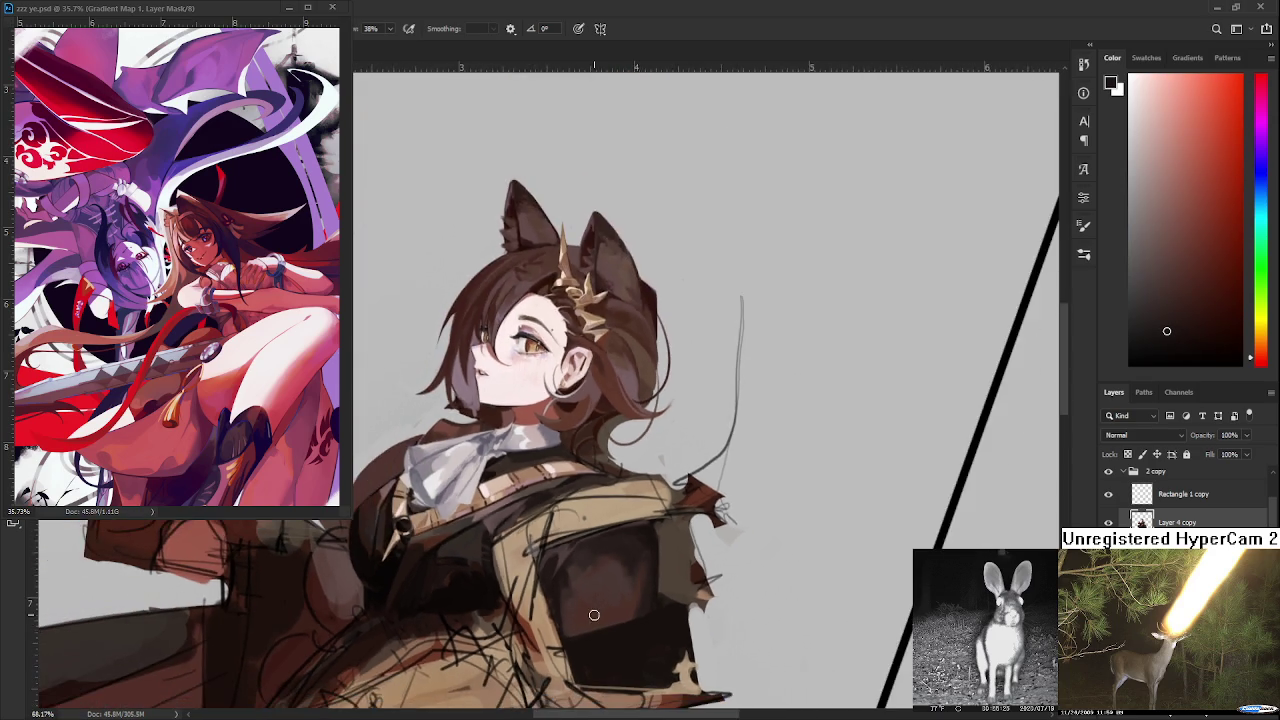
{"action": "scroll", "coordinate": [610, 616], "scroll_direction": "up", "scroll_amount": 5}
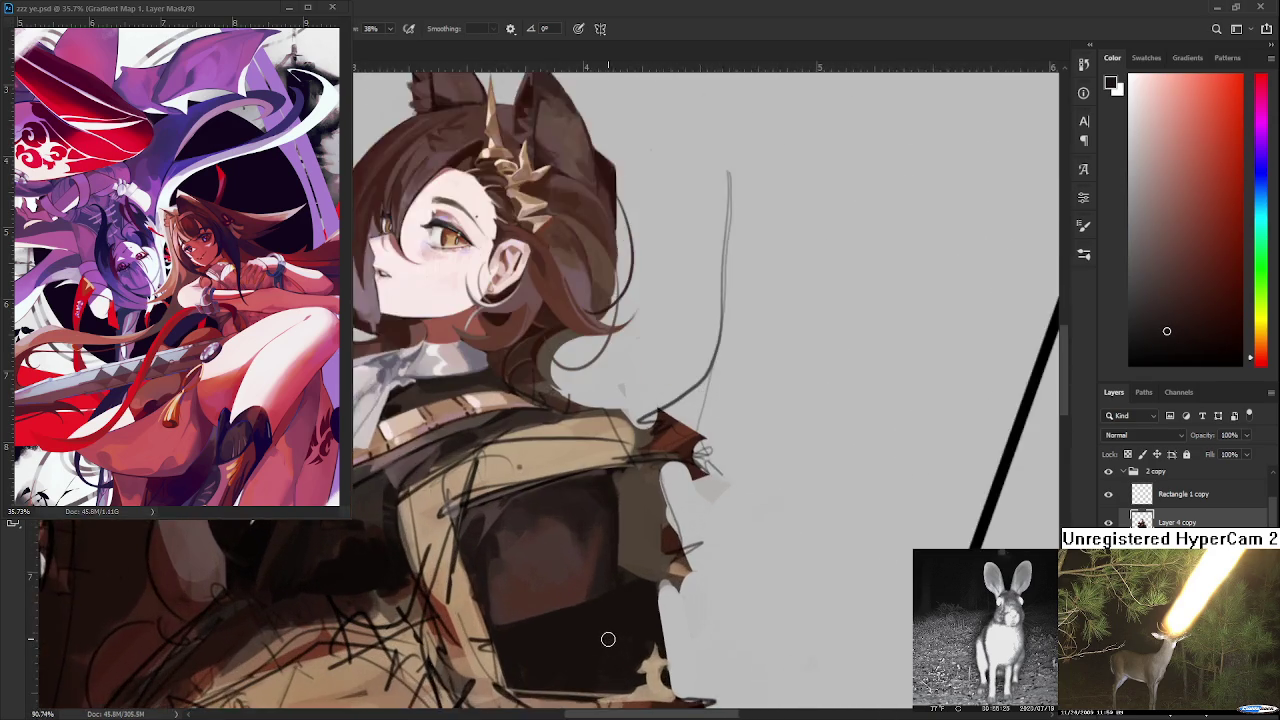
- Pick up the jacket's dark brown as the paint colour and view the whole canvas
{"action": "left_click", "coordinate": [583, 563], "text": "alt"}
{"action": "left_click", "coordinate": [600, 555], "text": "alt"}
{"action": "left_click", "coordinate": [578, 561], "text": "alt"}
{"action": "left_click", "coordinate": [590, 571], "text": "alt"}
{"action": "key", "text": "ctrl+0"}
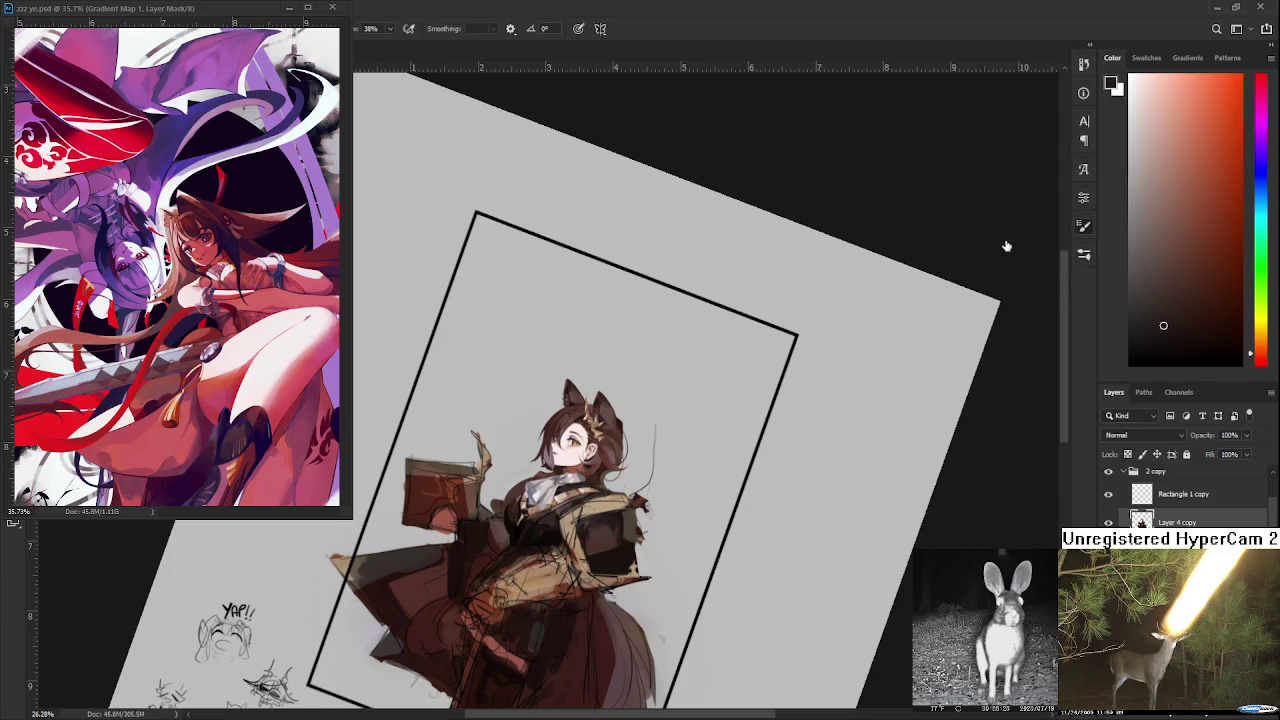
- Brush reddish-brown shading over the dark chest plate, sampling nearby lighter and warmer jacket browns
{"action": "left_click_drag", "start_coordinate": [596, 535], "coordinate": [738, 540]}
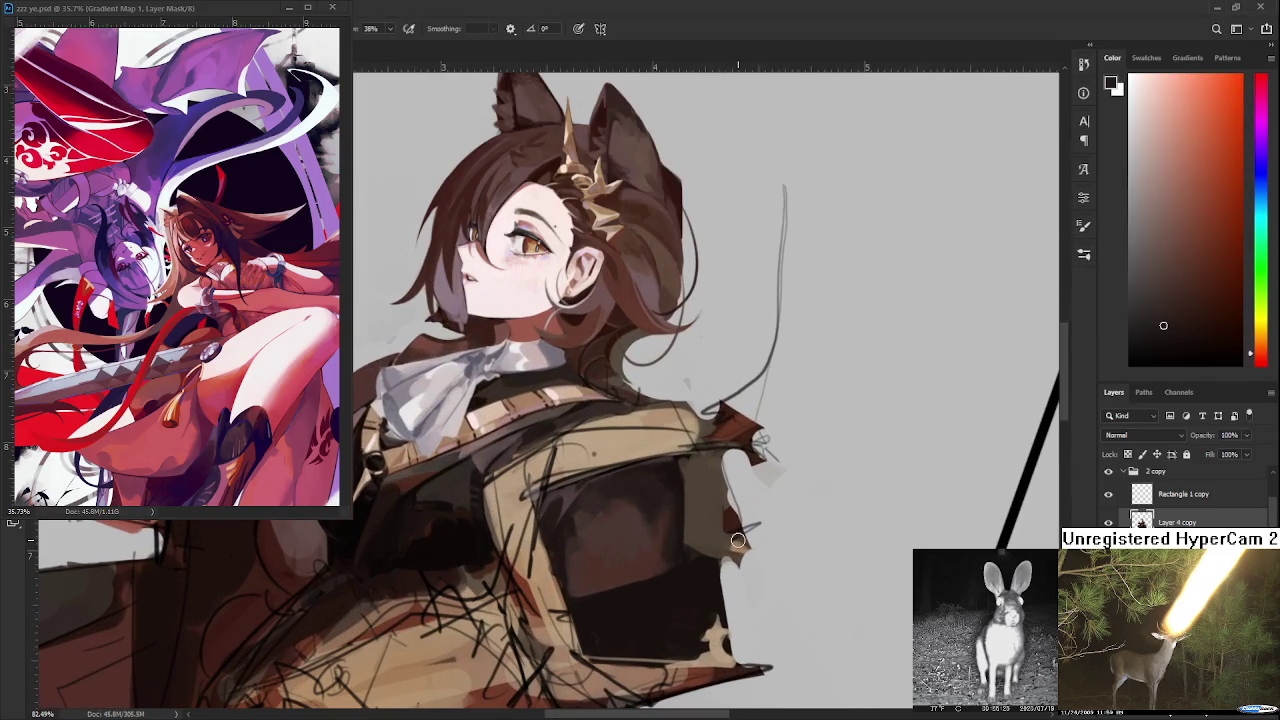
{"action": "left_click", "coordinate": [638, 510], "text": "alt"}
{"action": "left_click_drag", "start_coordinate": [638, 510], "coordinate": [654, 517]}
{"action": "left_click", "coordinate": [657, 541], "text": "alt"}
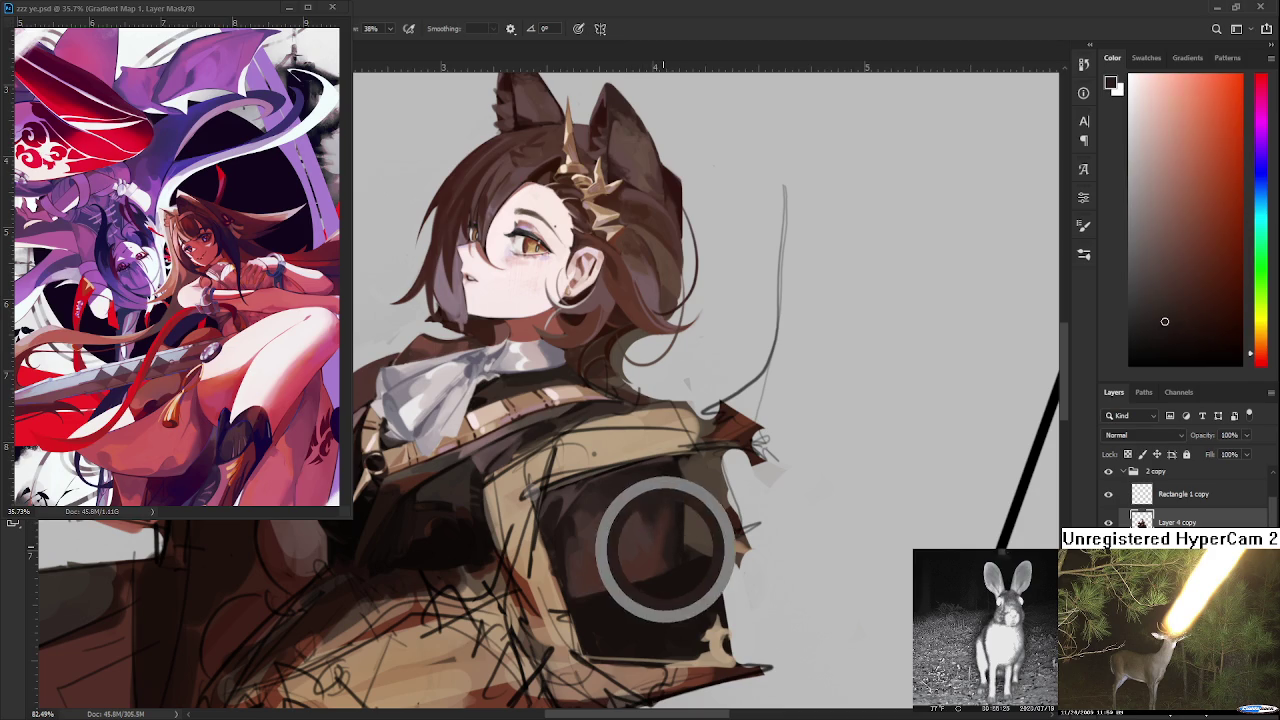
{"action": "left_click", "coordinate": [676, 537], "text": "alt"}
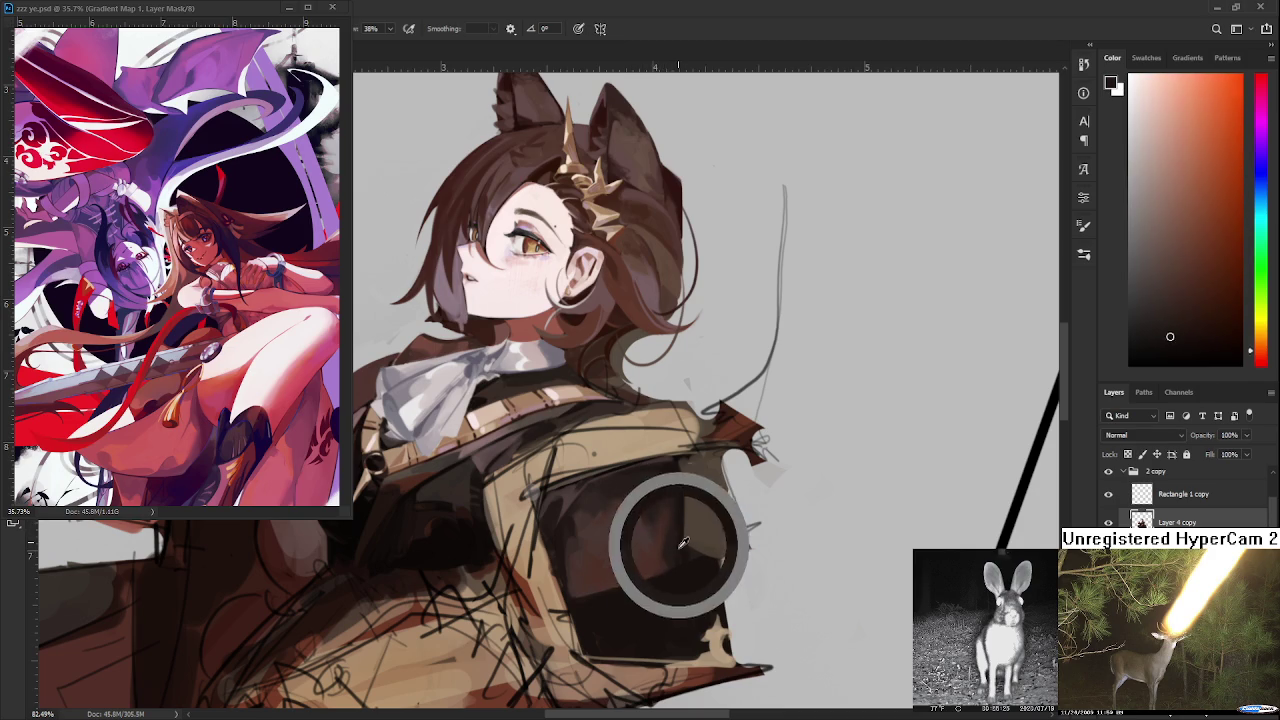
{"action": "left_click", "coordinate": [560, 546], "text": "alt"}
{"action": "left_click", "coordinate": [578, 583], "text": "alt"}
{"action": "left_click", "coordinate": [575, 589], "text": "alt"}
{"action": "left_click", "coordinate": [582, 588], "text": "alt"}
{"action": "left_click", "coordinate": [572, 572], "text": "alt"}
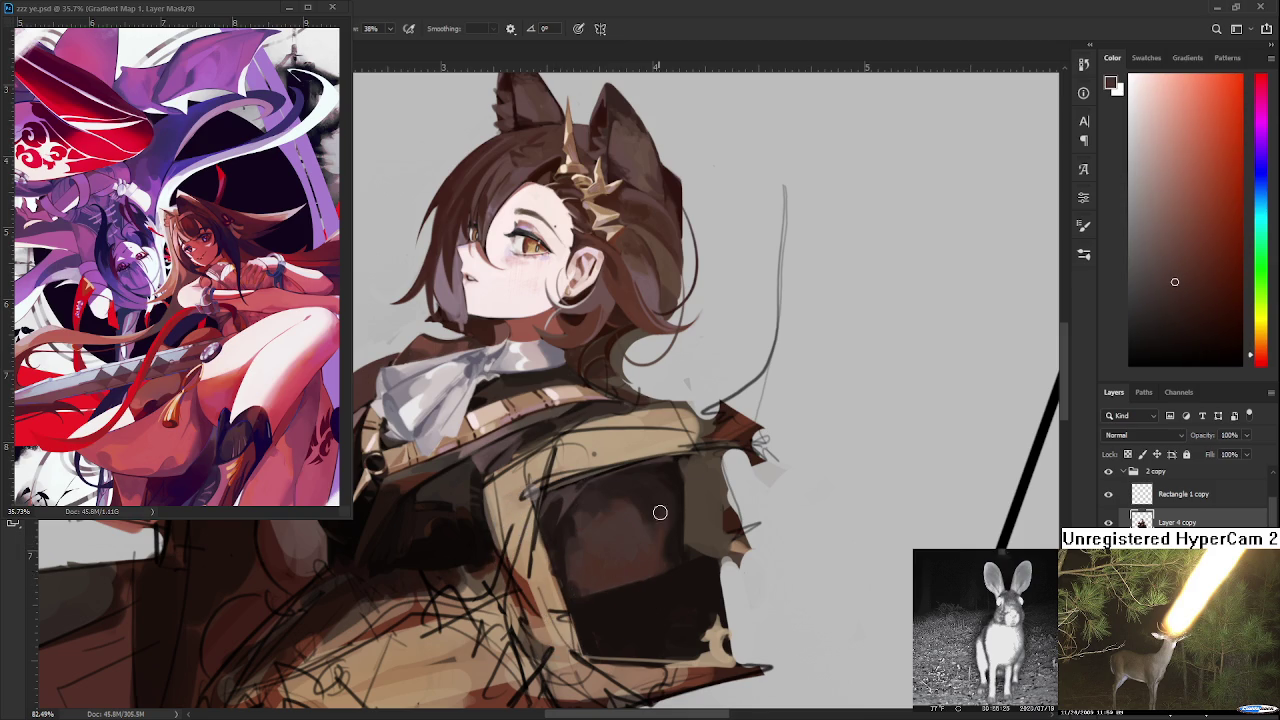
- Adjust the zoom around the chest and sample new warm tones from the shoulder
{"action": "scroll", "coordinate": [650, 520], "scroll_direction": "down", "scroll_amount": 5}
{"action": "scroll", "coordinate": [692, 481], "scroll_direction": "up", "scroll_amount": 1}
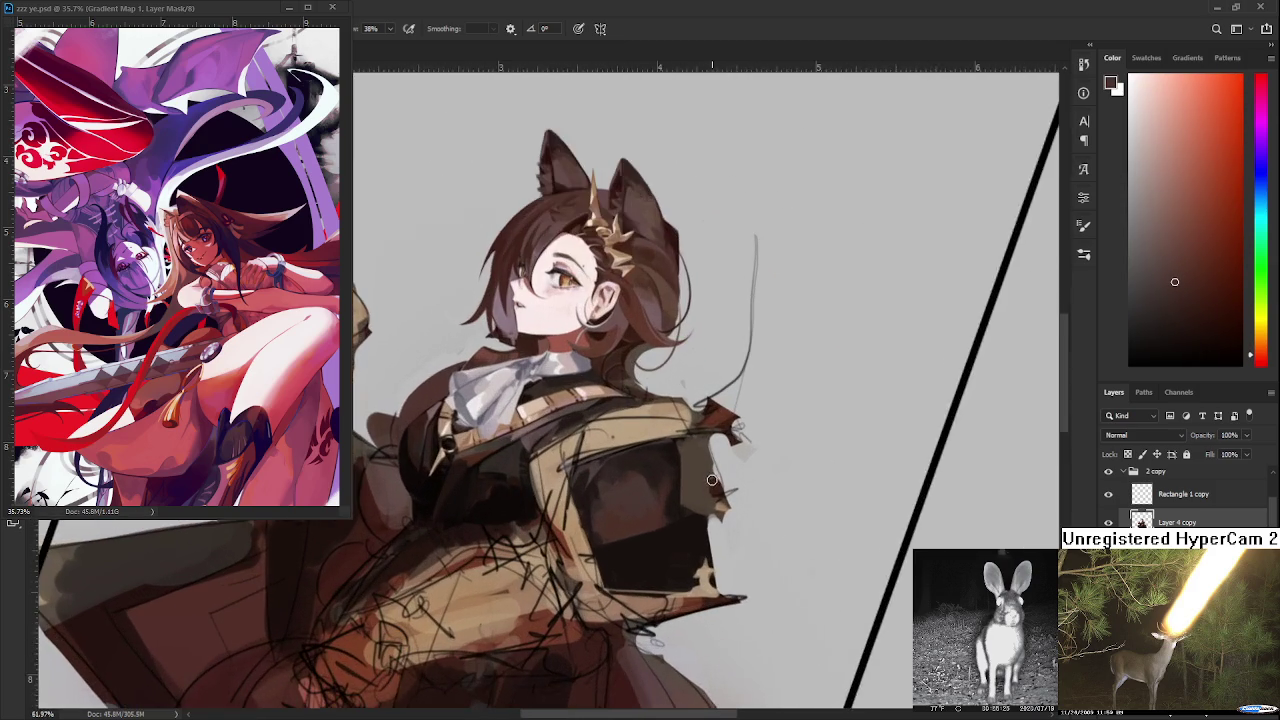
{"action": "scroll", "coordinate": [690, 495], "scroll_direction": "up", "scroll_amount": 1}
{"action": "scroll", "coordinate": [681, 520], "scroll_direction": "up", "scroll_amount": 2}
{"action": "scroll", "coordinate": [681, 520], "scroll_direction": "down", "scroll_amount": 2}
{"action": "scroll", "coordinate": [681, 518], "scroll_direction": "down", "scroll_amount": 1}
{"action": "scroll", "coordinate": [680, 508], "scroll_direction": "up", "scroll_amount": 2}
{"action": "scroll", "coordinate": [670, 492], "scroll_direction": "up", "scroll_amount": 1}
{"action": "scroll", "coordinate": [650, 455], "scroll_direction": "up", "scroll_amount": 1}
{"action": "scroll", "coordinate": [634, 431], "scroll_direction": "down", "scroll_amount": 1}
{"action": "scroll", "coordinate": [634, 434], "scroll_direction": "down", "scroll_amount": 1}
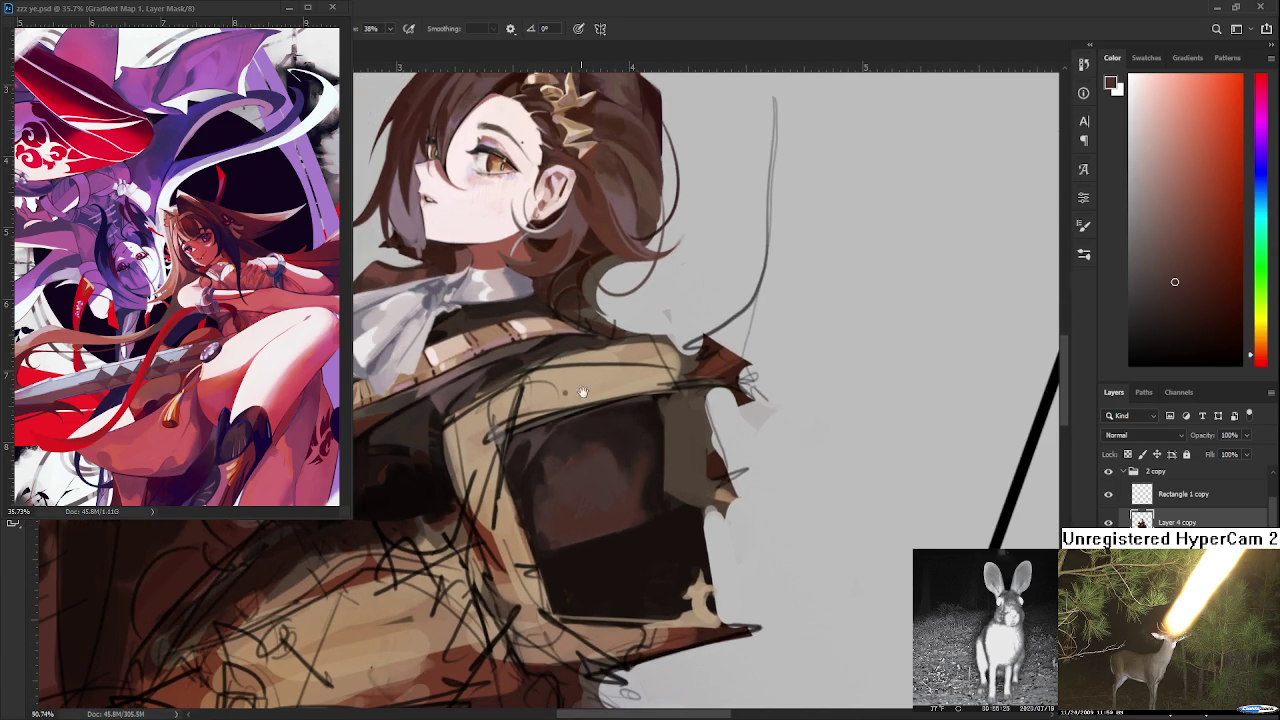
{"action": "scroll", "coordinate": [625, 445], "scroll_direction": "down", "scroll_amount": 2}
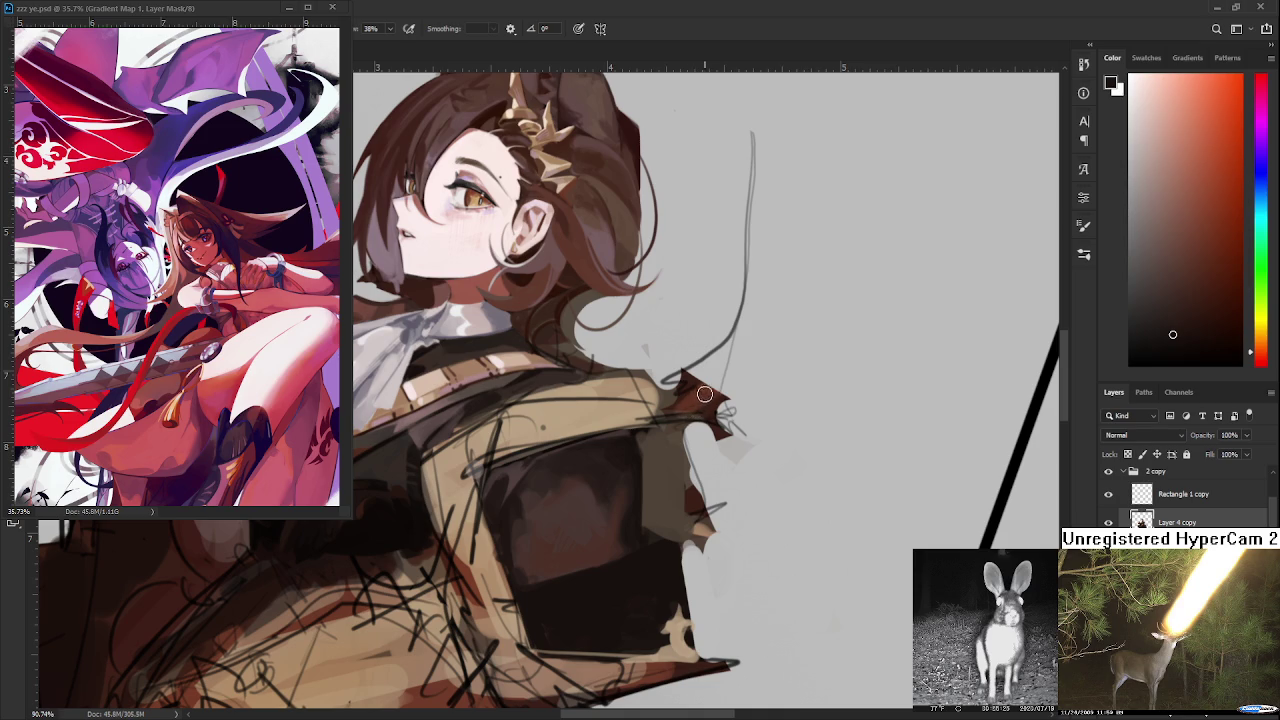
{"action": "left_click", "coordinate": [612, 467], "text": "alt"}
{"action": "left_click", "coordinate": [614, 460], "text": "alt"}
{"action": "left_click", "coordinate": [578, 466], "text": "alt"}
{"action": "left_click", "coordinate": [628, 456], "text": "alt"}
{"action": "scroll", "coordinate": [664, 490], "scroll_direction": "down", "scroll_amount": 3}
{"action": "scroll", "coordinate": [664, 490], "scroll_direction": "down", "scroll_amount": 3}
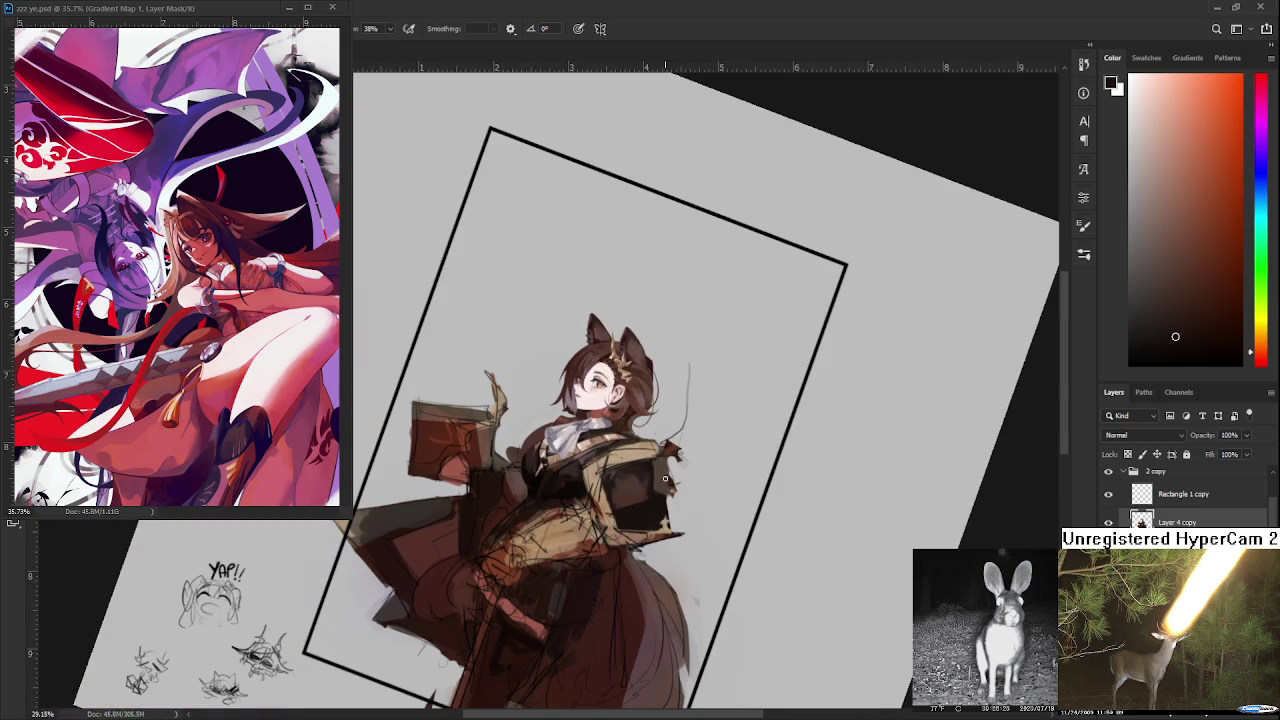
- Zoom in and lighten the upper part of the armor plate with a brush stroke
{"action": "scroll", "coordinate": [664, 490], "scroll_direction": "up", "scroll_amount": 3}
{"action": "scroll", "coordinate": [664, 490], "scroll_direction": "up", "scroll_amount": 2}
{"action": "scroll", "coordinate": [591, 491], "scroll_direction": "up", "scroll_amount": 1}
{"action": "scroll", "coordinate": [603, 483], "scroll_direction": "up", "scroll_amount": 1}
{"action": "scroll", "coordinate": [606, 483], "scroll_direction": "down", "scroll_amount": 1}
{"action": "scroll", "coordinate": [605, 515], "scroll_direction": "up", "scroll_amount": 1}
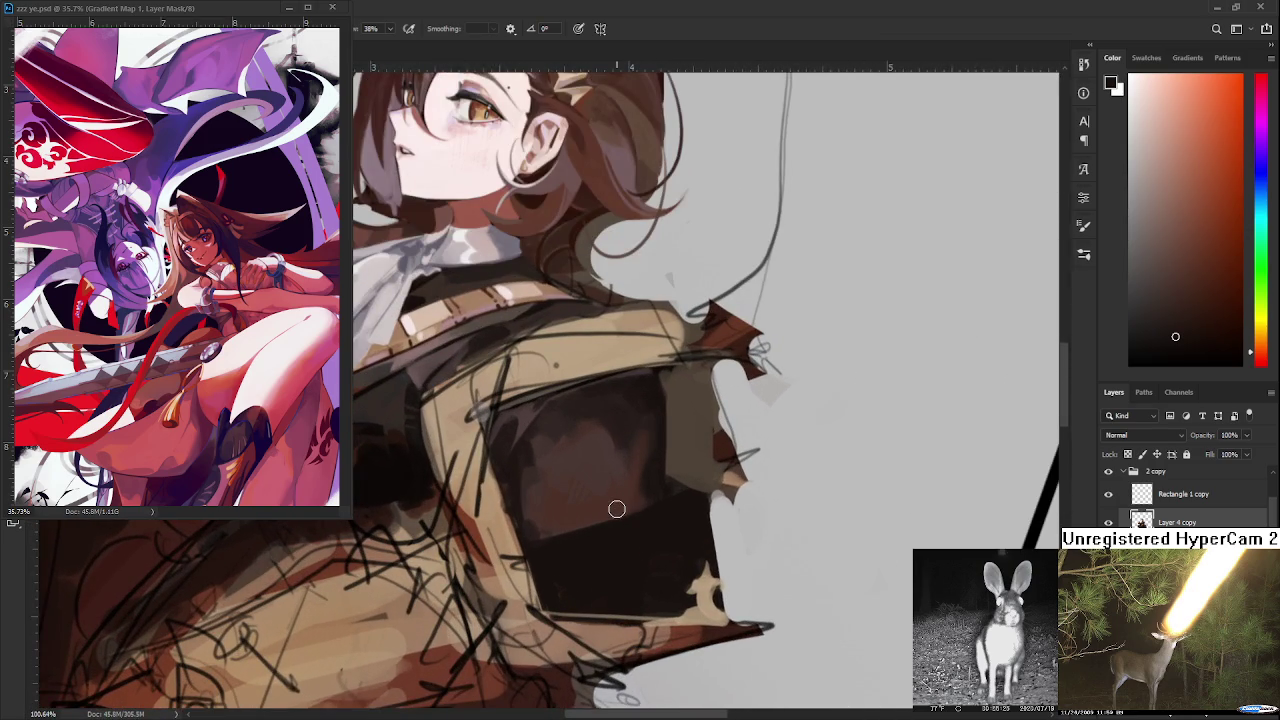
{"action": "scroll", "coordinate": [600, 515], "scroll_direction": "up", "scroll_amount": 1}
{"action": "left_click_drag", "start_coordinate": [527, 480], "coordinate": [514, 486]}
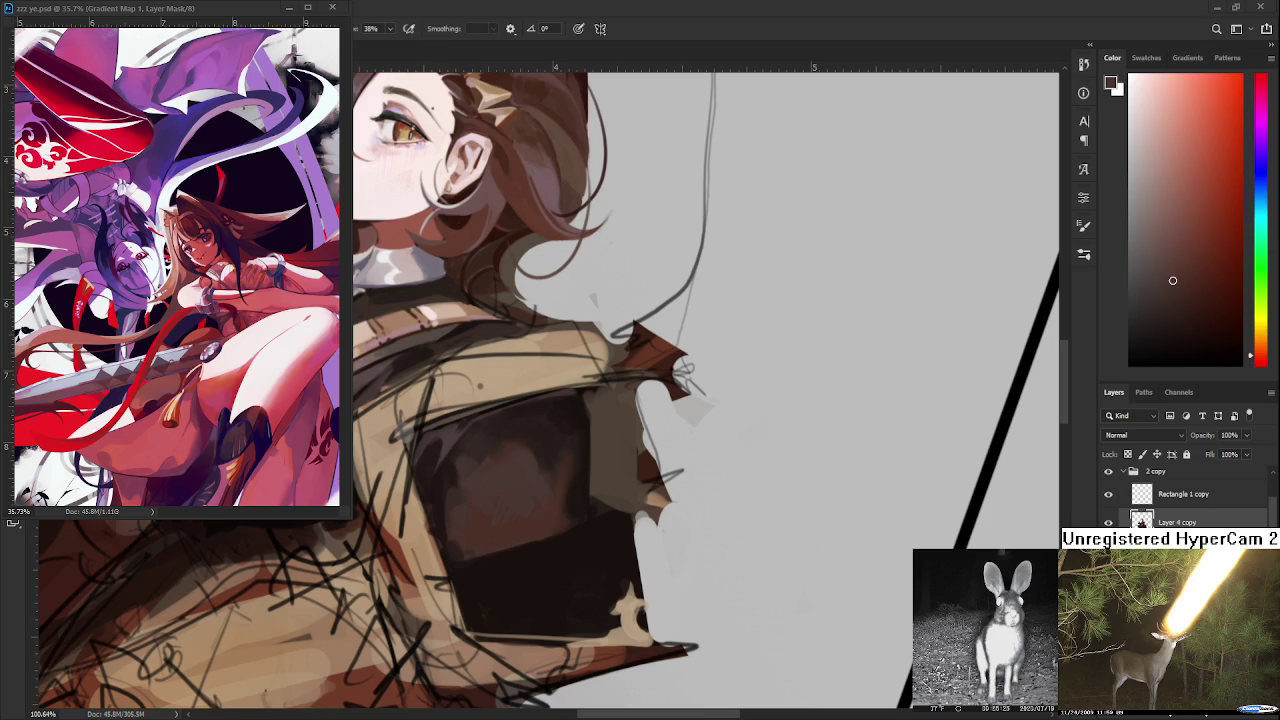
- Alternate sampling darker and lighter browns from the plate while shading it
{"action": "left_click", "coordinate": [557, 498], "text": "alt"}
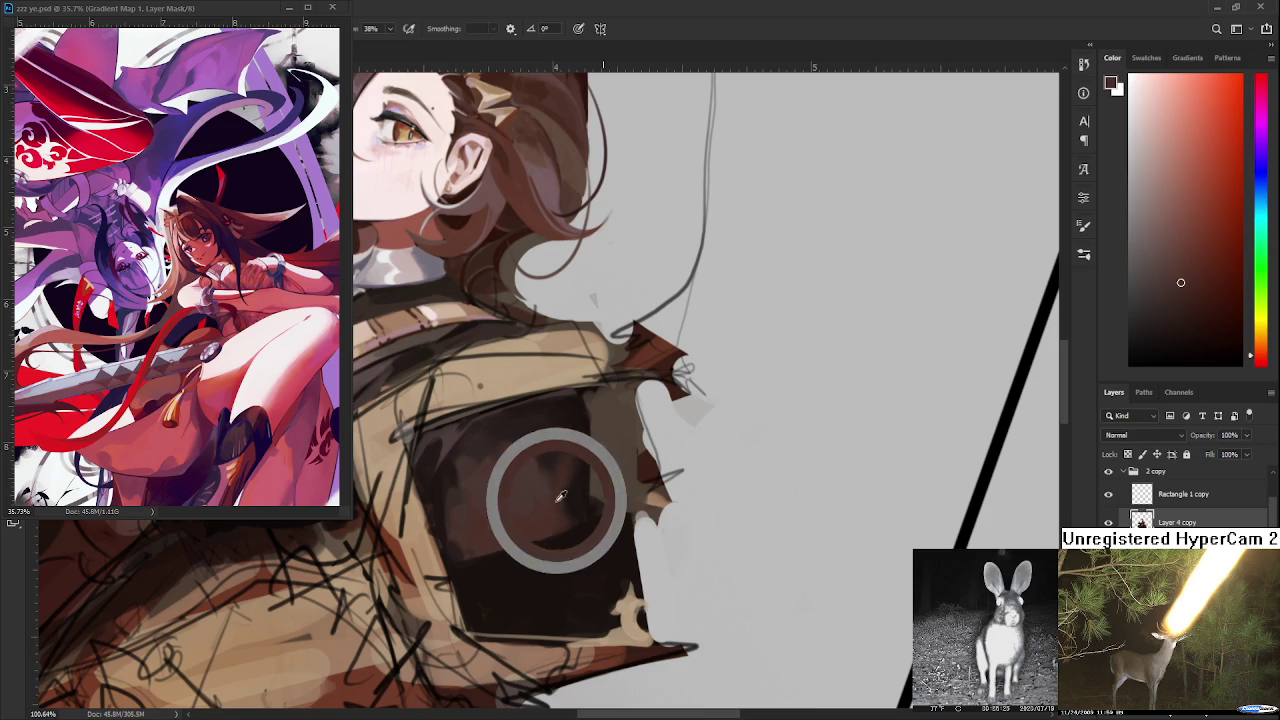
{"action": "left_click", "coordinate": [578, 505], "text": "alt"}
{"action": "left_click", "coordinate": [555, 443], "text": "alt"}
{"action": "left_click", "coordinate": [555, 480], "text": "alt"}
{"action": "left_click", "coordinate": [560, 472], "text": "alt"}
{"action": "left_click", "coordinate": [566, 486], "text": "alt"}
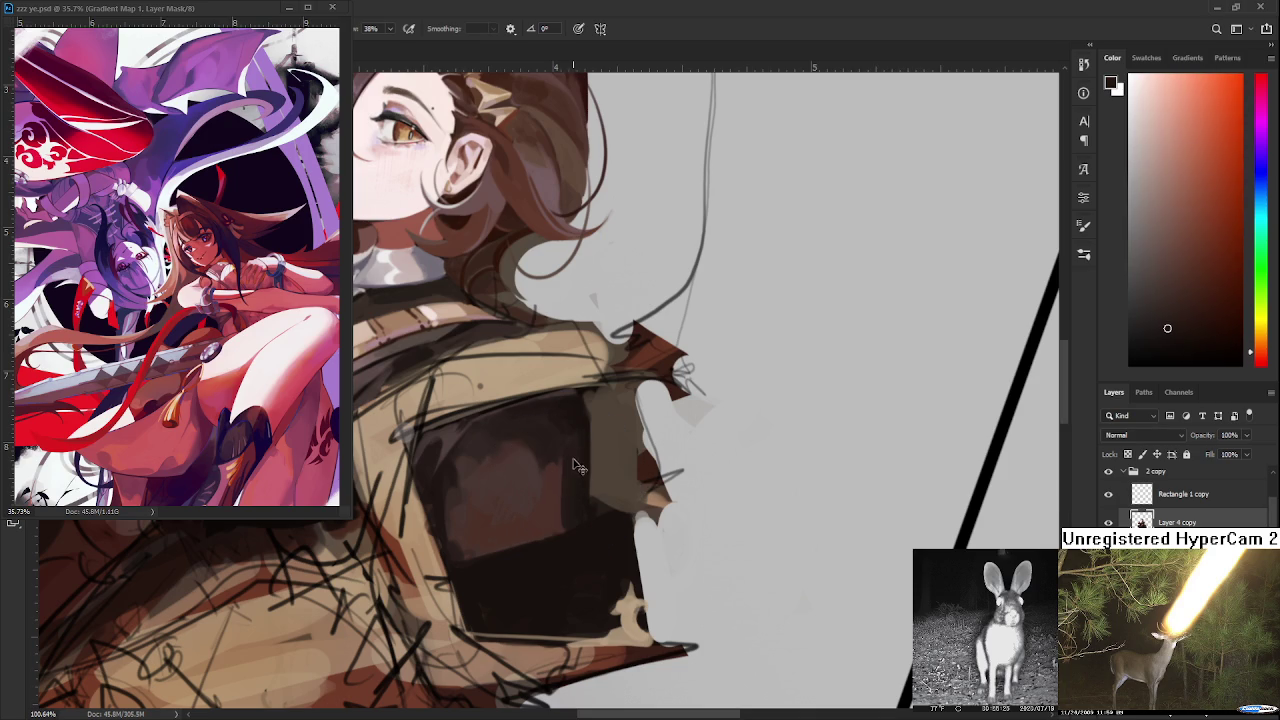
{"action": "left_click", "coordinate": [578, 484], "text": "alt"}
{"action": "left_click", "coordinate": [550, 470], "text": "alt"}
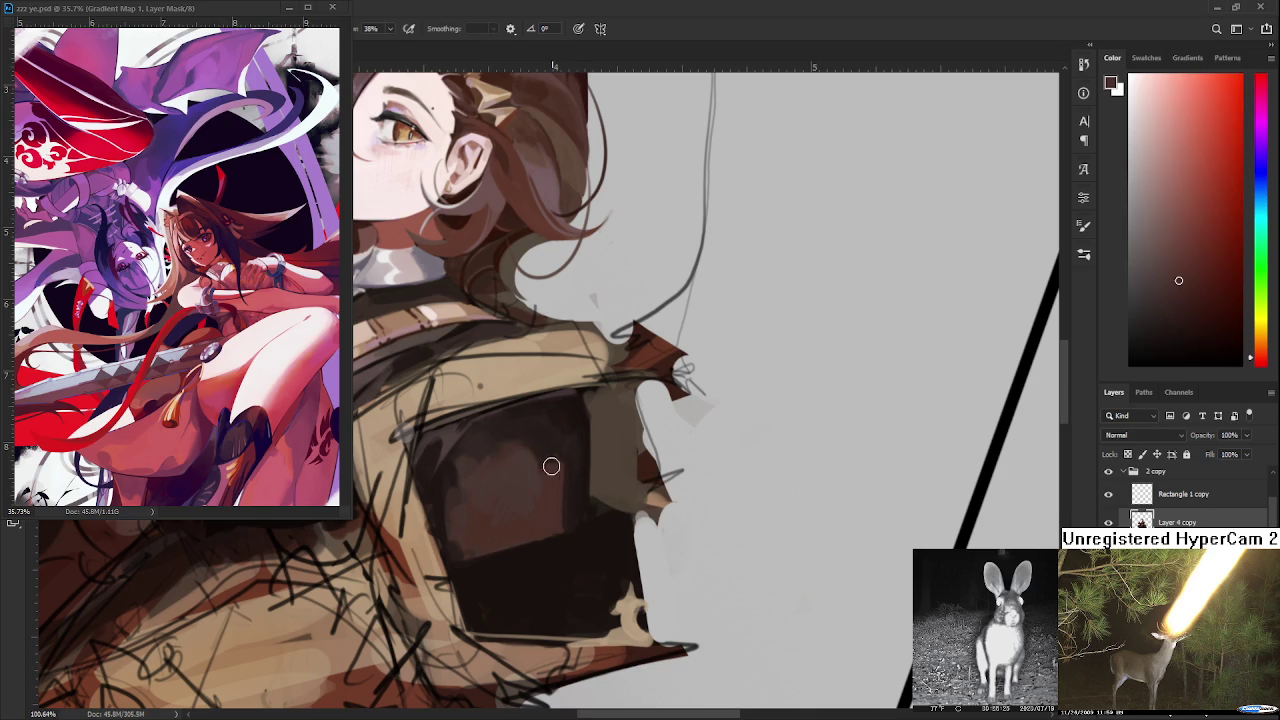
- Resample the plate's mid, darker and lighter tones to refine its upper area
{"action": "left_click", "coordinate": [565, 460], "text": "alt"}
{"action": "left_click", "coordinate": [556, 462], "text": "alt"}
{"action": "left_click", "coordinate": [570, 466], "text": "alt"}
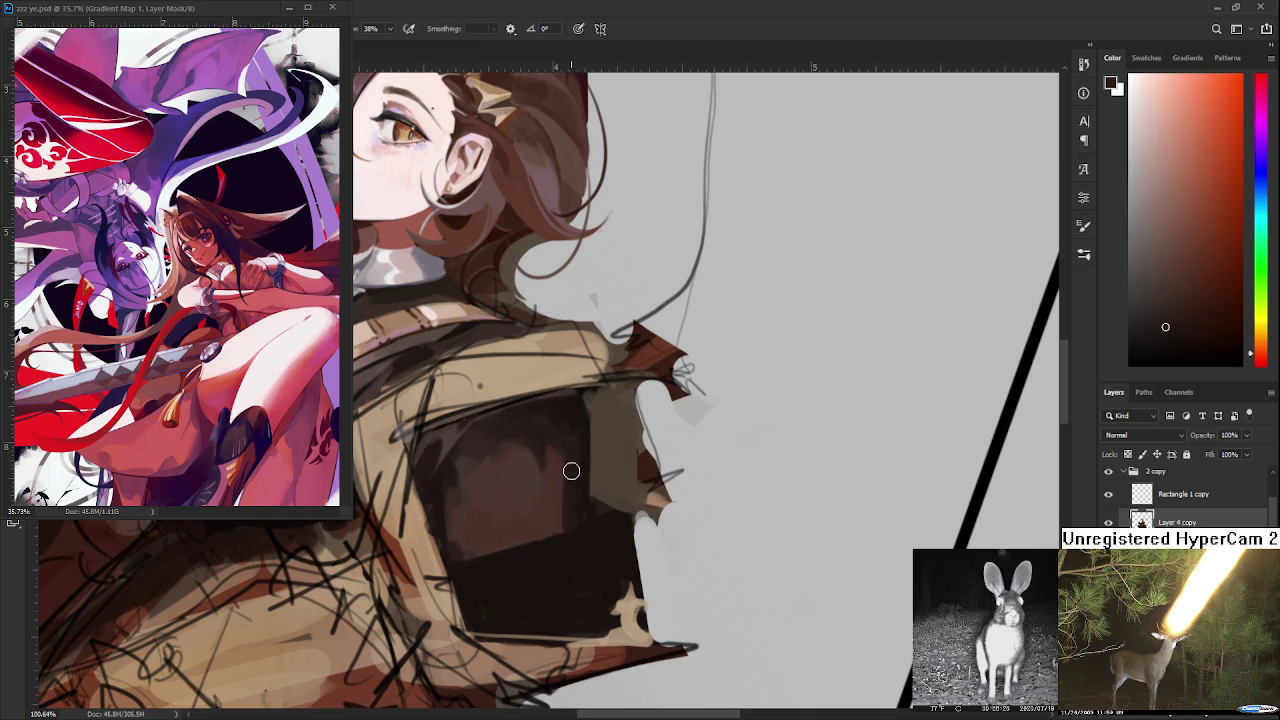
{"action": "left_click", "coordinate": [566, 441], "text": "alt"}
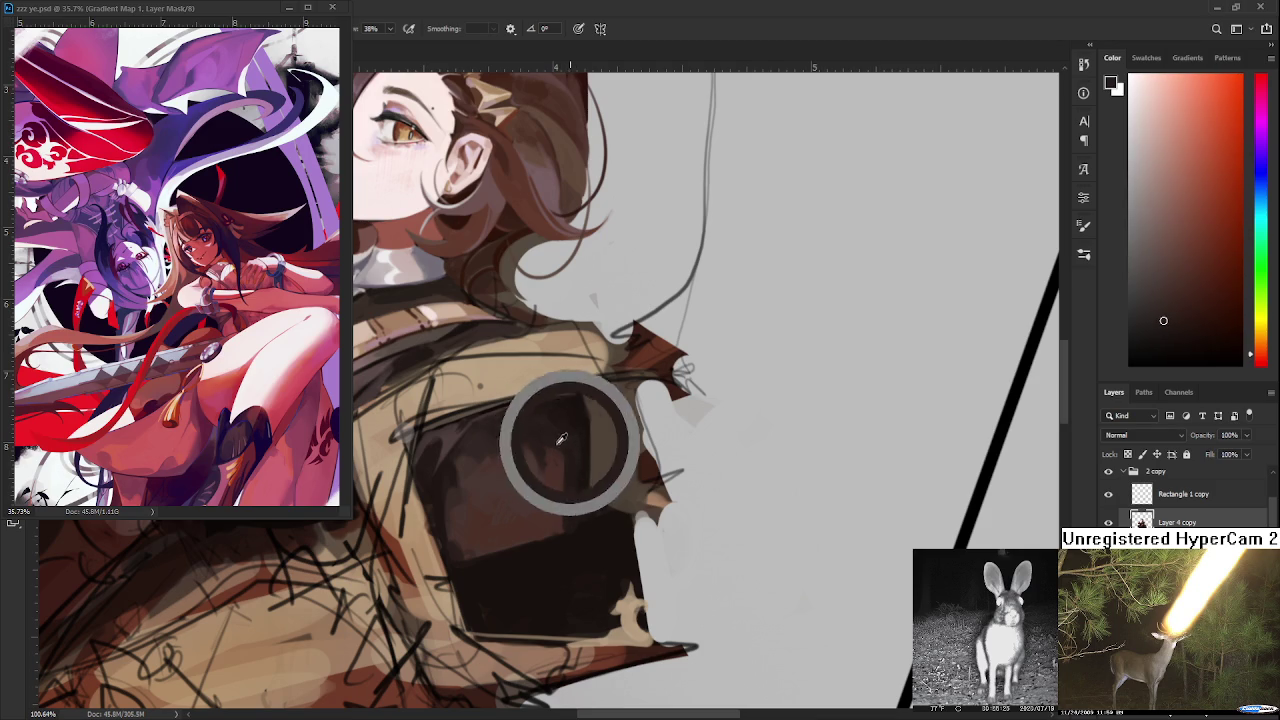
{"action": "mouse_move", "coordinate": [547, 451]}
{"action": "left_mouse_down"}
{"action": "mouse_move", "coordinate": [557, 465]}
{"action": "mouse_move", "coordinate": [549, 458]}
{"action": "left_mouse_up"}
{"action": "left_click", "coordinate": [547, 500]}
{"action": "left_click_drag", "start_coordinate": [559, 436], "coordinate": [540, 470]}
{"action": "left_click", "coordinate": [554, 443]}
{"action": "left_click", "coordinate": [551, 472]}
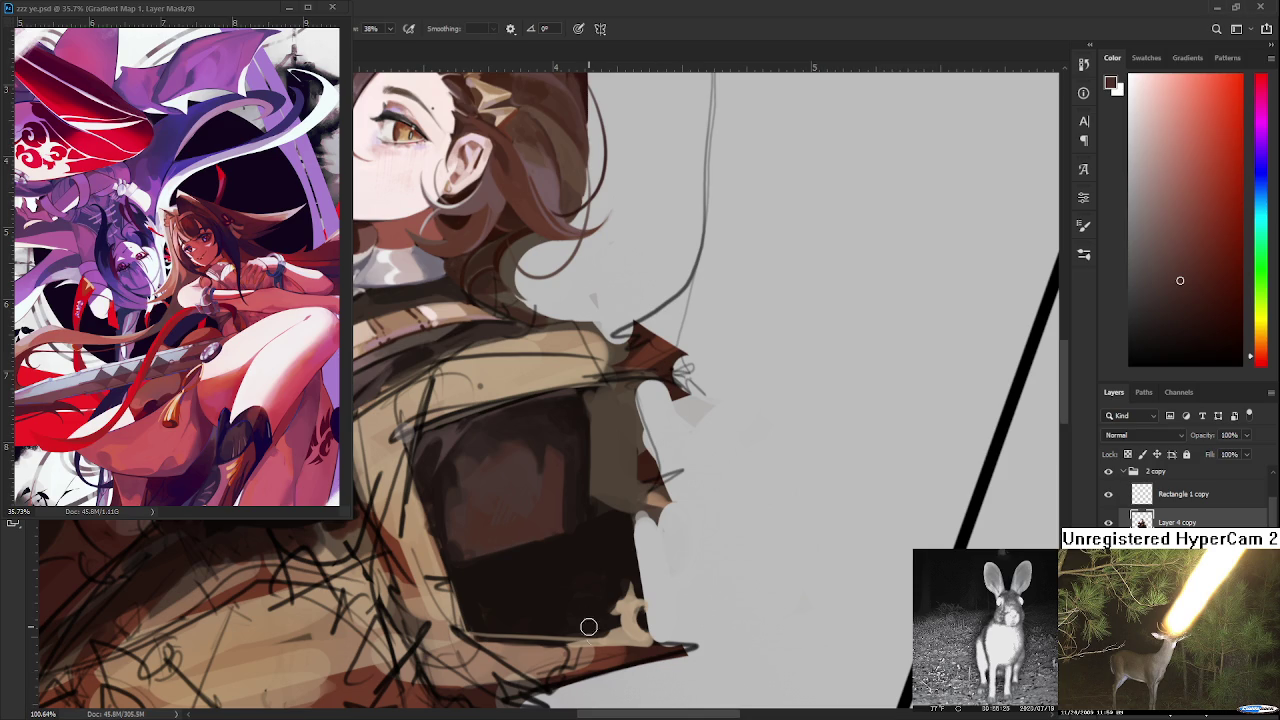
- Sample dark browns from the jacket and dab them onto the armor plate
{"action": "scroll", "coordinate": [572, 572], "scroll_direction": "down", "scroll_amount": 1}
{"action": "scroll", "coordinate": [572, 572], "scroll_direction": "down", "scroll_amount": 1}
{"action": "scroll", "coordinate": [572, 572], "scroll_direction": "down", "scroll_amount": 1}
{"action": "scroll", "coordinate": [572, 572], "scroll_direction": "up", "scroll_amount": 1}
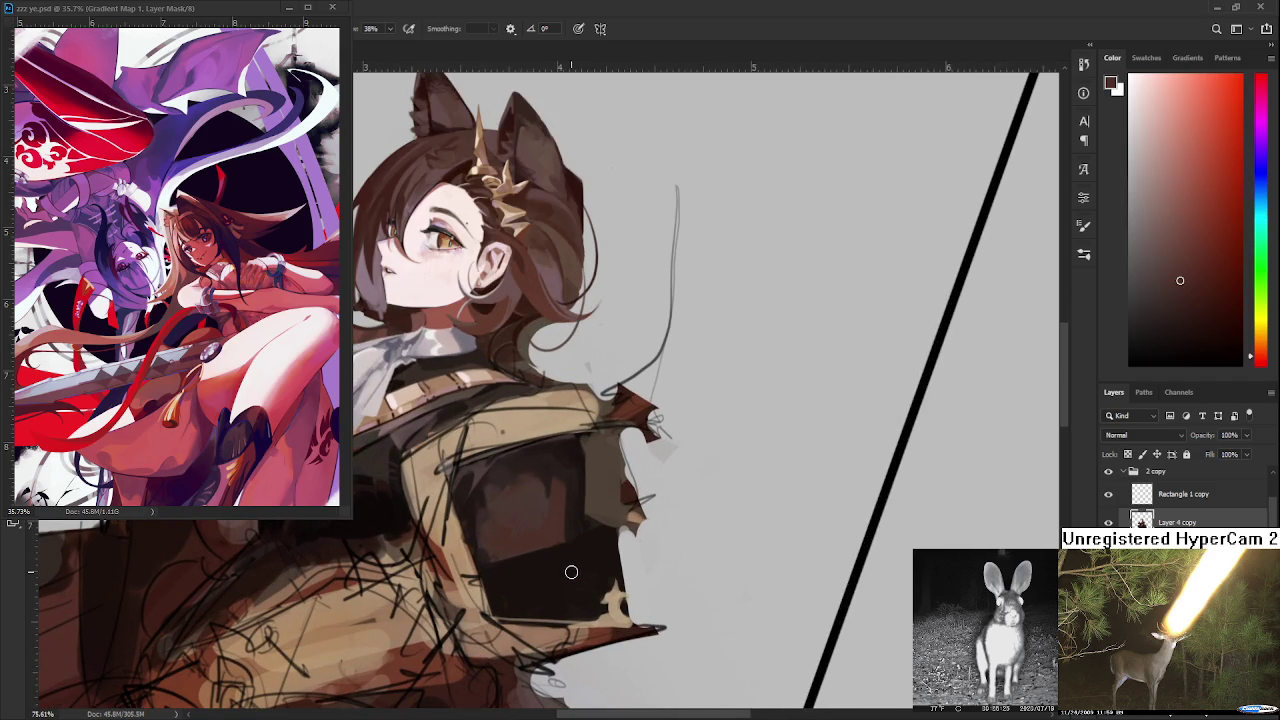
{"action": "scroll", "coordinate": [571, 572], "scroll_direction": "down", "scroll_amount": 2}
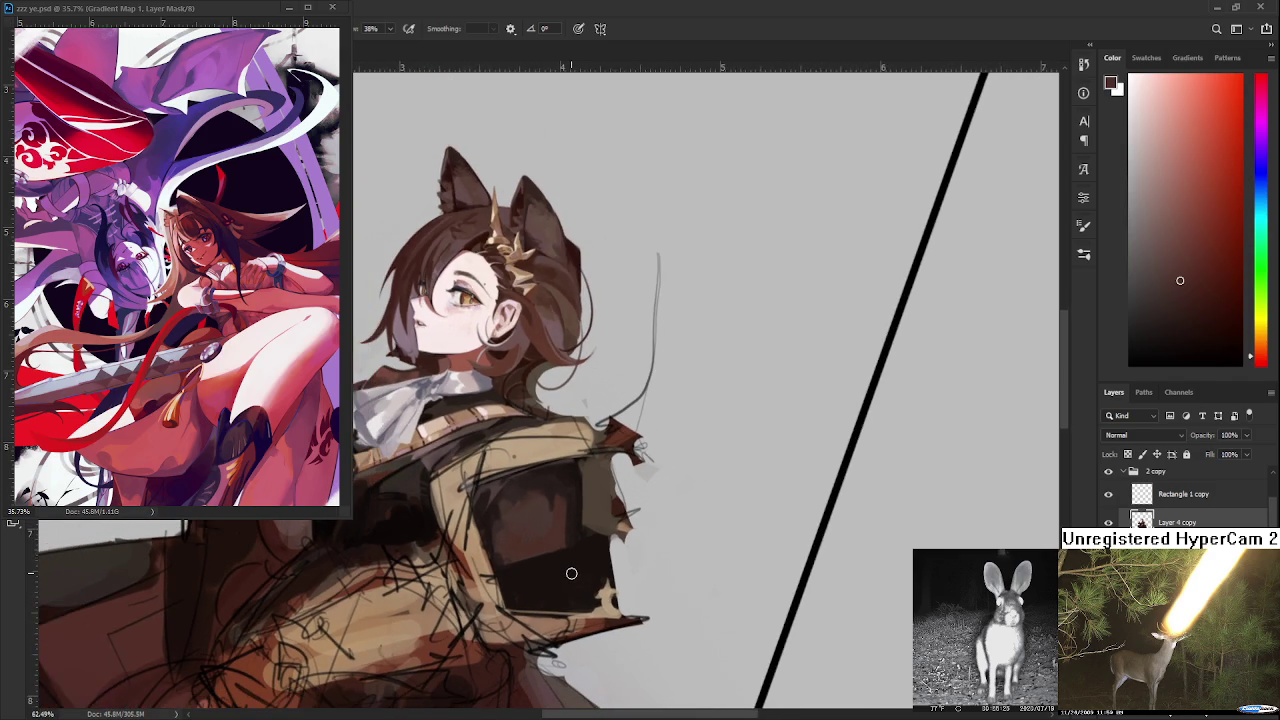
{"action": "scroll", "coordinate": [571, 572], "scroll_direction": "up", "scroll_amount": 1}
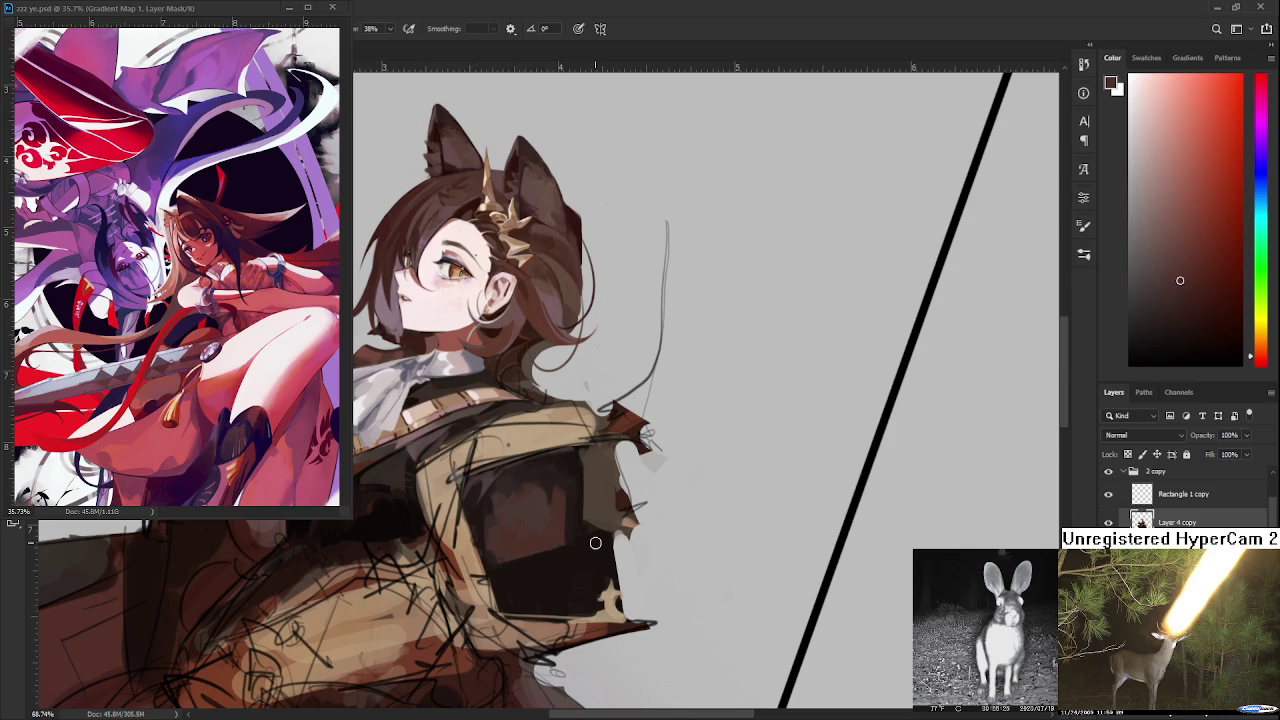
{"action": "left_click", "coordinate": [532, 478], "text": "alt"}
{"action": "left_click", "coordinate": [535, 478], "text": "alt"}
{"action": "left_click", "coordinate": [538, 480], "text": "alt"}
{"action": "left_click", "coordinate": [539, 512], "text": "alt"}
{"action": "left_click", "coordinate": [553, 480], "text": "alt"}
{"action": "left_click", "coordinate": [562, 476], "text": "alt"}
- Alternate lighter and darker jacket shades to fine-tune the plate's colour
{"action": "left_click", "coordinate": [557, 512], "text": "alt"}
{"action": "left_click", "coordinate": [544, 518], "text": "alt"}
{"action": "left_click", "coordinate": [559, 505], "text": "alt"}
{"action": "left_click", "coordinate": [560, 506], "text": "alt"}
{"action": "left_click", "coordinate": [558, 503], "text": "alt"}
{"action": "left_click", "coordinate": [556, 479], "text": "alt"}
{"action": "left_click_drag", "start_coordinate": [556, 479], "coordinate": [552, 495]}
{"action": "left_click", "coordinate": [558, 493], "text": "alt"}
{"action": "left_click", "coordinate": [555, 488], "text": "alt"}
{"action": "left_click", "coordinate": [556, 491], "text": "alt"}
{"action": "left_click", "coordinate": [560, 521], "text": "alt"}
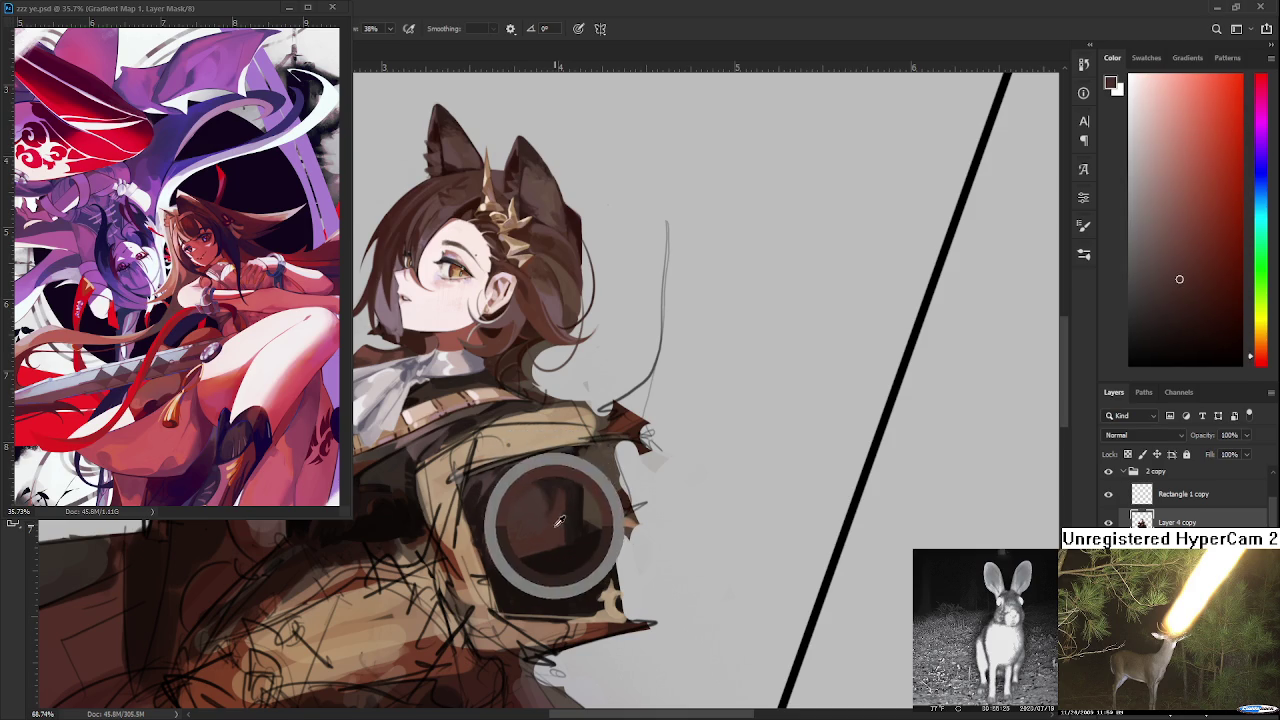
{"action": "left_click", "coordinate": [543, 491], "text": "alt"}
{"action": "left_click", "coordinate": [562, 475], "text": "alt"}
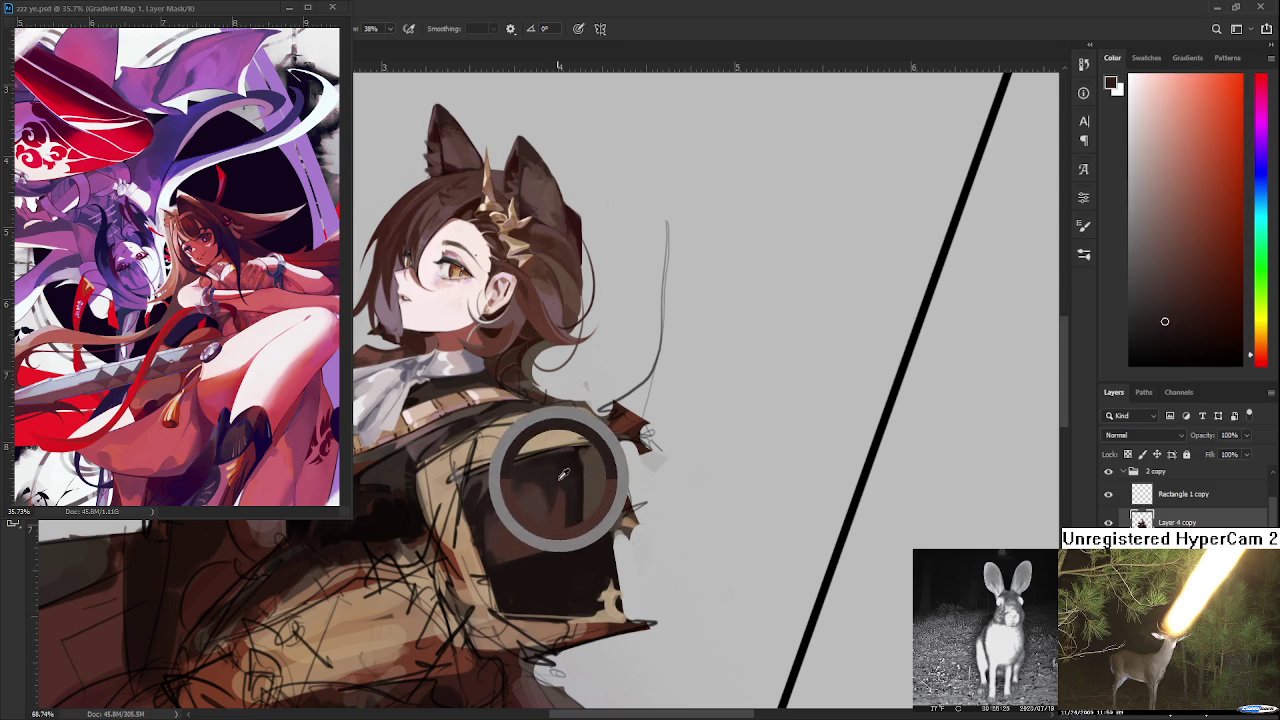
{"action": "left_click", "coordinate": [559, 473], "text": "alt"}
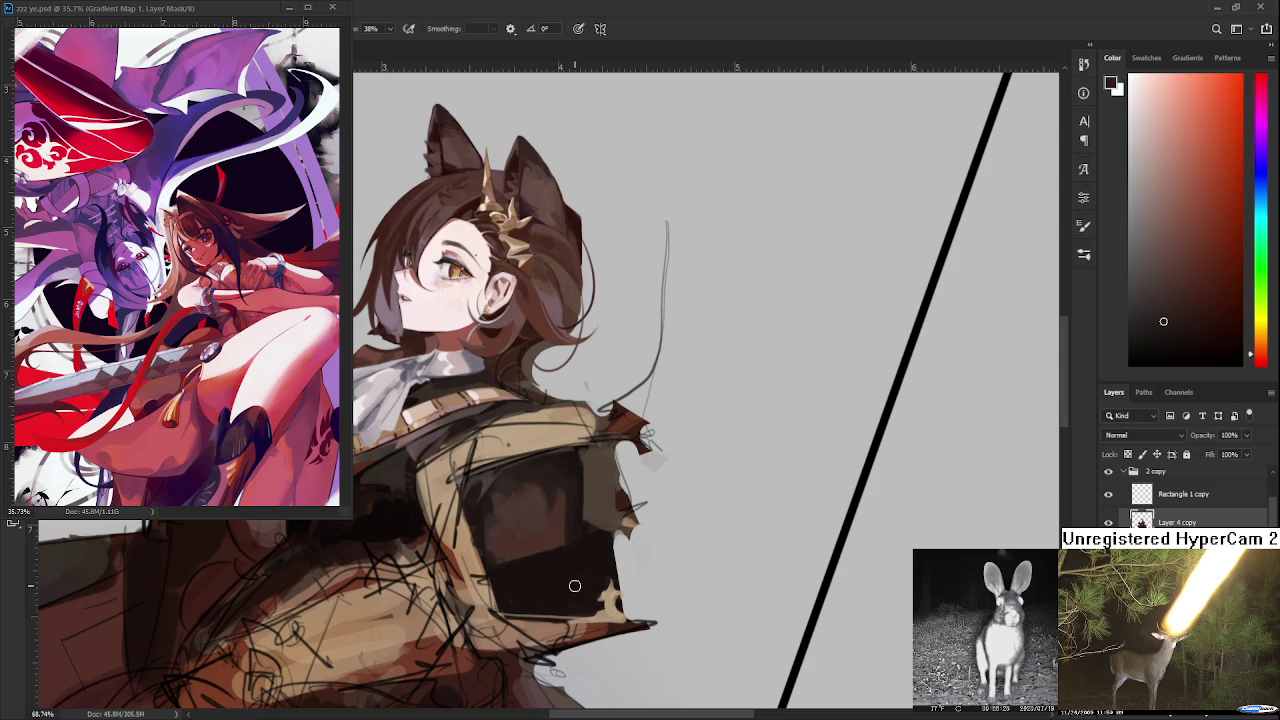
- Sample a last pair of jacket tones, then rotate and zoom out to view the whole drawing
{"action": "scroll", "coordinate": [579, 578], "scroll_direction": "down", "scroll_amount": 3}
{"action": "scroll", "coordinate": [579, 578], "scroll_direction": "up", "scroll_amount": 2}
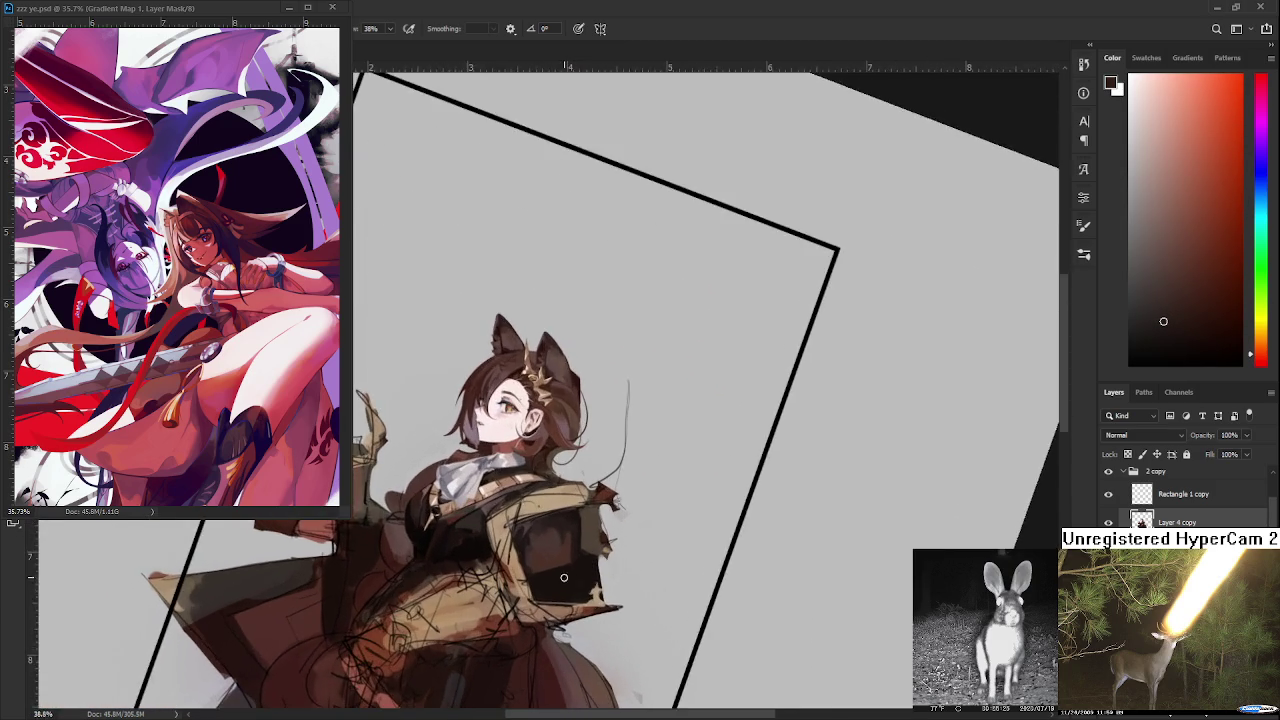
{"action": "scroll", "coordinate": [570, 560], "scroll_direction": "up", "scroll_amount": 2}
{"action": "scroll", "coordinate": [560, 540], "scroll_direction": "up", "scroll_amount": 2}
{"action": "scroll", "coordinate": [556, 529], "scroll_direction": "up", "scroll_amount": 2}
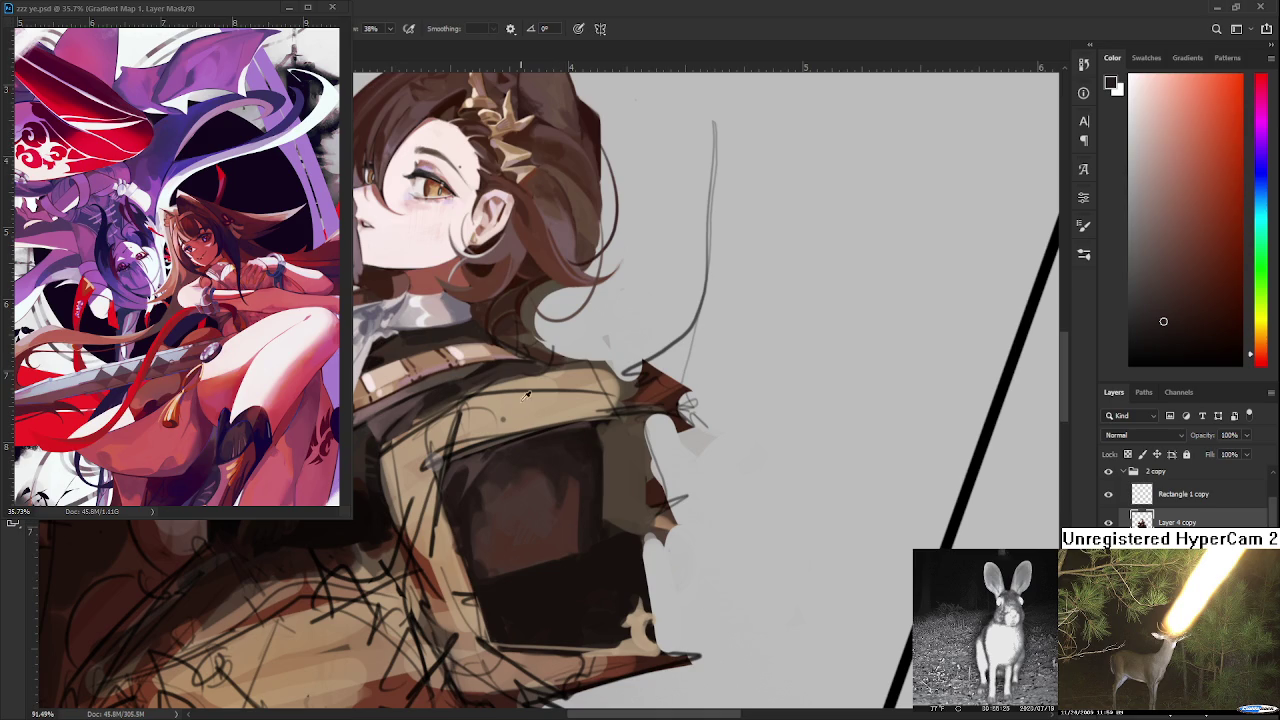
{"action": "left_click", "coordinate": [460, 498], "text": "alt"}
{"action": "left_click", "coordinate": [509, 545], "text": "alt"}
{"action": "scroll", "coordinate": [548, 549], "scroll_direction": "down", "scroll_amount": 3}
{"action": "mouse_move", "coordinate": [548, 549]}
{"action": "left_mouse_down"}
{"action": "mouse_move", "coordinate": [700, 300]}
{"action": "mouse_move", "coordinate": [789, 472]}
{"action": "left_mouse_up"}
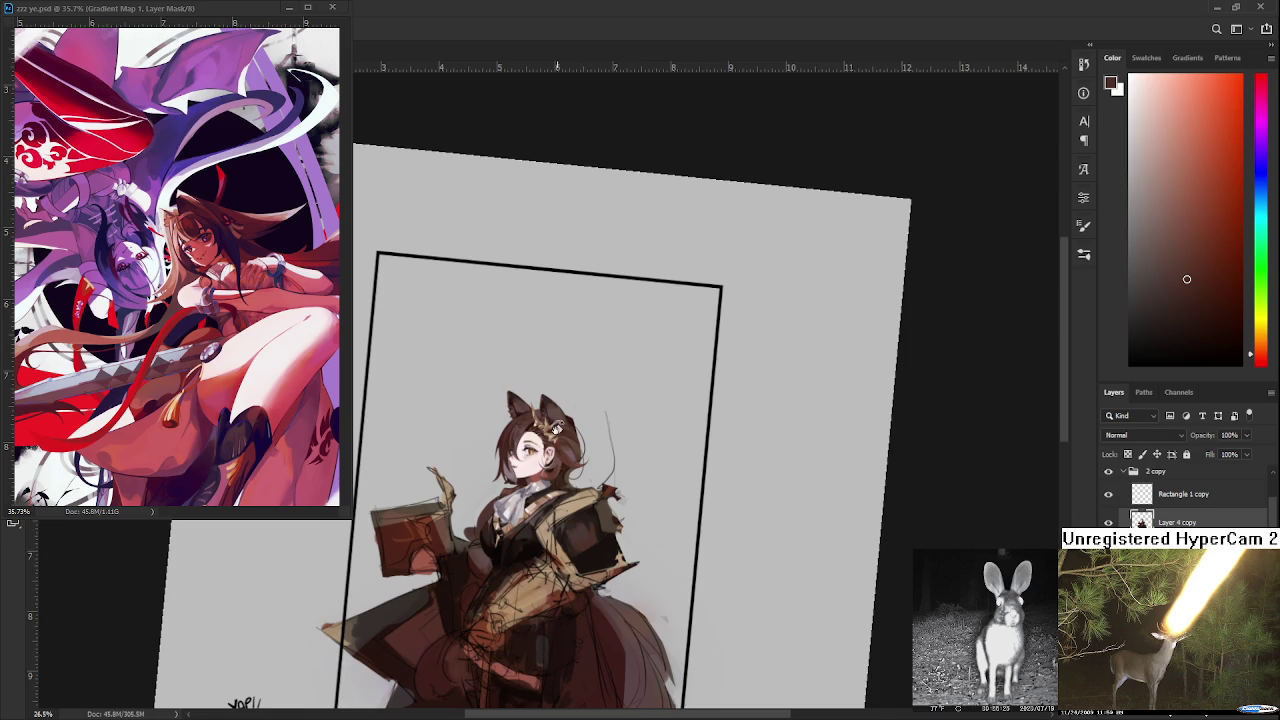
- Zoom to about 100% on the jacket and pan to centre the face and armor plate
{"action": "scroll", "coordinate": [560, 426], "scroll_direction": "up", "scroll_amount": 3}
{"action": "left_click_drag", "start_coordinate": [568, 548], "coordinate": [591, 452]}
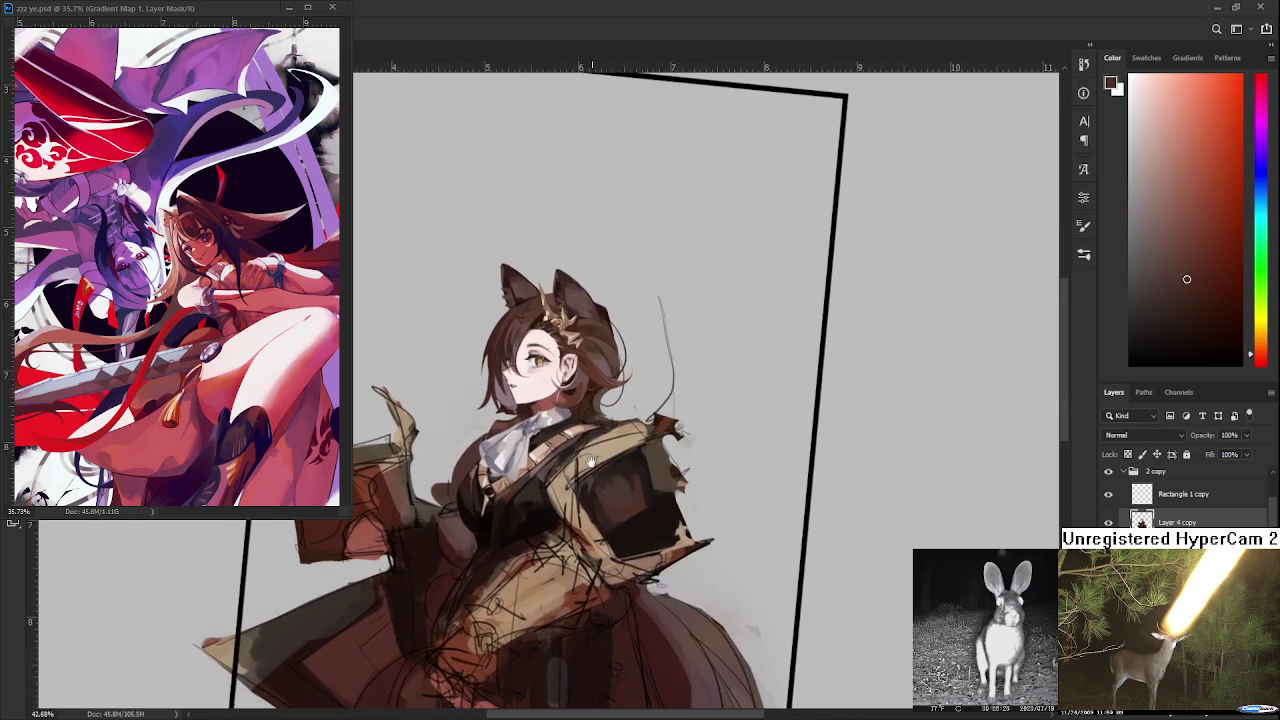
{"action": "scroll", "coordinate": [673, 505], "scroll_direction": "up", "scroll_amount": 3}
{"action": "scroll", "coordinate": [673, 505], "scroll_direction": "up", "scroll_amount": 2}
{"action": "scroll", "coordinate": [673, 505], "scroll_direction": "down", "scroll_amount": 5}
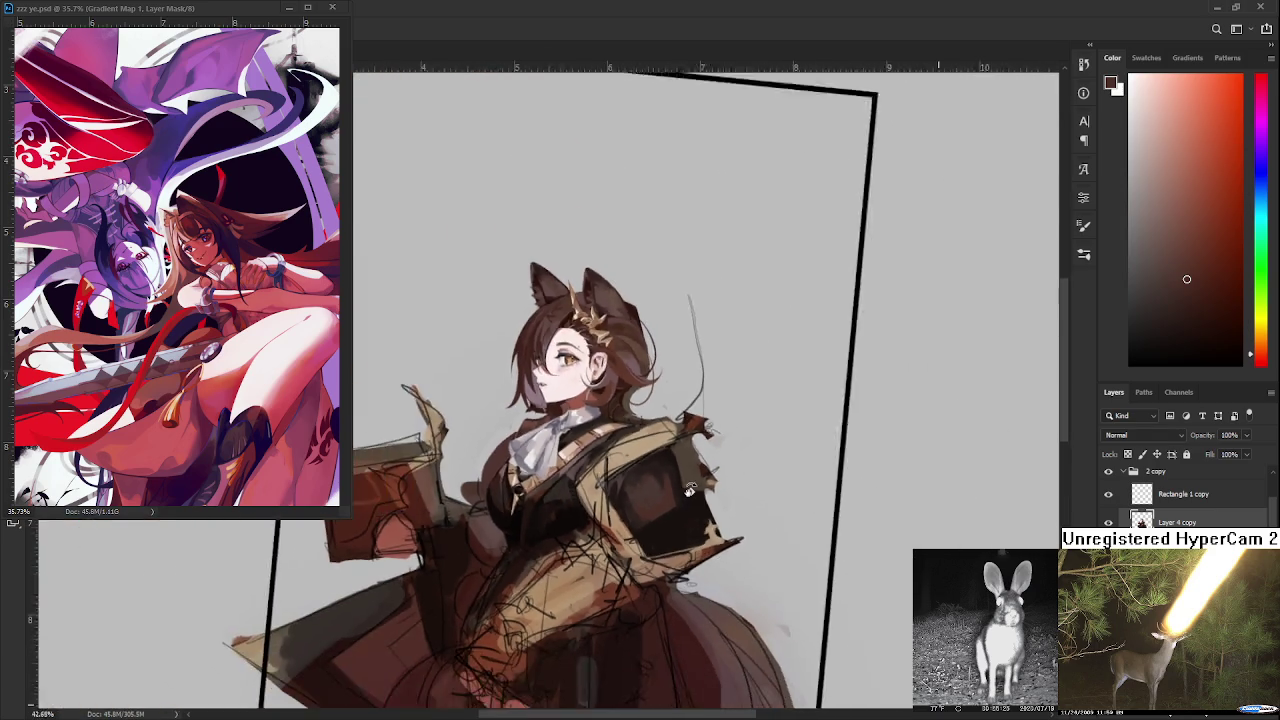
{"action": "scroll", "coordinate": [670, 490], "scroll_direction": "down", "scroll_amount": 1}
{"action": "scroll", "coordinate": [665, 465], "scroll_direction": "up", "scroll_amount": 3}
{"action": "scroll", "coordinate": [665, 465], "scroll_direction": "up", "scroll_amount": 2}
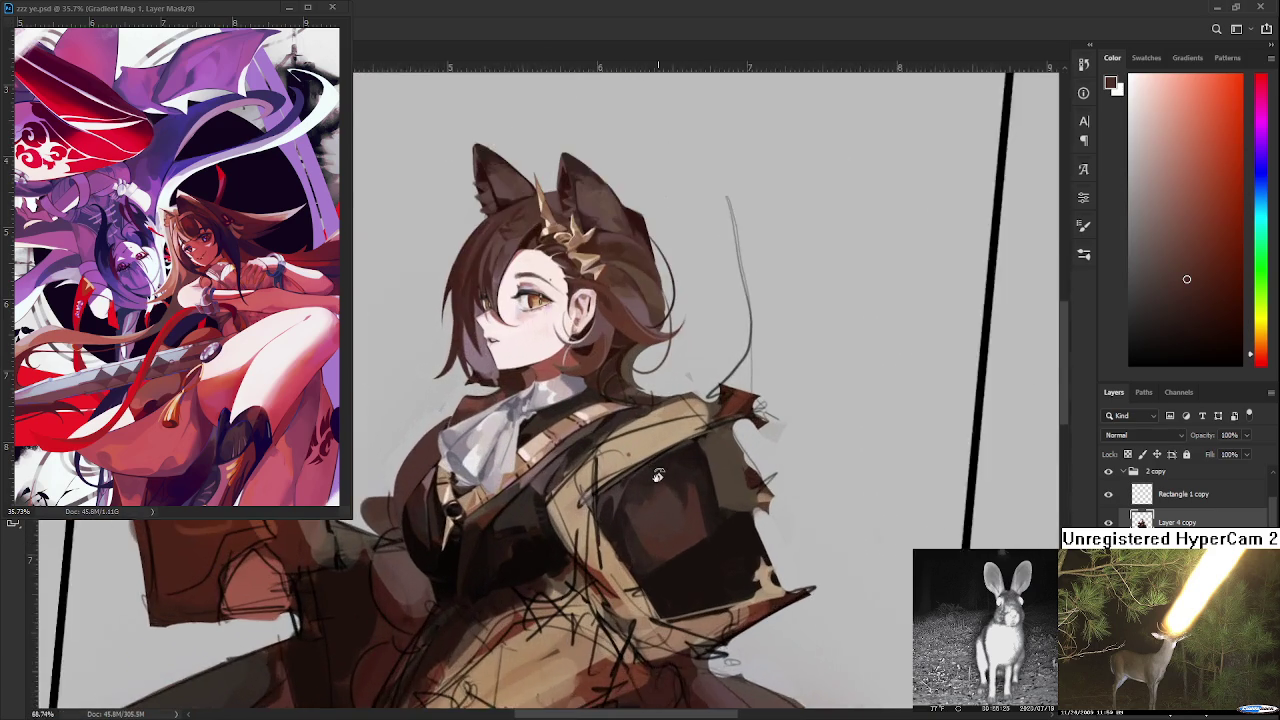
{"action": "scroll", "coordinate": [662, 478], "scroll_direction": "up", "scroll_amount": 1}
{"action": "scroll", "coordinate": [659, 490], "scroll_direction": "up", "scroll_amount": 1}
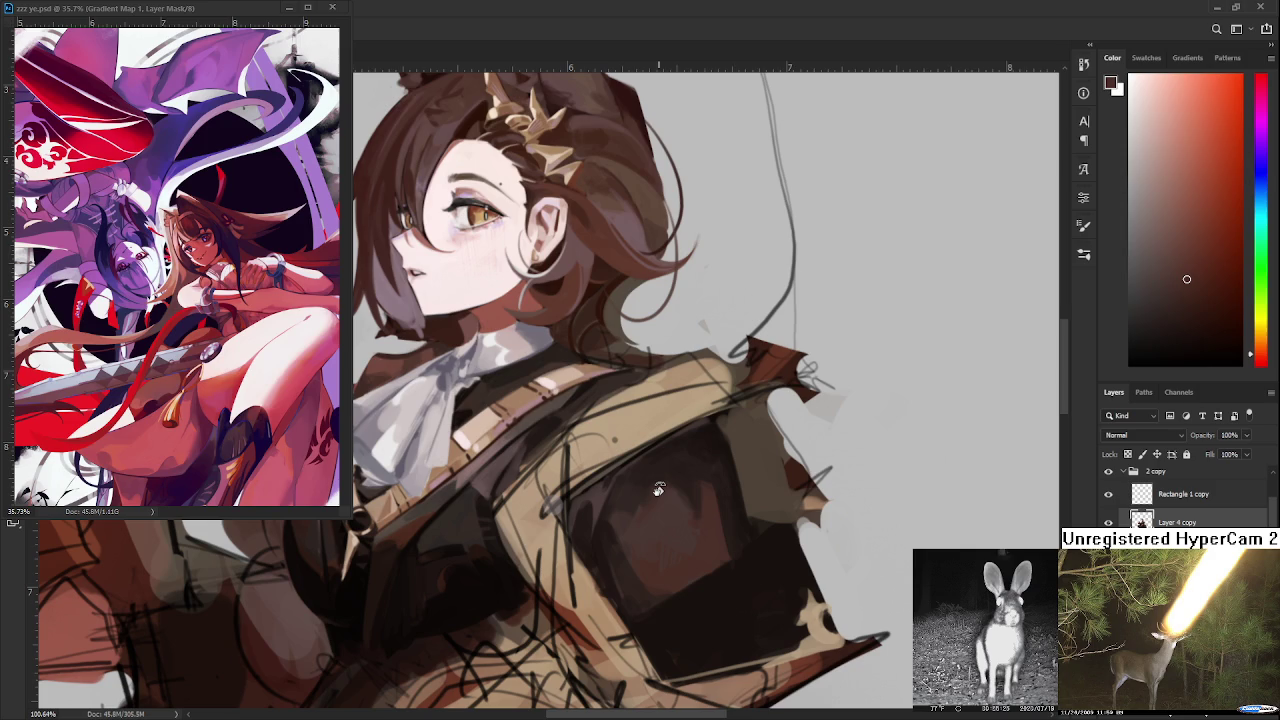
{"action": "left_click_drag", "start_coordinate": [648, 540], "coordinate": [651, 623]}
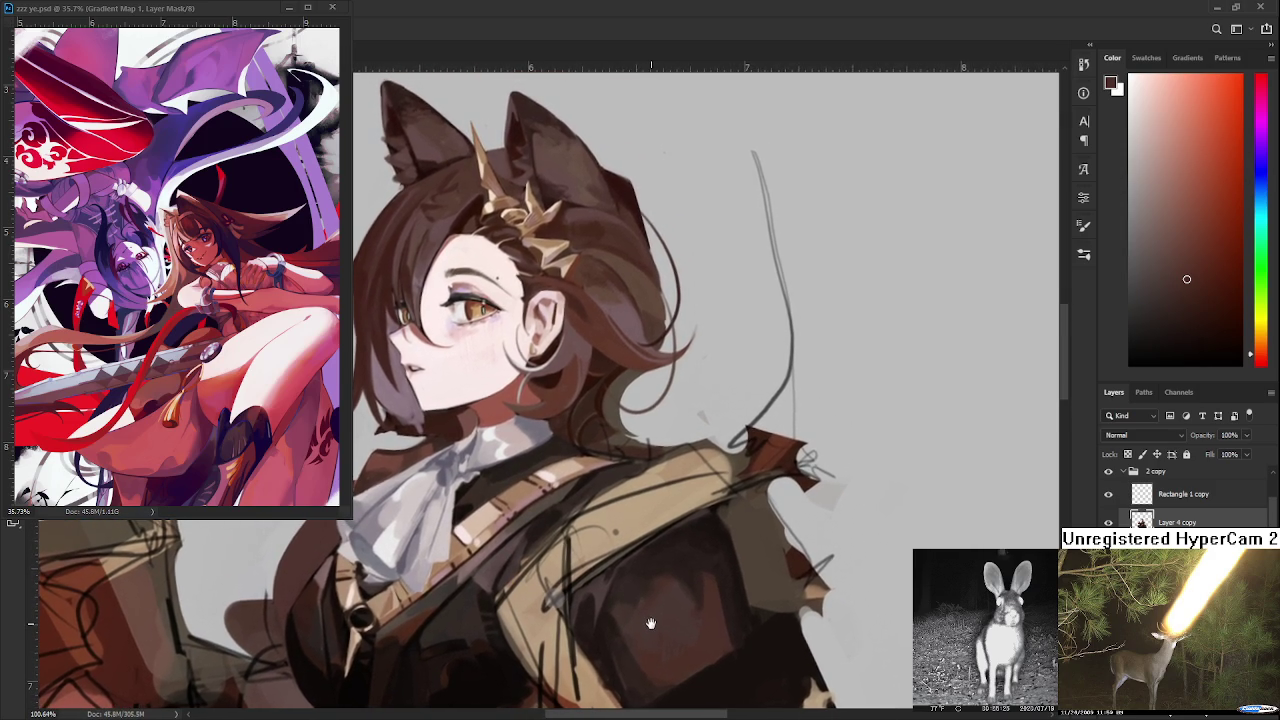
{"action": "left_click_drag", "start_coordinate": [651, 623], "coordinate": [648, 546]}
- Sample lighter browns from the plate and dab soft reddish-brown shading onto it
{"action": "left_click", "coordinate": [659, 498], "text": "alt"}
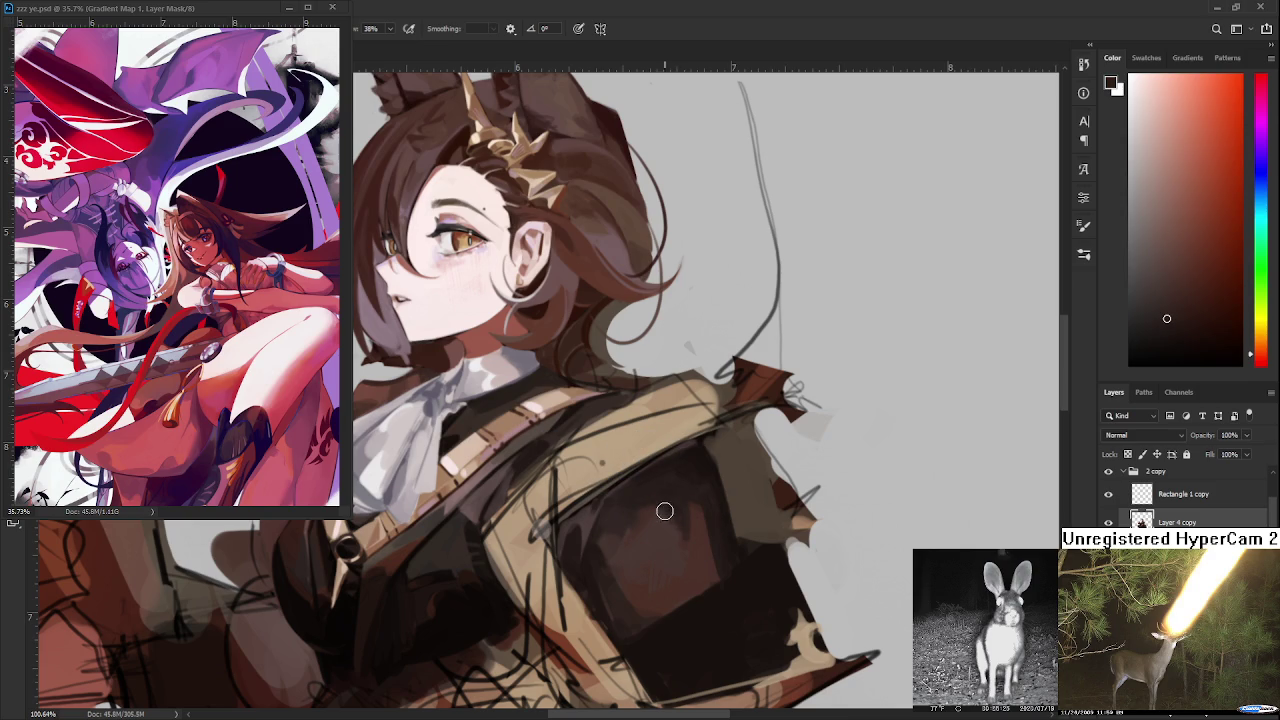
{"action": "left_click", "coordinate": [672, 510], "text": "alt"}
{"action": "left_click", "coordinate": [688, 532], "text": "alt"}
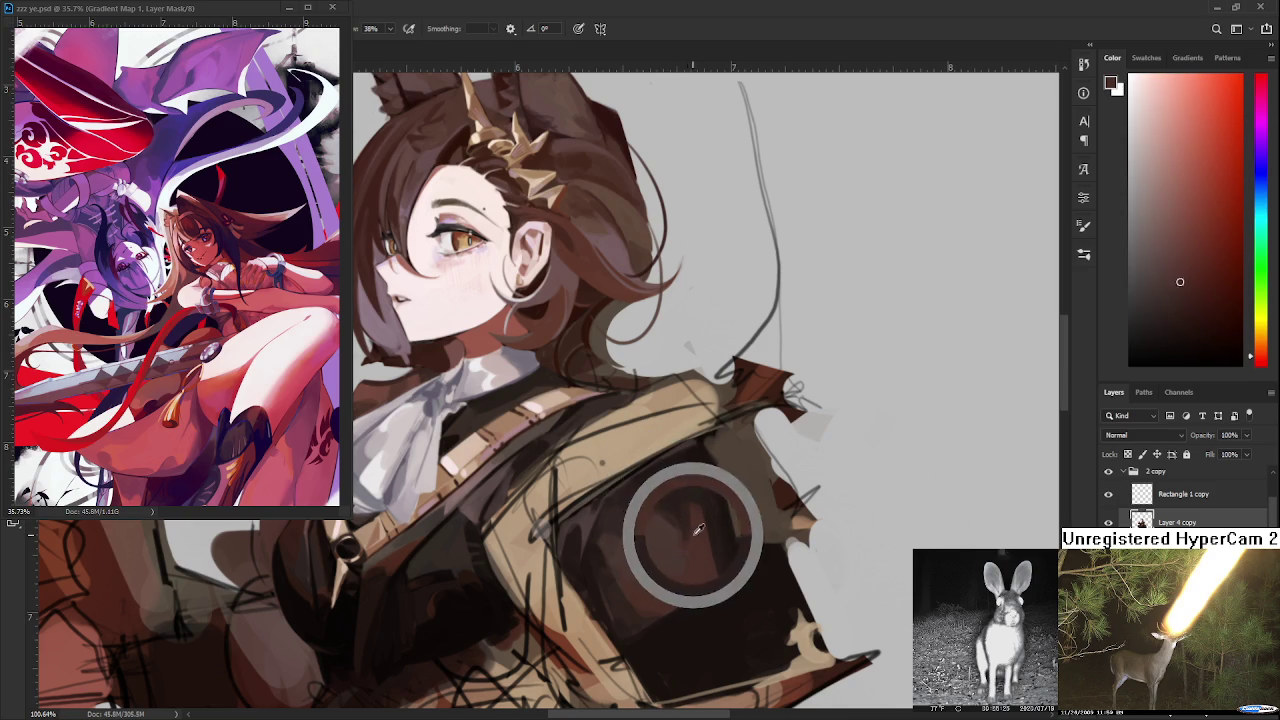
{"action": "left_click", "coordinate": [700, 530], "text": "alt"}
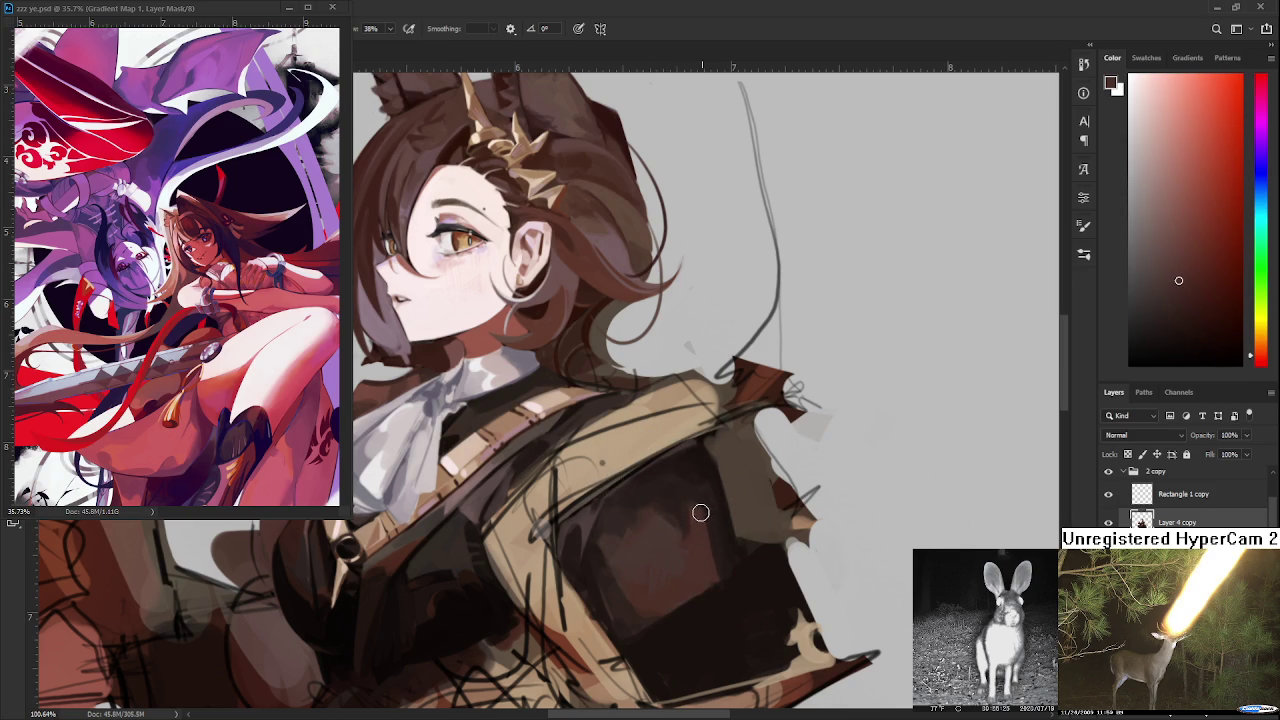
- Sample darker plate tones and dab them onto the armor plate
{"action": "left_click", "coordinate": [719, 549], "text": "alt"}
{"action": "left_click", "coordinate": [728, 537], "text": "alt"}
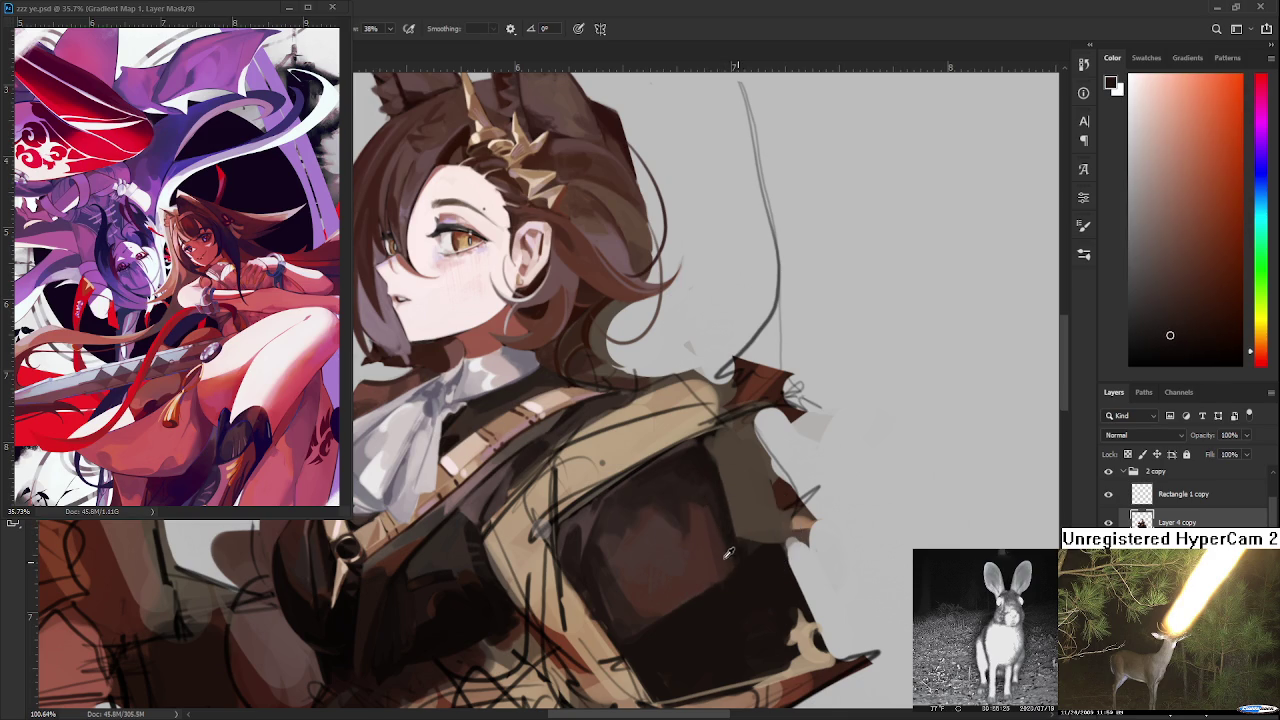
{"action": "left_click", "coordinate": [737, 533], "text": "alt"}
{"action": "left_click", "coordinate": [731, 588], "text": "alt"}
{"action": "left_click_drag", "start_coordinate": [715, 585], "coordinate": [718, 535]}
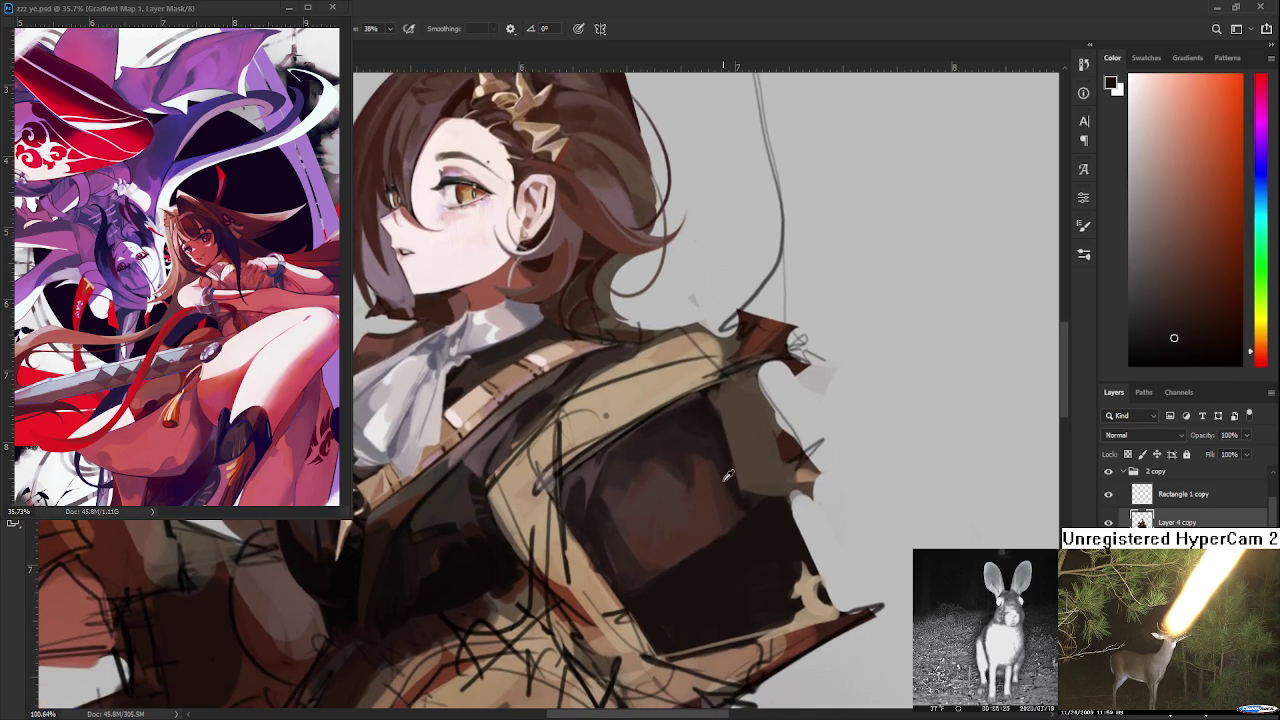
- Sample a lighter tone near the top edge and paint shading across the plate's upper area
{"action": "left_click", "coordinate": [691, 462], "text": "alt"}
{"action": "left_click", "coordinate": [684, 442], "text": "alt"}
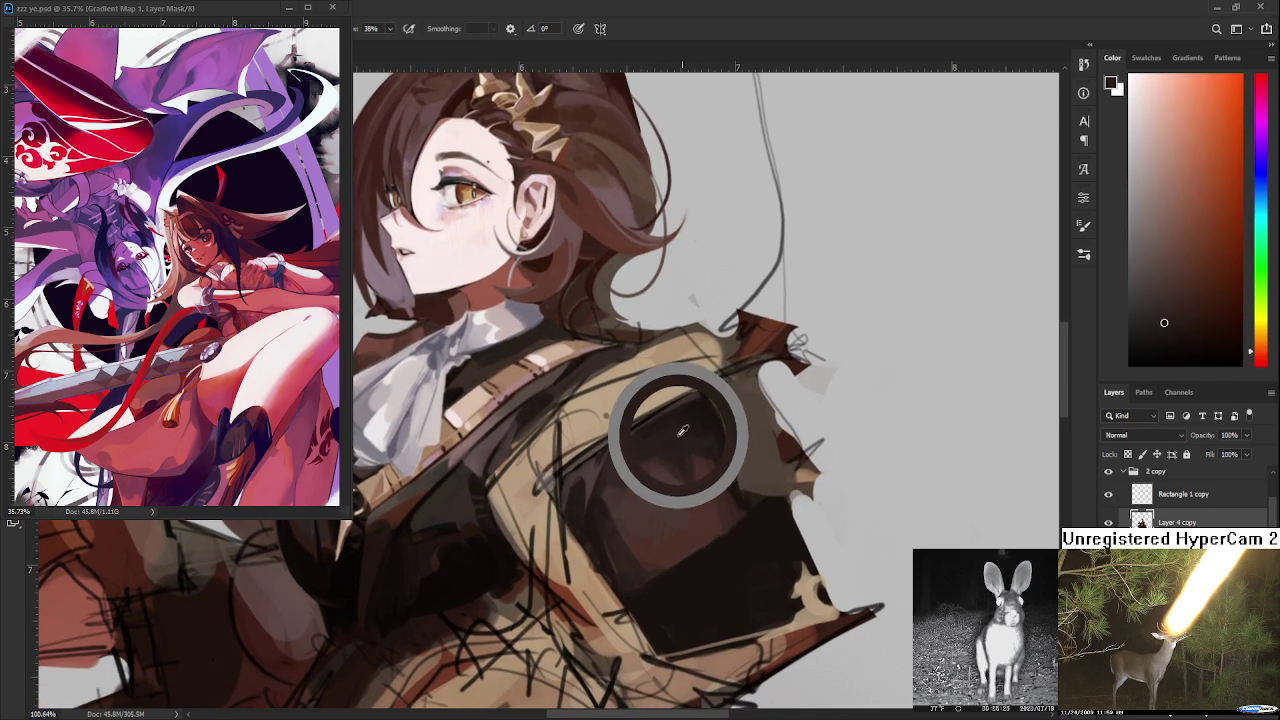
{"action": "mouse_move", "coordinate": [660, 441]}
{"action": "left_mouse_down", "text": "alt"}
{"action": "mouse_move", "coordinate": [608, 488]}
{"action": "mouse_move", "coordinate": [610, 510]}
{"action": "left_mouse_up", "text": "alt"}
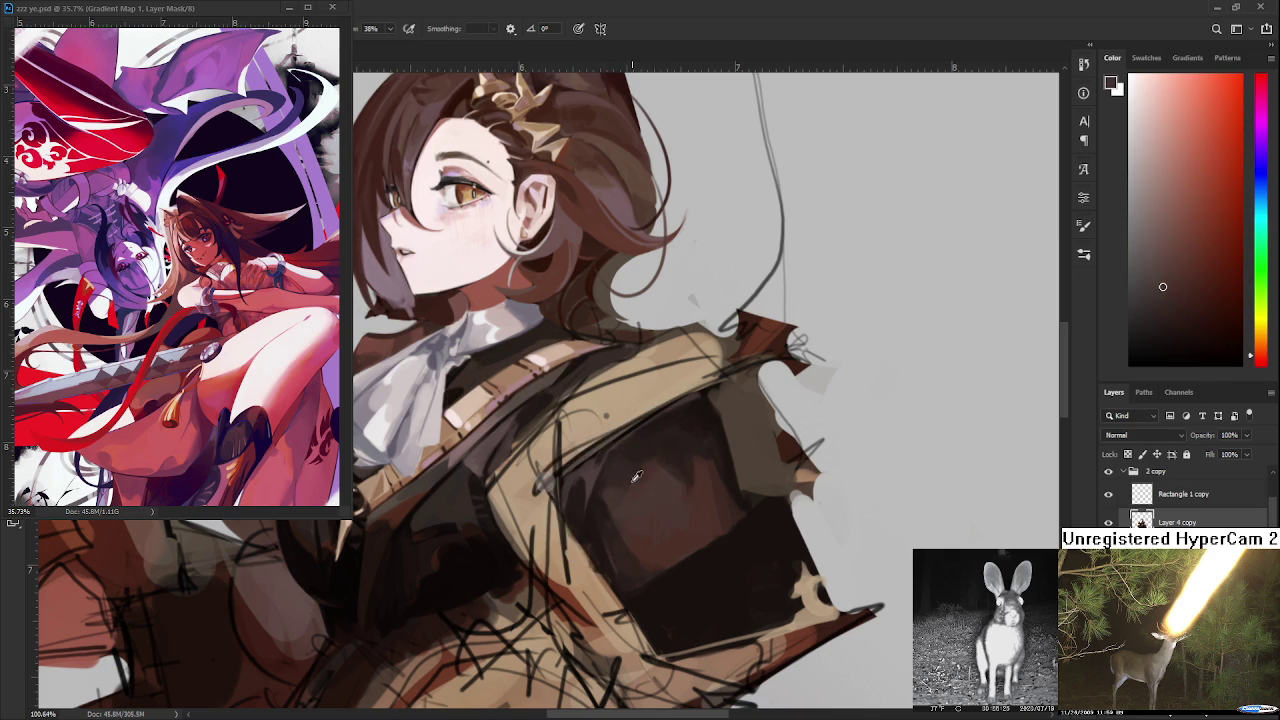
{"action": "left_click_drag", "start_coordinate": [610, 510], "coordinate": [603, 501], "text": "alt"}
- Resample progressively darker shades from the plate's middle
{"action": "left_click", "coordinate": [607, 492], "text": "alt"}
{"action": "left_click", "coordinate": [607, 492], "text": "alt"}
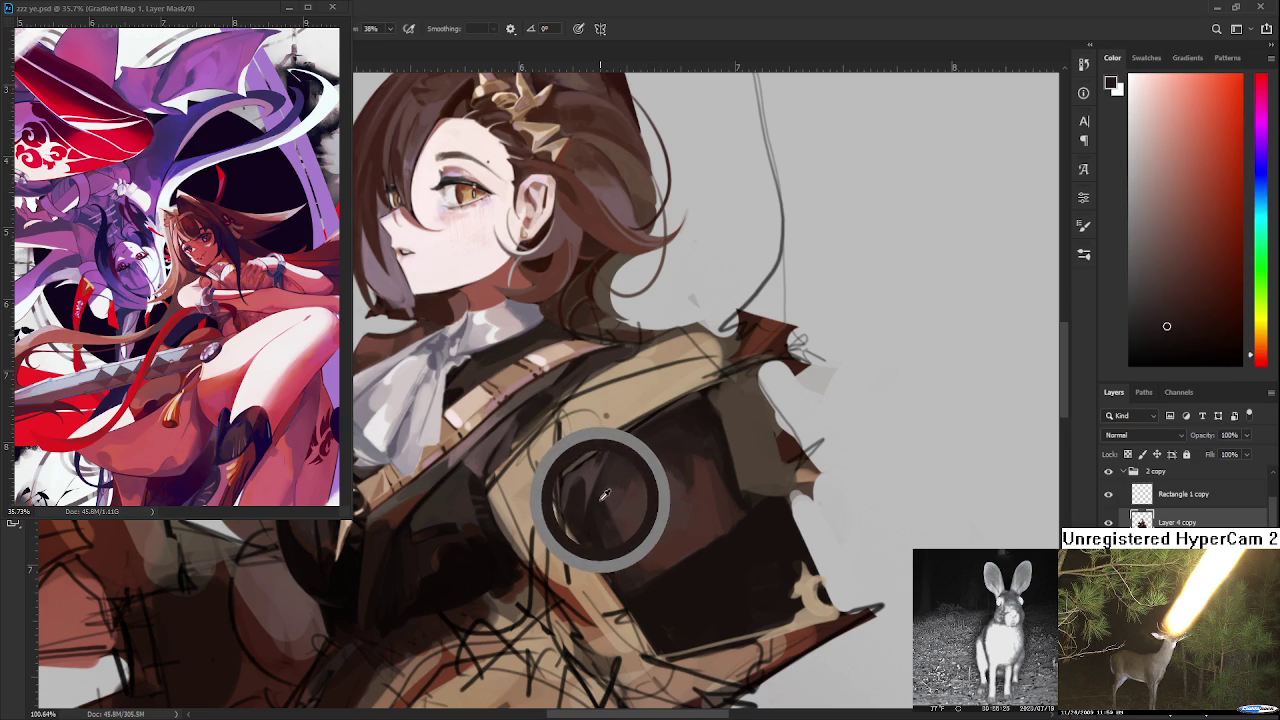
{"action": "left_click", "coordinate": [602, 494], "text": "alt"}
{"action": "left_click", "coordinate": [610, 496], "text": "alt"}
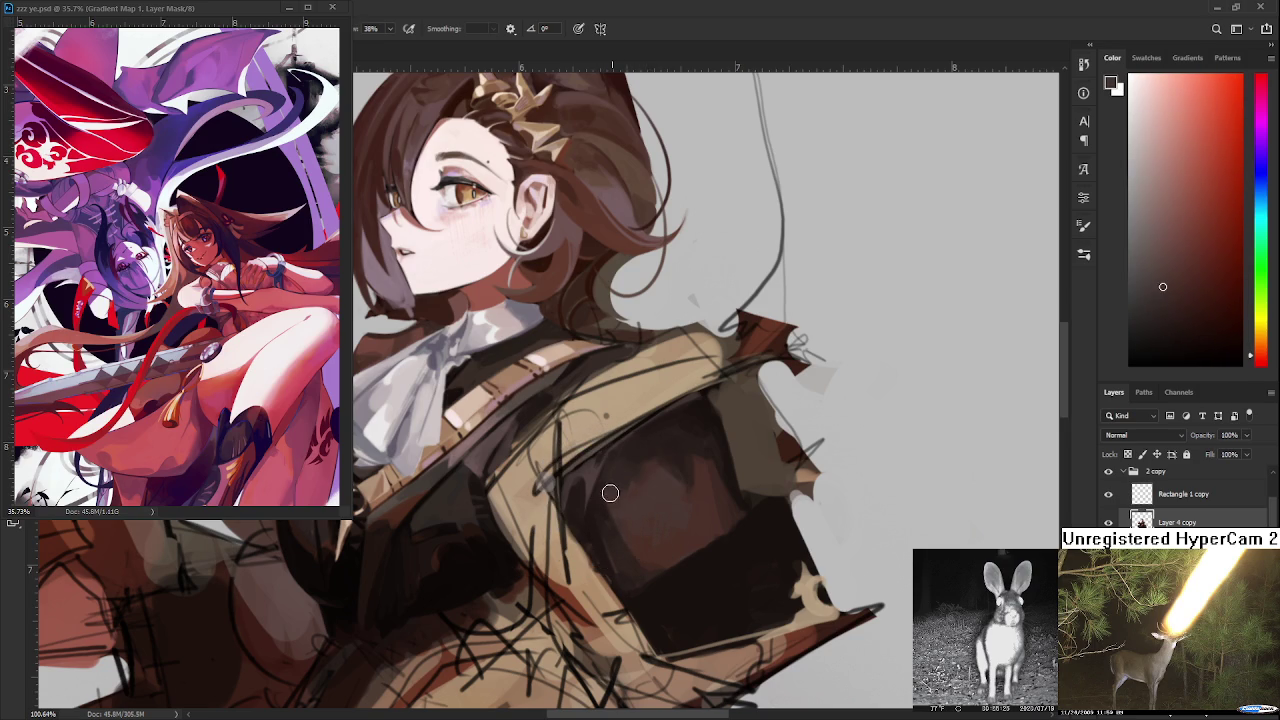
{"action": "left_click", "coordinate": [610, 493], "text": "alt"}
{"action": "left_click", "coordinate": [606, 504], "text": "alt"}
- Sample lighter tones and dab soft shading onto the lower plate, then recentre the view
{"action": "left_click", "coordinate": [627, 535], "text": "alt"}
{"action": "left_click", "coordinate": [660, 552], "text": "alt"}
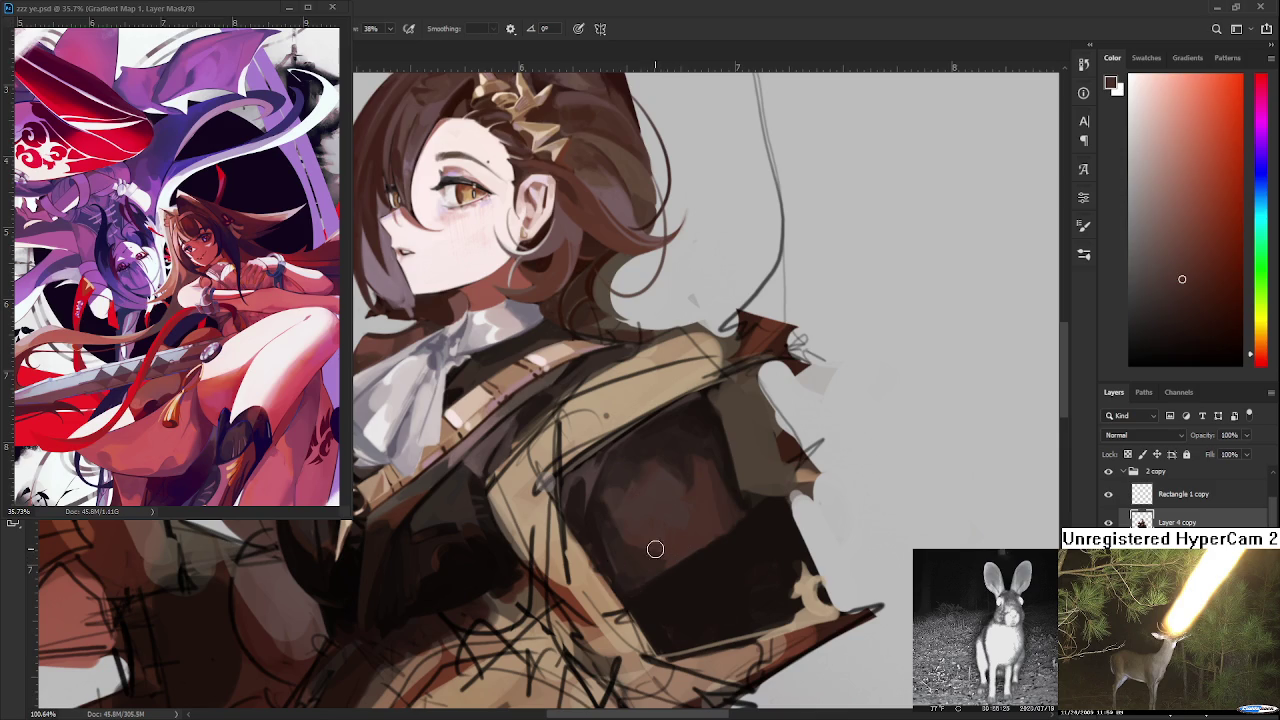
{"action": "left_click", "coordinate": [668, 550], "text": "alt"}
{"action": "left_click", "coordinate": [655, 555], "text": "alt"}
{"action": "left_click", "coordinate": [649, 537], "text": "alt"}
{"action": "left_click", "coordinate": [676, 548], "text": "alt"}
{"action": "left_click", "coordinate": [672, 552], "text": "alt"}
{"action": "left_click", "coordinate": [703, 528], "text": "alt"}
{"action": "left_click_drag", "start_coordinate": [735, 515], "coordinate": [693, 555]}
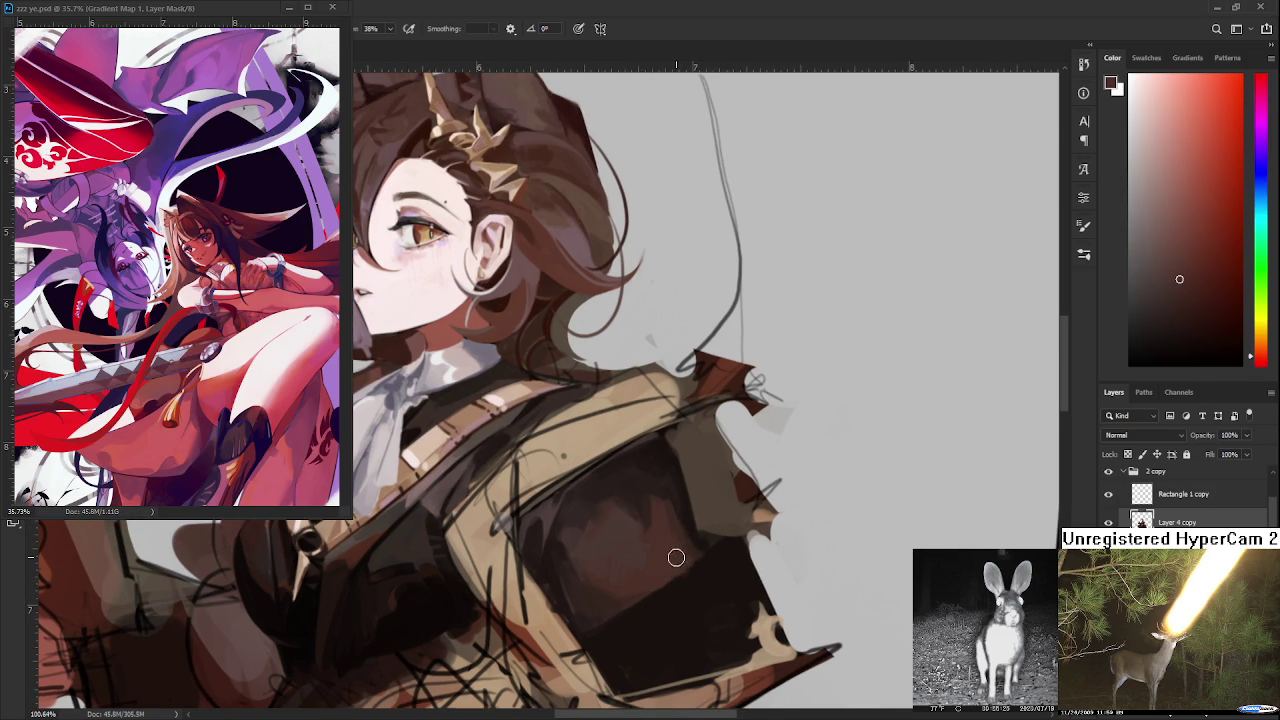
- Alternate lighter and darker plate samples to refine the armor plate's shading
{"action": "left_click", "coordinate": [655, 516], "text": "alt"}
{"action": "left_click", "coordinate": [655, 512], "text": "alt"}
{"action": "left_click", "coordinate": [659, 516], "text": "alt"}
{"action": "left_click", "coordinate": [660, 524], "text": "alt"}
{"action": "left_click", "coordinate": [657, 519], "text": "alt"}
{"action": "left_click", "coordinate": [643, 499], "text": "alt"}
{"action": "left_click", "coordinate": [639, 478], "text": "alt"}
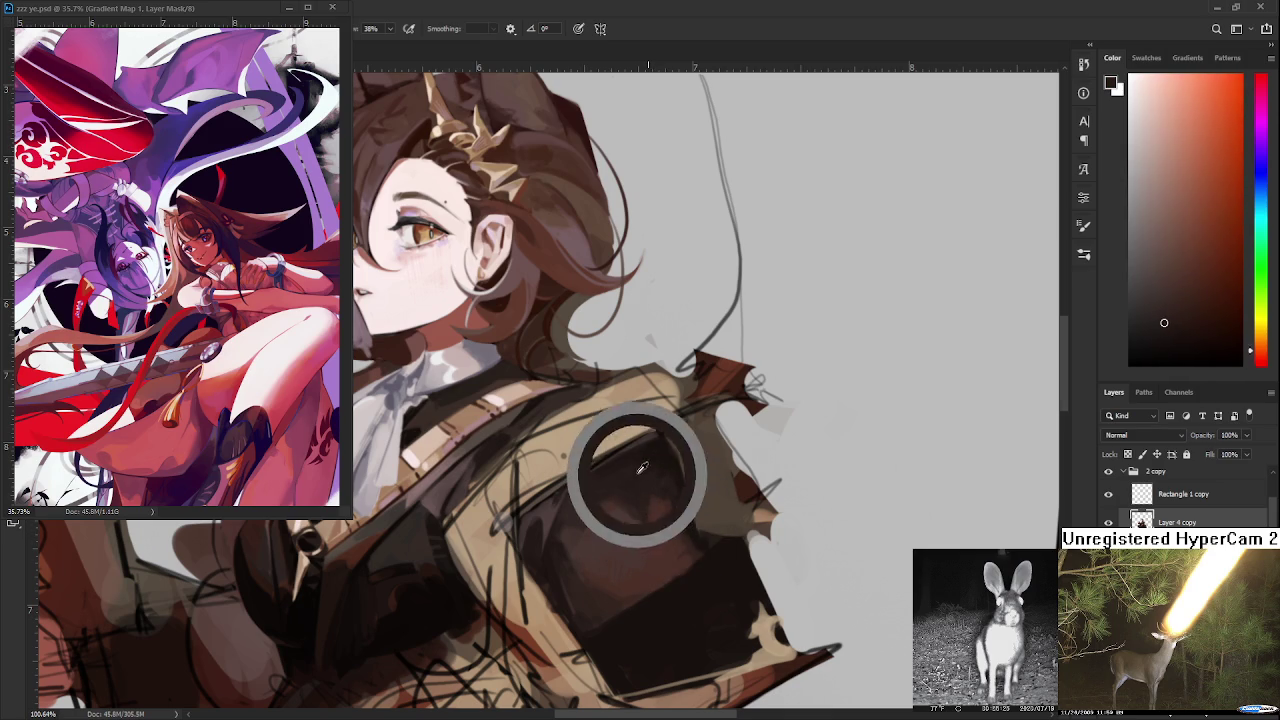
{"action": "left_click", "coordinate": [673, 459], "text": "alt"}
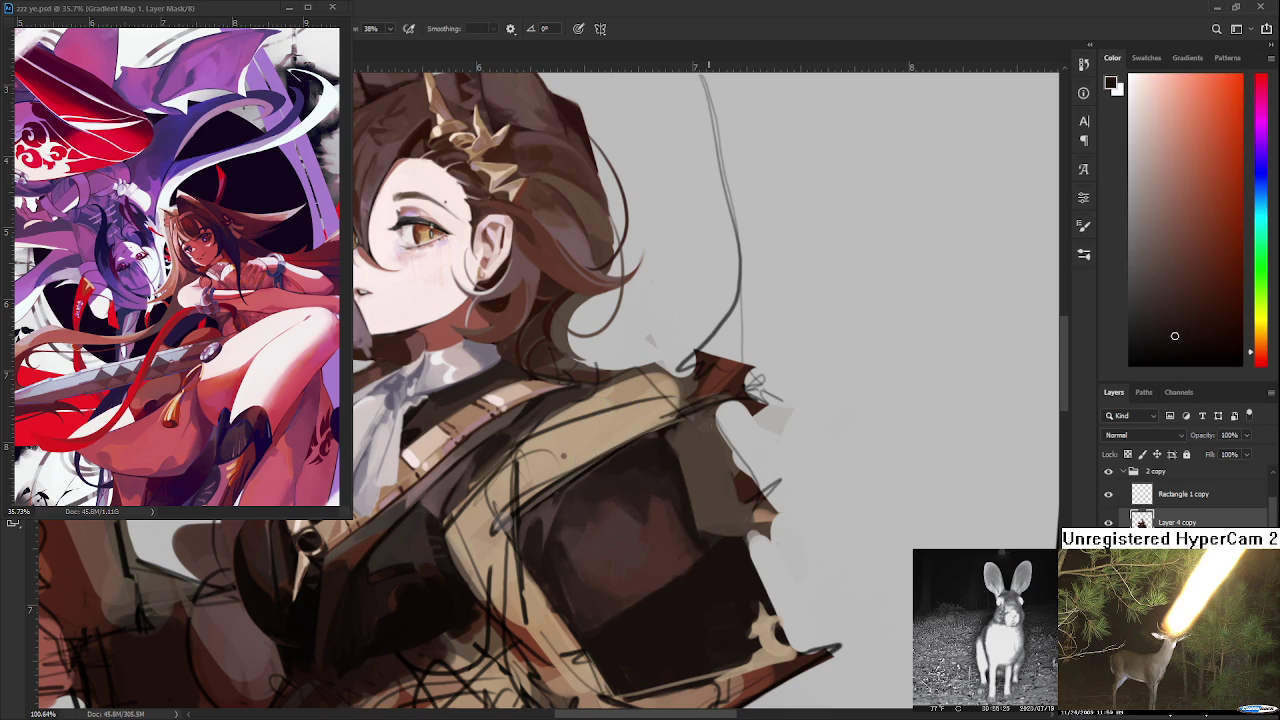
{"action": "scroll", "coordinate": [708, 469], "scroll_direction": "down", "scroll_amount": 3}
{"action": "scroll", "coordinate": [708, 469], "scroll_direction": "down", "scroll_amount": 3}
{"action": "scroll", "coordinate": [708, 469], "scroll_direction": "down", "scroll_amount": 3}
{"action": "scroll", "coordinate": [708, 469], "scroll_direction": "down", "scroll_amount": 2}
{"action": "scroll", "coordinate": [594, 414], "scroll_direction": "up", "scroll_amount": 2}
{"action": "scroll", "coordinate": [594, 414], "scroll_direction": "up", "scroll_amount": 3}
{"action": "scroll", "coordinate": [594, 414], "scroll_direction": "up", "scroll_amount": 3}
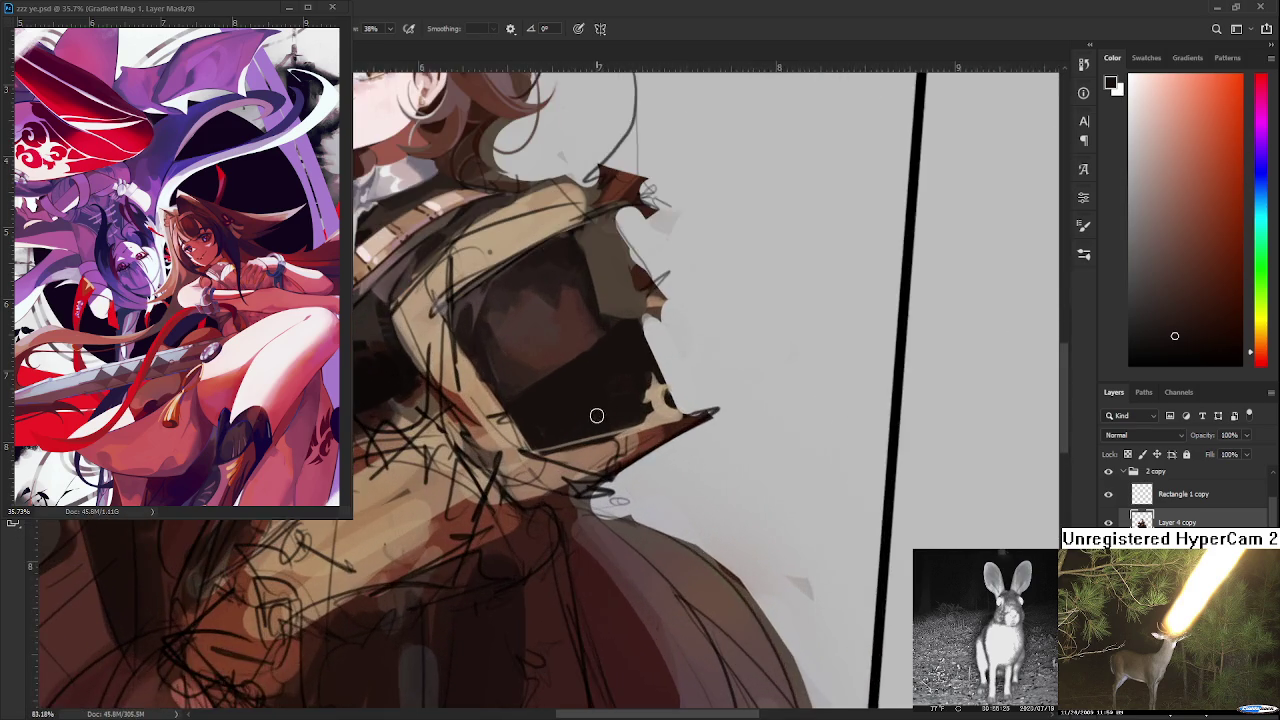
{"action": "scroll", "coordinate": [689, 483], "scroll_direction": "up", "scroll_amount": 2}
{"action": "scroll", "coordinate": [689, 483], "scroll_direction": "down", "scroll_amount": 1}
{"action": "scroll", "coordinate": [690, 484], "scroll_direction": "down", "scroll_amount": 1}
{"action": "scroll", "coordinate": [693, 485], "scroll_direction": "down", "scroll_amount": 2}
{"action": "scroll", "coordinate": [693, 485], "scroll_direction": "down", "scroll_amount": 1}
{"action": "scroll", "coordinate": [693, 485], "scroll_direction": "down", "scroll_amount": 1}
{"action": "scroll", "coordinate": [683, 467], "scroll_direction": "up", "scroll_amount": 2}
{"action": "scroll", "coordinate": [682, 460], "scroll_direction": "up", "scroll_amount": 1}
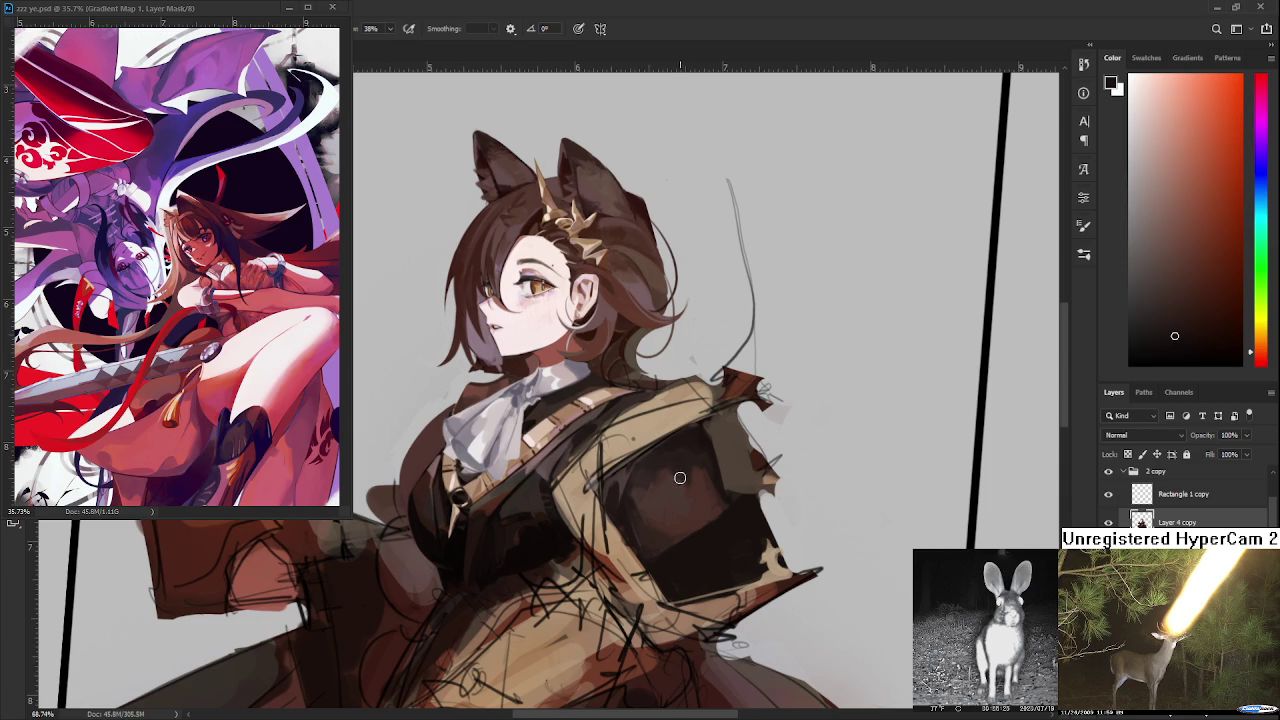
{"action": "scroll", "coordinate": [734, 526], "scroll_direction": "up", "scroll_amount": 1}
{"action": "left_click", "coordinate": [621, 517], "text": "alt"}
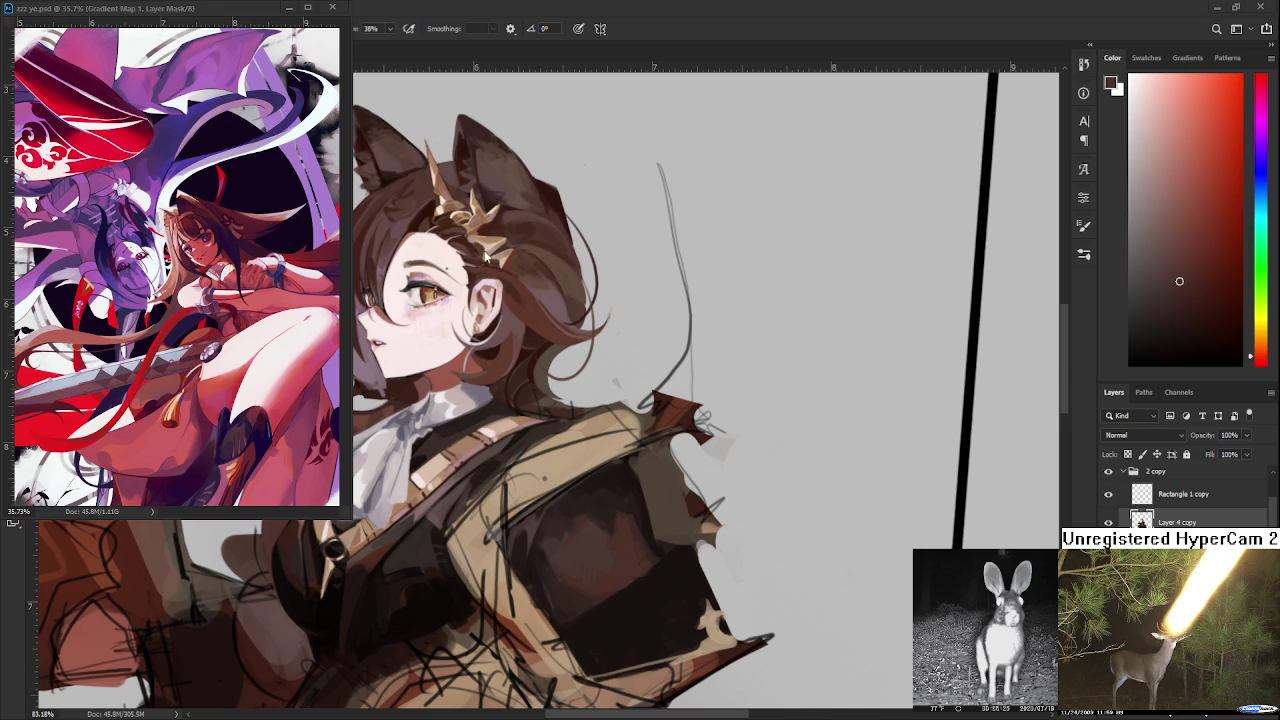
{"action": "left_click", "coordinate": [226, 8]}
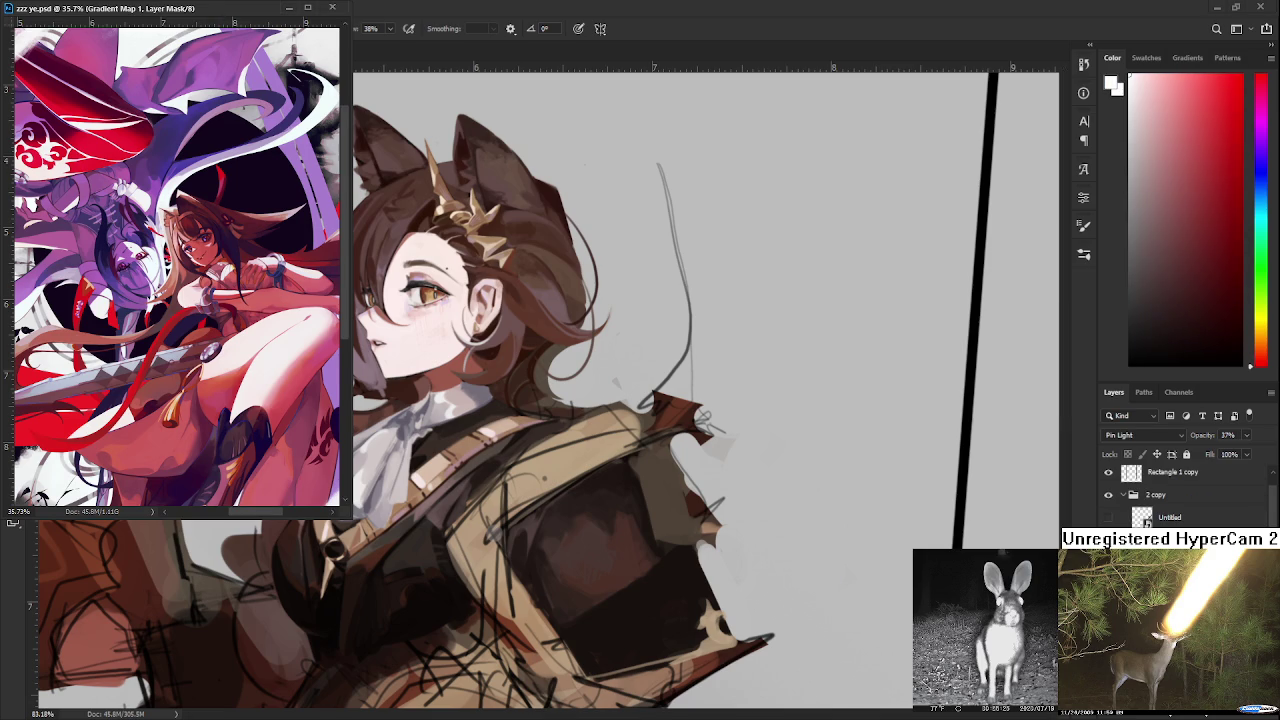
{"action": "left_click", "coordinate": [536, 265]}
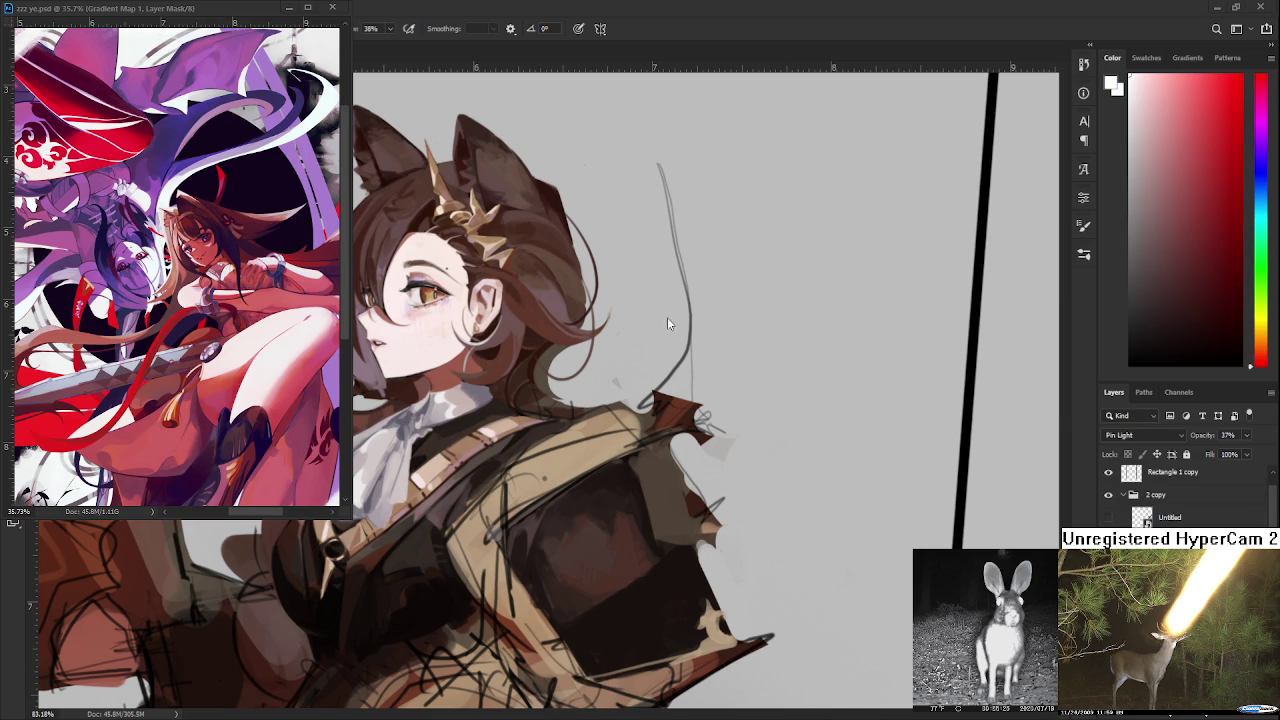
{"action": "left_click", "coordinate": [626, 516], "text": "alt"}
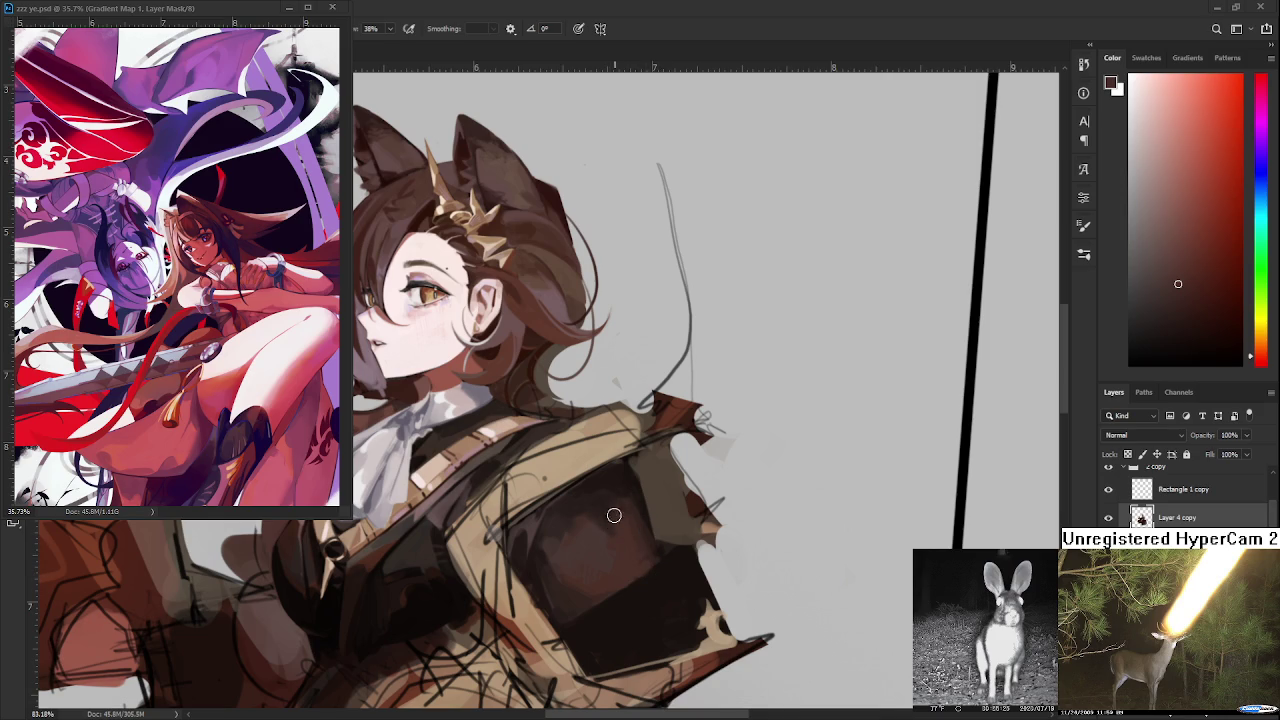
{"action": "left_click", "coordinate": [613, 560], "text": "alt"}
- Sample darker chest and plate tones and dab shading onto the shoulder plate
{"action": "left_click", "coordinate": [620, 556], "text": "alt"}
{"action": "left_click", "coordinate": [584, 504], "text": "alt"}
{"action": "left_click_drag", "start_coordinate": [574, 592], "coordinate": [560, 511]}
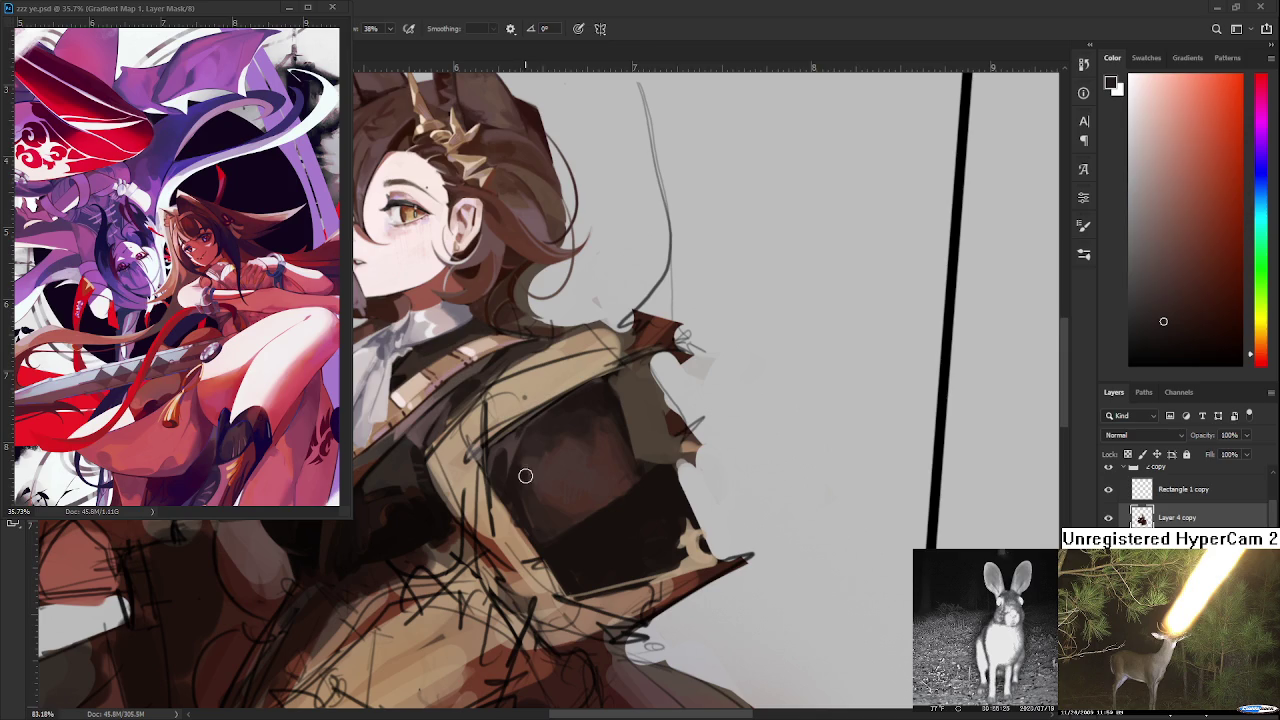
{"action": "left_click", "coordinate": [521, 479], "text": "alt"}
{"action": "left_click", "coordinate": [524, 511], "text": "alt"}
- Alternate lighter and darker plate tones, dabbing the darker one into the upper area
{"action": "left_click", "coordinate": [528, 492], "text": "alt"}
{"action": "left_click", "coordinate": [530, 490], "text": "alt"}
{"action": "left_click", "coordinate": [522, 486], "text": "alt"}
{"action": "left_click", "coordinate": [522, 489], "text": "alt"}
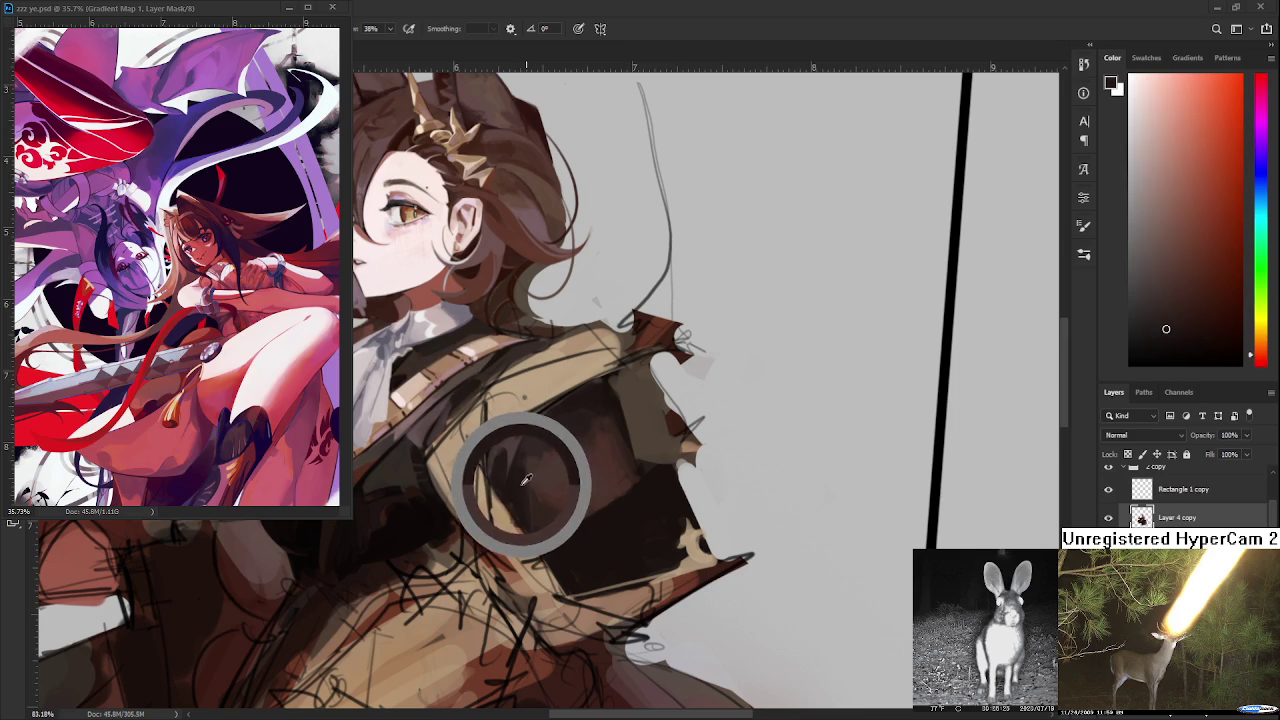
{"action": "left_click", "coordinate": [530, 446], "text": "alt"}
{"action": "left_click", "coordinate": [528, 452], "text": "alt"}
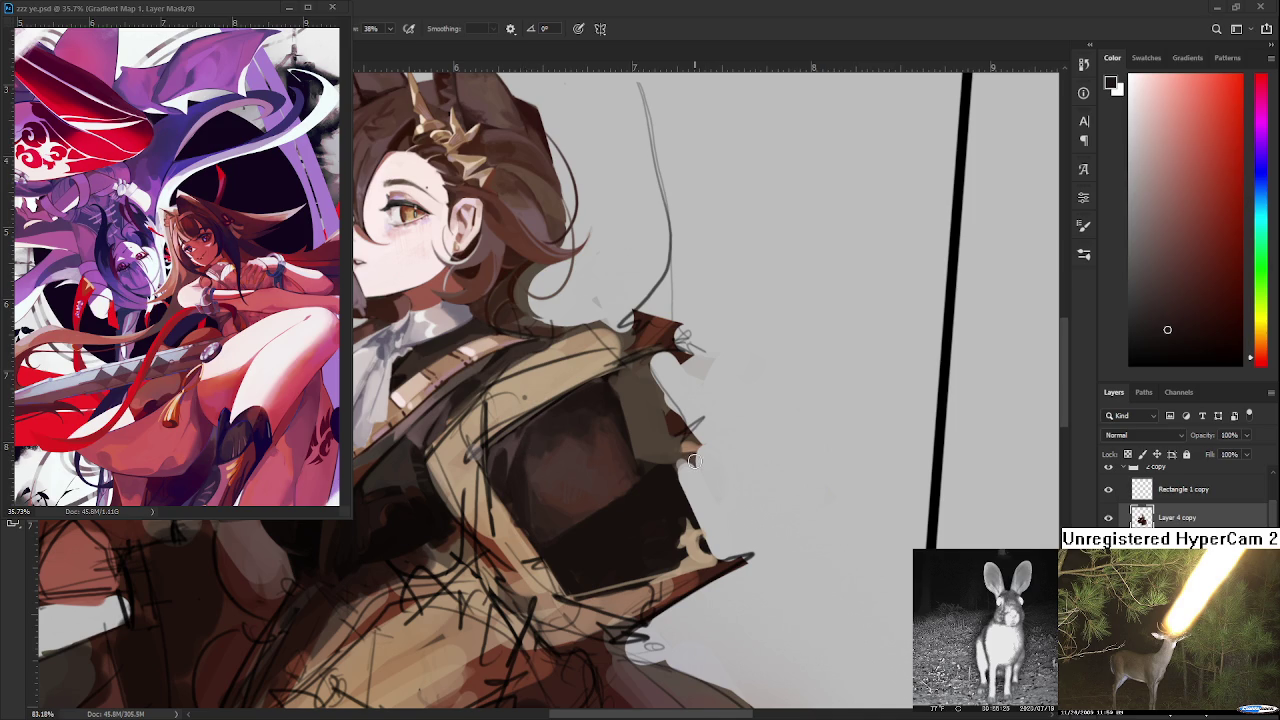
- Touch up the plate's shading with resampled plate tones
{"action": "scroll", "coordinate": [690, 455], "scroll_direction": "down", "scroll_amount": 2}
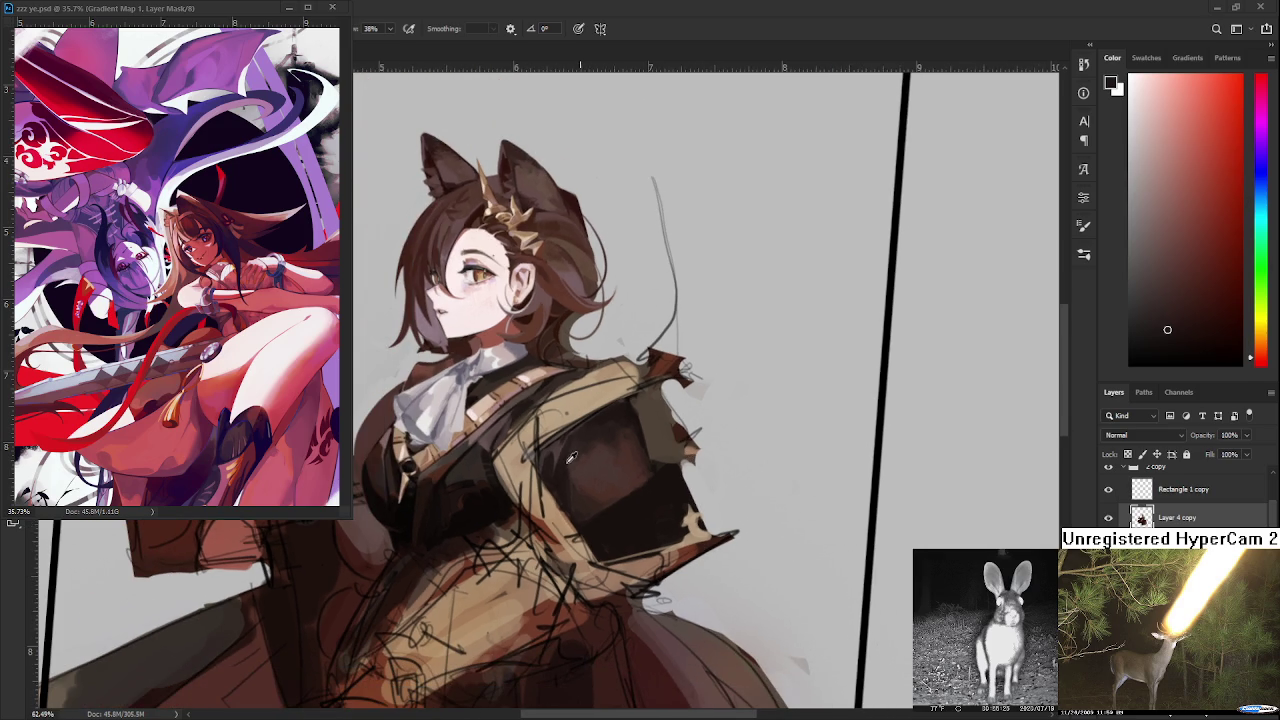
{"action": "left_click", "coordinate": [565, 466], "text": "alt"}
{"action": "left_click", "coordinate": [568, 470], "text": "alt"}
{"action": "left_click", "coordinate": [566, 462], "text": "alt"}
- Sample lighter and darker tones across the plate's upper plane to even the brown
{"action": "left_click", "coordinate": [591, 442], "text": "alt"}
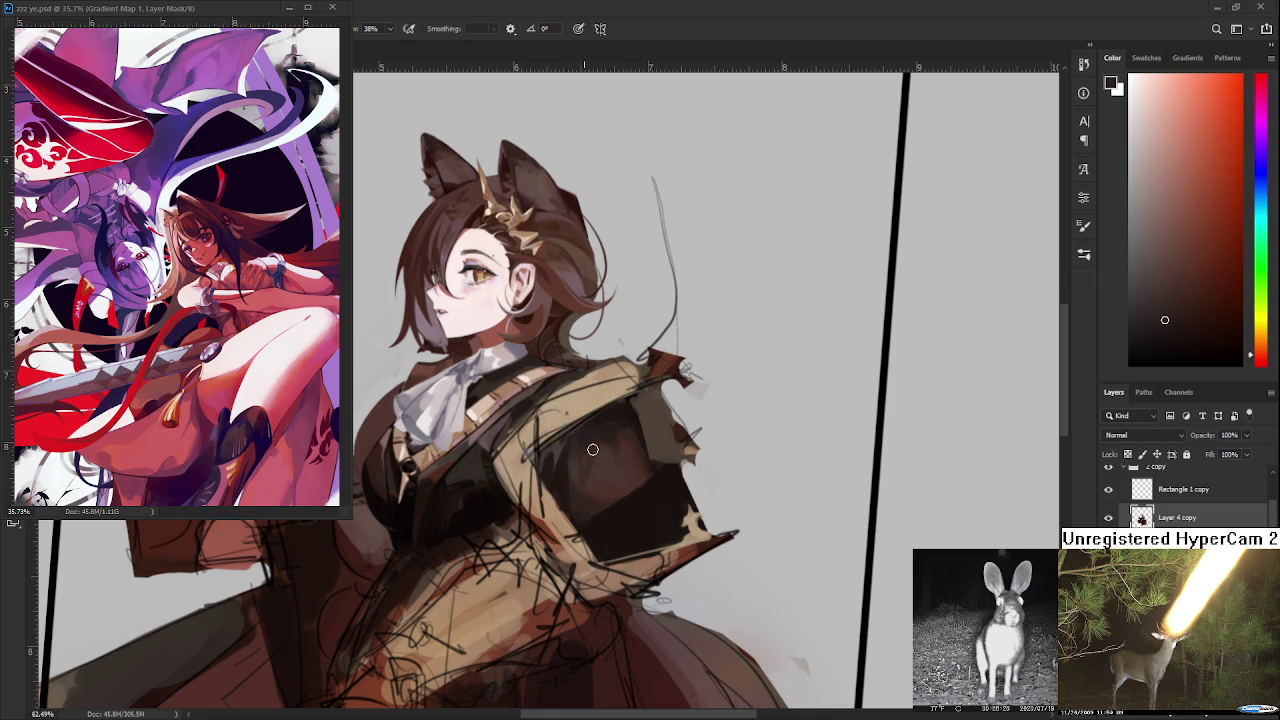
{"action": "left_click", "coordinate": [598, 452], "text": "alt"}
{"action": "left_click", "coordinate": [586, 453], "text": "alt"}
{"action": "left_click", "coordinate": [582, 449], "text": "alt"}
{"action": "left_click", "coordinate": [582, 450], "text": "alt"}
{"action": "left_click", "coordinate": [580, 453], "text": "alt"}
{"action": "left_click", "coordinate": [594, 430], "text": "alt"}
{"action": "left_click", "coordinate": [629, 400], "text": "alt"}
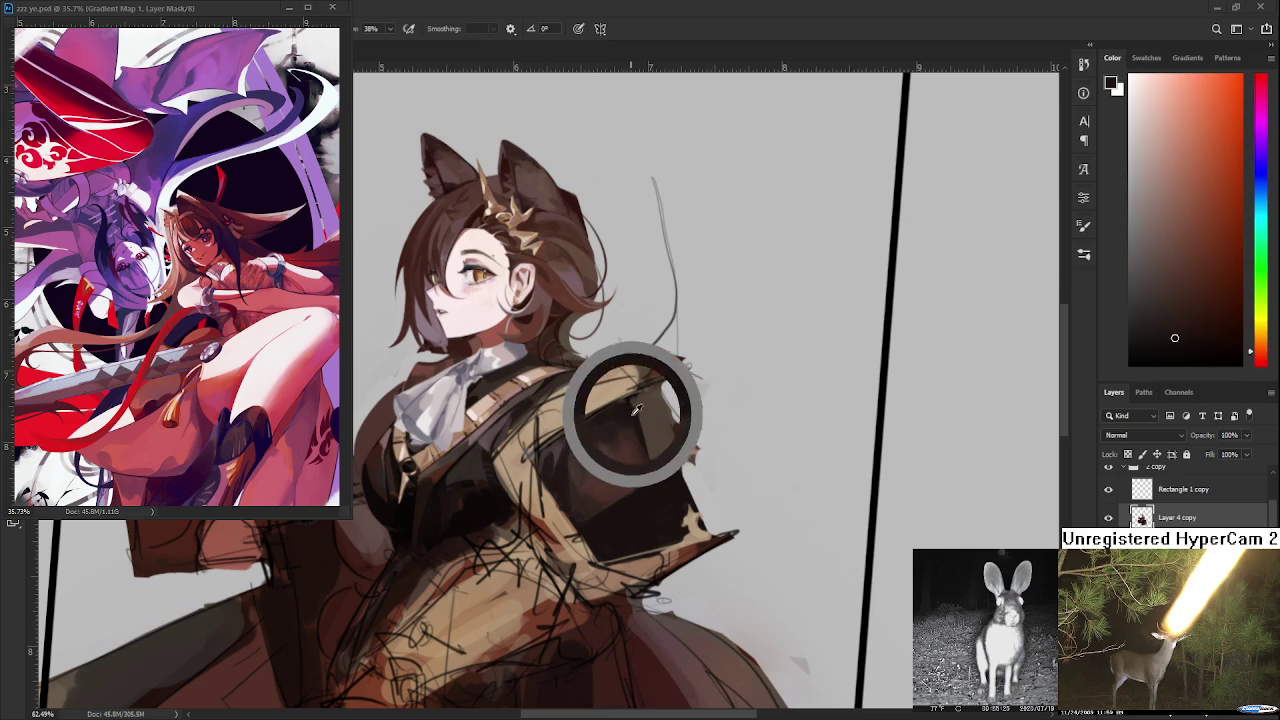
- Pick a near-black brown for the plate and zoom out to 62% to judge the blend
{"action": "left_click_drag", "start_coordinate": [636, 471], "coordinate": [617, 464]}
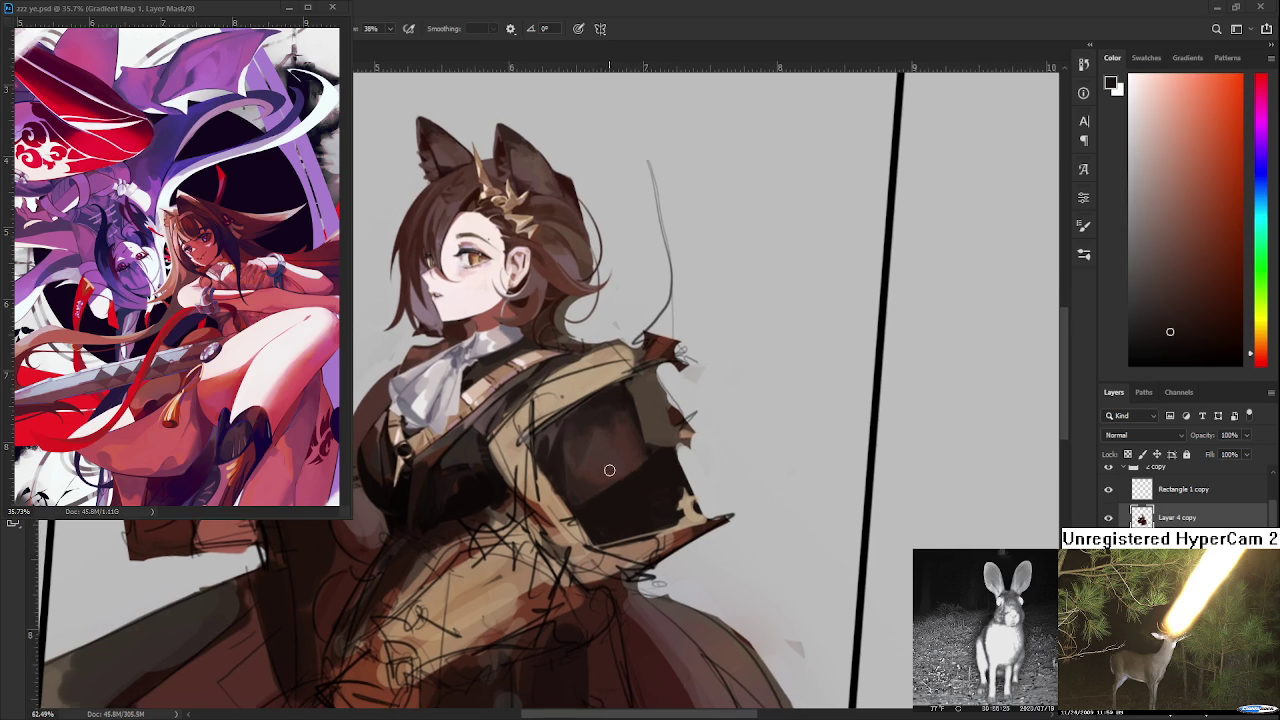
{"action": "left_click", "coordinate": [597, 482], "text": "alt"}
{"action": "left_click", "coordinate": [625, 462], "text": "alt"}
{"action": "left_click", "coordinate": [630, 485], "text": "alt"}
{"action": "scroll", "coordinate": [631, 433], "scroll_direction": "down", "scroll_amount": 3}
{"action": "scroll", "coordinate": [631, 433], "scroll_direction": "down", "scroll_amount": 2}
{"action": "scroll", "coordinate": [631, 433], "scroll_direction": "up", "scroll_amount": 3}
{"action": "scroll", "coordinate": [631, 433], "scroll_direction": "up", "scroll_amount": 2}
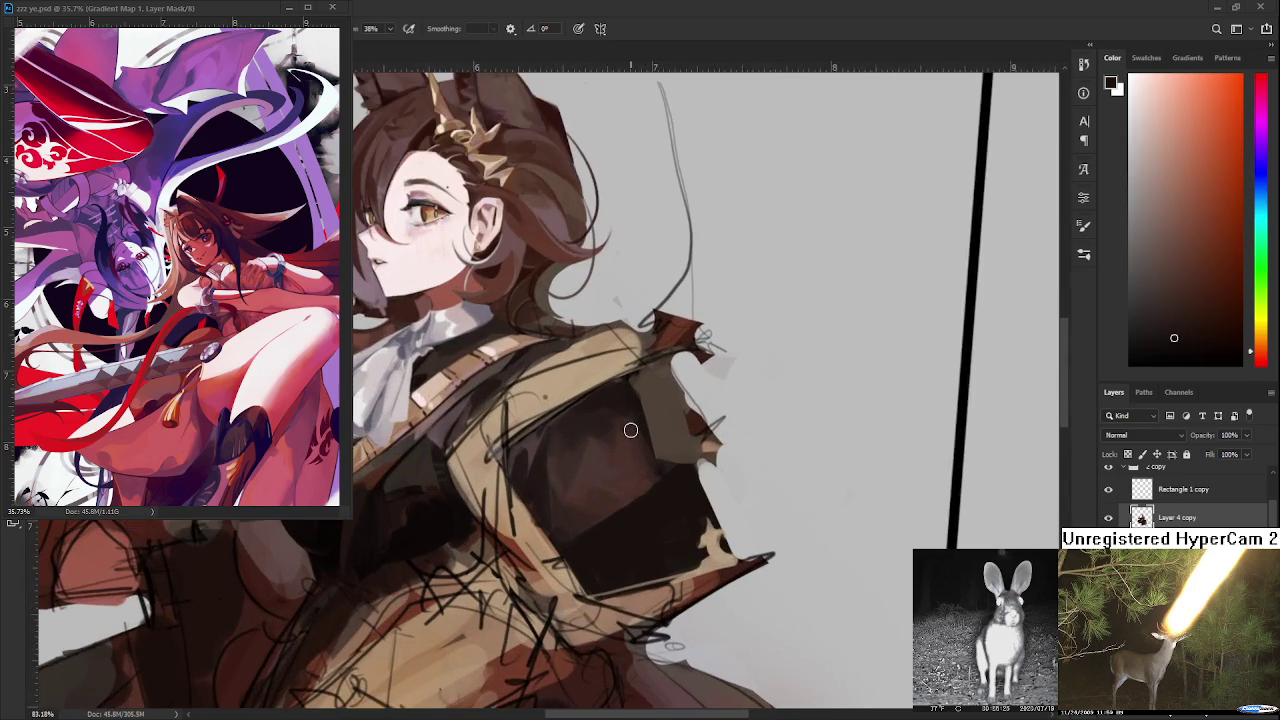
{"action": "scroll", "coordinate": [631, 433], "scroll_direction": "up", "scroll_amount": 2}
- Clear the lasso selection and sample a darker brown from the plate
{"action": "mouse_move", "coordinate": [630, 430]}
{"action": "left_mouse_down"}
{"action": "mouse_move", "coordinate": [541, 566]}
{"action": "mouse_move", "coordinate": [540, 530]}
{"action": "left_mouse_up"}
{"action": "key", "text": "b"}
{"action": "left_click", "coordinate": [551, 514], "text": "alt"}
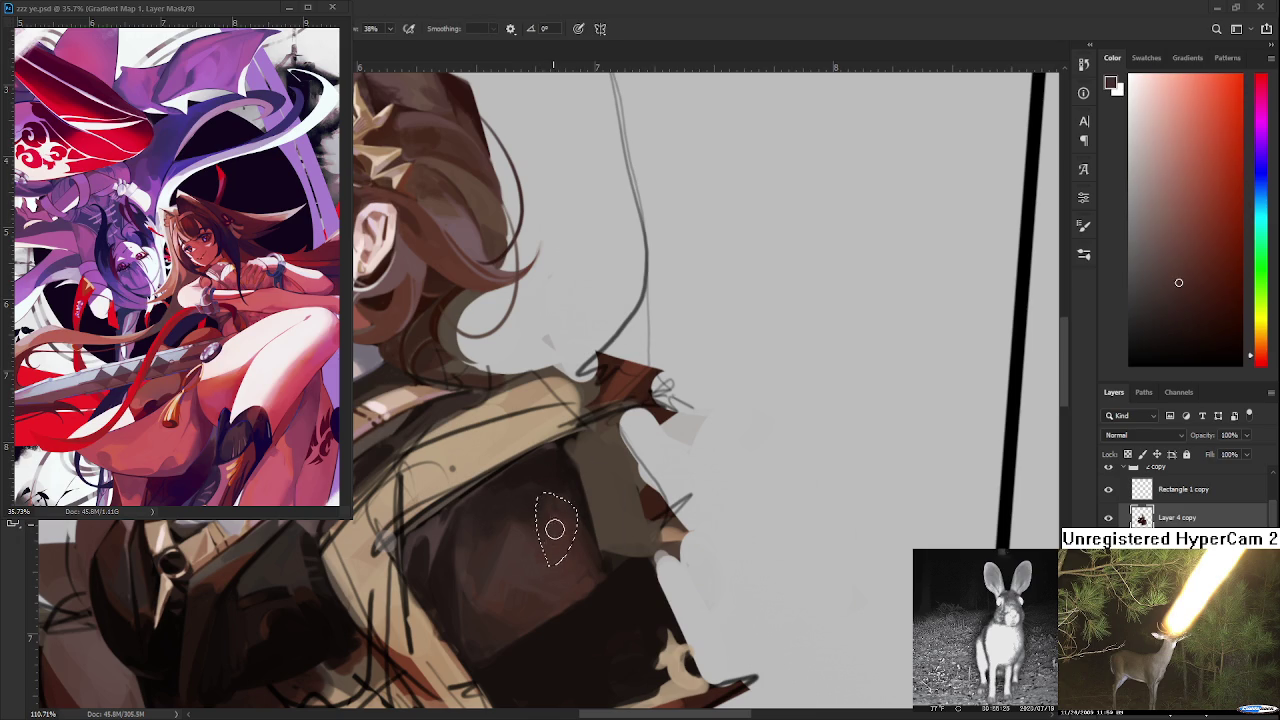
{"action": "key", "text": "ctrl+d"}
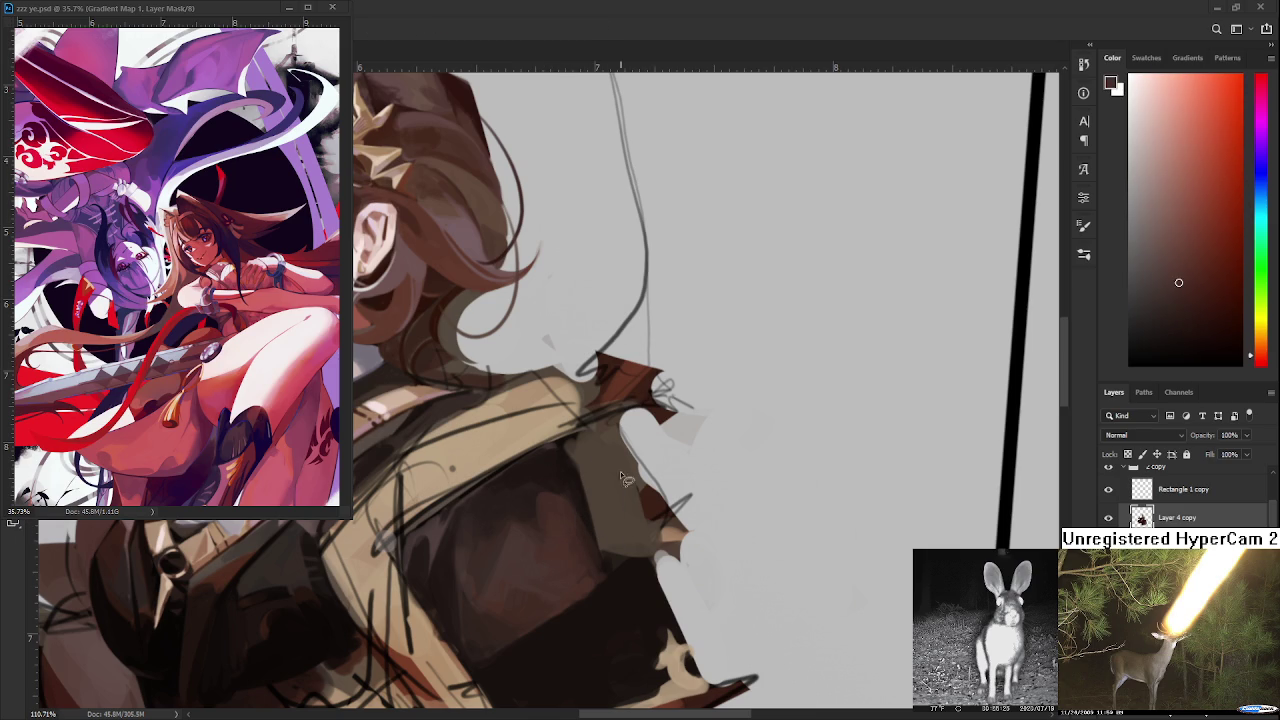
{"action": "left_click", "coordinate": [550, 490], "text": "alt"}
{"action": "left_click", "coordinate": [558, 478], "text": "alt"}
{"action": "left_click_drag", "start_coordinate": [558, 478], "coordinate": [549, 489]}
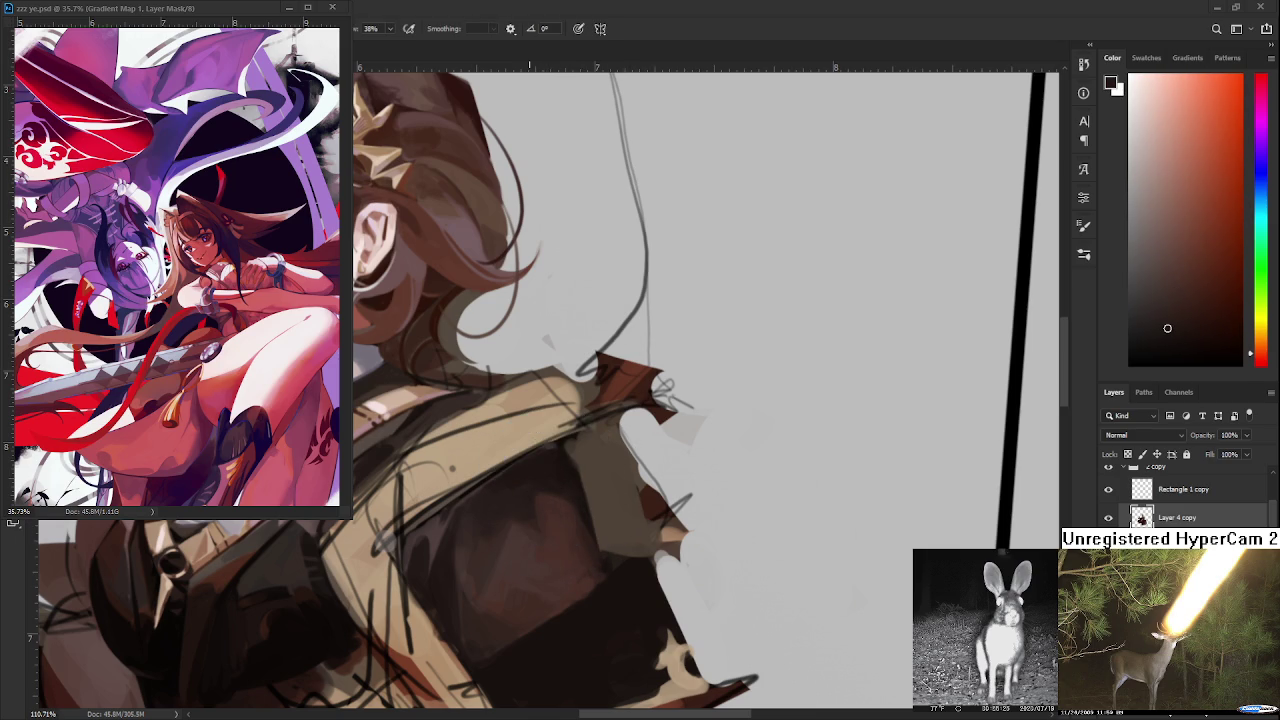
- Zoom out and back in, then sample darker armor plate shades
{"action": "scroll", "coordinate": [546, 469], "scroll_direction": "down", "scroll_amount": 2}
{"action": "scroll", "coordinate": [546, 469], "scroll_direction": "down", "scroll_amount": 1}
{"action": "scroll", "coordinate": [546, 469], "scroll_direction": "down", "scroll_amount": 1}
{"action": "scroll", "coordinate": [546, 469], "scroll_direction": "down", "scroll_amount": 1}
{"action": "scroll", "coordinate": [546, 469], "scroll_direction": "up", "scroll_amount": 2}
{"action": "scroll", "coordinate": [540, 469], "scroll_direction": "up", "scroll_amount": 2}
{"action": "scroll", "coordinate": [526, 469], "scroll_direction": "up", "scroll_amount": 2}
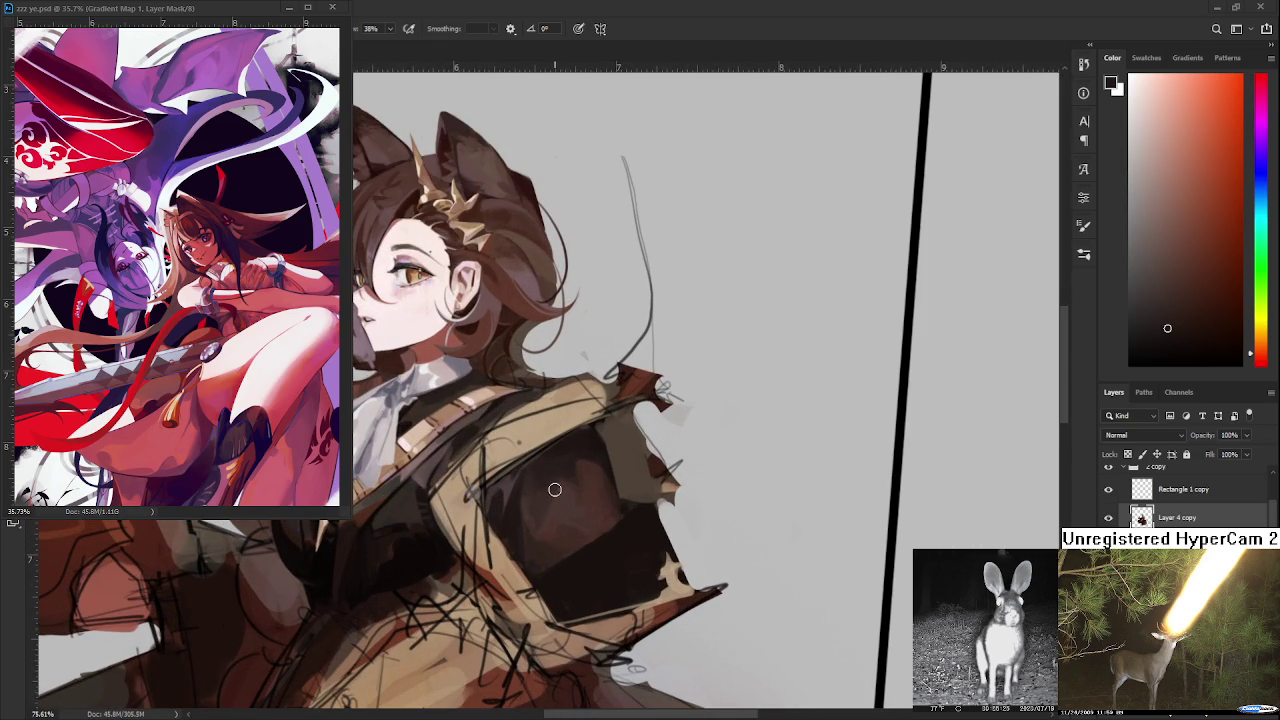
{"action": "scroll", "coordinate": [554, 501], "scroll_direction": "down", "scroll_amount": 2}
{"action": "scroll", "coordinate": [554, 501], "scroll_direction": "up", "scroll_amount": 1}
{"action": "scroll", "coordinate": [554, 501], "scroll_direction": "up", "scroll_amount": 2}
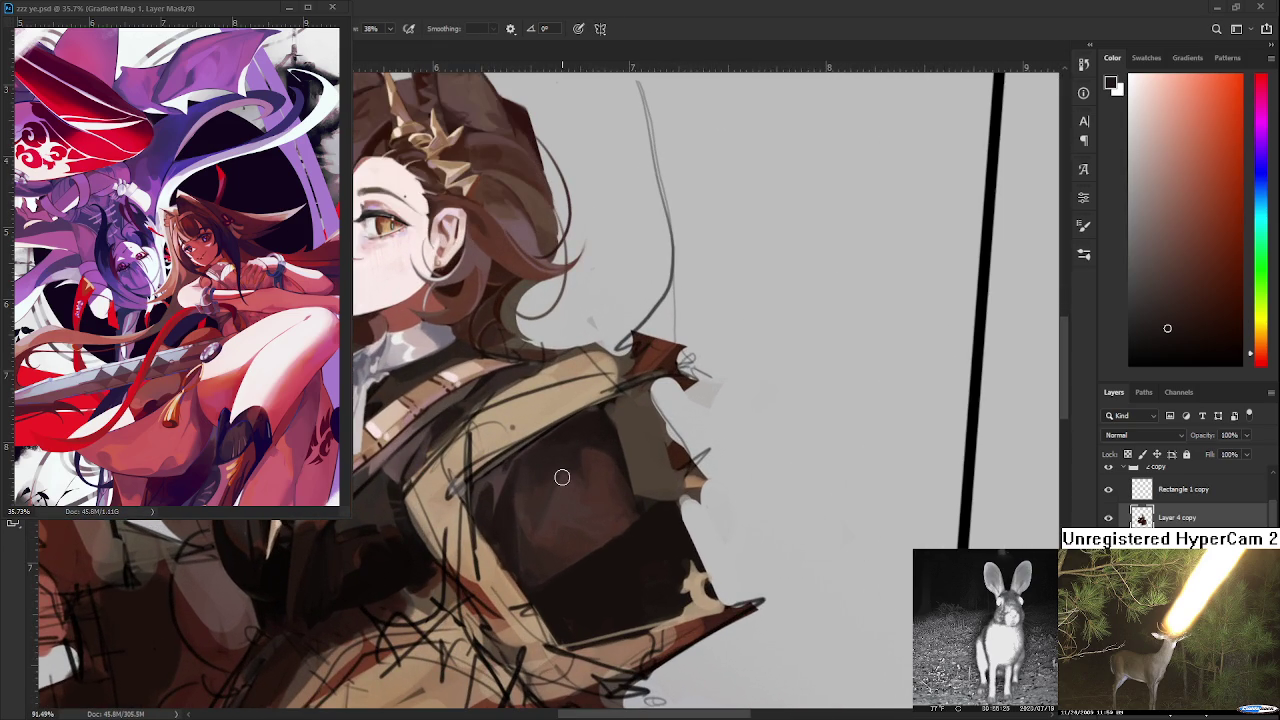
{"action": "left_click", "coordinate": [600, 550], "text": "alt"}
{"action": "left_click", "coordinate": [597, 587], "text": "alt"}
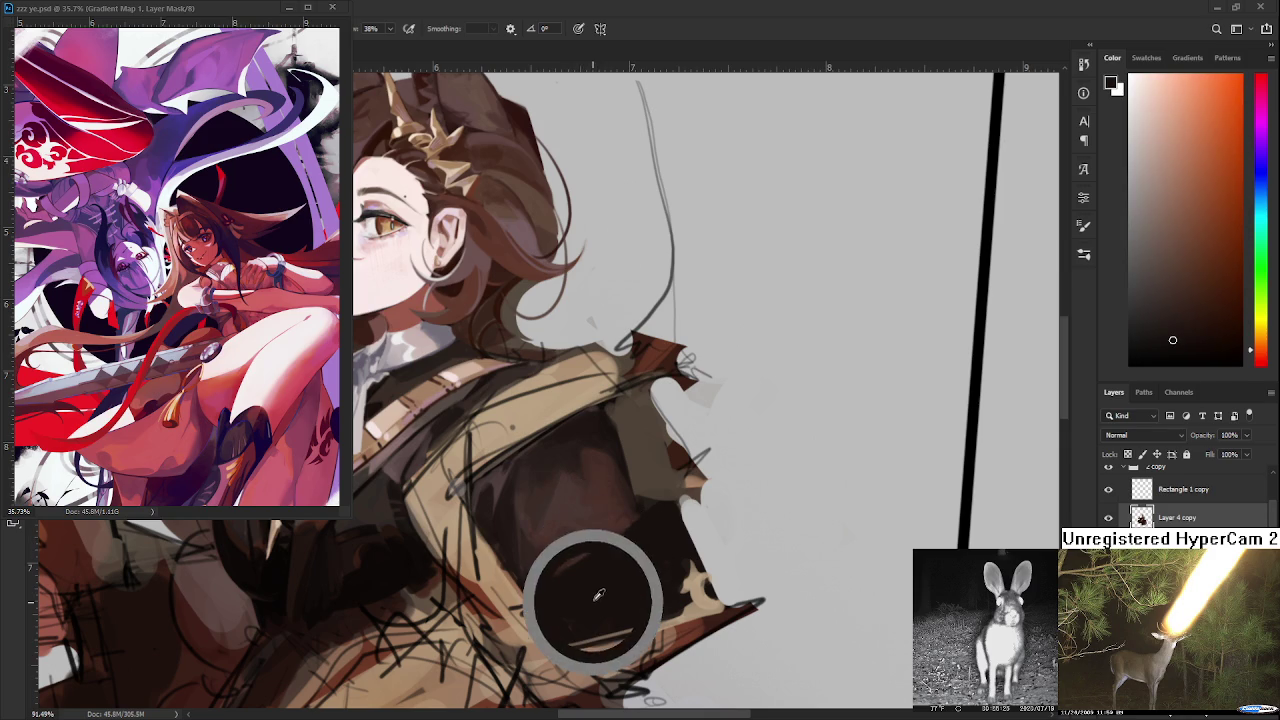
- Outline a thin strip on the plate's left edge, then discard it
{"action": "mouse_move", "coordinate": [520, 497]}
{"action": "left_mouse_down"}
{"action": "mouse_move", "coordinate": [508, 492]}
{"action": "mouse_move", "coordinate": [507, 556]}
{"action": "mouse_move", "coordinate": [522, 452]}
{"action": "mouse_move", "coordinate": [516, 482]}
{"action": "left_mouse_up"}
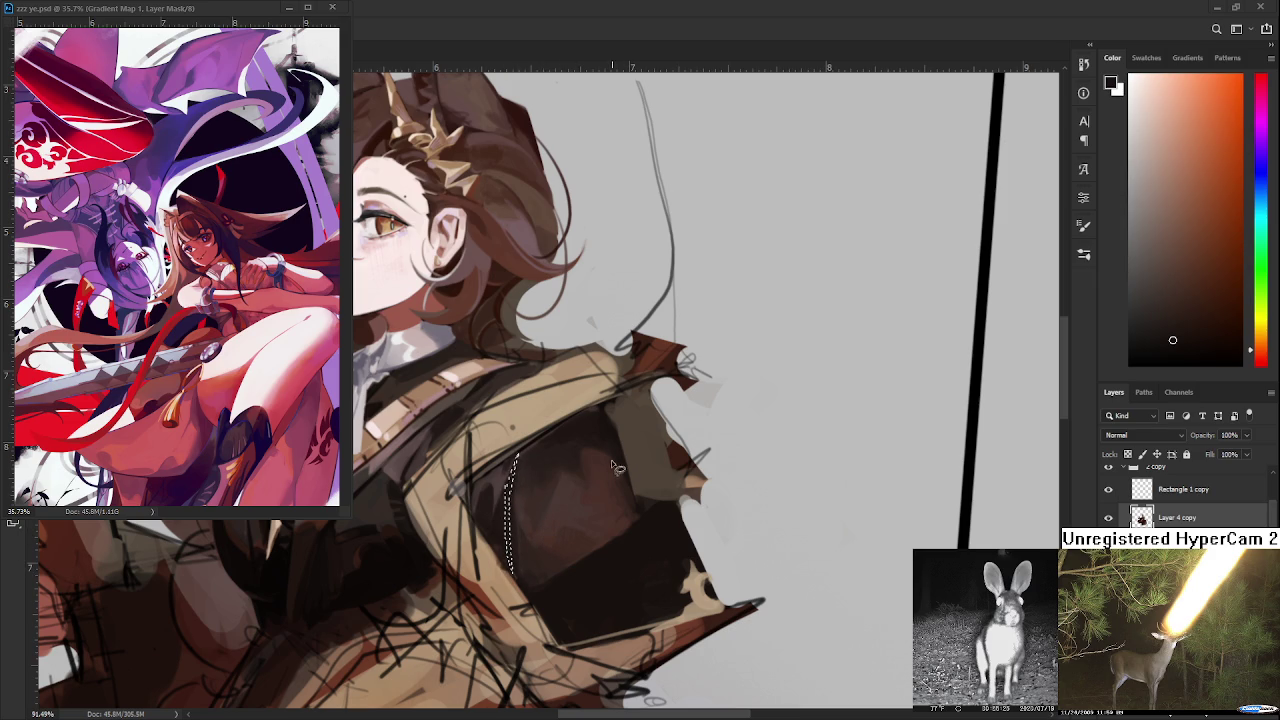
{"action": "key", "text": "b"}
{"action": "left_click", "coordinate": [557, 540], "text": "alt"}
{"action": "key", "text": "ctrl+d"}
- Lasso the plate's left-edge sliver again and paint it dark brown
{"action": "key", "text": "v"}
{"action": "left_click_drag", "start_coordinate": [508, 493], "coordinate": [520, 578]}
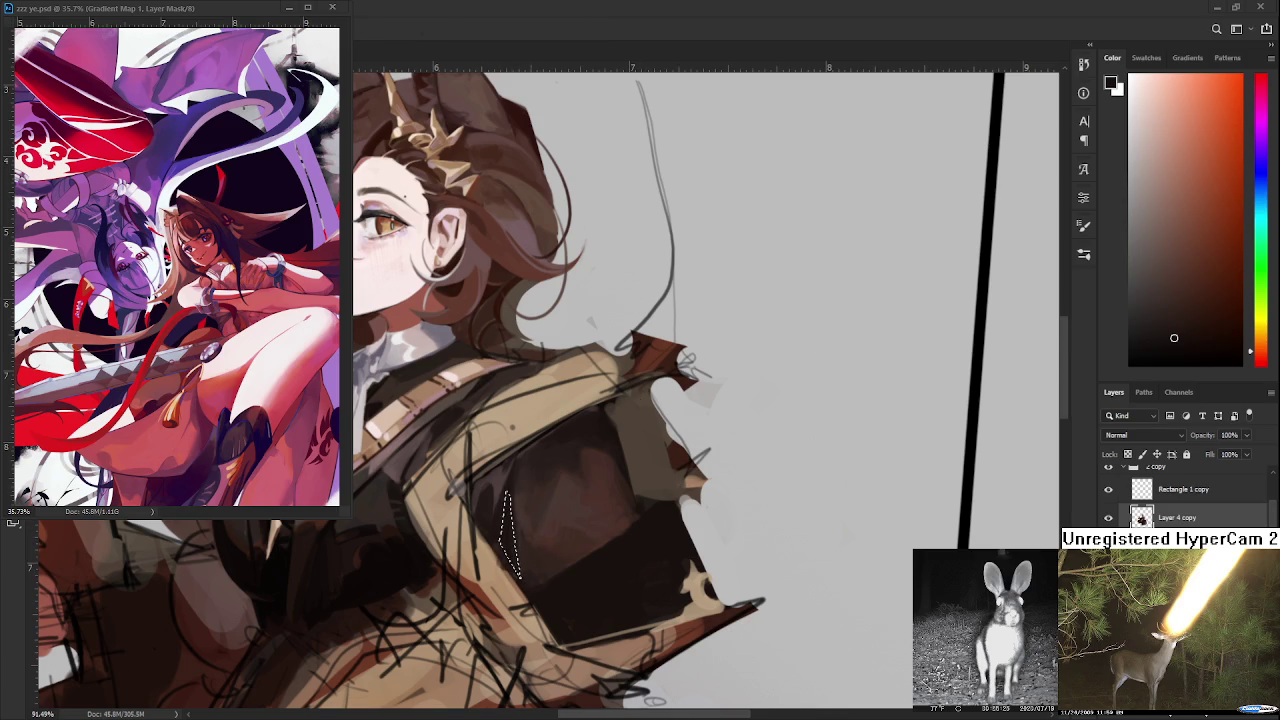
{"action": "key", "text": "b"}
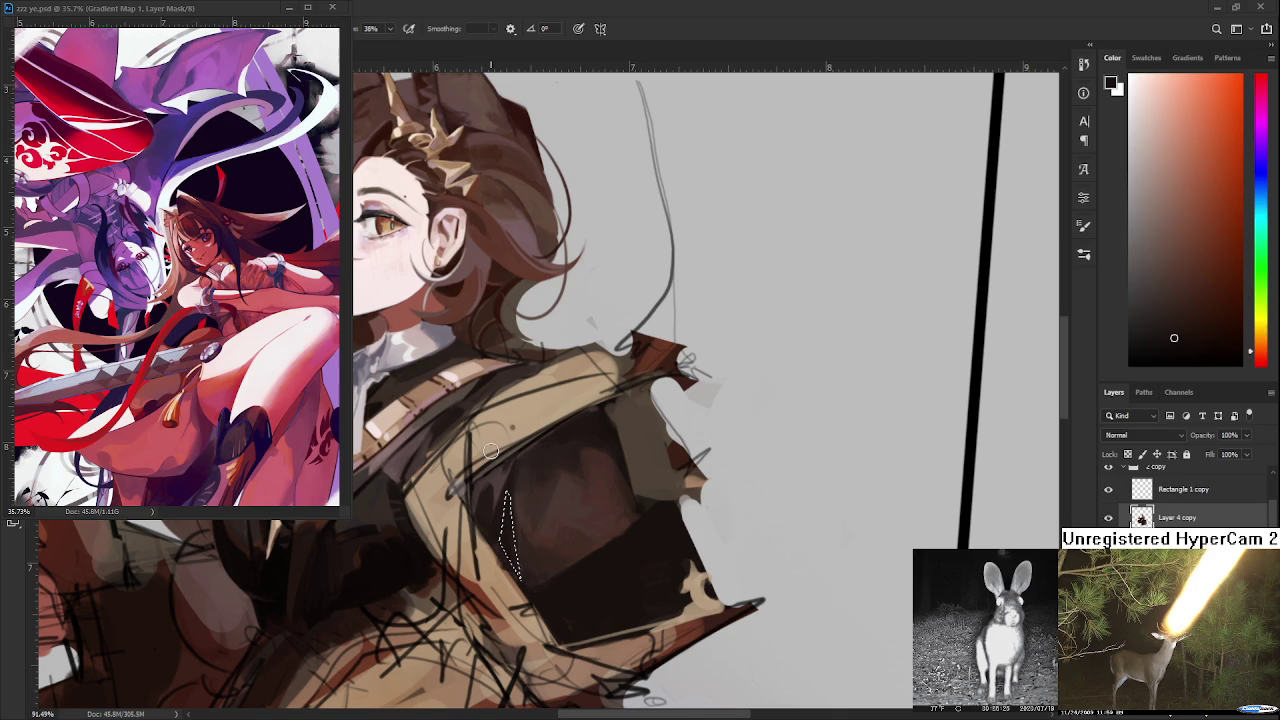
{"action": "key", "text": "ctrl+d"}
{"action": "left_click_drag", "start_coordinate": [1176, 338], "coordinate": [1152, 351]}
{"action": "mouse_move", "coordinate": [512, 478]}
{"action": "left_mouse_down"}
{"action": "mouse_move", "coordinate": [501, 485]}
{"action": "mouse_move", "coordinate": [518, 568]}
{"action": "mouse_move", "coordinate": [509, 517]}
{"action": "left_mouse_up"}
{"action": "key", "text": "ctrl+d"}
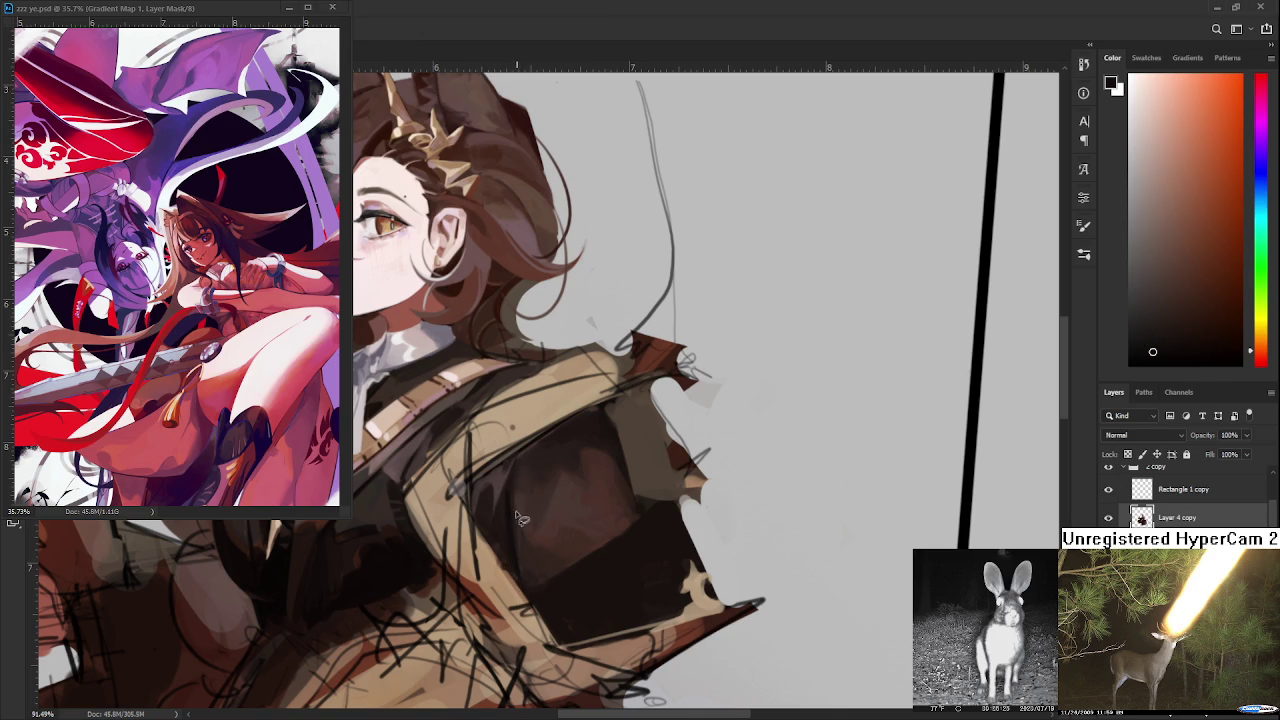
- Sample reddish and darker browns from the coat and plate's left side
{"action": "left_click", "coordinate": [502, 499], "text": "alt"}
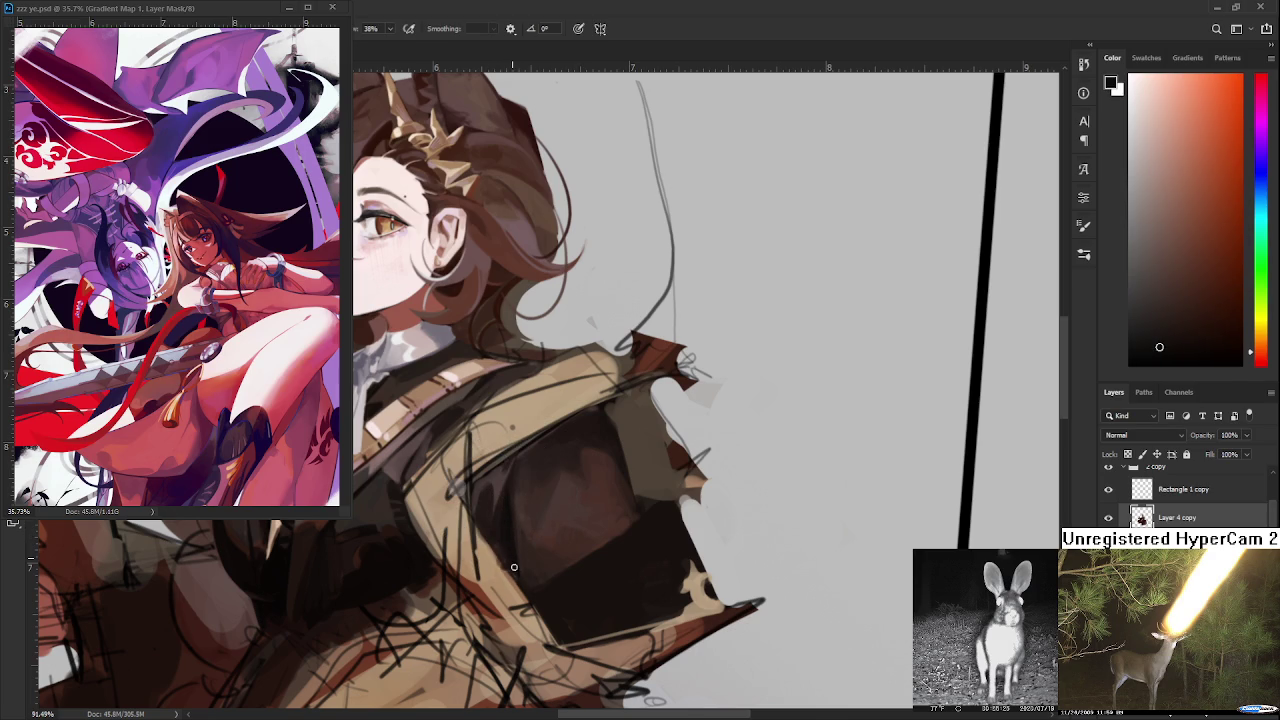
{"action": "left_click", "coordinate": [509, 503], "text": "alt"}
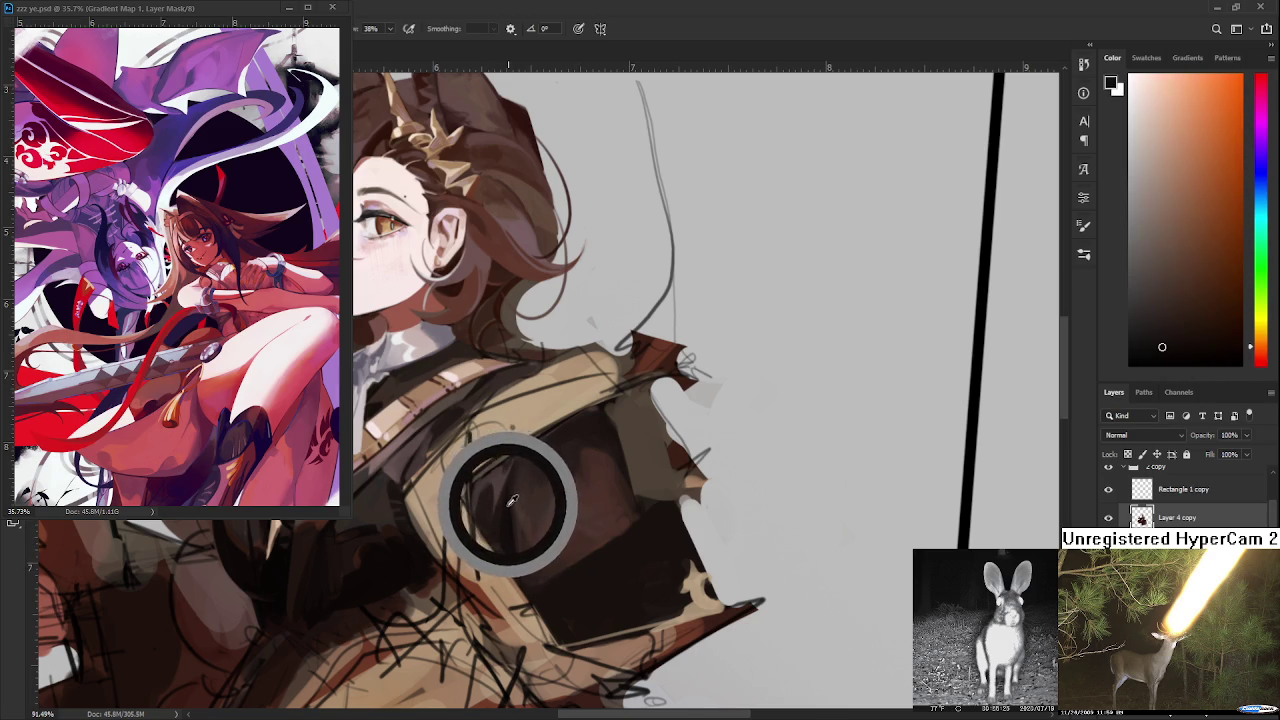
{"action": "left_click", "coordinate": [518, 482], "text": "alt"}
{"action": "left_click", "coordinate": [514, 478], "text": "alt"}
{"action": "left_click", "coordinate": [513, 475], "text": "alt"}
{"action": "left_click", "coordinate": [515, 480], "text": "alt"}
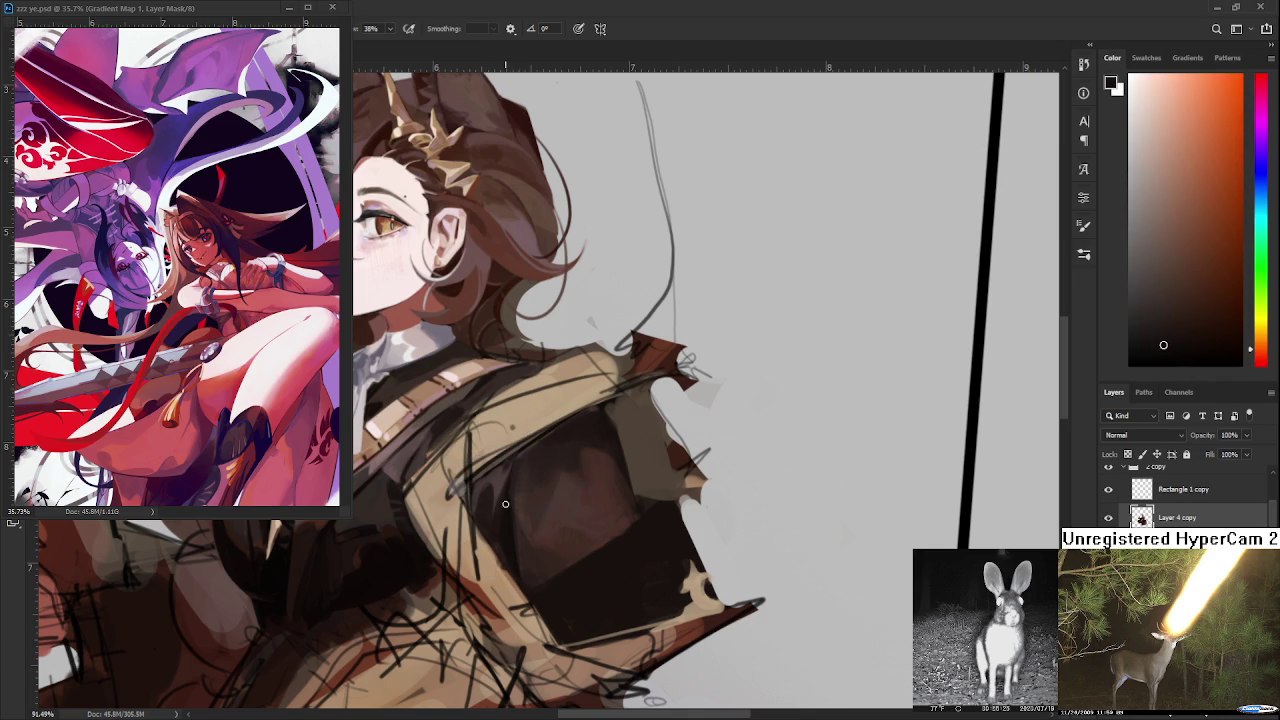
{"action": "left_click", "coordinate": [508, 530], "text": "alt"}
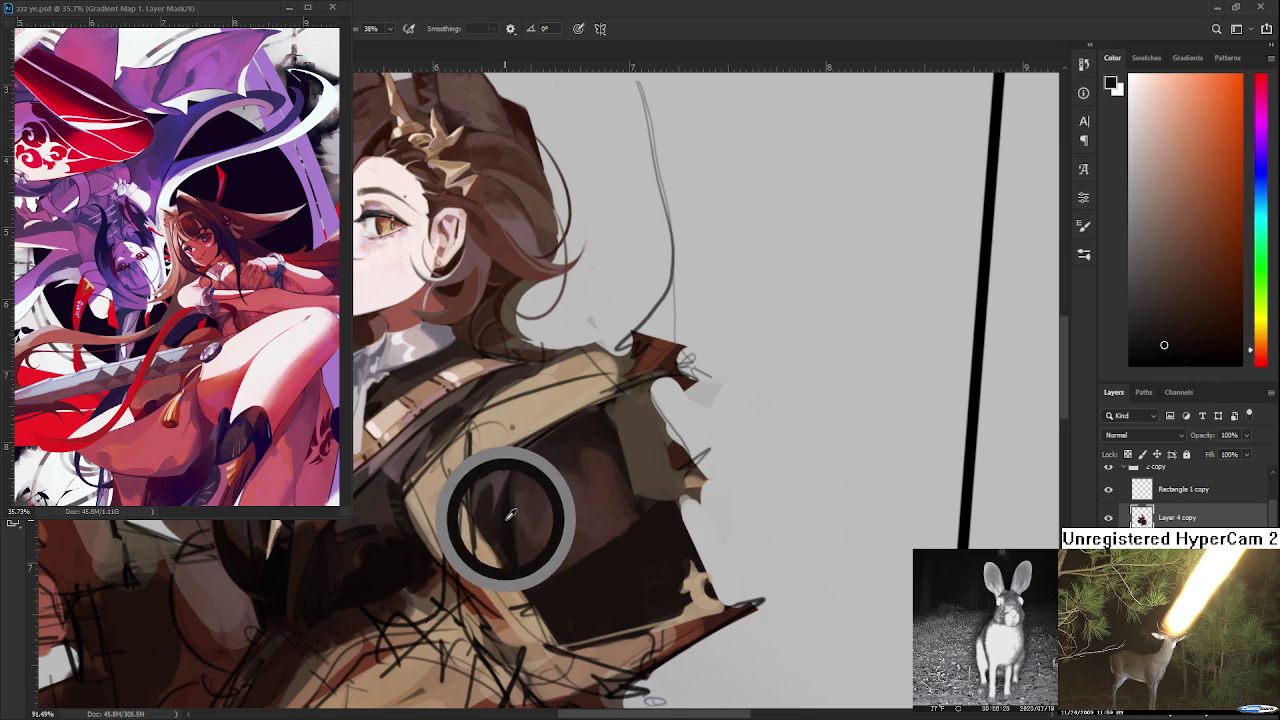
{"action": "left_click_drag", "start_coordinate": [512, 511], "coordinate": [508, 508]}
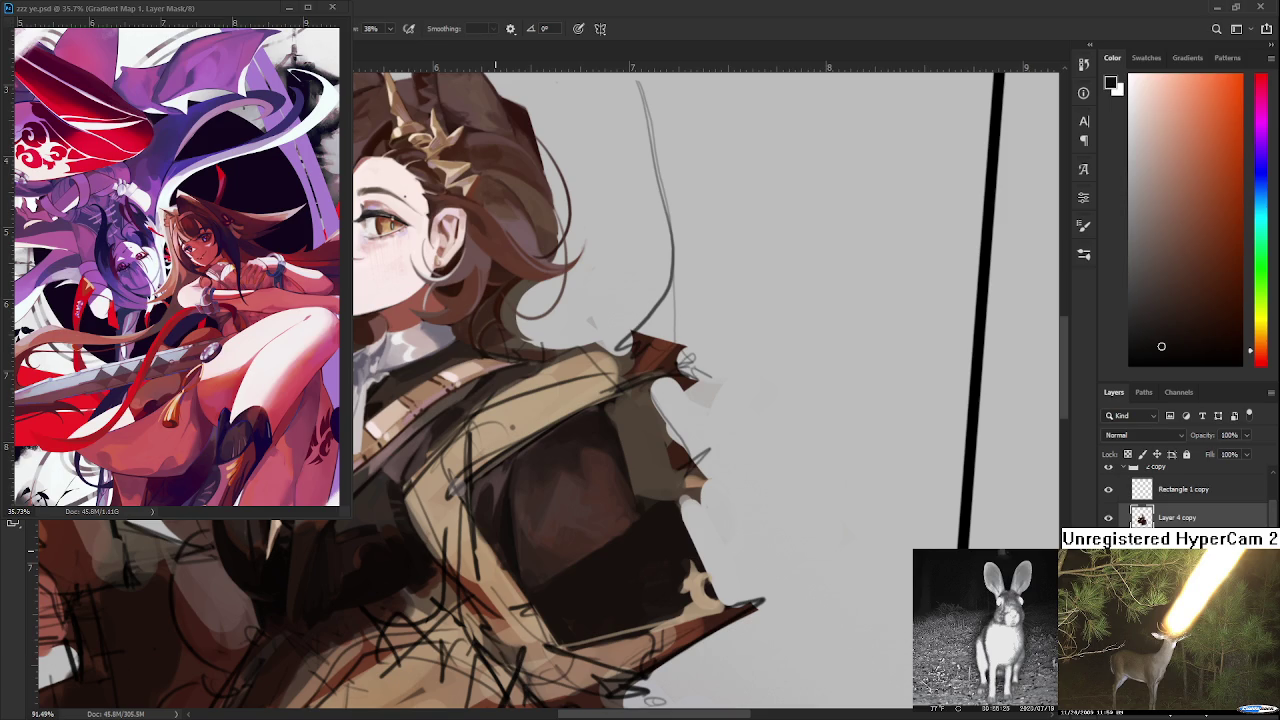
- Brush plate browns, tan jacket colour and near-black onto the plate's left side
{"action": "left_click", "coordinate": [503, 492], "text": "alt"}
{"action": "left_click", "coordinate": [503, 497], "text": "alt"}
{"action": "left_click", "coordinate": [503, 525], "text": "alt"}
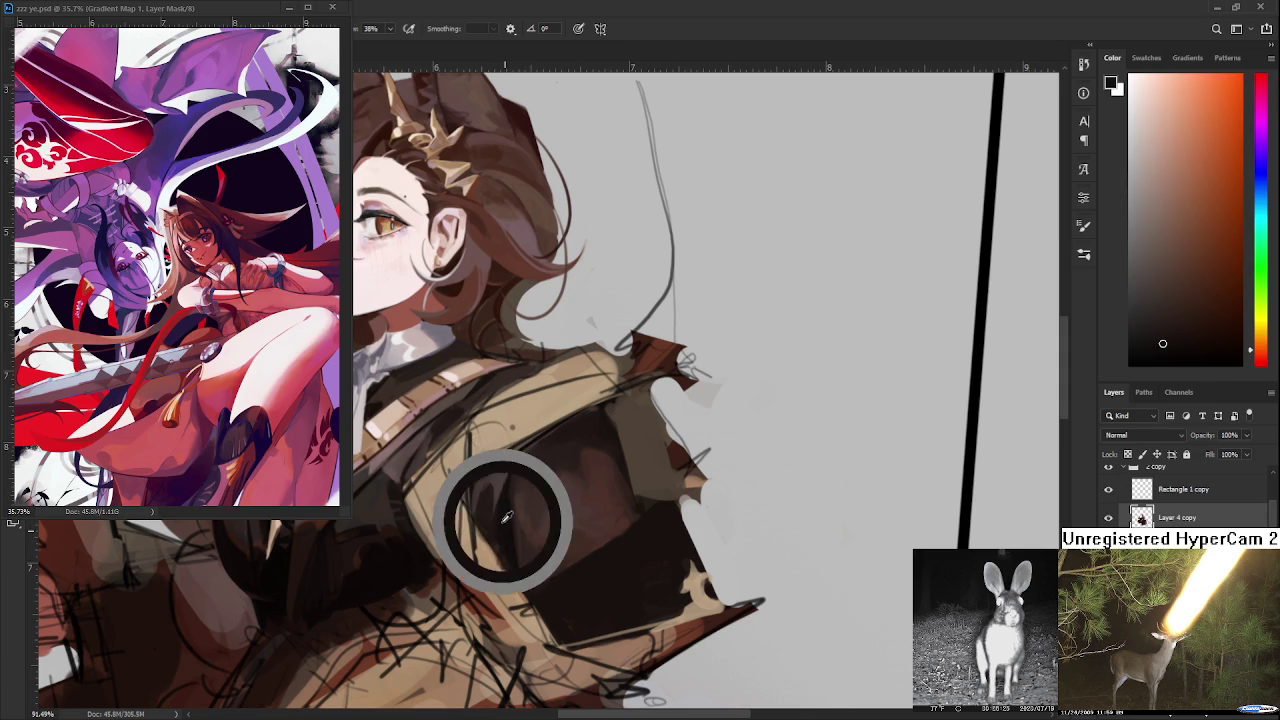
{"action": "left_click", "coordinate": [510, 568], "text": "alt"}
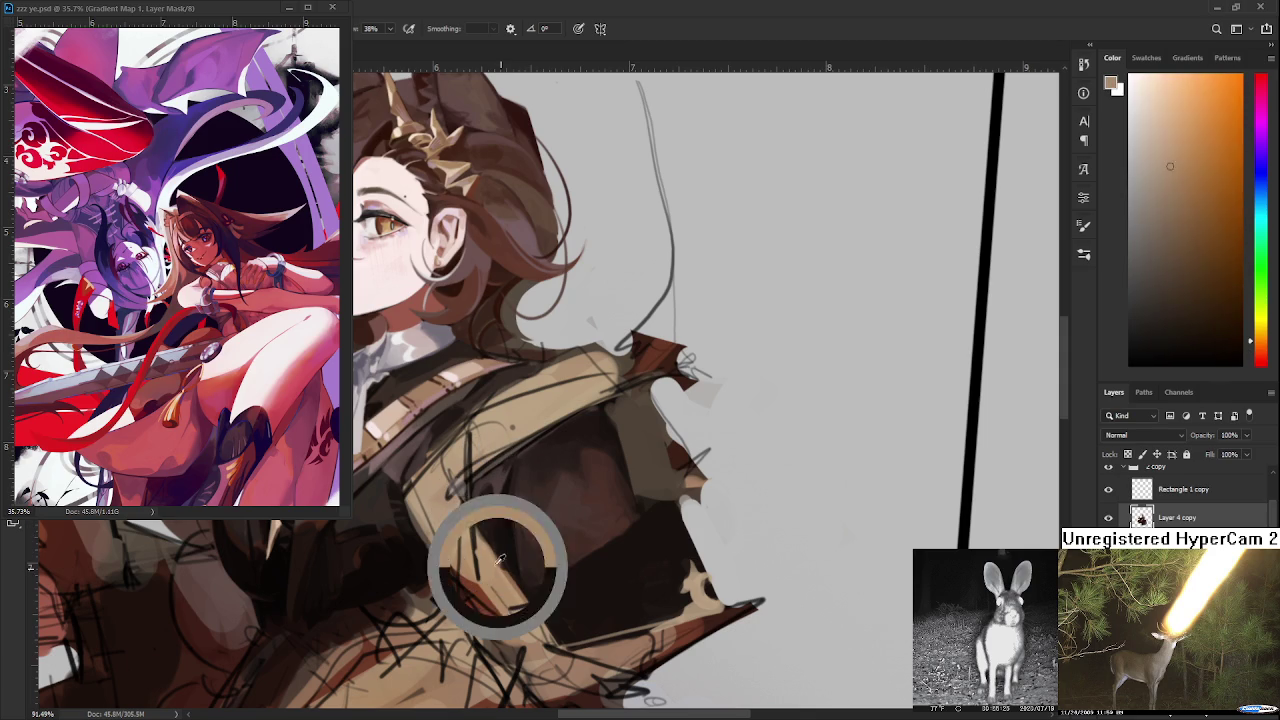
{"action": "left_click", "coordinate": [505, 554], "text": "alt"}
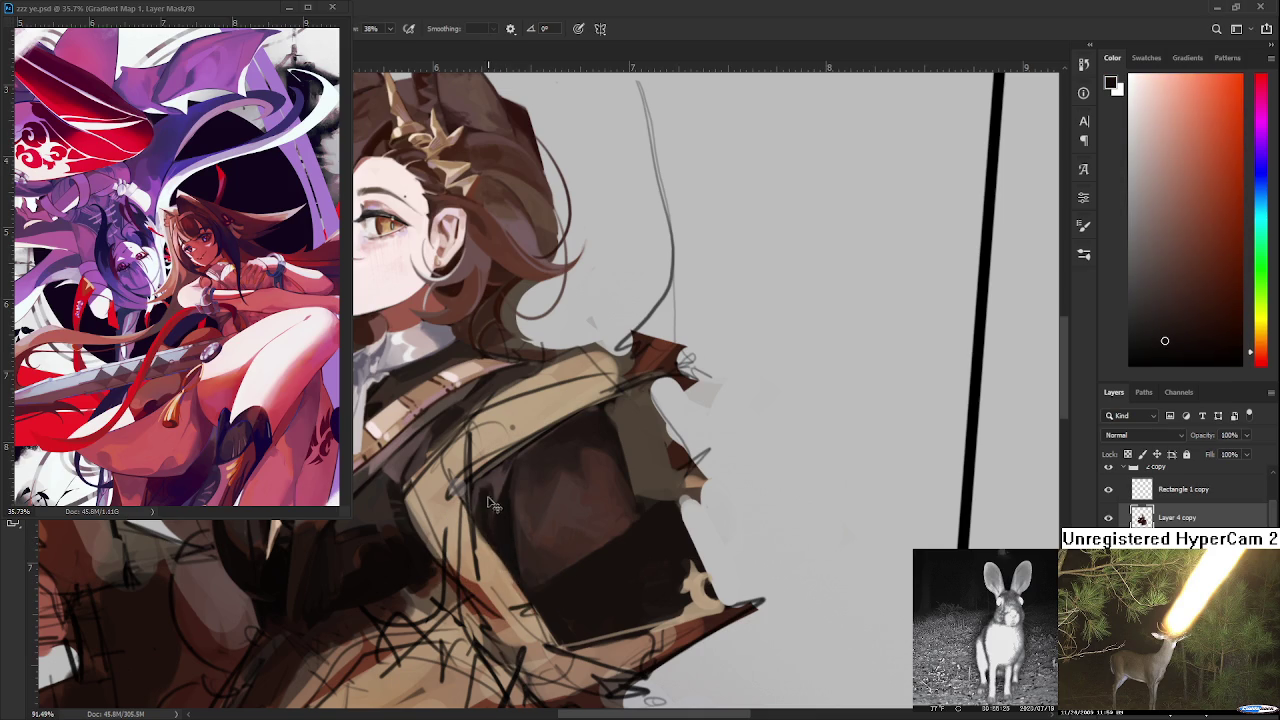
- Blend the plate's left edge using freshly sampled plate shades
{"action": "left_click", "coordinate": [497, 495], "text": "alt"}
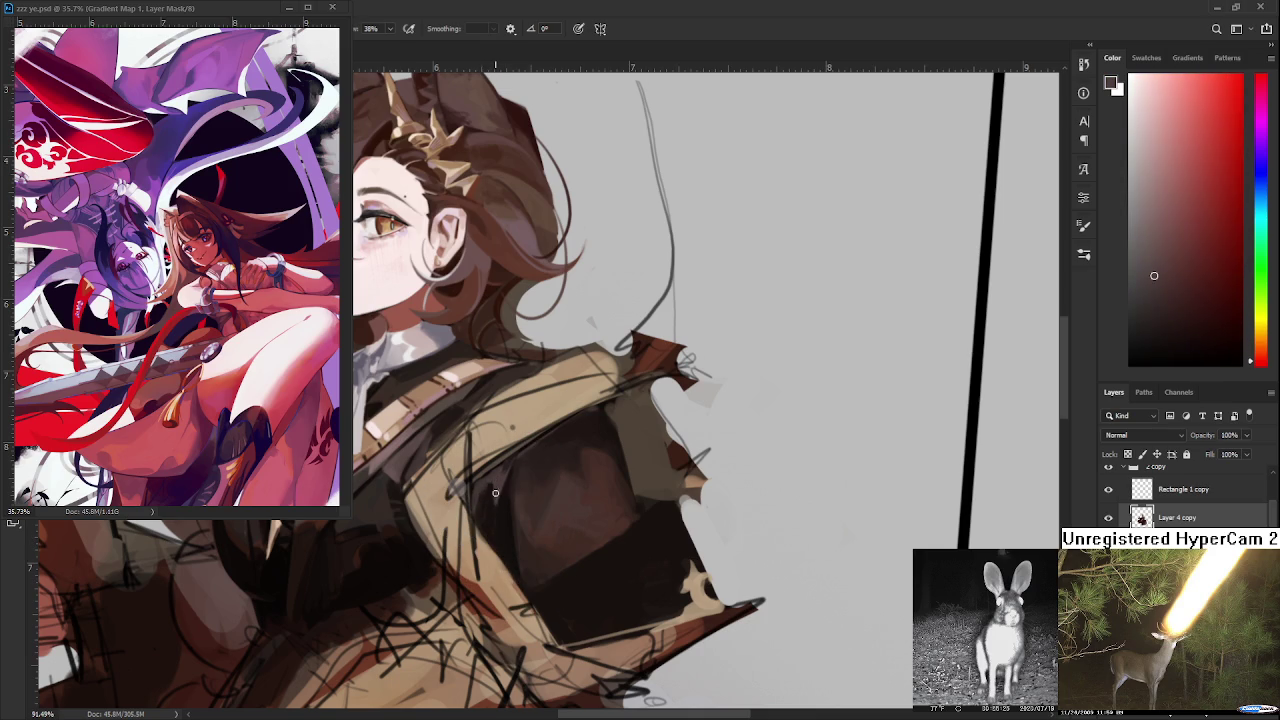
{"action": "left_click", "coordinate": [508, 514], "text": "alt"}
{"action": "left_click", "coordinate": [487, 497], "text": "alt"}
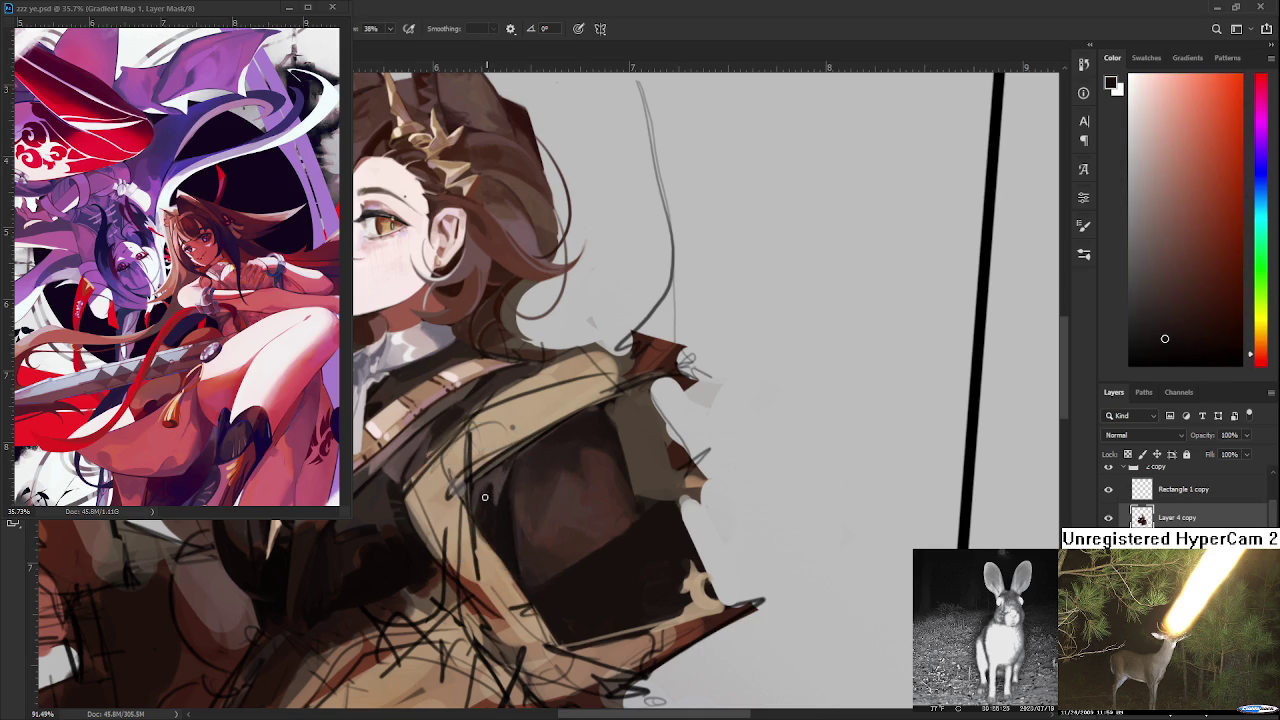
{"action": "left_click", "coordinate": [495, 476], "text": "alt"}
{"action": "left_click", "coordinate": [500, 485], "text": "alt"}
{"action": "left_click", "coordinate": [506, 494], "text": "alt"}
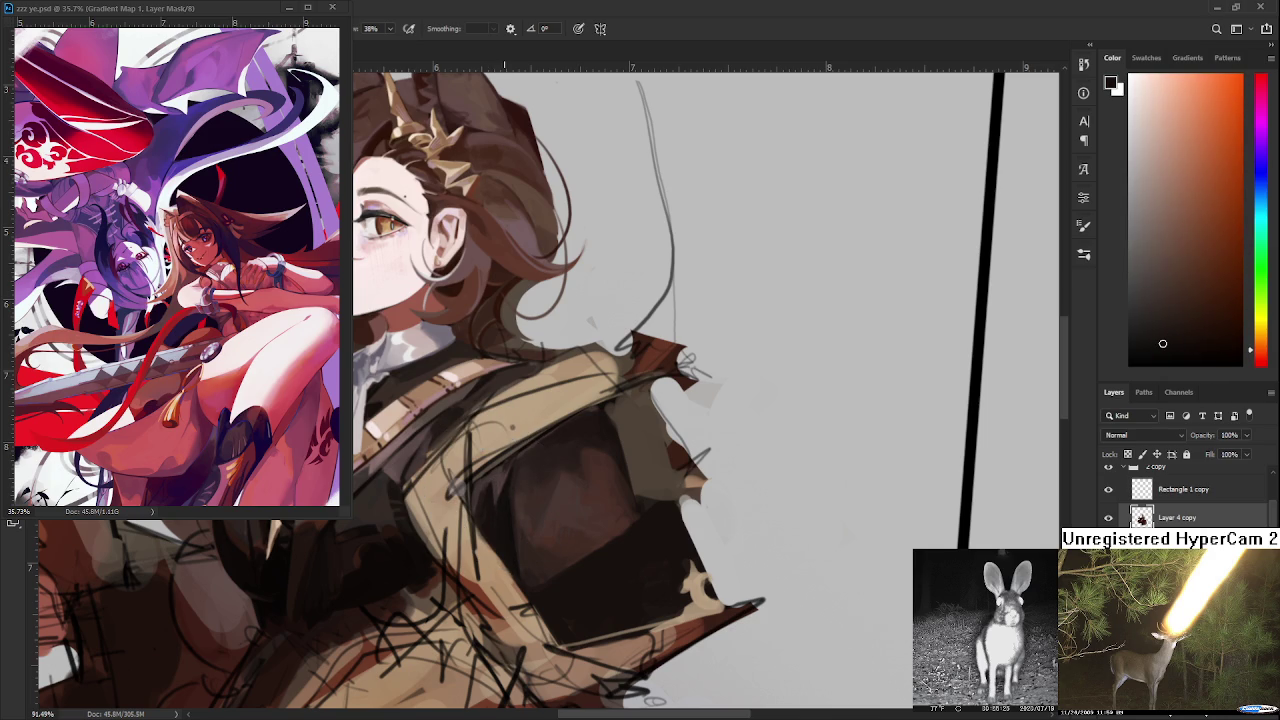
{"action": "scroll", "coordinate": [501, 474], "scroll_direction": "down", "scroll_amount": 3}
- Zoom out to view the whole figure, then zoom back to 110% on the chest
{"action": "scroll", "coordinate": [501, 474], "scroll_direction": "down", "scroll_amount": 3}
{"action": "scroll", "coordinate": [501, 474], "scroll_direction": "down", "scroll_amount": 3}
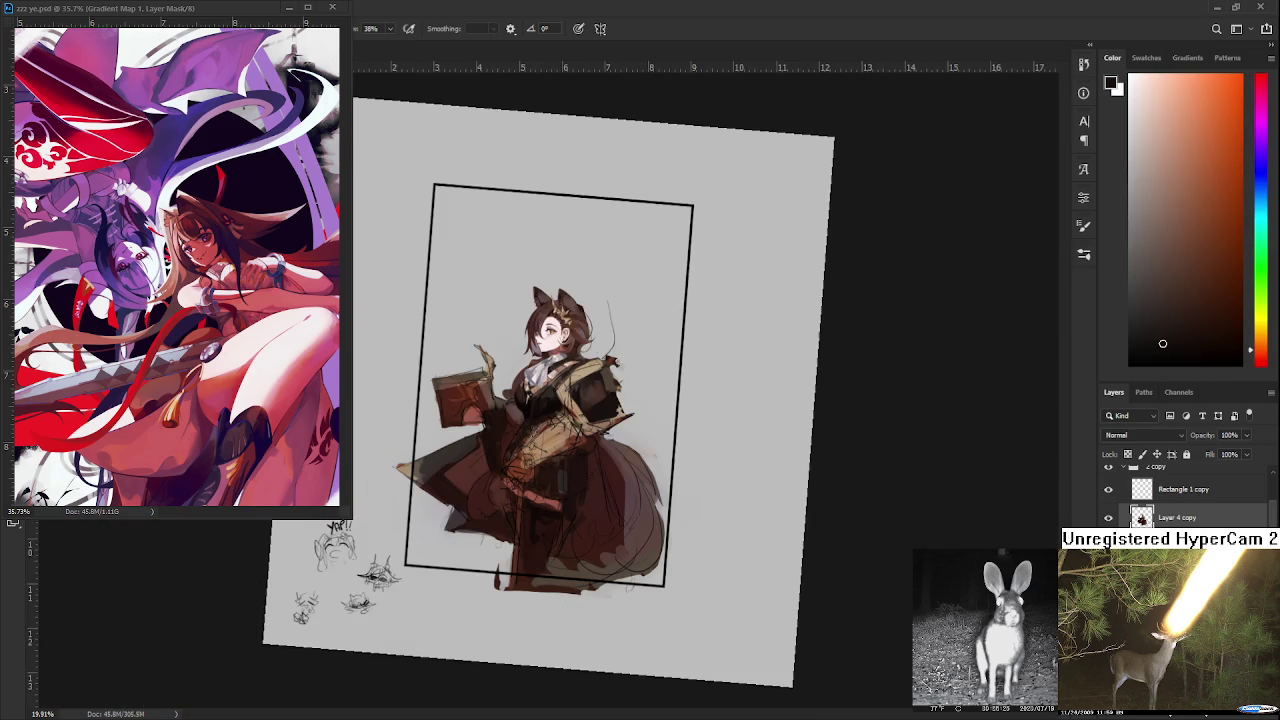
{"action": "scroll", "coordinate": [547, 430], "scroll_direction": "up", "scroll_amount": 1}
{"action": "scroll", "coordinate": [555, 440], "scroll_direction": "up", "scroll_amount": 2}
{"action": "scroll", "coordinate": [565, 455], "scroll_direction": "up", "scroll_amount": 2}
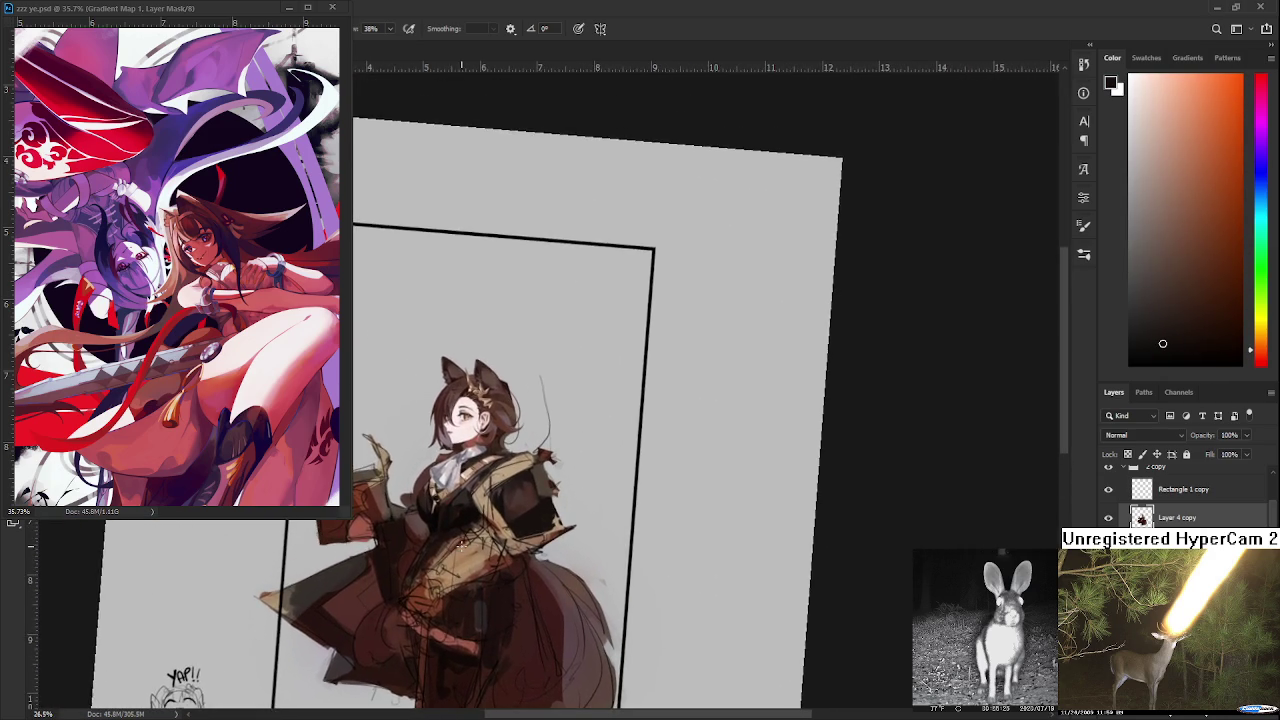
{"action": "scroll", "coordinate": [573, 467], "scroll_direction": "up", "scroll_amount": 2}
{"action": "scroll", "coordinate": [565, 480], "scroll_direction": "up", "scroll_amount": 2}
{"action": "scroll", "coordinate": [550, 505], "scroll_direction": "up", "scroll_amount": 1}
{"action": "scroll", "coordinate": [535, 530], "scroll_direction": "up", "scroll_amount": 1}
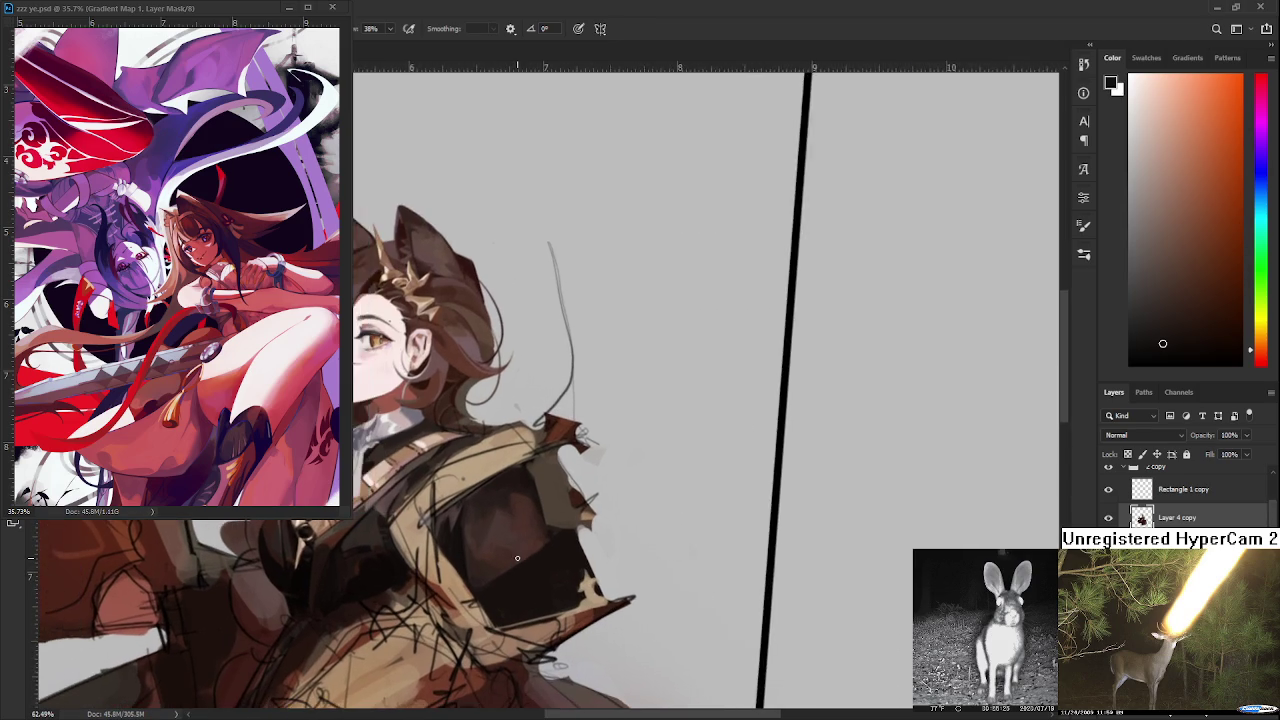
{"action": "scroll", "coordinate": [522, 553], "scroll_direction": "up", "scroll_amount": 1}
{"action": "scroll", "coordinate": [436, 524], "scroll_direction": "up", "scroll_amount": 1}
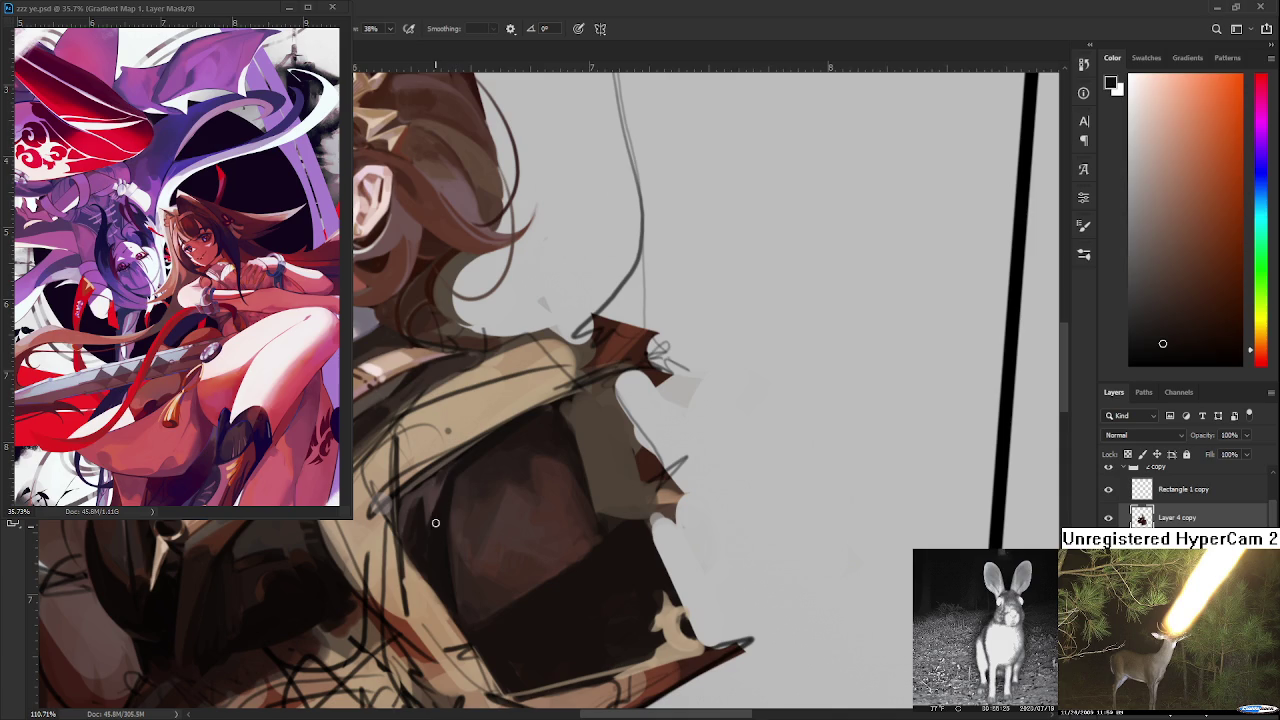
- Sample lighter and darker reds from the plate's left area
{"action": "left_click", "coordinate": [452, 470], "text": "alt"}
{"action": "left_click", "coordinate": [445, 502], "text": "alt"}
{"action": "left_click", "coordinate": [443, 491], "text": "alt"}
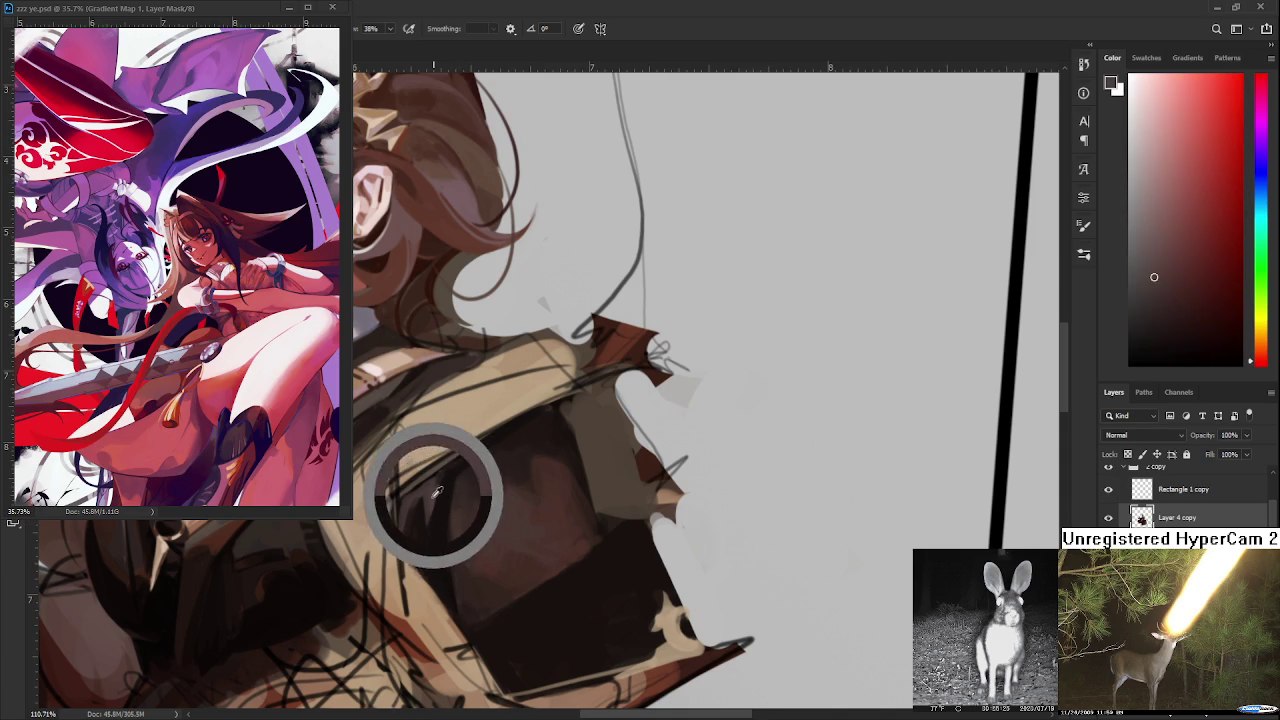
{"action": "left_click", "coordinate": [449, 494], "text": "alt"}
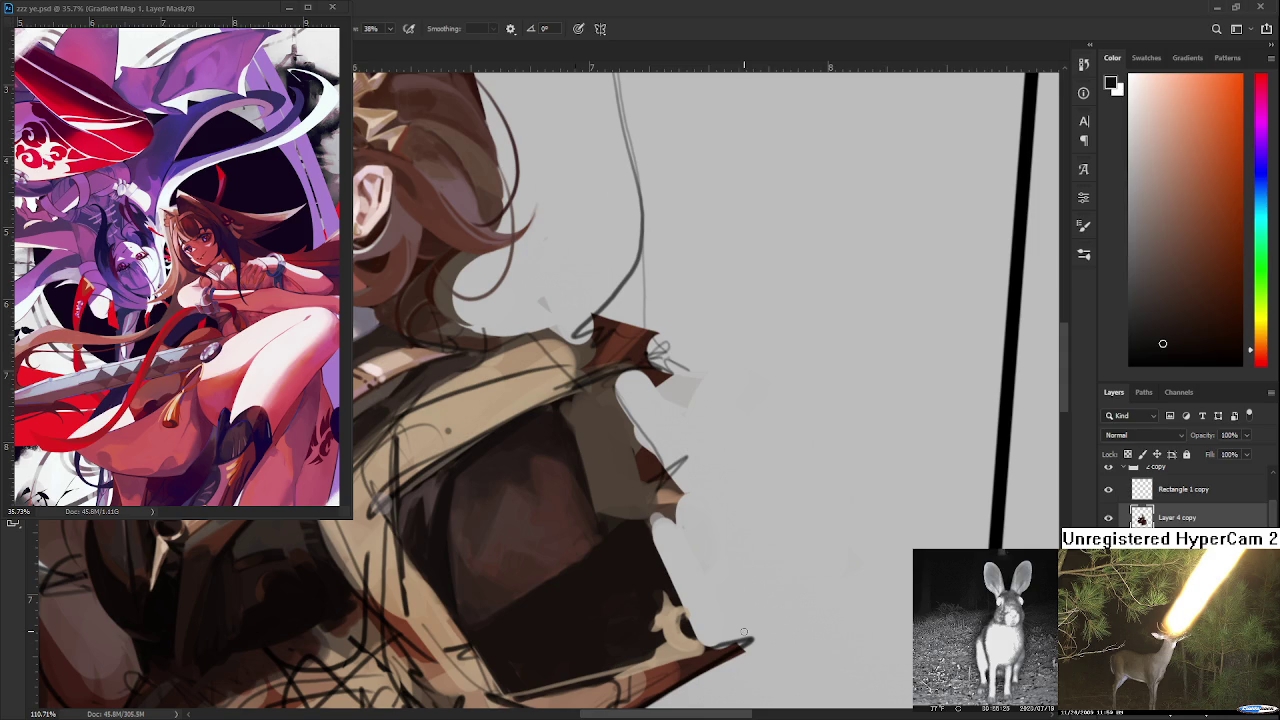
- Paint soft reddish-brown strokes into the plate's upper middle with sampled reds
{"action": "left_click", "coordinate": [507, 470], "text": "alt"}
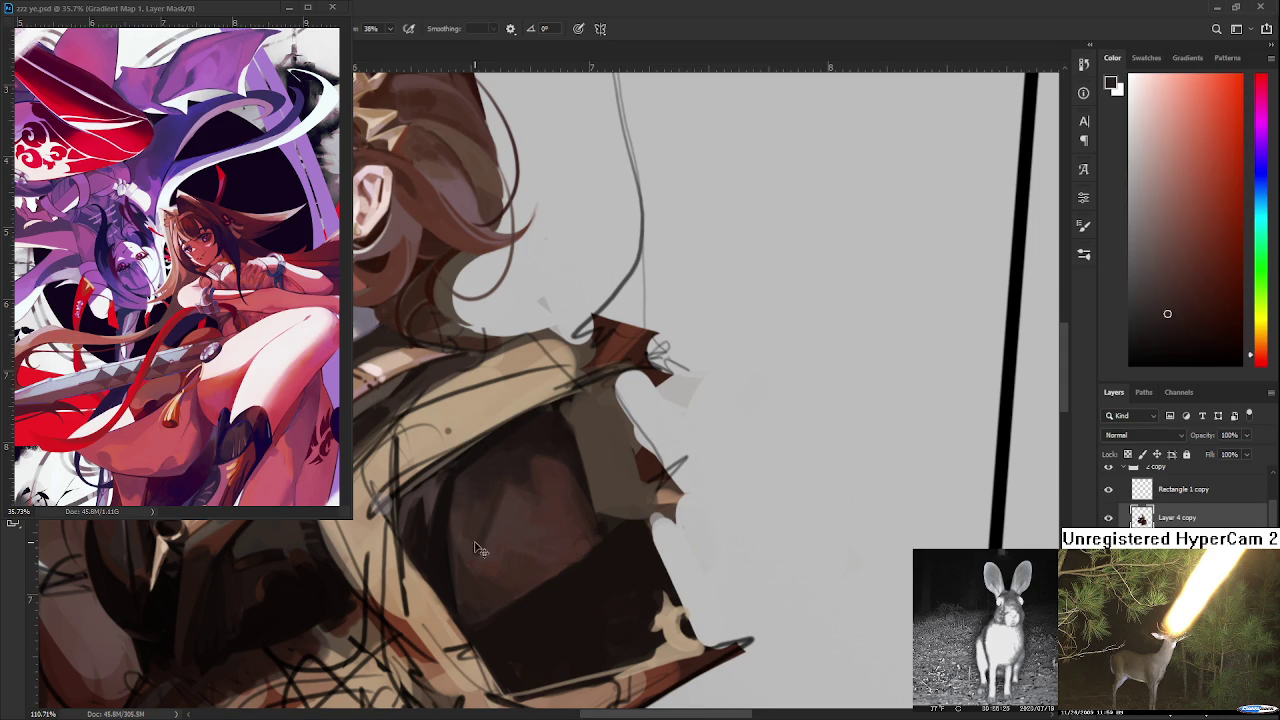
{"action": "left_click", "coordinate": [515, 469], "text": "alt"}
{"action": "left_click", "coordinate": [511, 460], "text": "alt"}
{"action": "left_click", "coordinate": [488, 500], "text": "alt"}
{"action": "left_click", "coordinate": [498, 513], "text": "alt"}
- Resample highlight and darker reds to soften the upper-middle highlight
{"action": "left_click", "coordinate": [513, 480], "text": "alt"}
{"action": "left_click", "coordinate": [498, 471], "text": "alt"}
{"action": "left_click", "coordinate": [510, 472], "text": "alt"}
{"action": "left_click", "coordinate": [491, 478], "text": "alt"}
{"action": "left_click", "coordinate": [497, 487], "text": "alt"}
{"action": "left_click", "coordinate": [510, 495], "text": "alt"}
{"action": "scroll", "coordinate": [625, 467], "scroll_direction": "down", "scroll_amount": 2}
- Zoom out to check the figure, then reframe the view on the shoulder plate
{"action": "scroll", "coordinate": [625, 467], "scroll_direction": "down", "scroll_amount": 2}
{"action": "scroll", "coordinate": [625, 467], "scroll_direction": "down", "scroll_amount": 2}
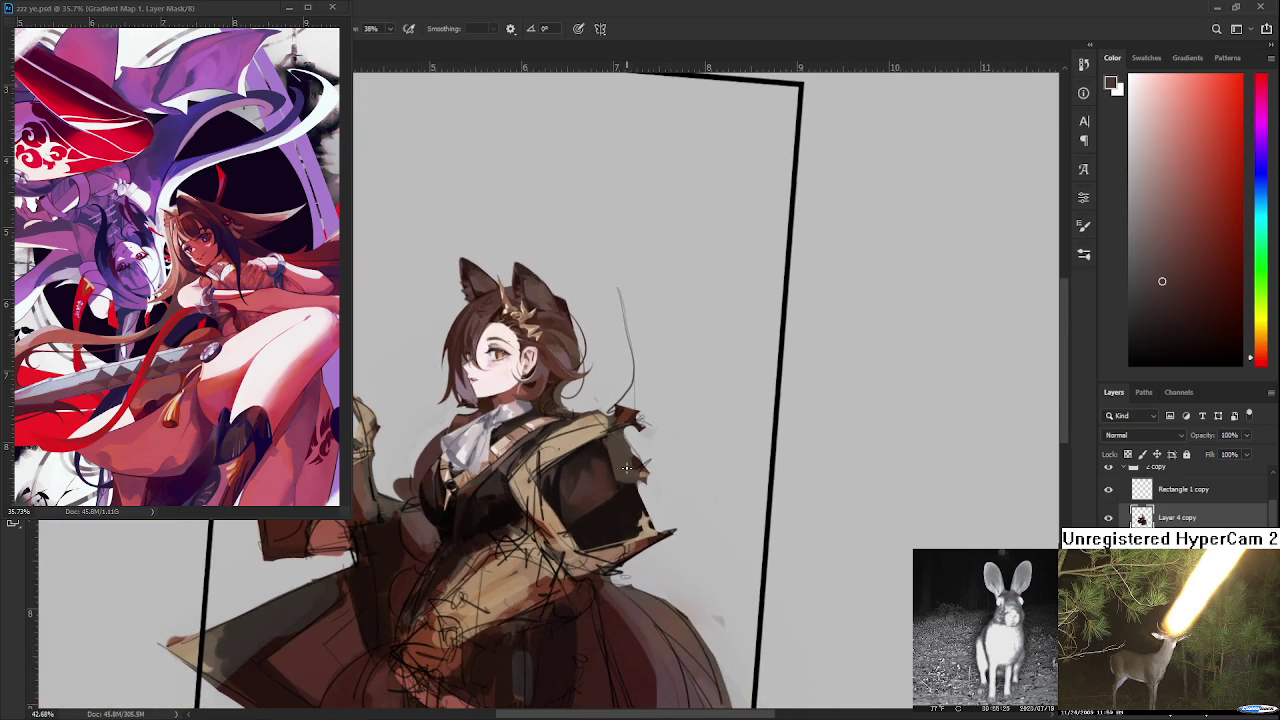
{"action": "scroll", "coordinate": [625, 467], "scroll_direction": "down", "scroll_amount": 1}
{"action": "scroll", "coordinate": [625, 467], "scroll_direction": "up", "scroll_amount": 2}
{"action": "scroll", "coordinate": [622, 472], "scroll_direction": "up", "scroll_amount": 1}
{"action": "scroll", "coordinate": [619, 478], "scroll_direction": "up", "scroll_amount": 2}
{"action": "scroll", "coordinate": [615, 484], "scroll_direction": "up", "scroll_amount": 2}
{"action": "scroll", "coordinate": [605, 490], "scroll_direction": "up", "scroll_amount": 2}
{"action": "scroll", "coordinate": [570, 470], "scroll_direction": "down", "scroll_amount": 1}
{"action": "left_click_drag", "start_coordinate": [583, 502], "coordinate": [568, 500]}
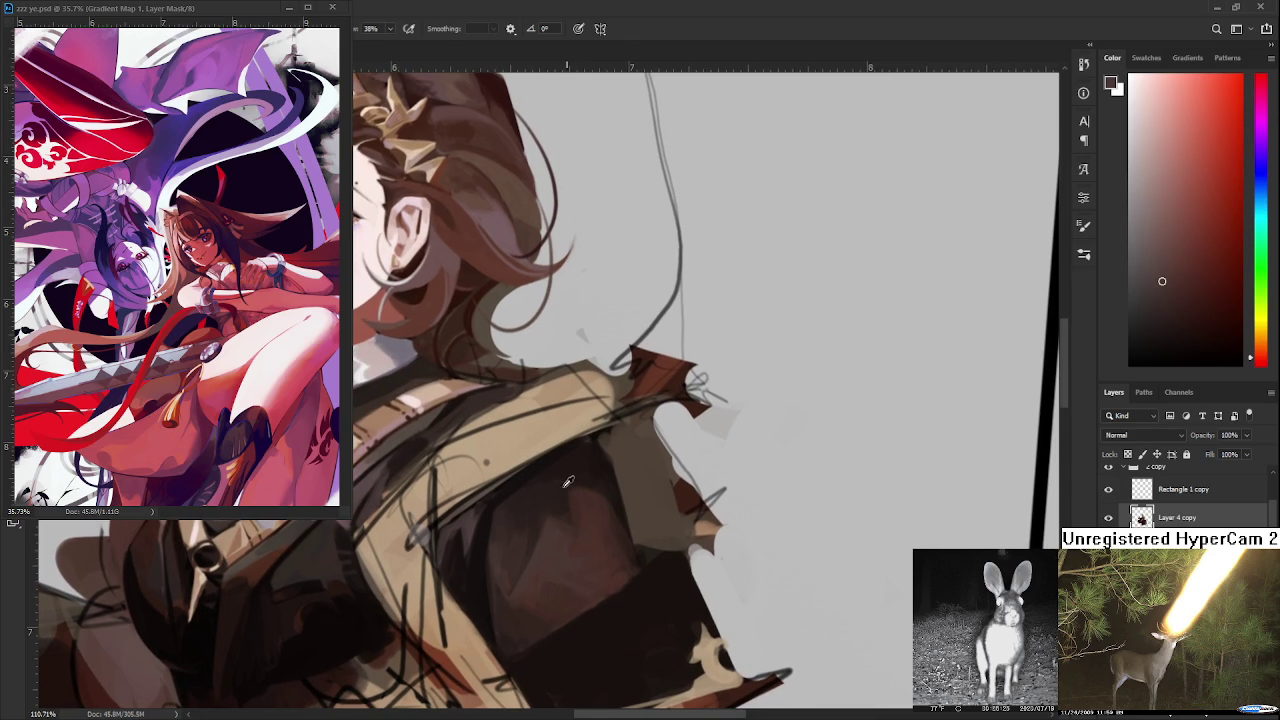
- Sample a deep brown and stroke it along the plate's lower edge, then recheck zoomed out
{"action": "left_click", "coordinate": [570, 477], "text": "alt"}
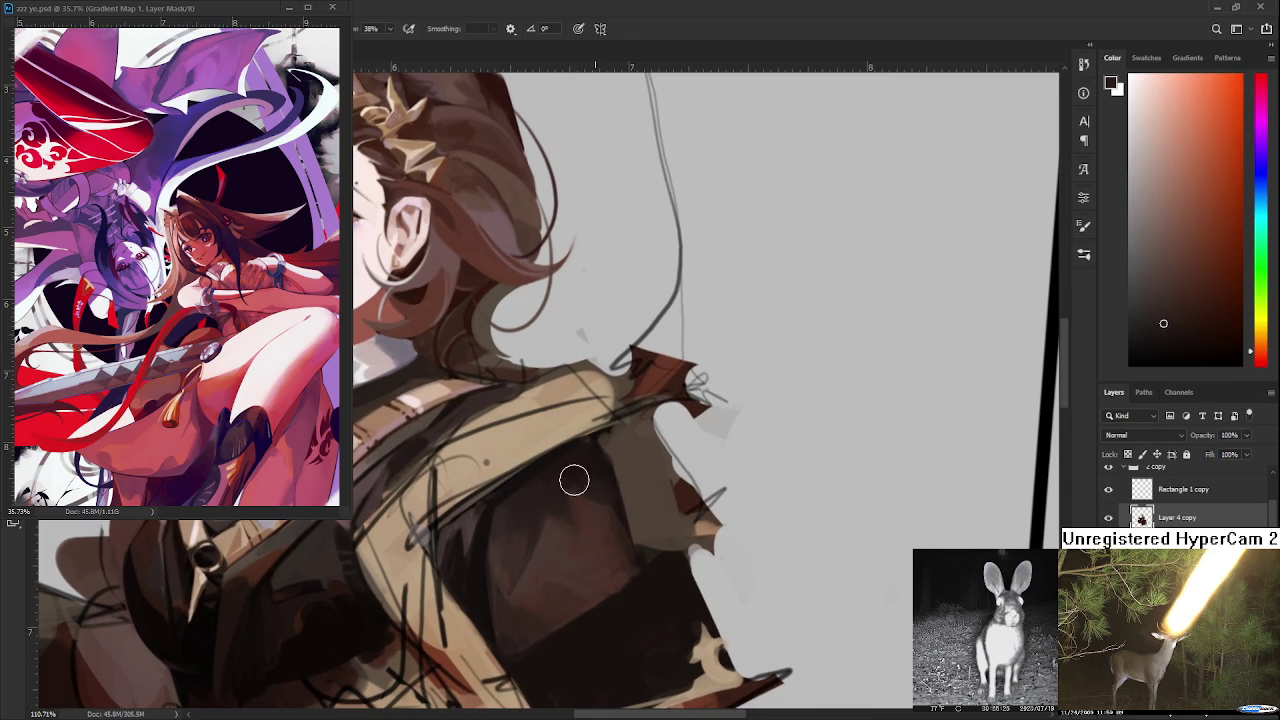
{"action": "left_click", "coordinate": [606, 486], "text": "alt"}
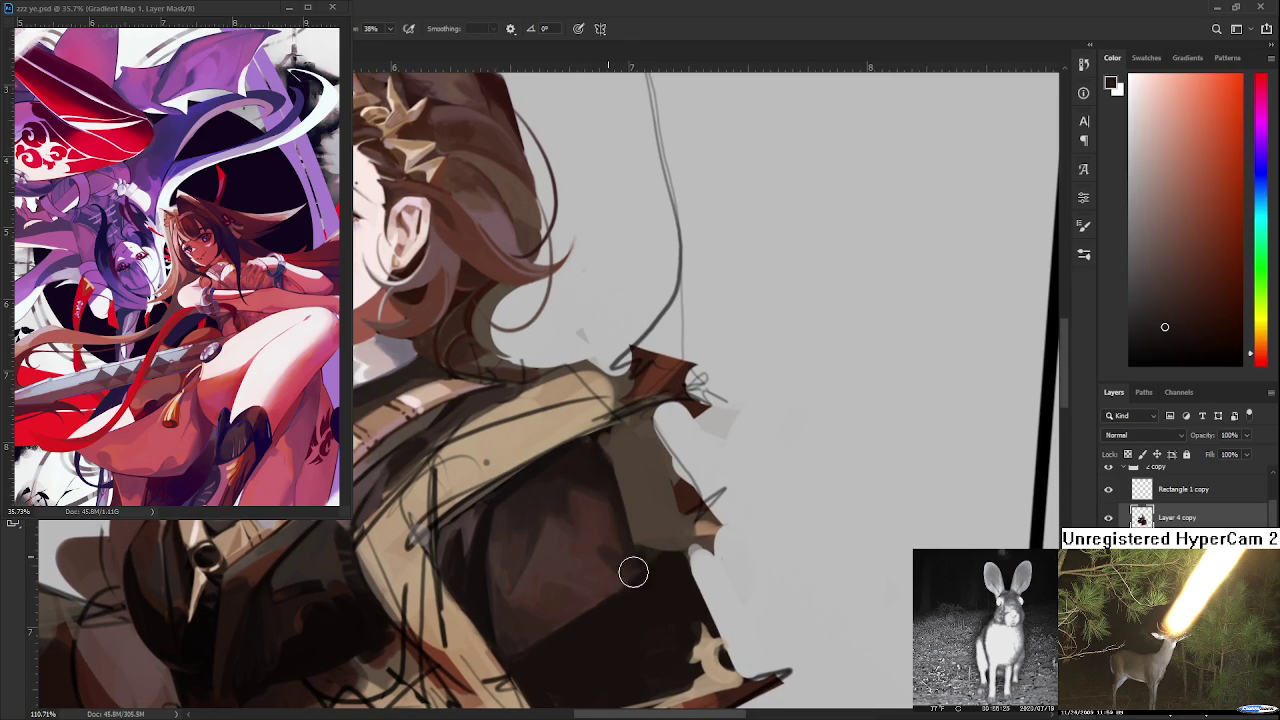
{"action": "left_click", "coordinate": [612, 540], "text": "alt"}
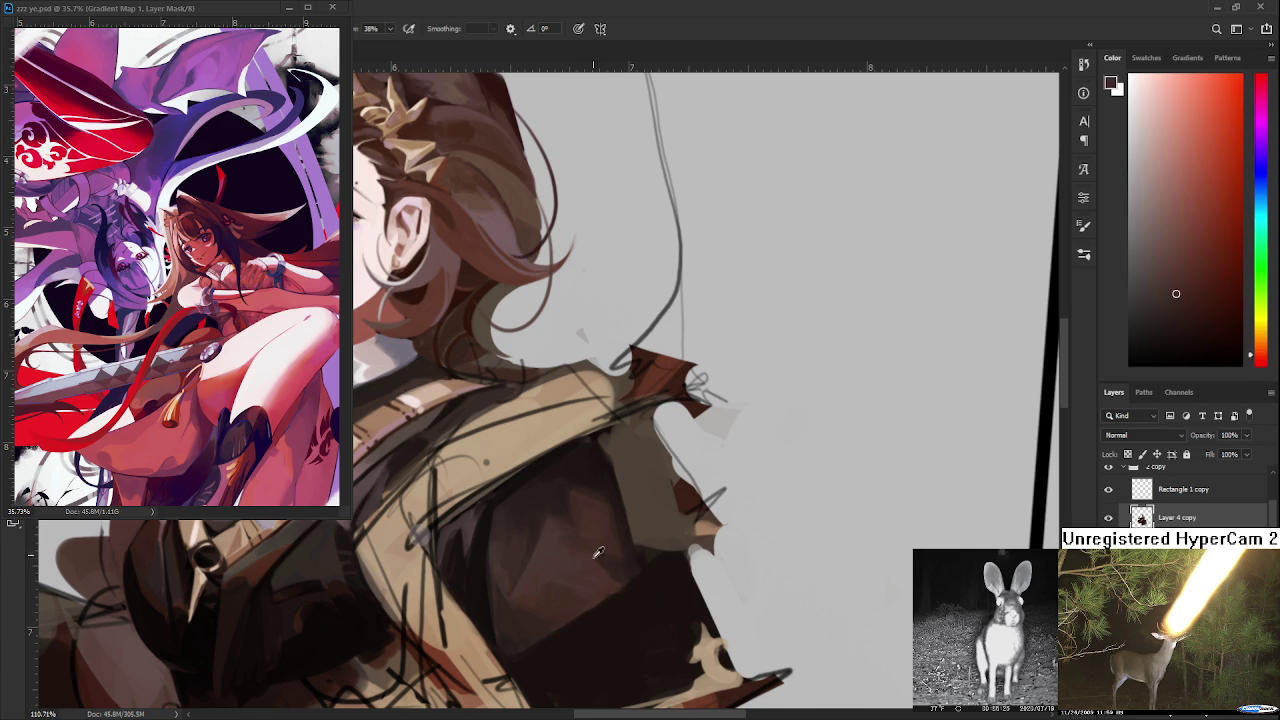
{"action": "left_click", "coordinate": [628, 560], "text": "alt"}
{"action": "left_click_drag", "start_coordinate": [617, 601], "coordinate": [638, 598]}
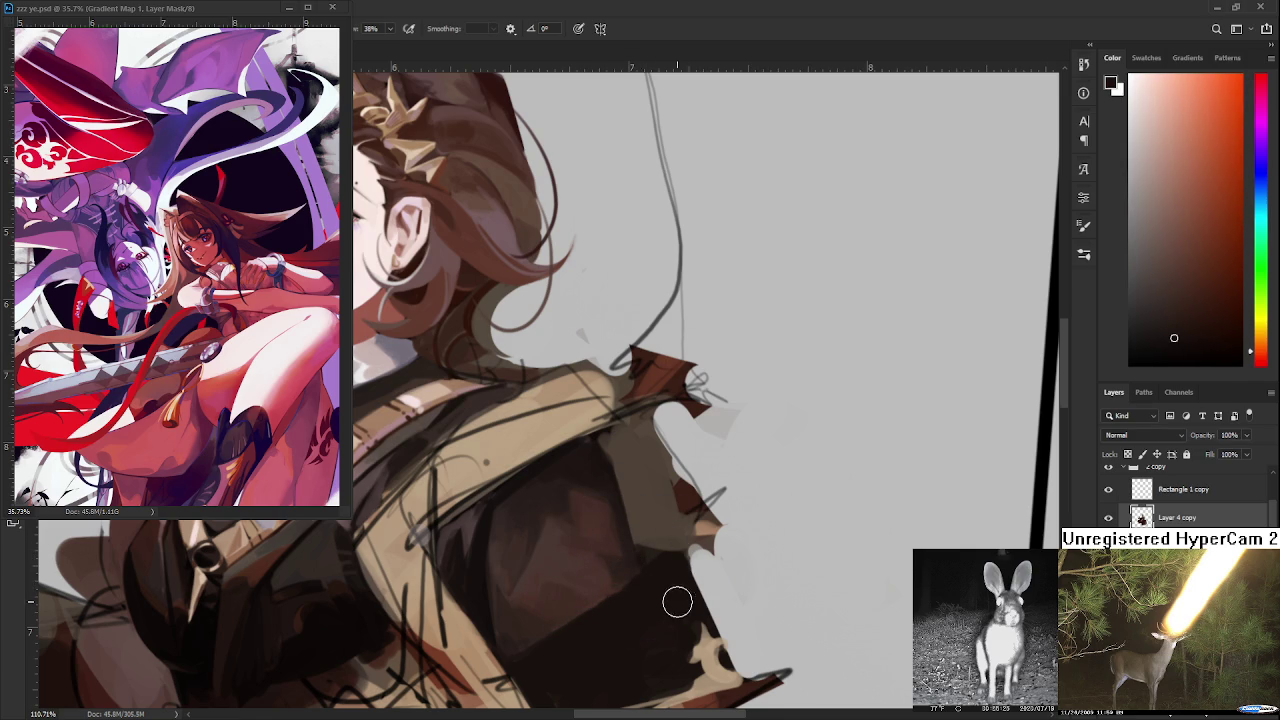
{"action": "scroll", "coordinate": [683, 594], "scroll_direction": "down", "scroll_amount": 2}
{"action": "scroll", "coordinate": [677, 591], "scroll_direction": "down", "scroll_amount": 2}
{"action": "scroll", "coordinate": [680, 593], "scroll_direction": "down", "scroll_amount": 1}
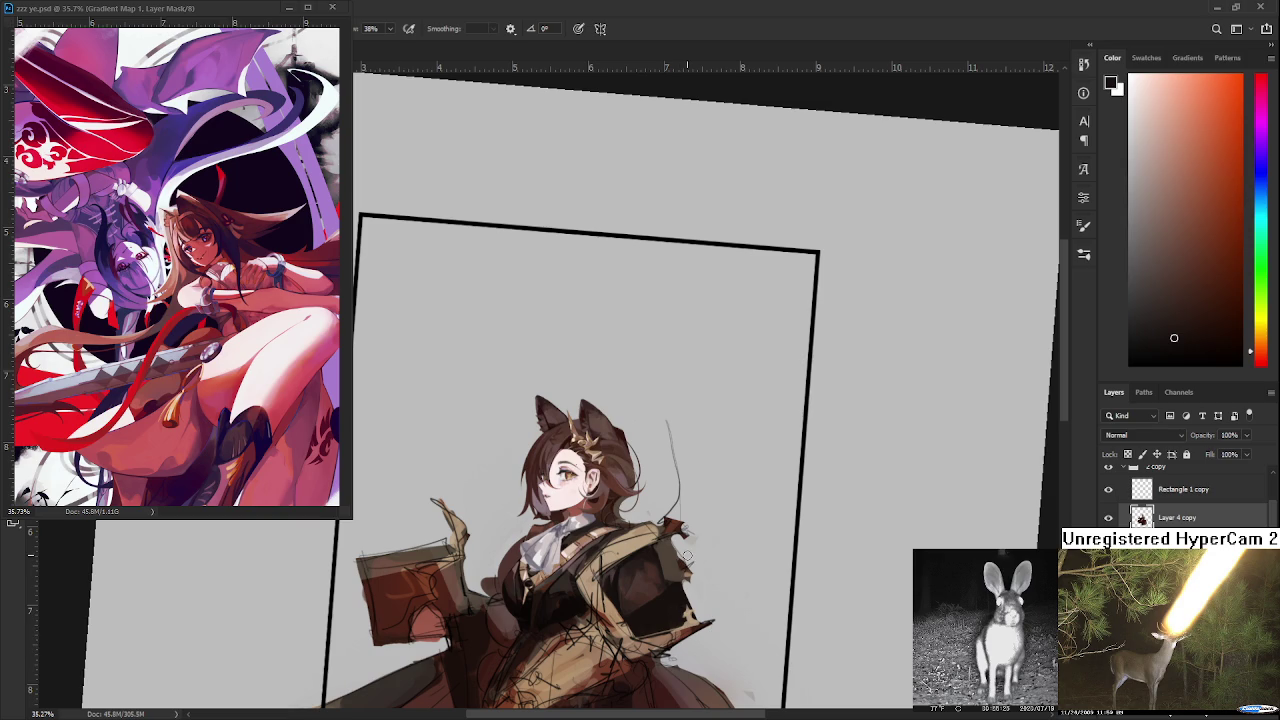
{"action": "scroll", "coordinate": [700, 542], "scroll_direction": "up", "scroll_amount": 1}
{"action": "scroll", "coordinate": [660, 600], "scroll_direction": "up", "scroll_amount": 2}
{"action": "scroll", "coordinate": [644, 627], "scroll_direction": "up", "scroll_amount": 2}
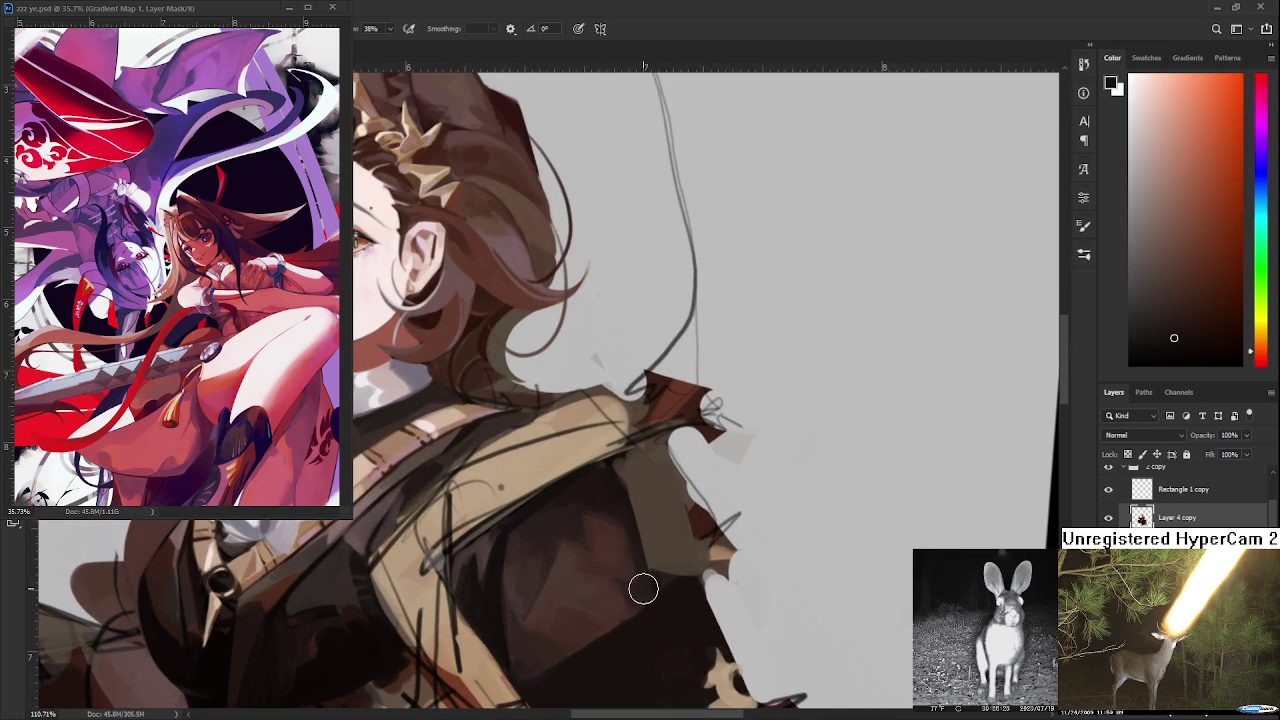
- Paint lighter and darker brown facets, sampled from the coat, across the upper armor plate
{"action": "left_click", "coordinate": [633, 545], "text": "alt"}
{"action": "left_click", "coordinate": [624, 588], "text": "alt"}
{"action": "left_click", "coordinate": [622, 572], "text": "alt"}
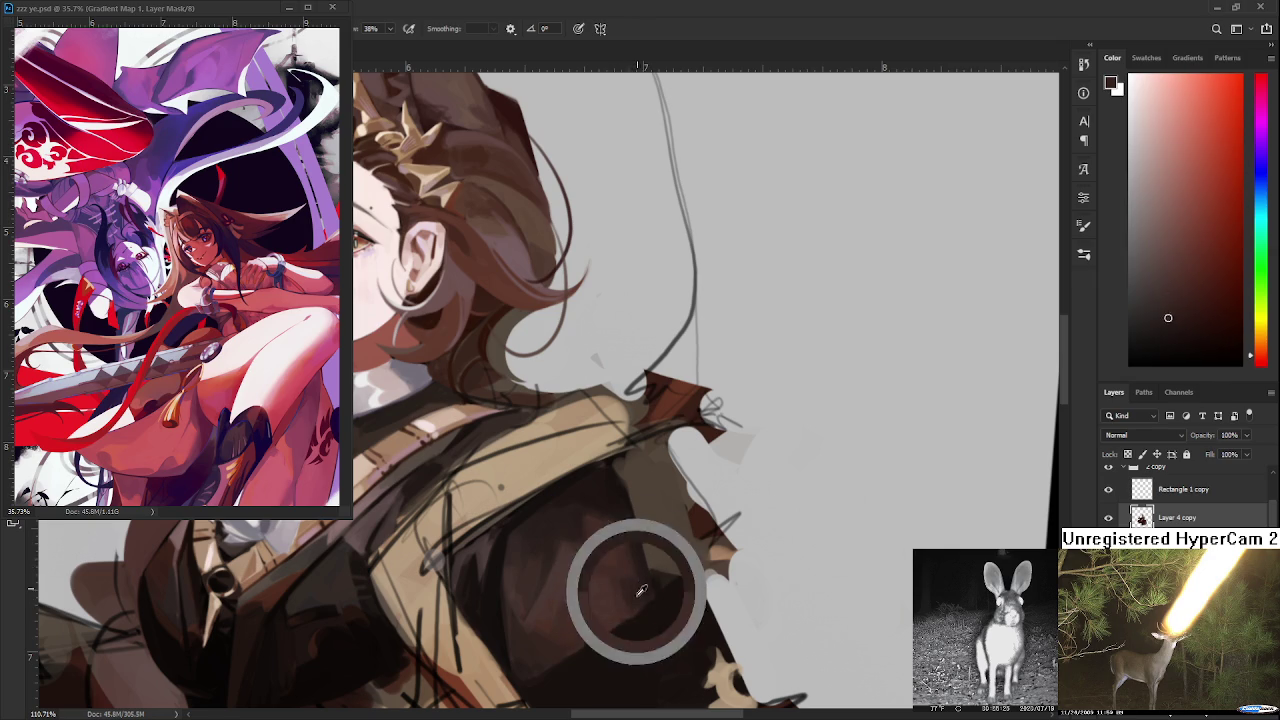
{"action": "left_click", "coordinate": [620, 600], "text": "alt"}
{"action": "left_click", "coordinate": [629, 587], "text": "alt"}
{"action": "left_click", "coordinate": [601, 596], "text": "alt"}
{"action": "left_click", "coordinate": [630, 590], "text": "alt"}
{"action": "left_click", "coordinate": [654, 587], "text": "alt"}
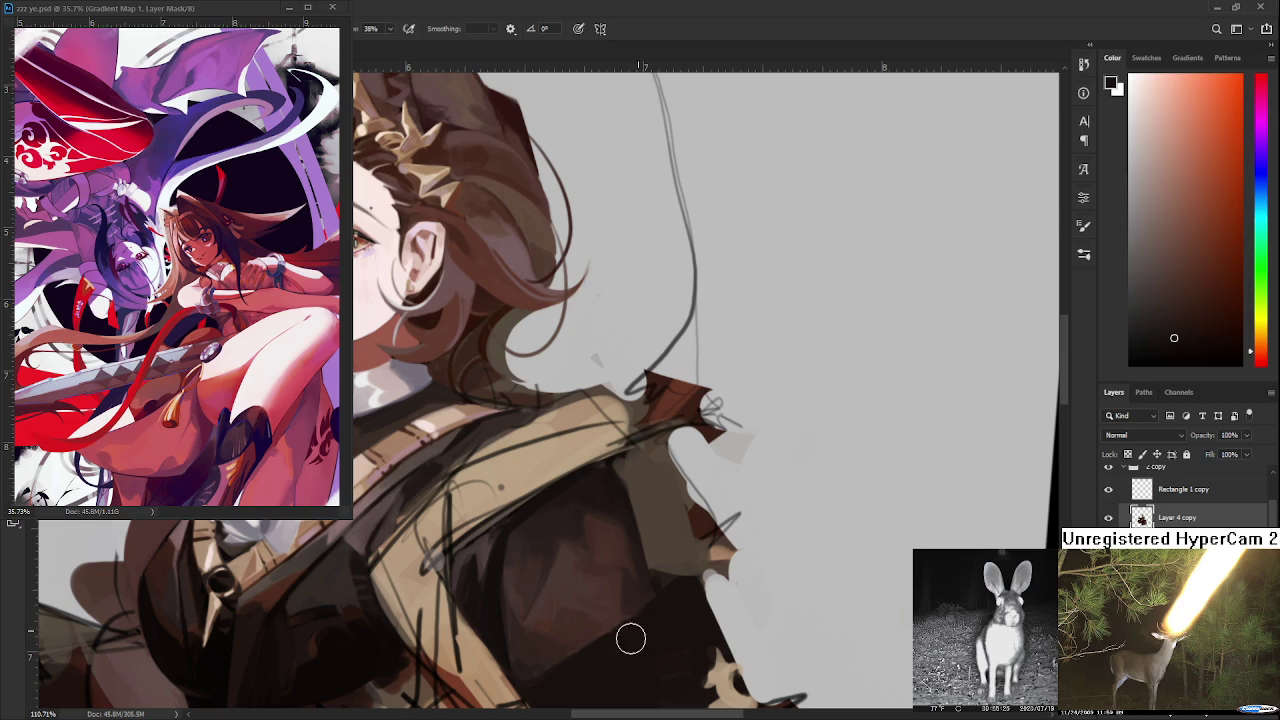
{"action": "left_click", "coordinate": [629, 586], "text": "alt"}
{"action": "left_click", "coordinate": [616, 594], "text": "alt"}
{"action": "left_click", "coordinate": [629, 591], "text": "alt"}
{"action": "left_click", "coordinate": [629, 627], "text": "alt"}
- Add more plate facets using darker plate browns and lighter coat browns
{"action": "scroll", "coordinate": [634, 443], "scroll_direction": "down", "scroll_amount": 3}
{"action": "scroll", "coordinate": [634, 450], "scroll_direction": "up", "scroll_amount": 3}
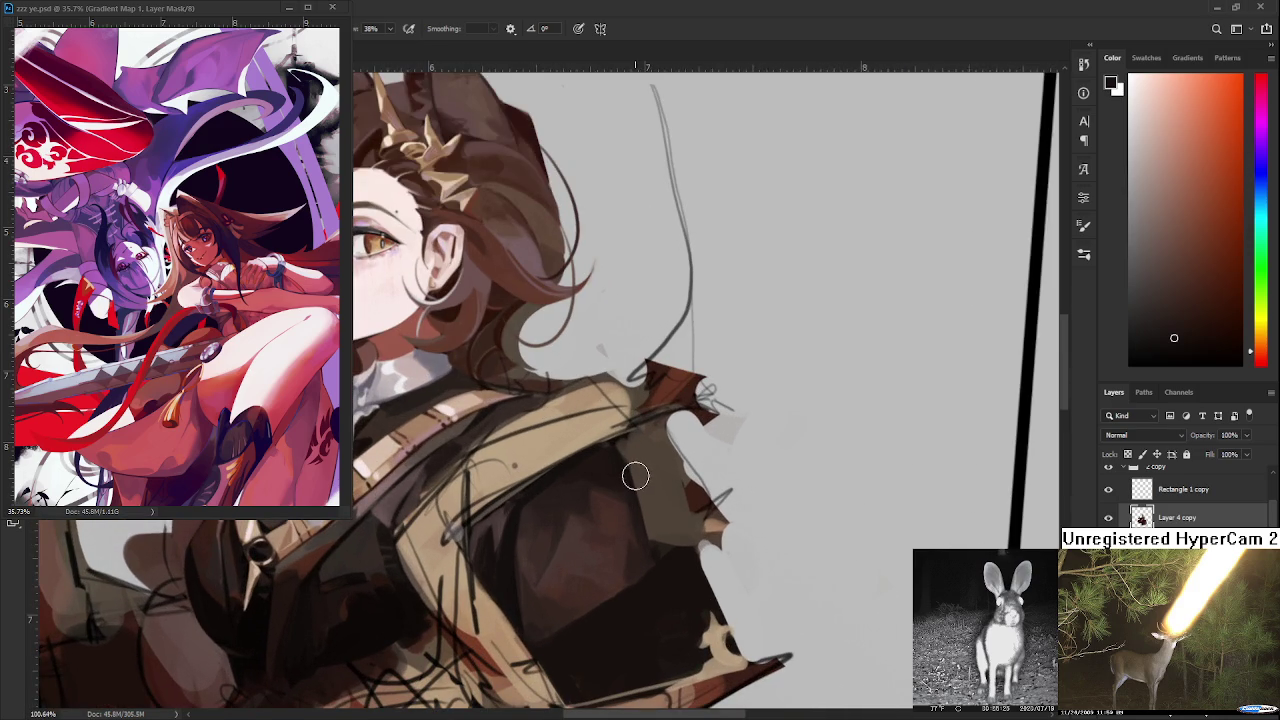
{"action": "left_click", "coordinate": [560, 530], "text": "alt"}
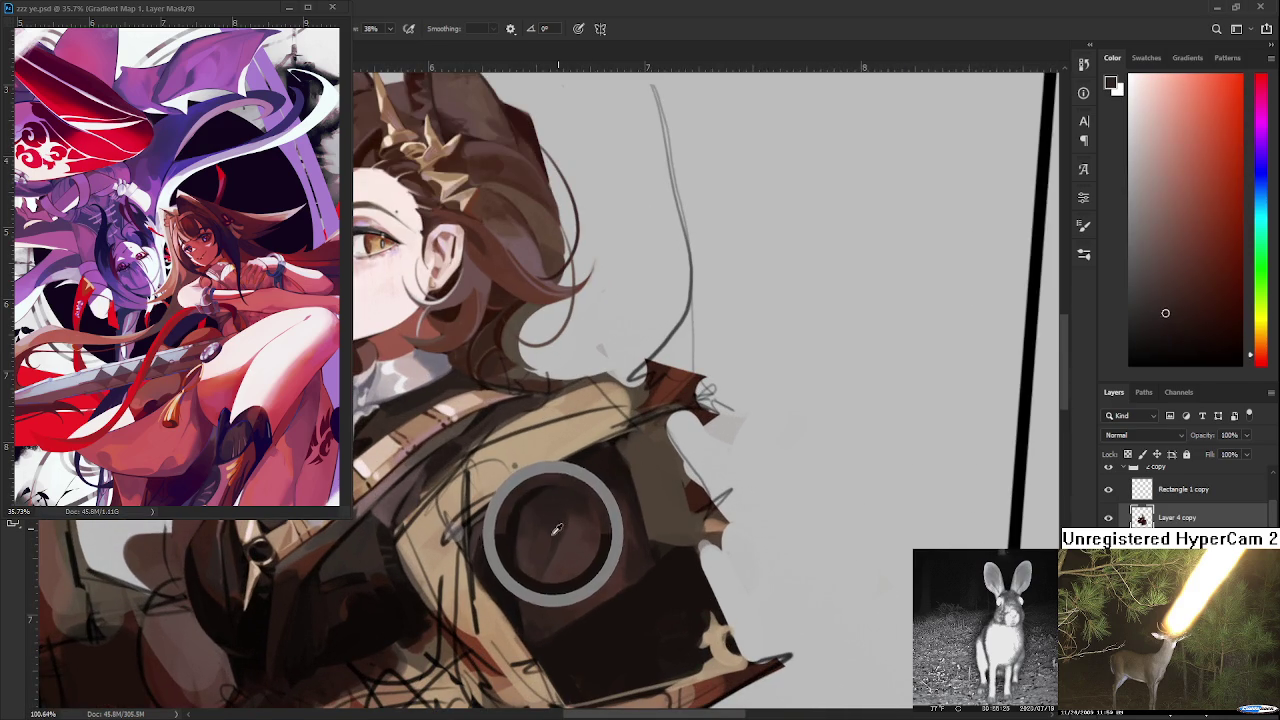
{"action": "left_click", "coordinate": [563, 508], "text": "alt"}
{"action": "left_click", "coordinate": [545, 528], "text": "alt"}
{"action": "left_click", "coordinate": [562, 543], "text": "alt"}
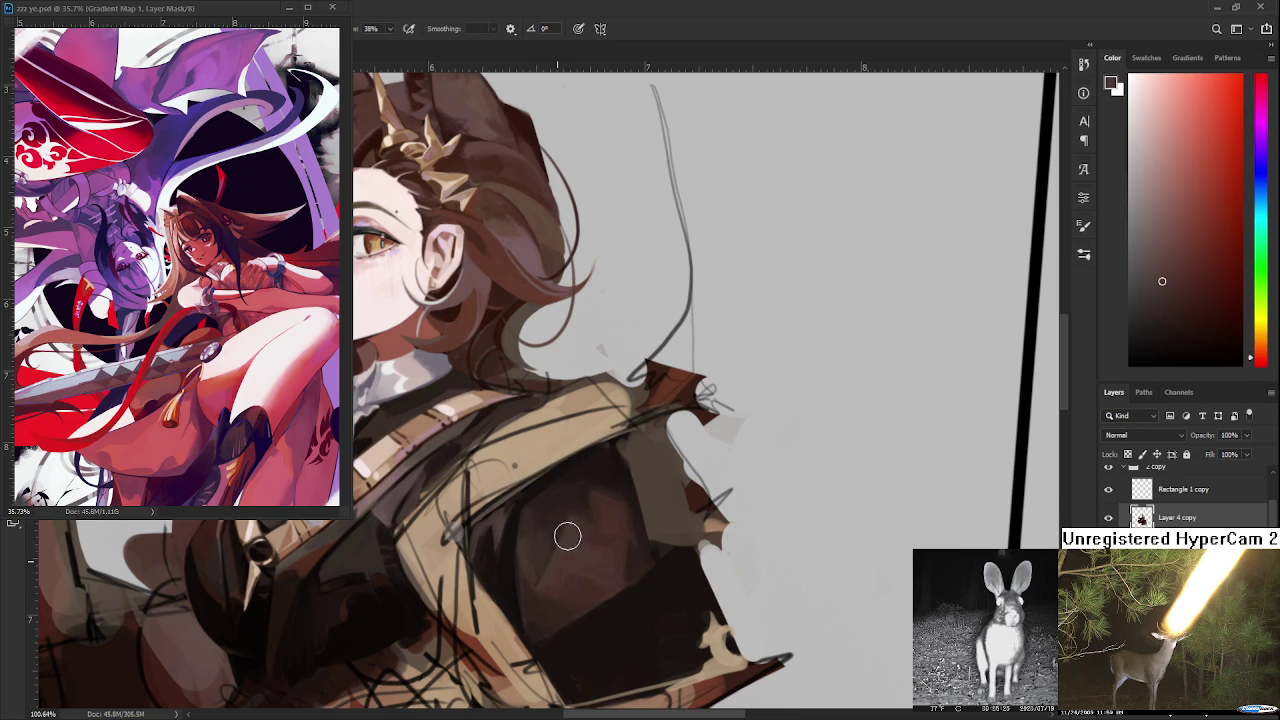
{"action": "left_click", "coordinate": [573, 556], "text": "alt"}
{"action": "left_click", "coordinate": [590, 578], "text": "alt"}
- Zoom out to check the plate, zoom back in, and paint with dark jacket browns
{"action": "scroll", "coordinate": [620, 566], "scroll_direction": "down", "scroll_amount": 3}
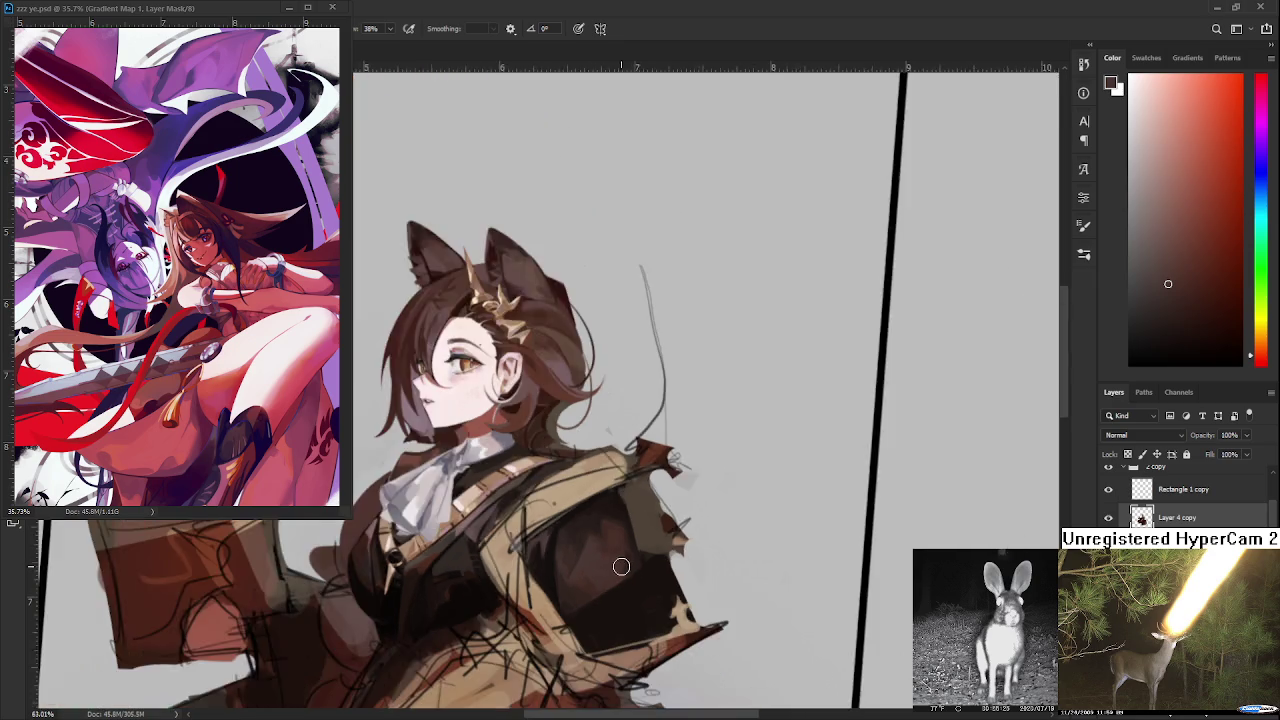
{"action": "scroll", "coordinate": [618, 540], "scroll_direction": "down", "scroll_amount": 2}
{"action": "scroll", "coordinate": [600, 490], "scroll_direction": "down", "scroll_amount": 2}
{"action": "scroll", "coordinate": [591, 460], "scroll_direction": "up", "scroll_amount": 3}
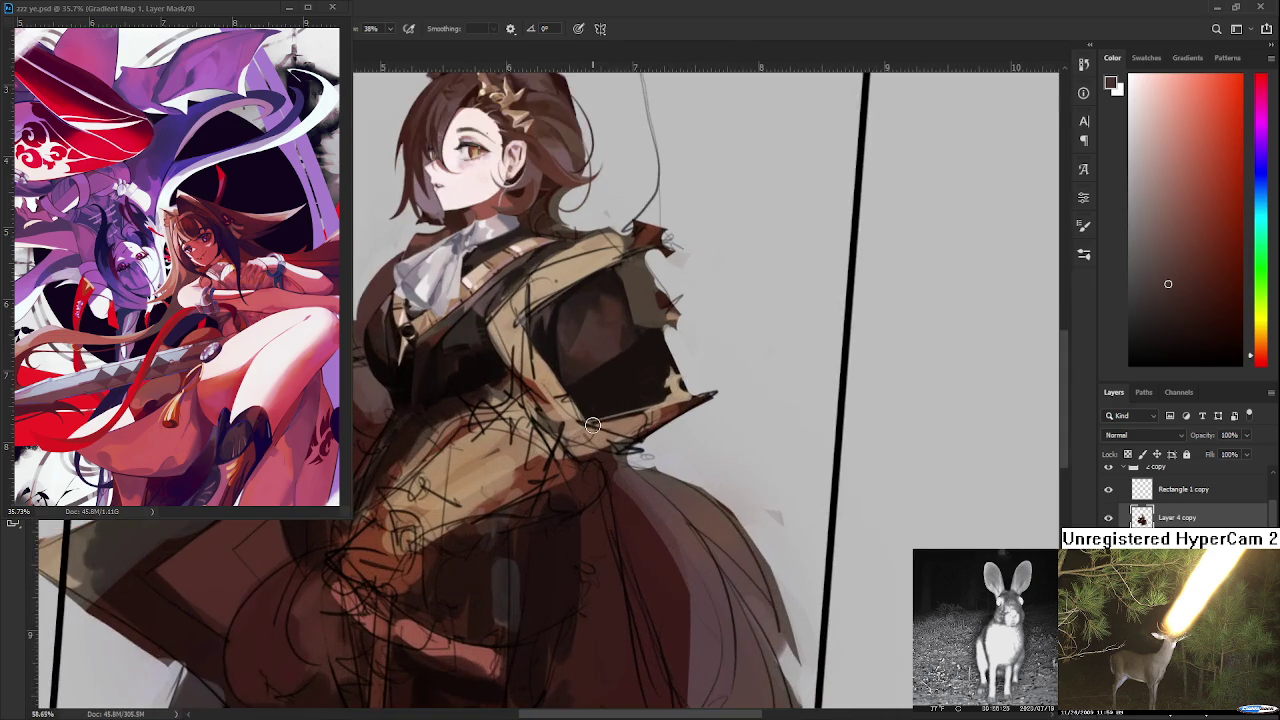
{"action": "scroll", "coordinate": [590, 461], "scroll_direction": "up", "scroll_amount": 1}
{"action": "scroll", "coordinate": [590, 461], "scroll_direction": "up", "scroll_amount": 1}
{"action": "scroll", "coordinate": [589, 462], "scroll_direction": "up", "scroll_amount": 1}
{"action": "scroll", "coordinate": [589, 462], "scroll_direction": "up", "scroll_amount": 1}
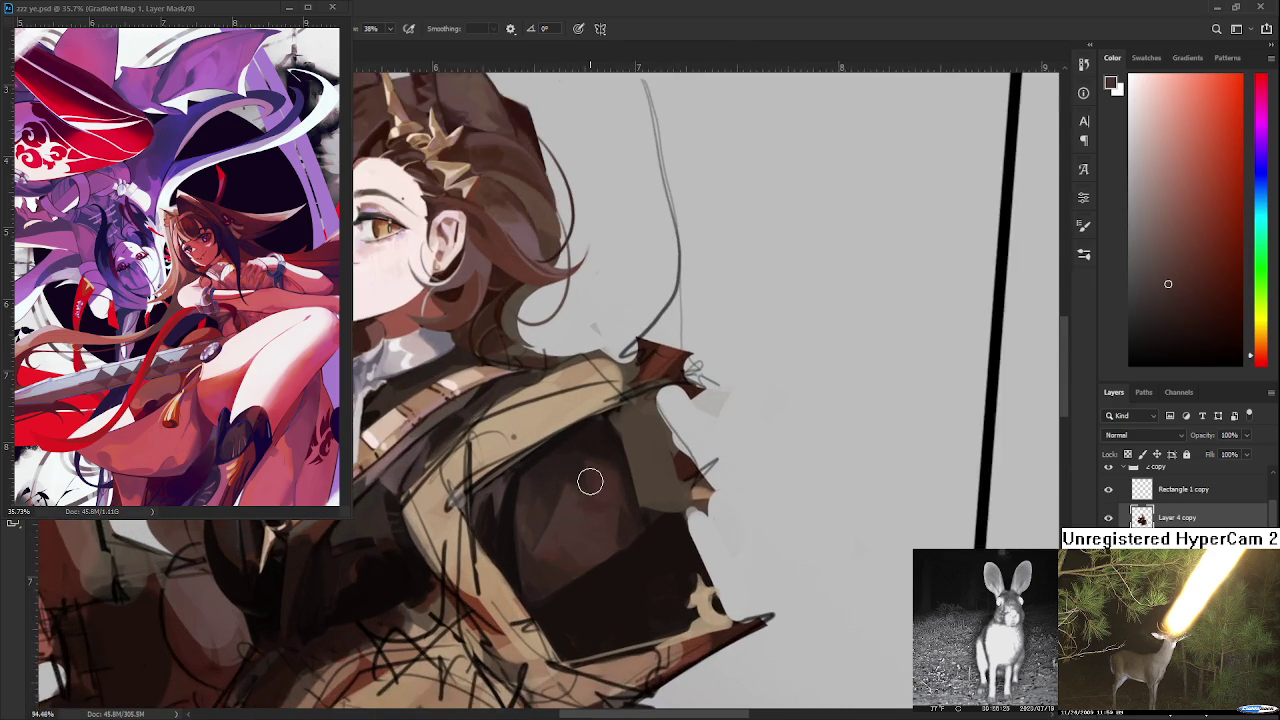
{"action": "scroll", "coordinate": [590, 475], "scroll_direction": "up", "scroll_amount": 1}
{"action": "scroll", "coordinate": [595, 485], "scroll_direction": "up", "scroll_amount": 1}
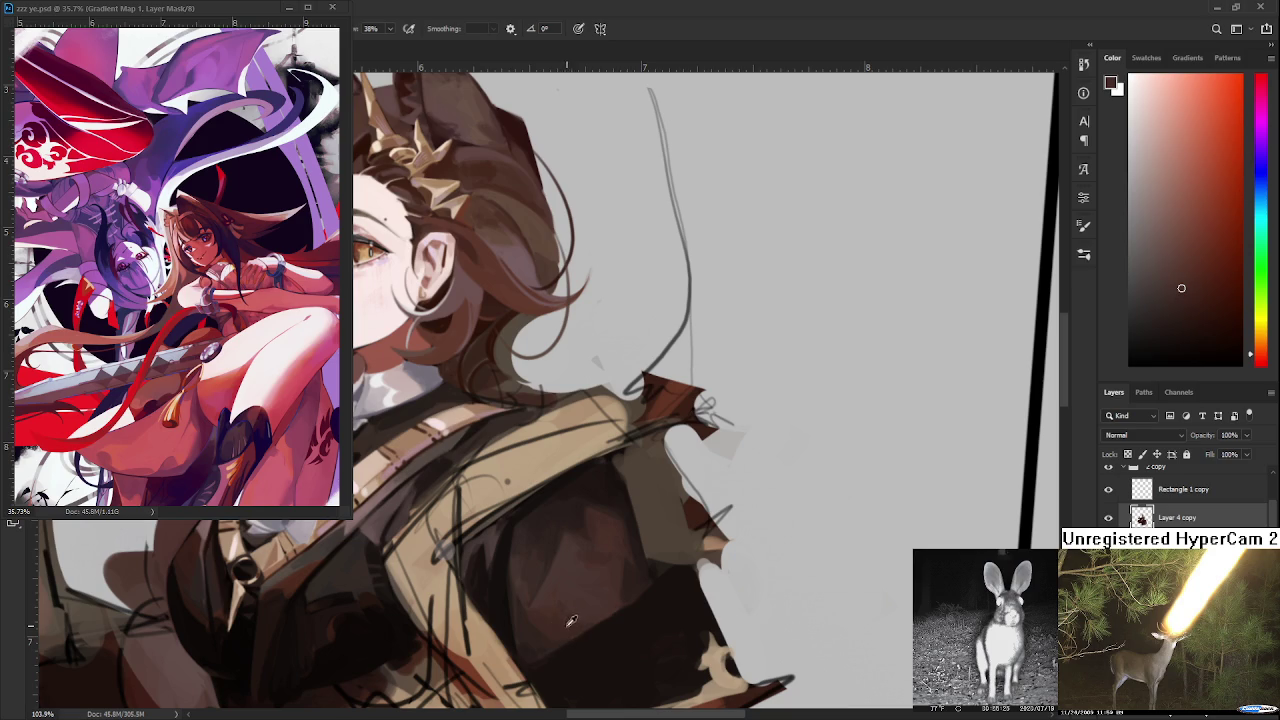
{"action": "left_click", "coordinate": [549, 628], "text": "alt"}
{"action": "left_click", "coordinate": [540, 618], "text": "alt"}
{"action": "left_click_drag", "start_coordinate": [571, 543], "coordinate": [552, 596]}
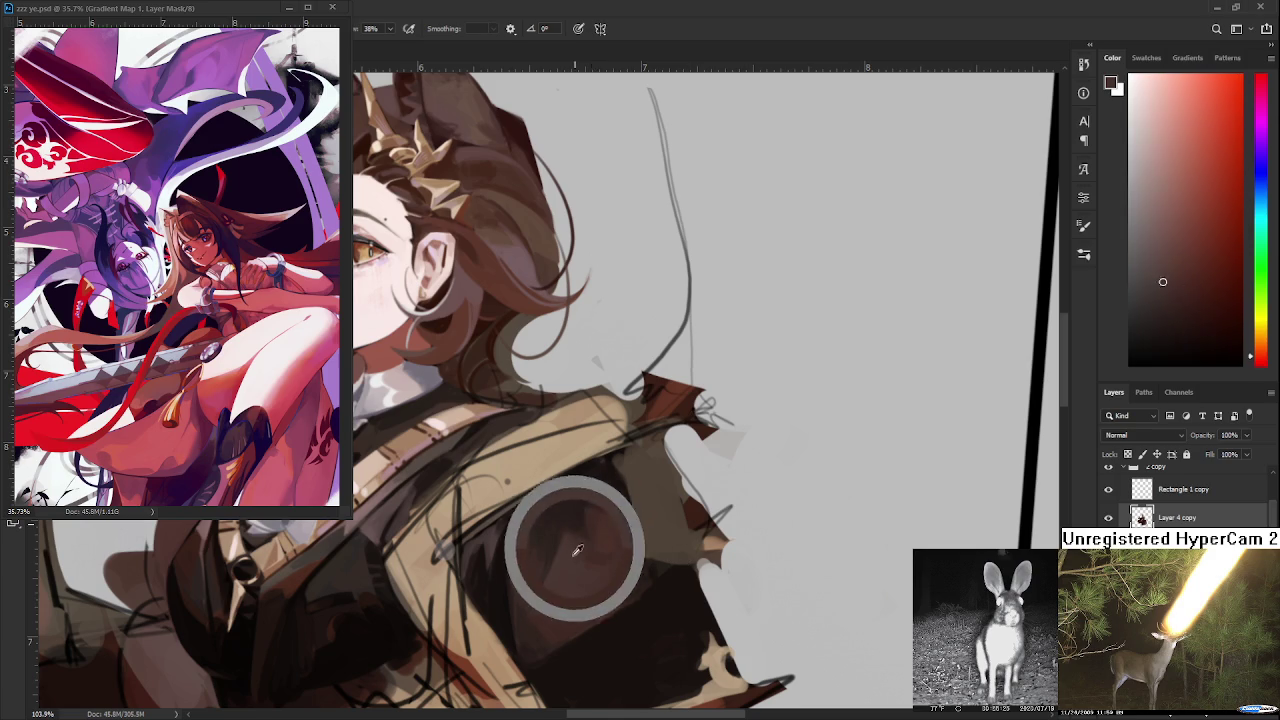
- Shade the plate with darker and lighter jacket browns sampled from the lower jacket
{"action": "left_click", "coordinate": [550, 604], "text": "alt"}
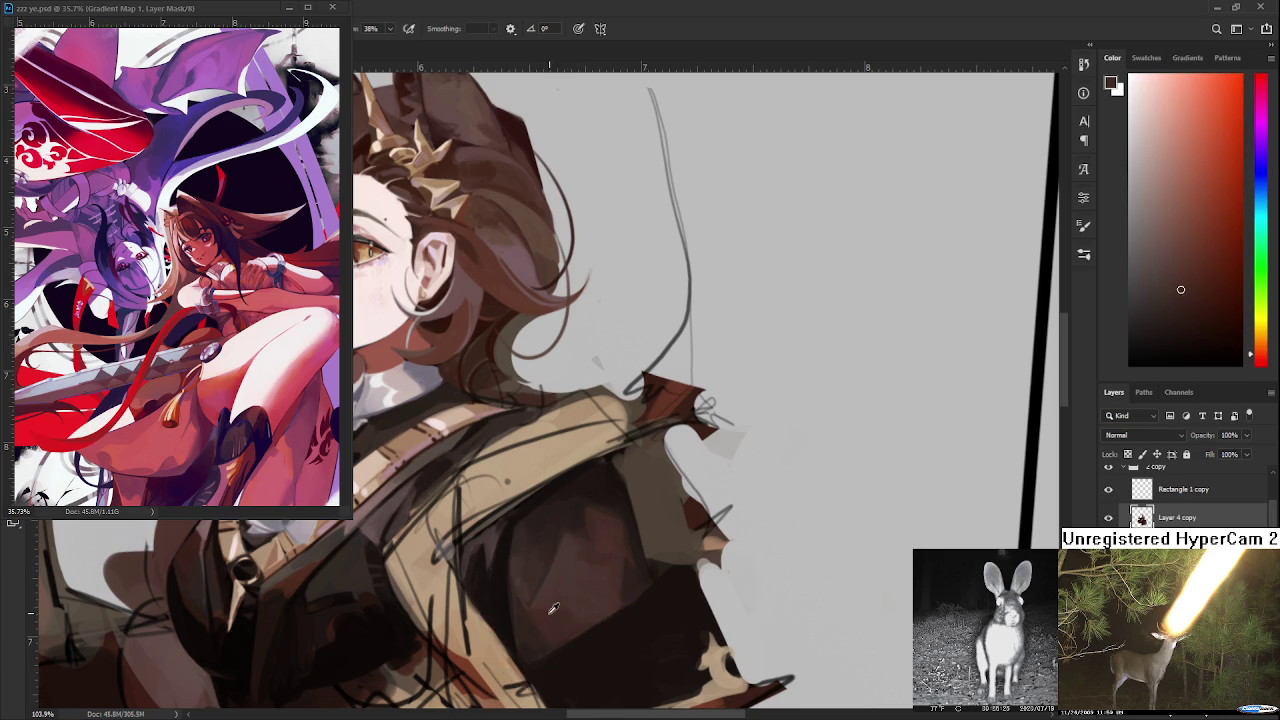
{"action": "left_click", "coordinate": [528, 622], "text": "alt"}
{"action": "left_click_drag", "start_coordinate": [528, 622], "coordinate": [529, 606]}
{"action": "left_click", "coordinate": [529, 586], "text": "alt"}
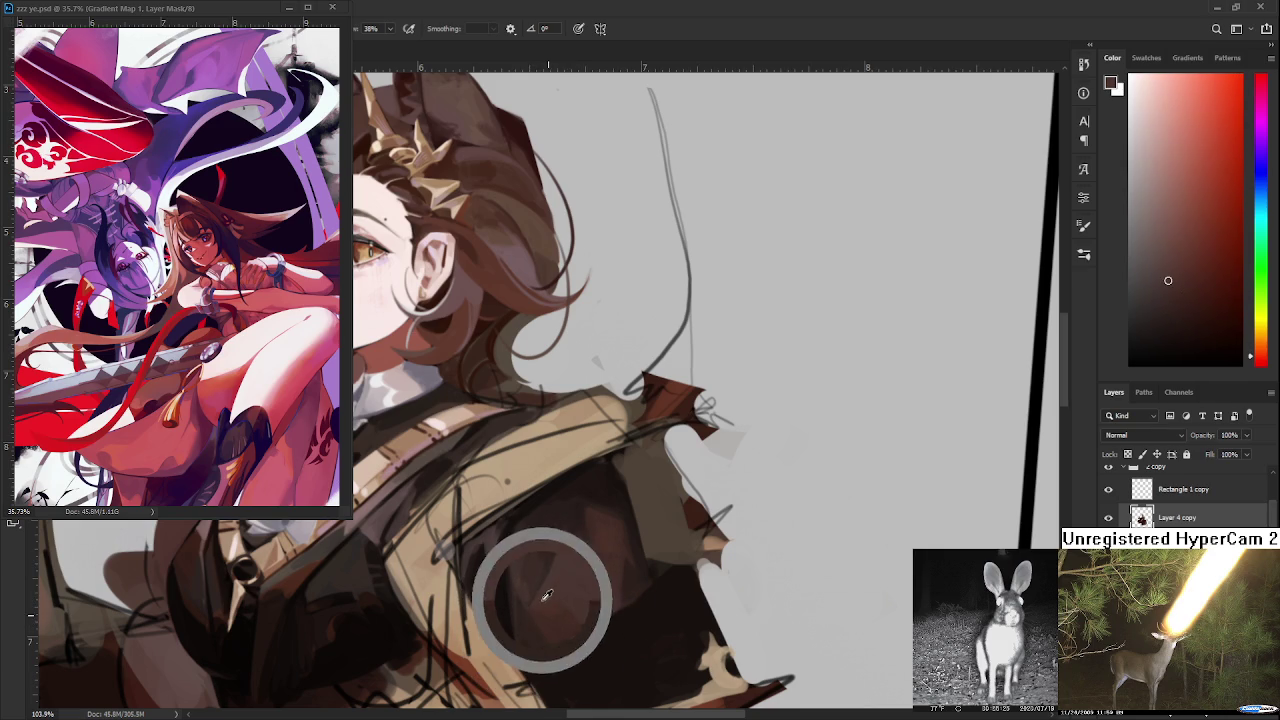
{"action": "left_click", "coordinate": [567, 602], "text": "alt"}
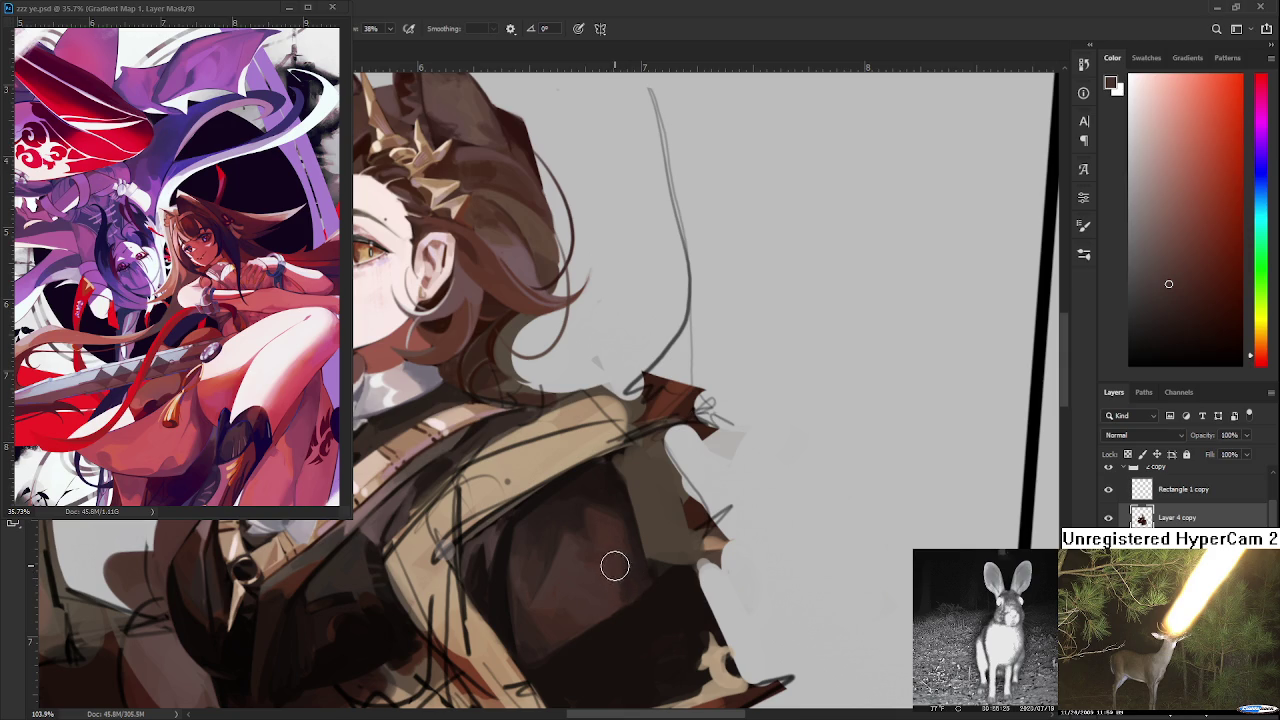
- Work deeper dark-brown jacket shades and one lighter tone over the armor plate
{"action": "left_click", "coordinate": [583, 542], "text": "alt"}
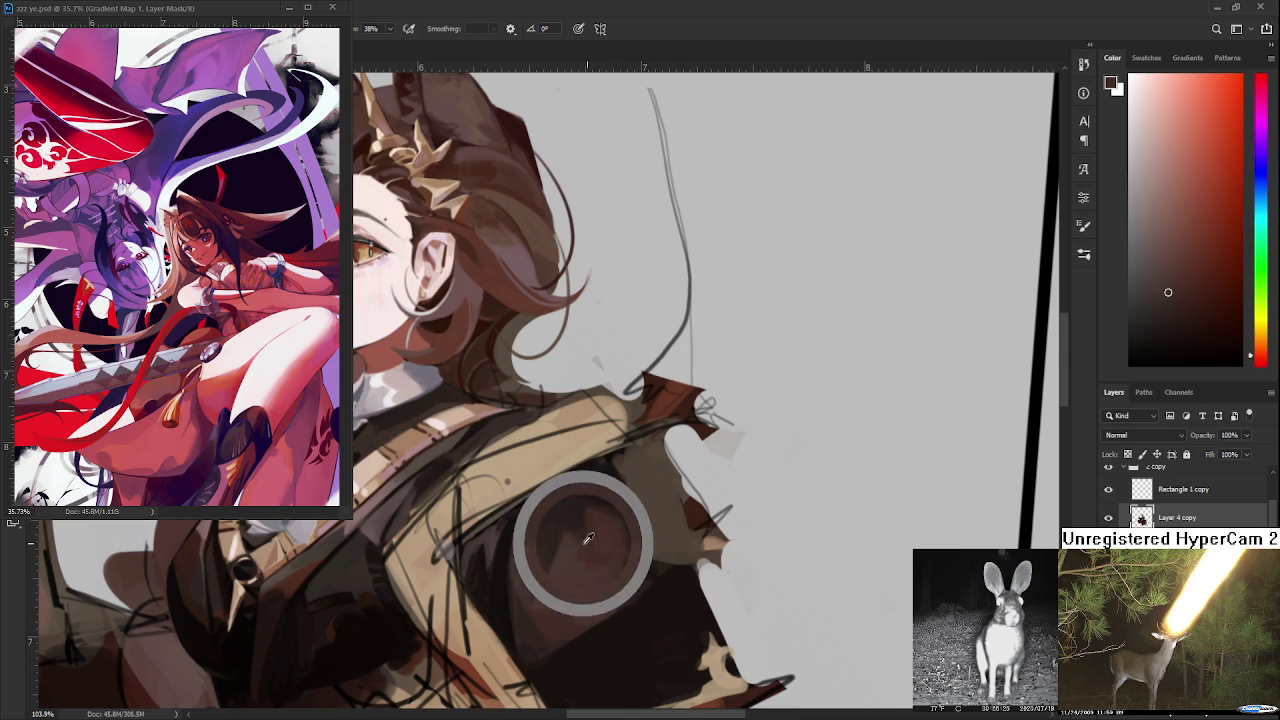
{"action": "left_click", "coordinate": [594, 506], "text": "alt"}
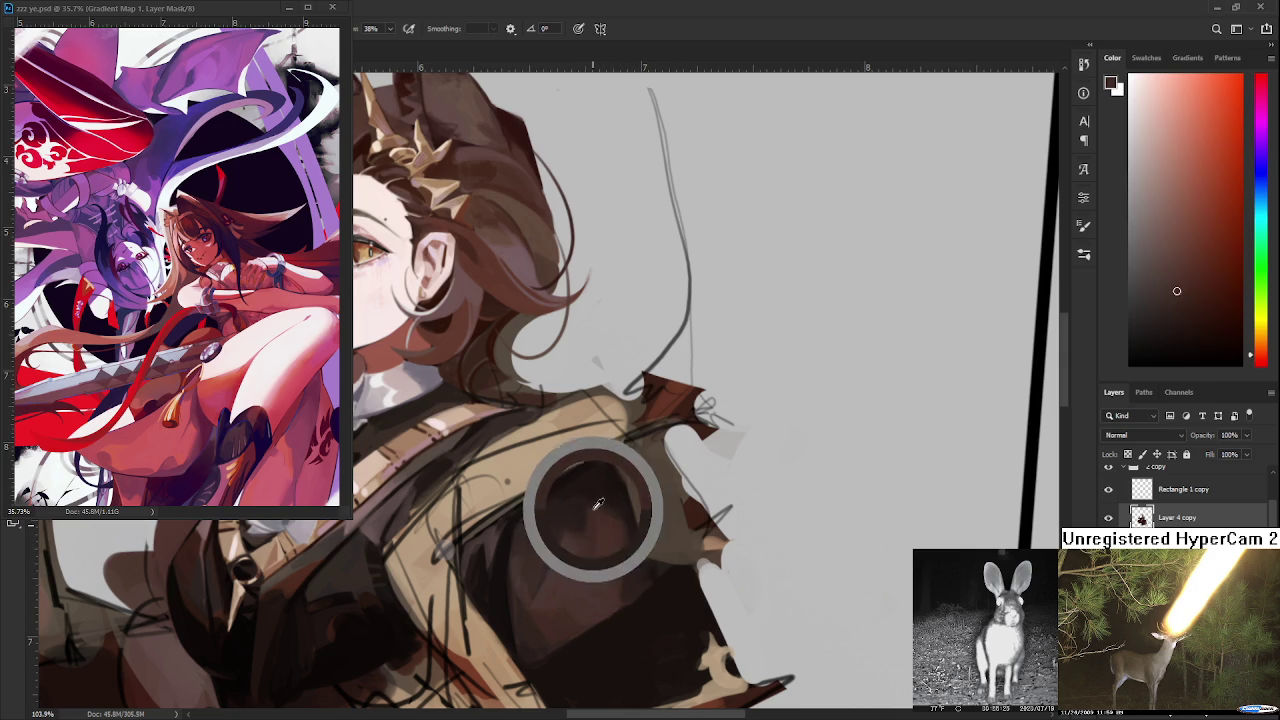
{"action": "left_click", "coordinate": [610, 528], "text": "alt"}
{"action": "left_click", "coordinate": [615, 503], "text": "alt"}
{"action": "left_click", "coordinate": [614, 492], "text": "alt"}
{"action": "left_click", "coordinate": [560, 504], "text": "alt"}
{"action": "left_click", "coordinate": [600, 532], "text": "alt"}
{"action": "left_click", "coordinate": [582, 508], "text": "alt"}
{"action": "left_click", "coordinate": [606, 497], "text": "alt"}
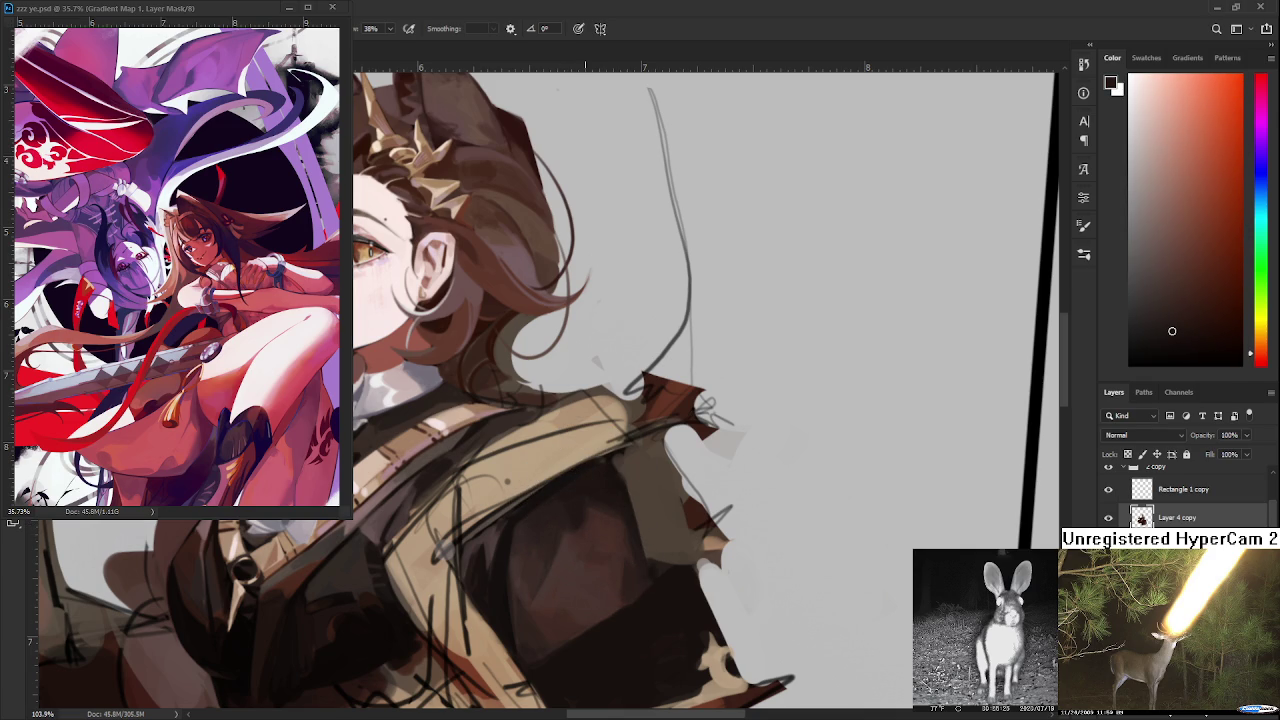
- Zoom out, return to 127%, and blend reddish-brown mid-tones into the plate's centre
{"action": "scroll", "coordinate": [597, 497], "scroll_direction": "down", "scroll_amount": 5}
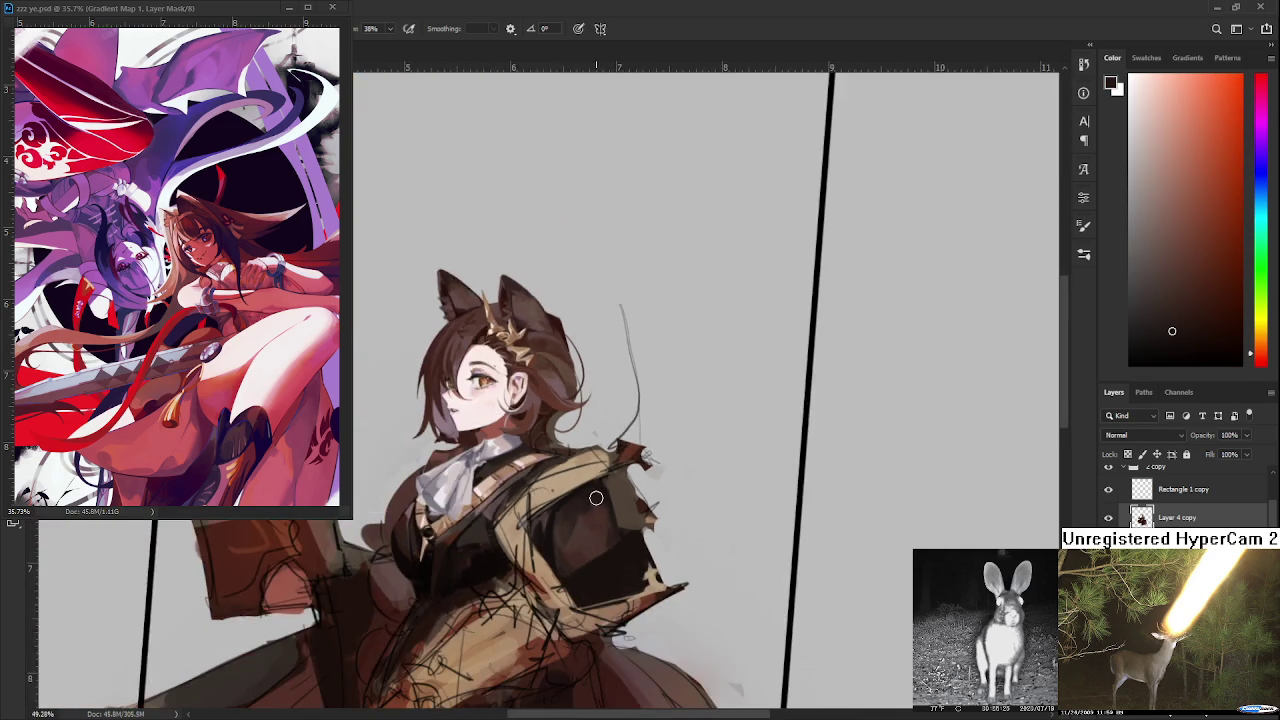
{"action": "scroll", "coordinate": [597, 497], "scroll_direction": "up", "scroll_amount": 3}
{"action": "scroll", "coordinate": [600, 500], "scroll_direction": "up", "scroll_amount": 3}
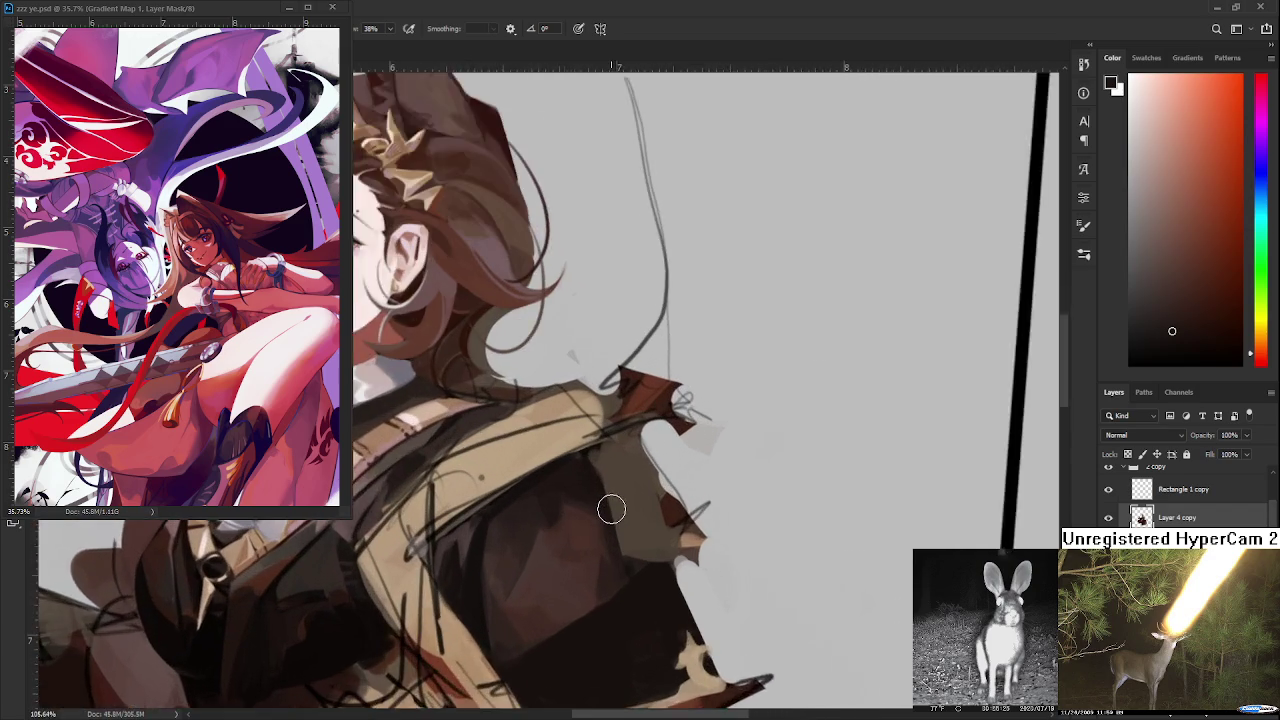
{"action": "scroll", "coordinate": [610, 510], "scroll_direction": "up", "scroll_amount": 3}
{"action": "left_click", "coordinate": [590, 556], "text": "alt"}
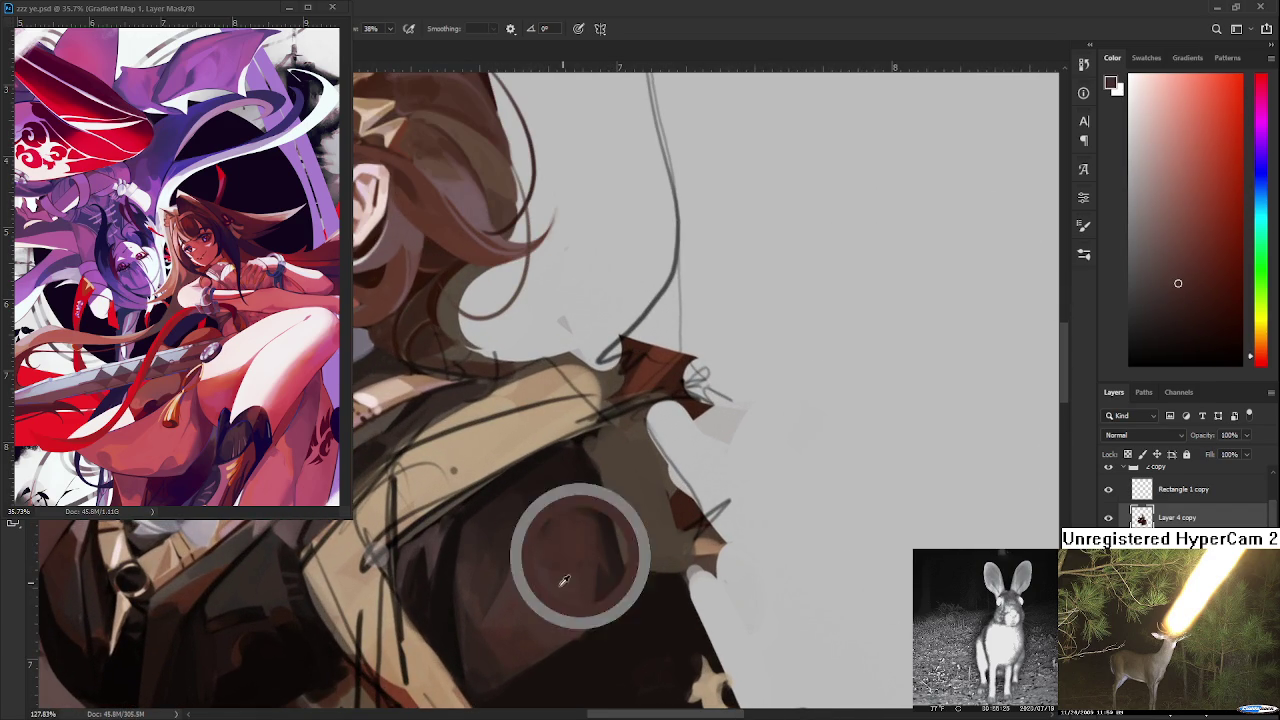
{"action": "left_click", "coordinate": [553, 570], "text": "alt"}
{"action": "left_click", "coordinate": [558, 551], "text": "alt"}
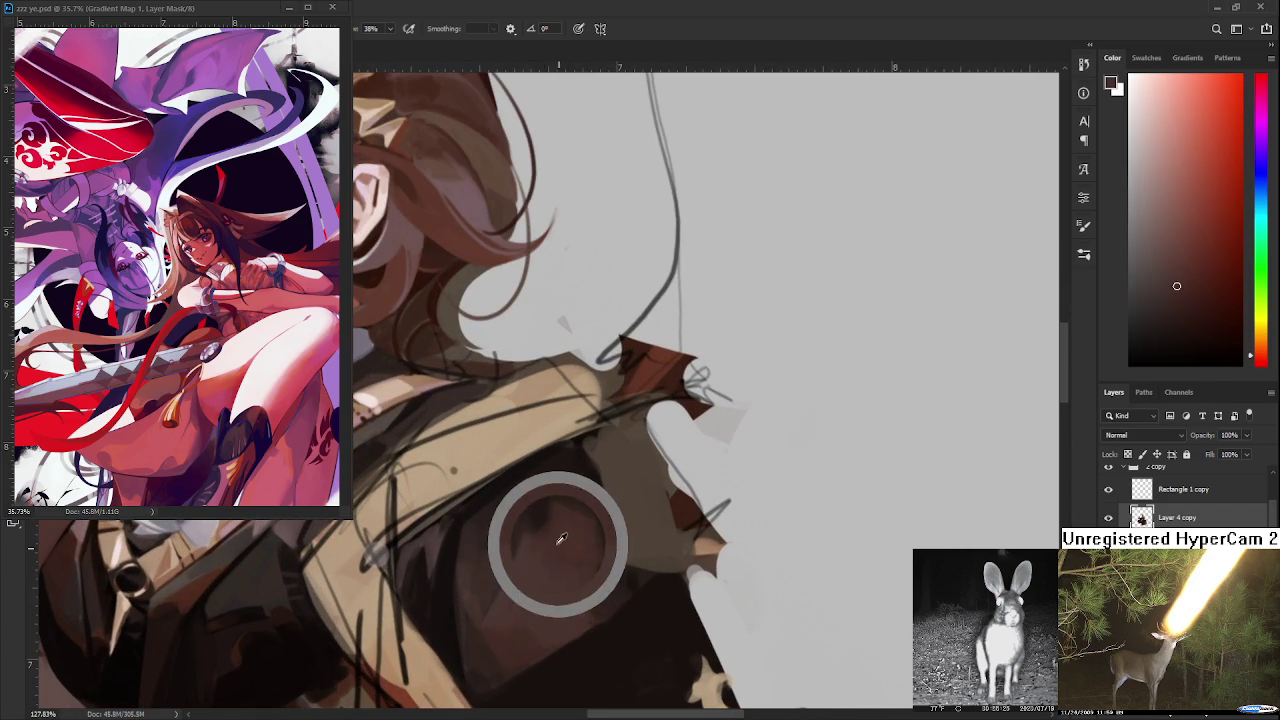
{"action": "left_click", "coordinate": [542, 590], "text": "alt"}
{"action": "left_click", "coordinate": [567, 550], "text": "alt"}
{"action": "left_click", "coordinate": [563, 576], "text": "alt"}
{"action": "left_click", "coordinate": [557, 563], "text": "alt"}
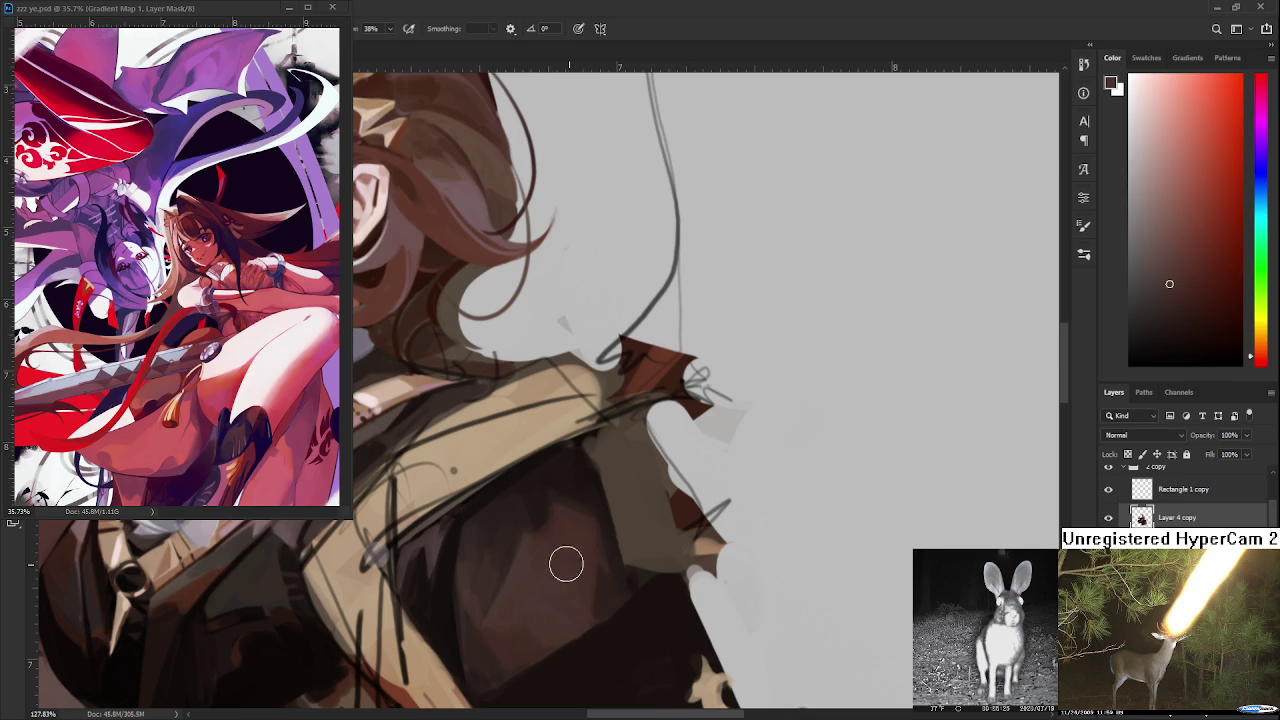